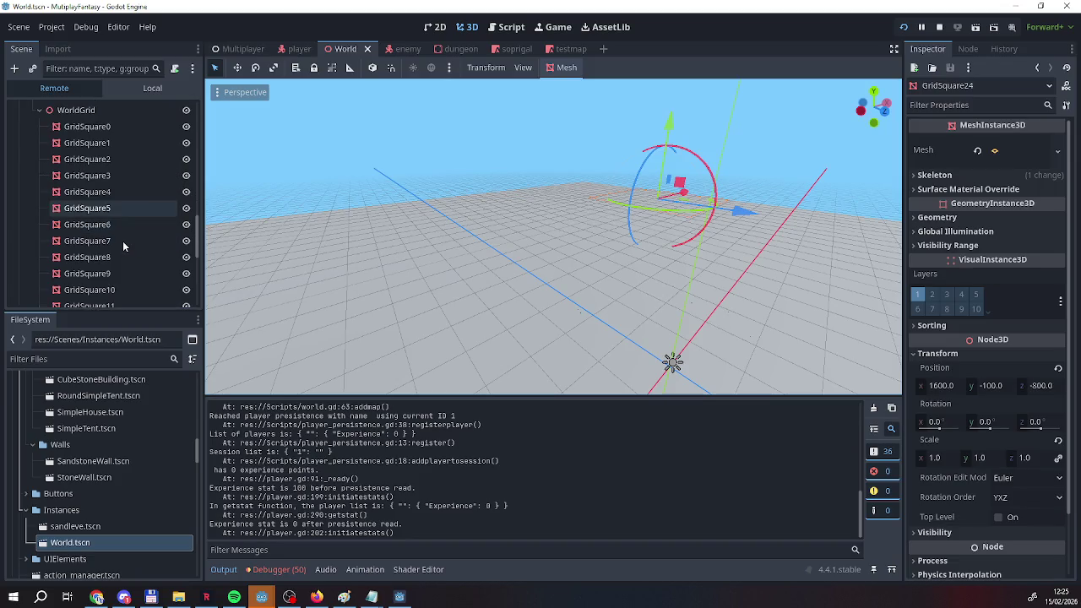
# Inspect the last grid square, then select WorldGrid and expand its Gridstatelist array.
pyautogui.click(108, 266)
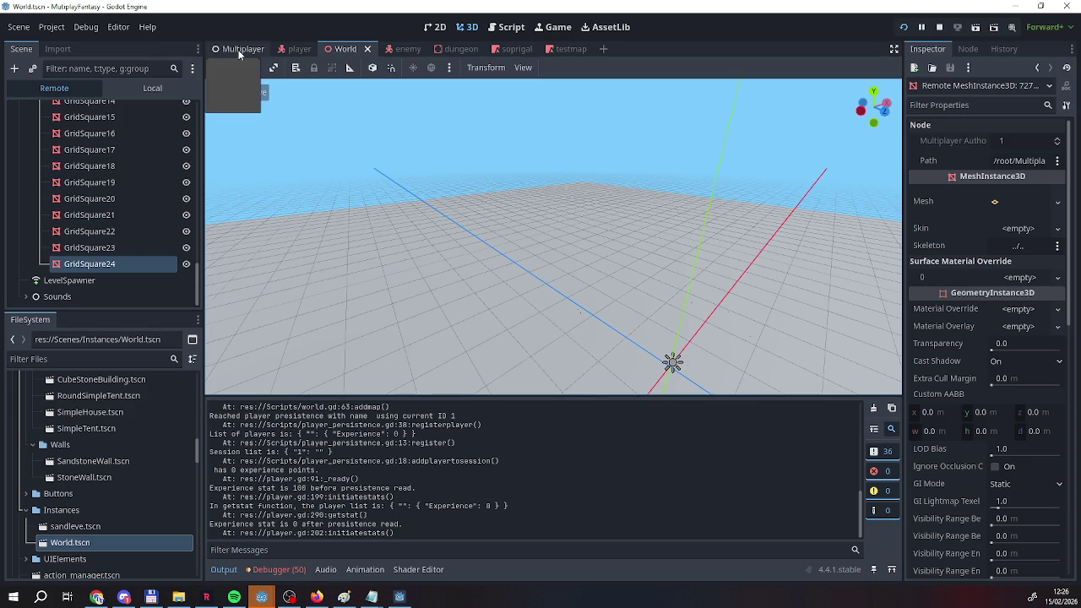
pyautogui.scroll(10, 131, 179)
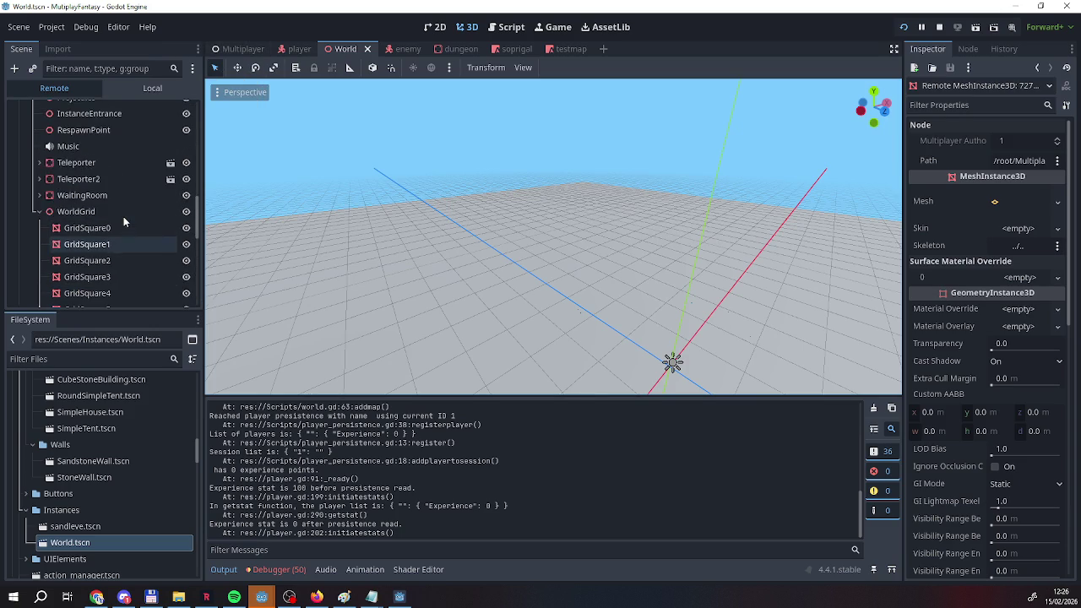
pyautogui.scroll(4, 98, 223)
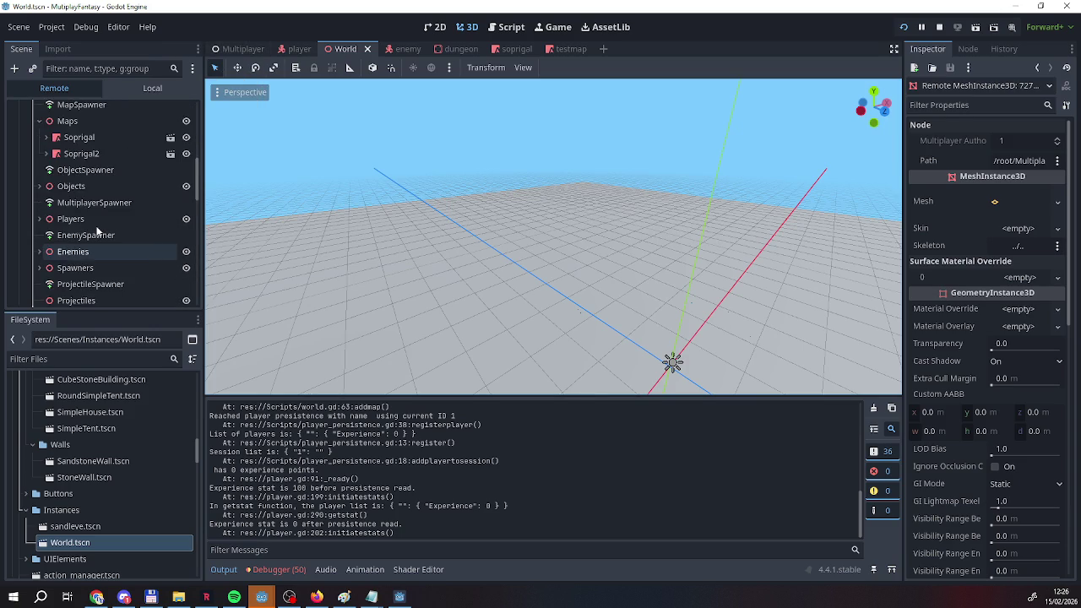
pyautogui.scroll(-6, 97, 228)
pyautogui.click(98, 212)
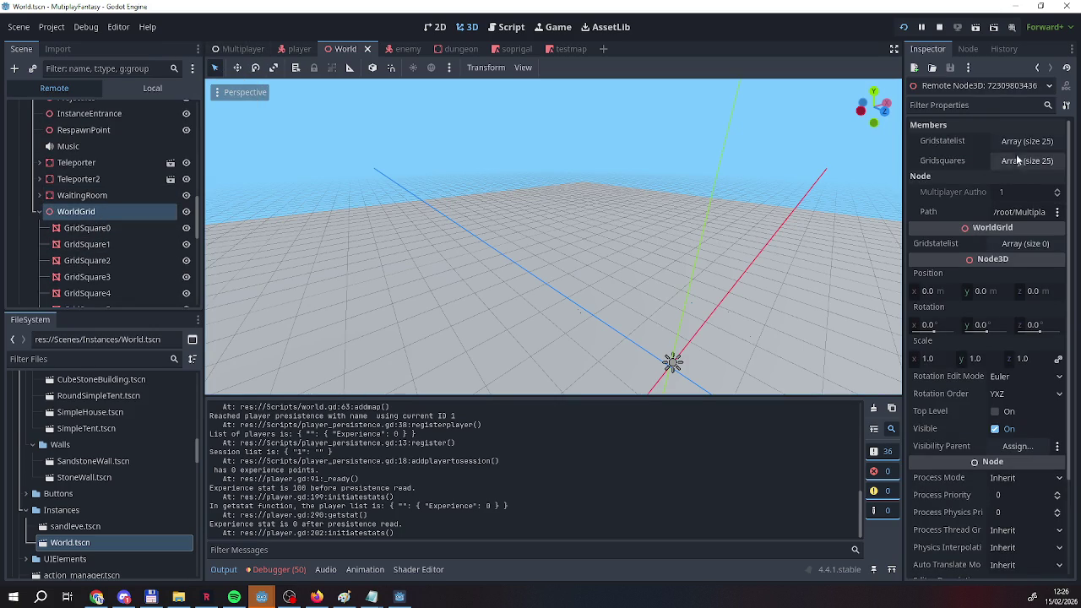
pyautogui.click(1016, 147)
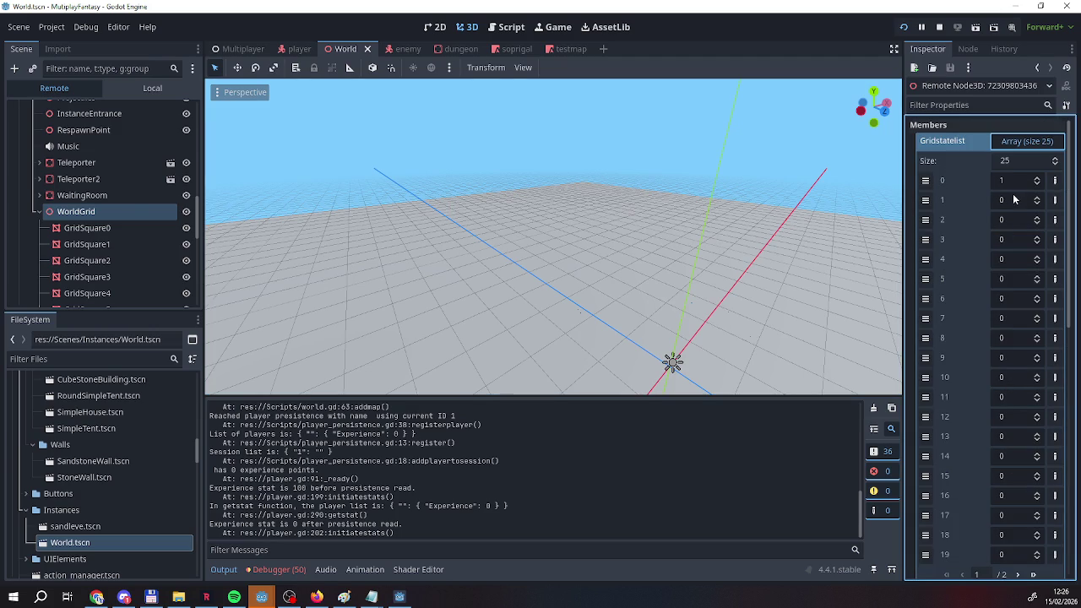
# Expand Gridsquares, inspect the first grid square object's sub-resources, then stop the game.
pyautogui.scroll(-3, 1001, 192)
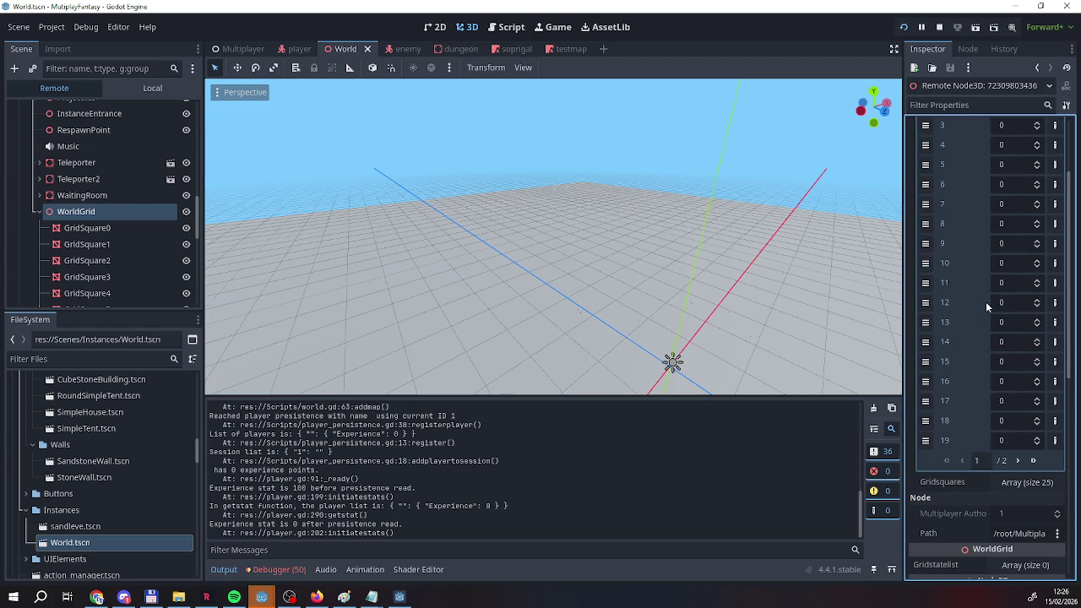
pyautogui.click(1013, 482)
pyautogui.scroll(-4, 980, 373)
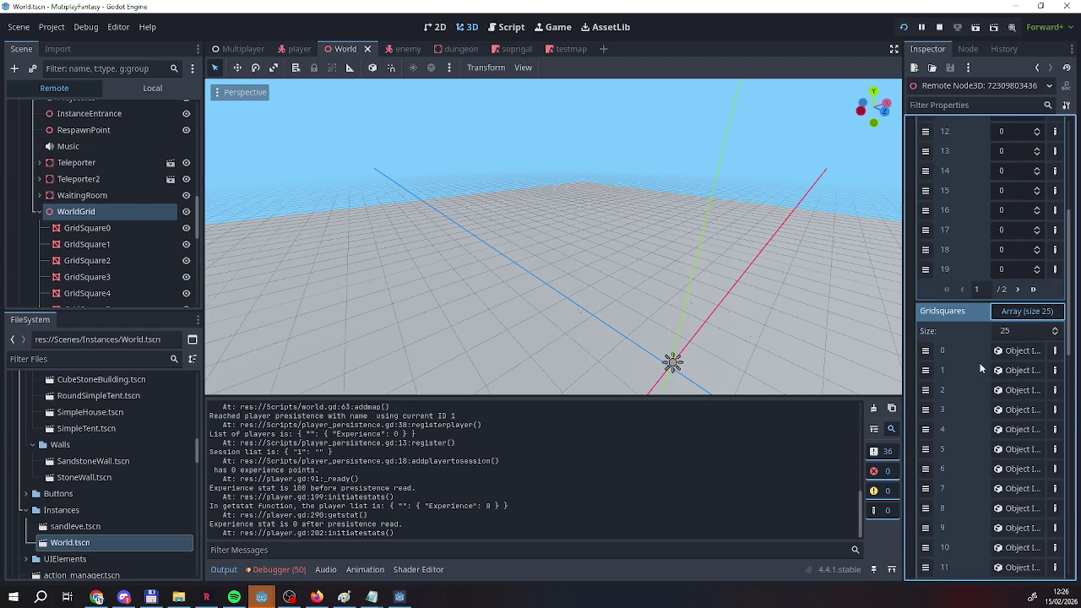
pyautogui.click(1022, 351)
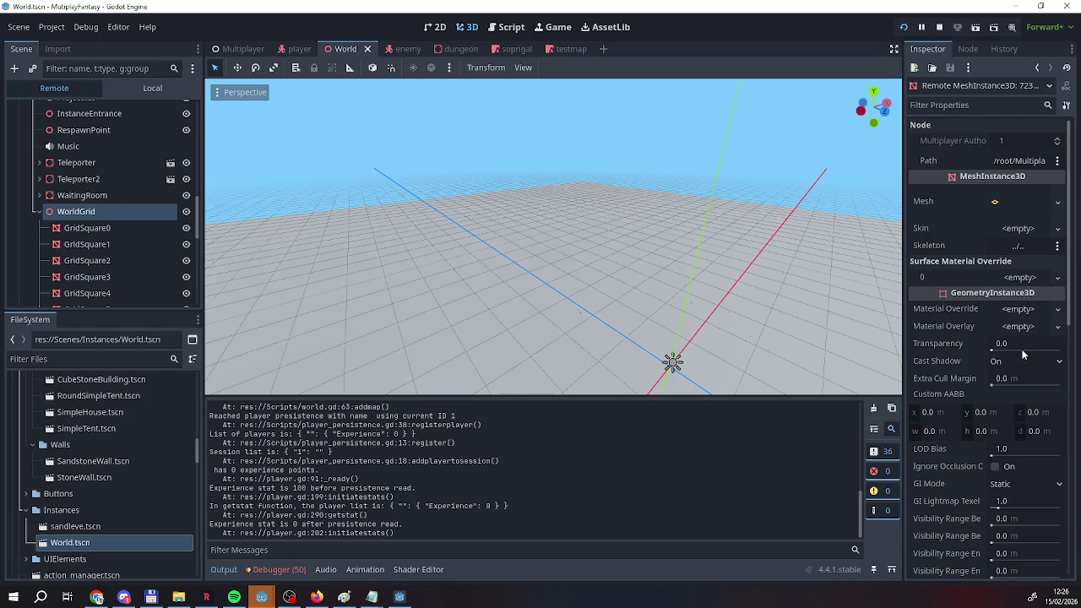
pyautogui.click(994, 87)
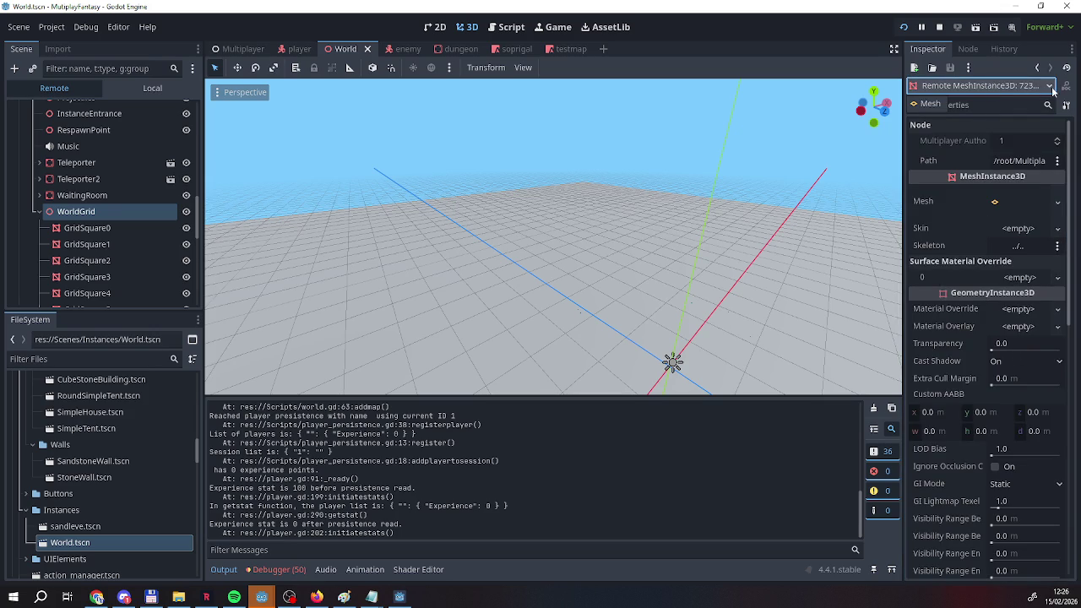
pyautogui.click(1033, 89)
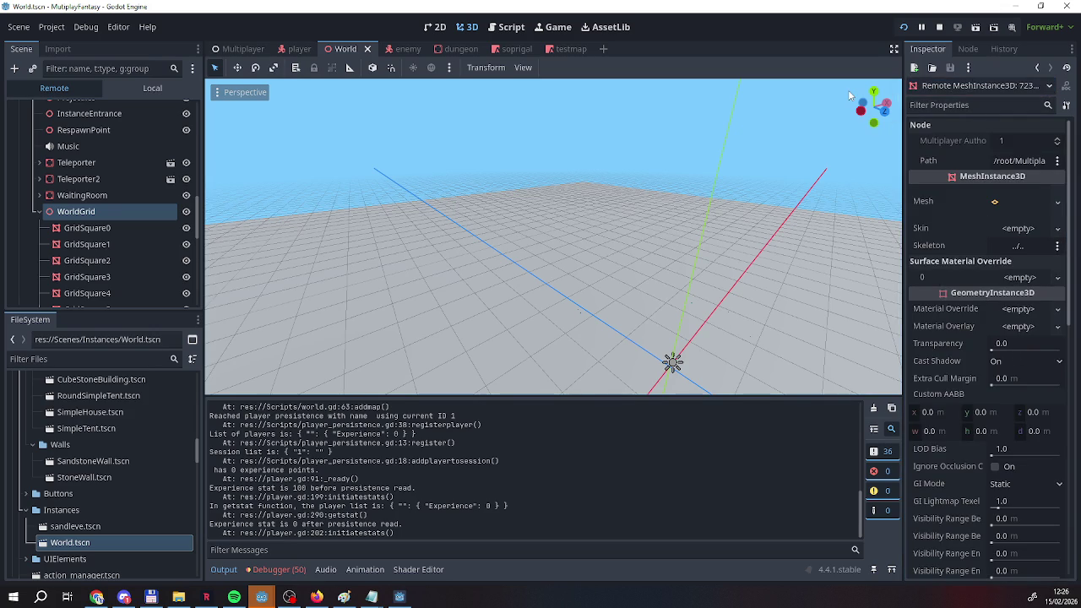
pyautogui.scroll(-2, 51, 260)
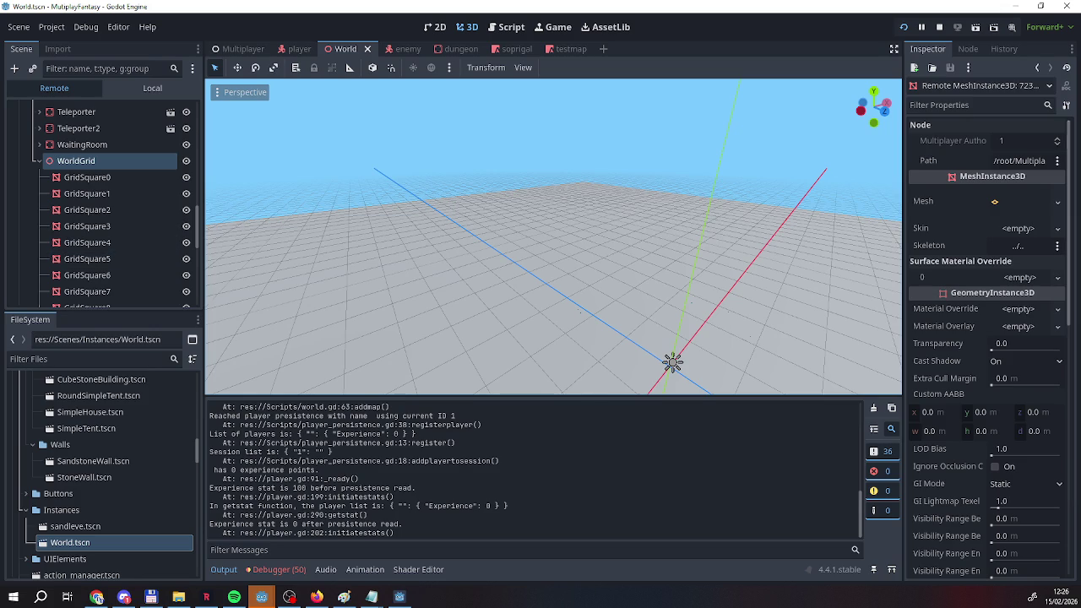
pyautogui.click(939, 30)
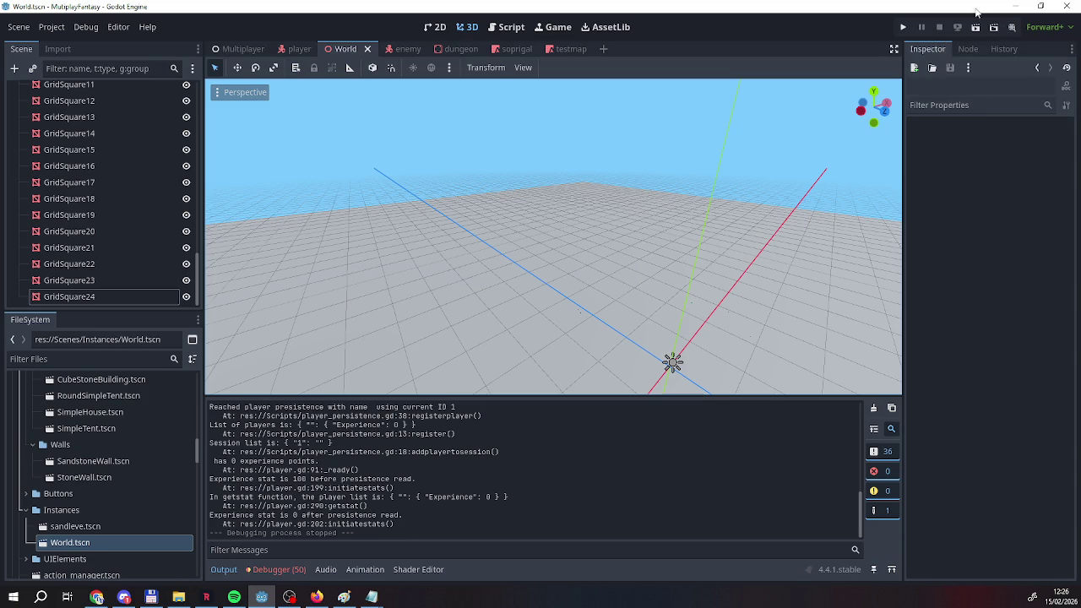
# Open world.gd through the WorldGrid and GrassLevel root node script icons.
pyautogui.scroll(7, 50, 224)
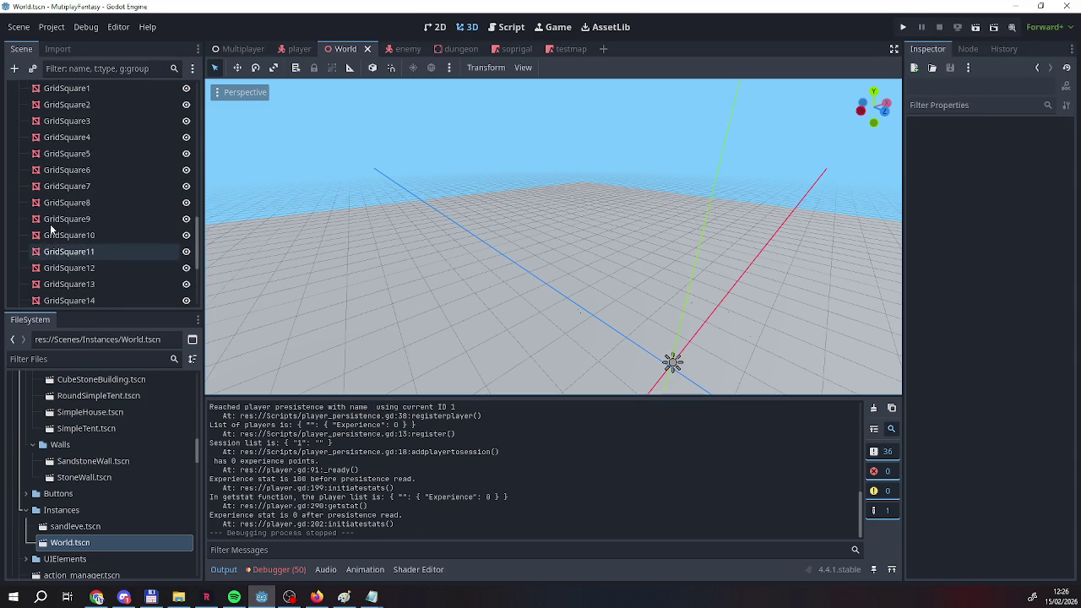
pyautogui.click(172, 195)
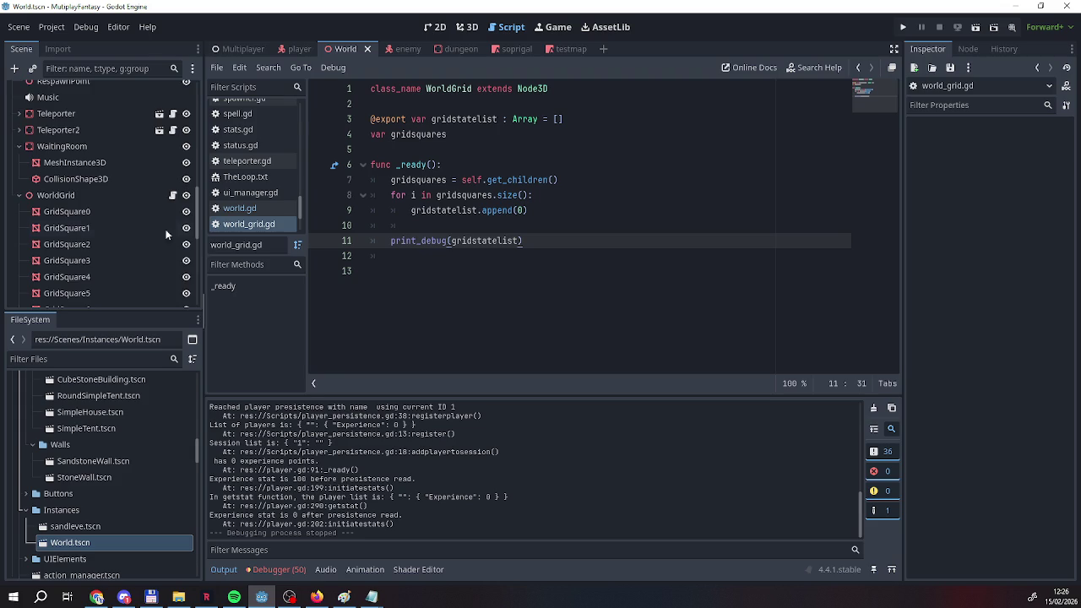
pyautogui.scroll(-1, 102, 233)
pyautogui.scroll(2, 95, 237)
pyautogui.click(166, 225)
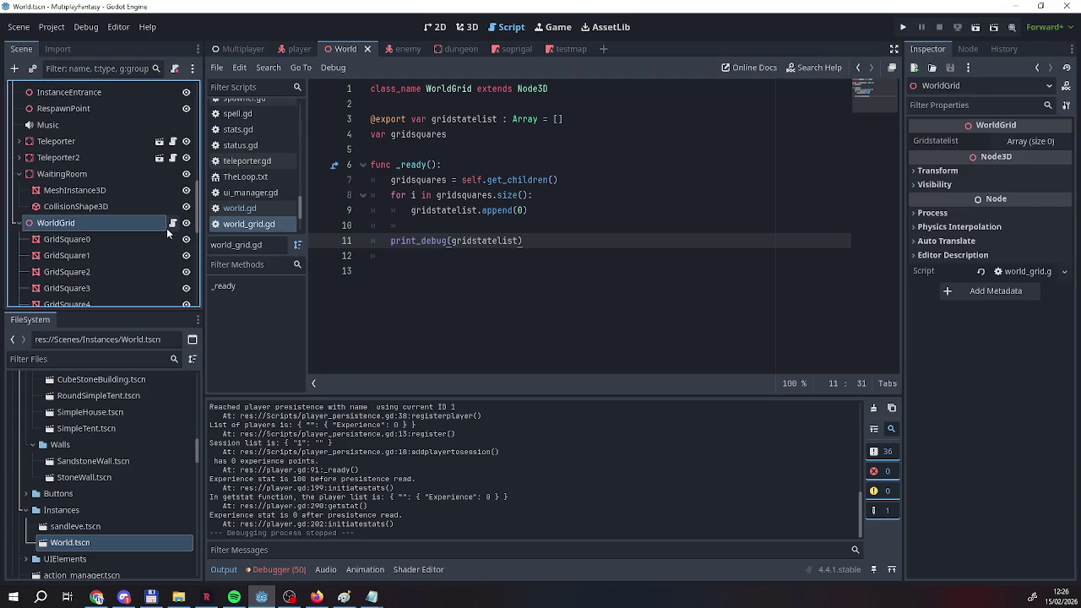
pyautogui.scroll(8, 138, 191)
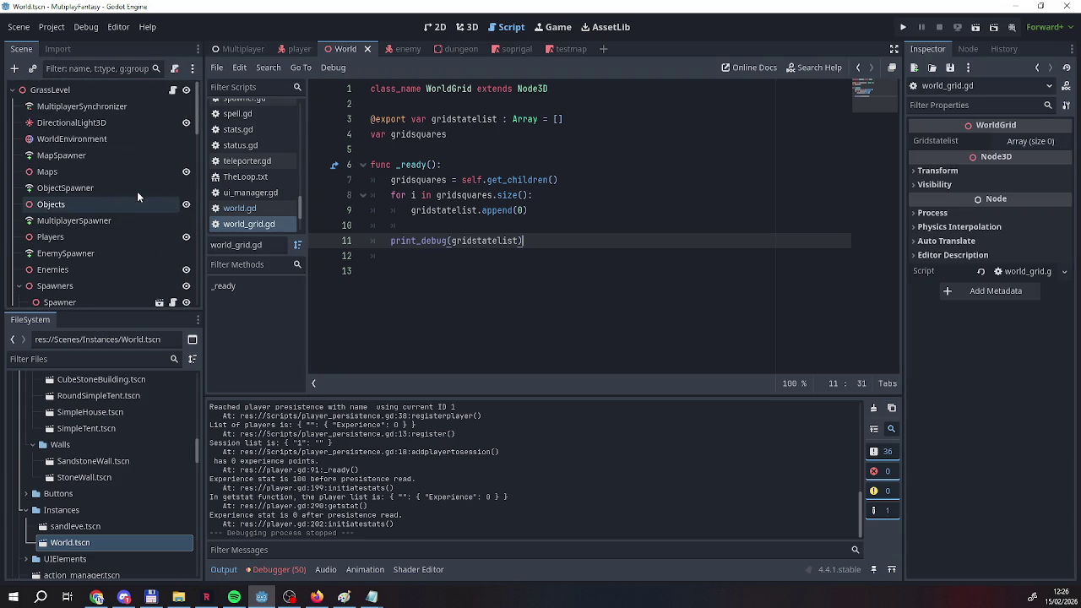
pyautogui.click(173, 91)
pyautogui.scroll(9, 447, 265)
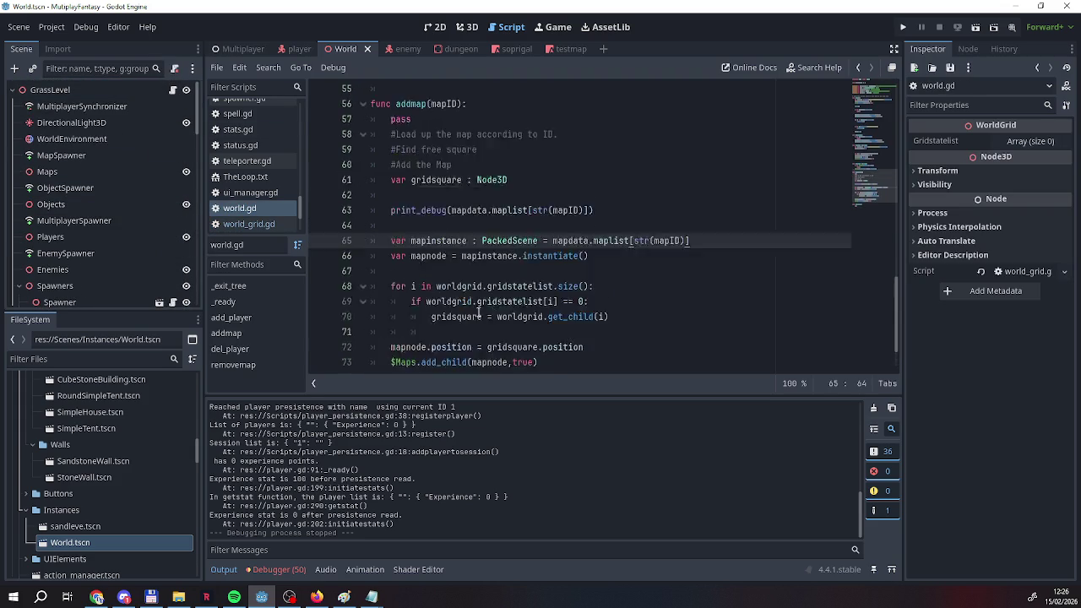
pyautogui.scroll(6, 447, 265)
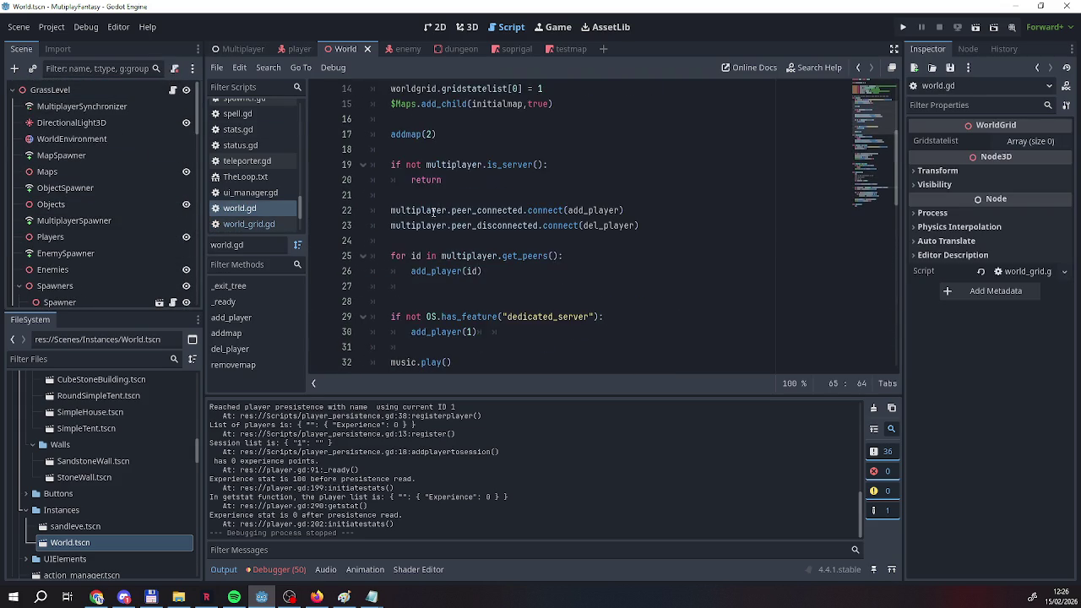
# Highlight the addmap(2) call and the line 68–69 loop checking worldgrid.gridstatelist[i].
pyautogui.moveTo(391, 180); pyautogui.dragTo(440, 181)
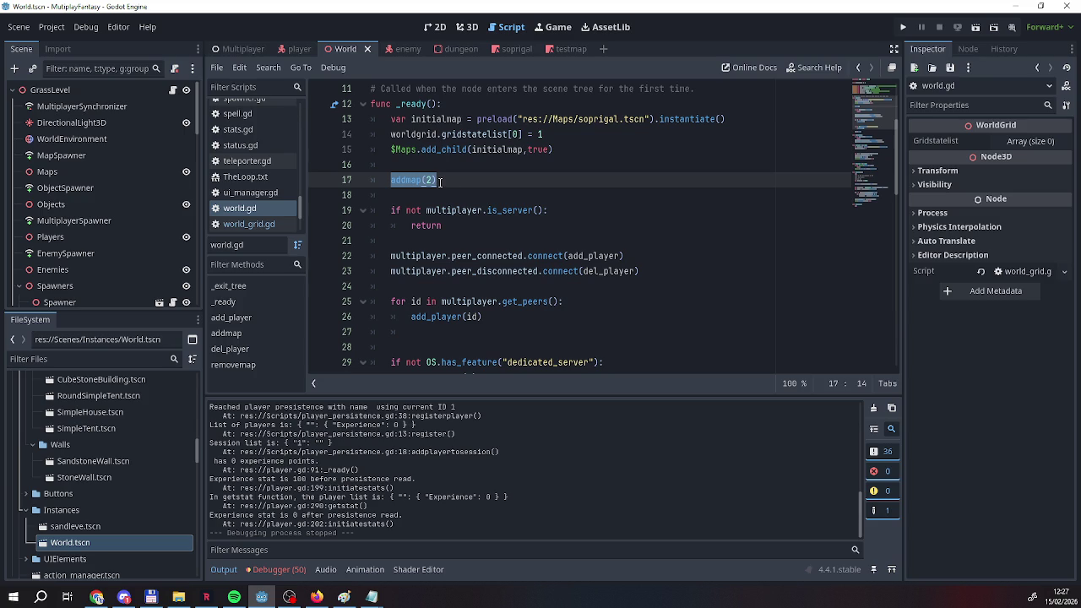
pyautogui.scroll(-15, 441, 184)
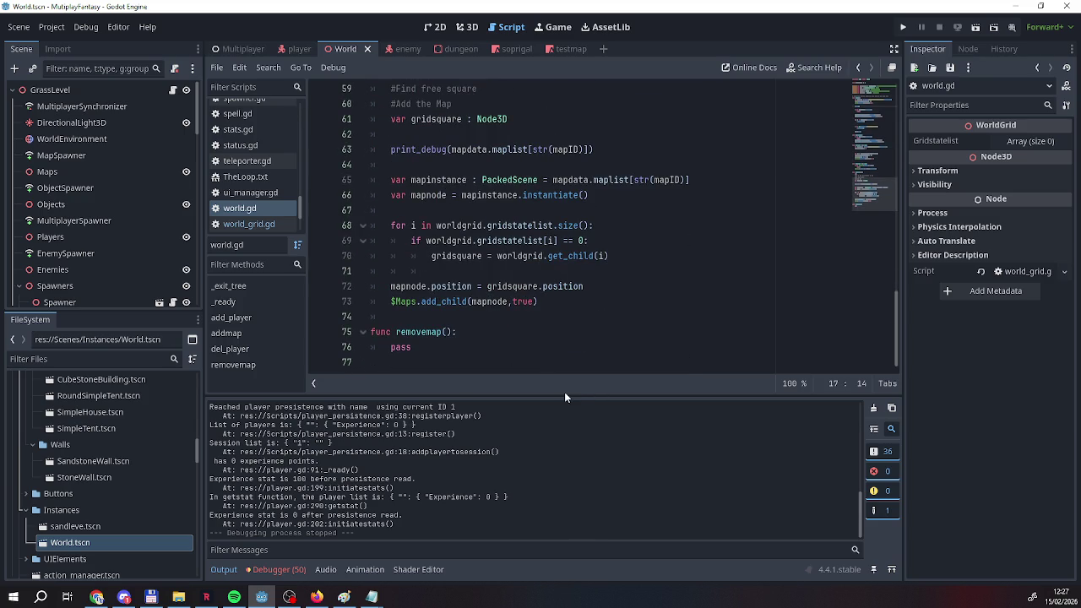
pyautogui.click(416, 241)
pyautogui.moveTo(416, 241); pyautogui.dragTo(589, 241)
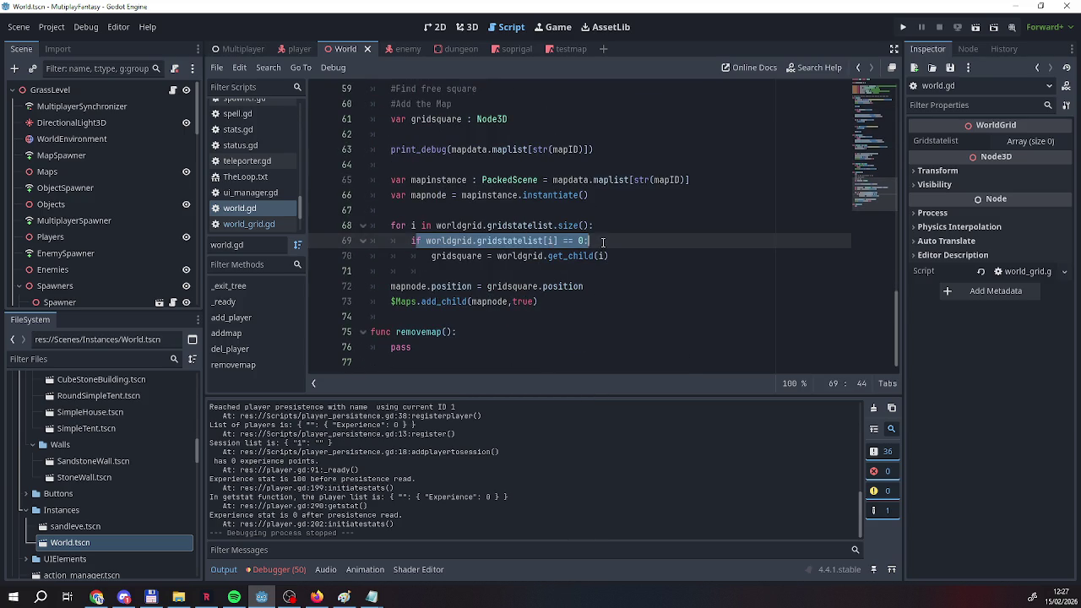
pyautogui.moveTo(391, 226); pyautogui.dragTo(595, 226)
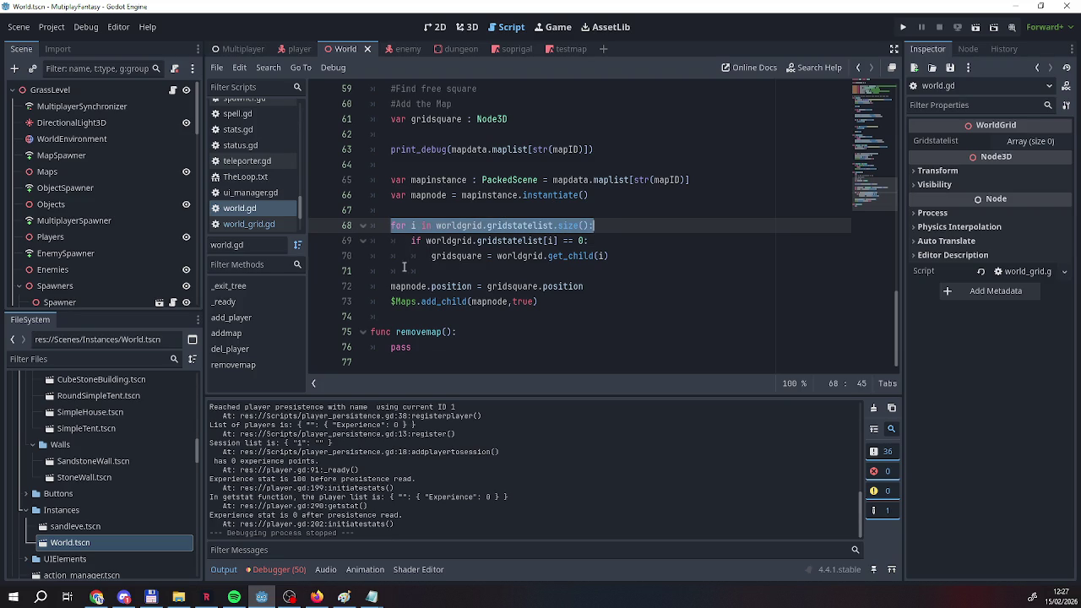
pyautogui.click(429, 241)
pyautogui.moveTo(427, 241); pyautogui.dragTo(559, 243)
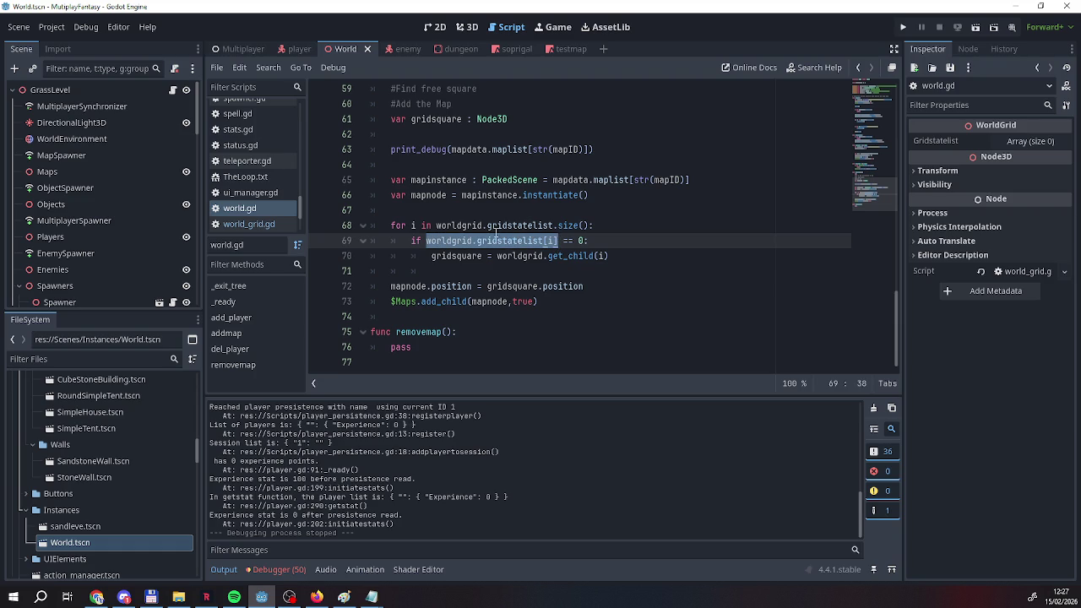
pyautogui.moveTo(430, 241); pyautogui.dragTo(544, 241)
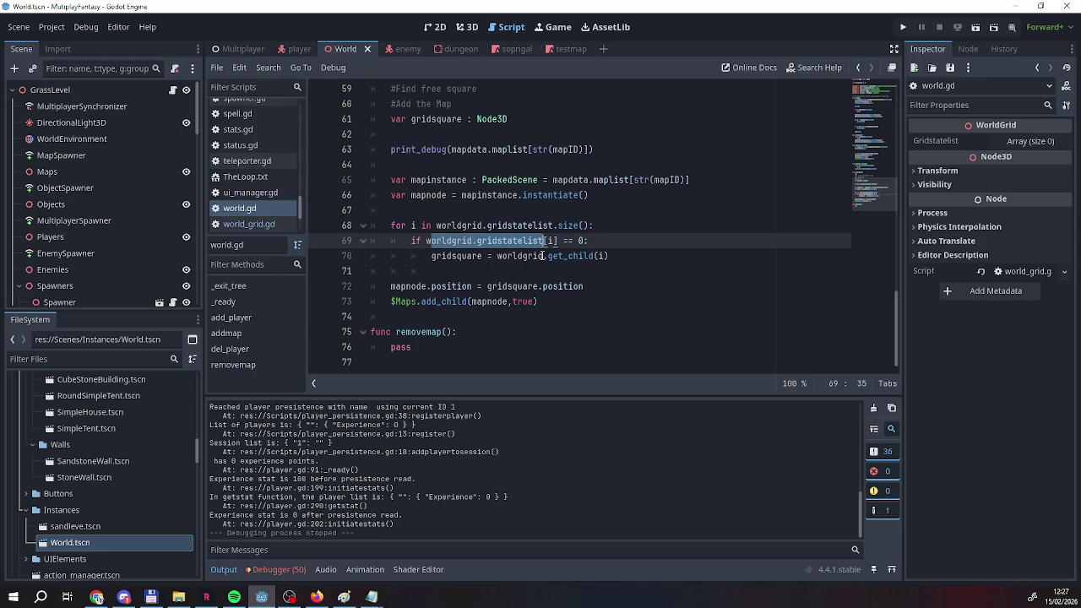
pyautogui.click(431, 260)
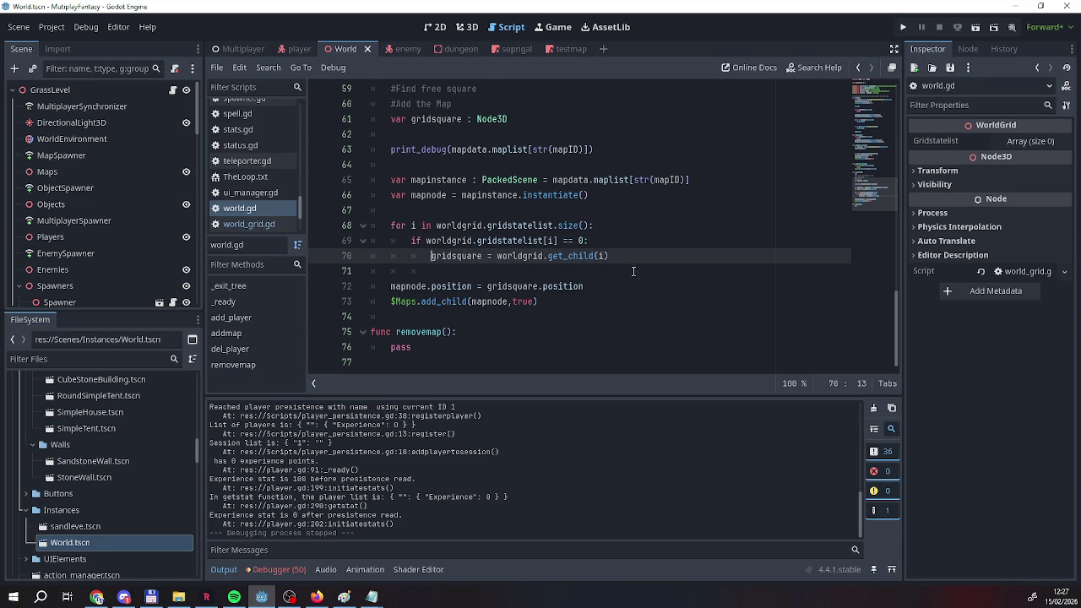
# Insert a new line 70 and enter worldgrid.gridstatelist using autocompletion.
pyautogui.press('Return')
pyautogui.press('Up')
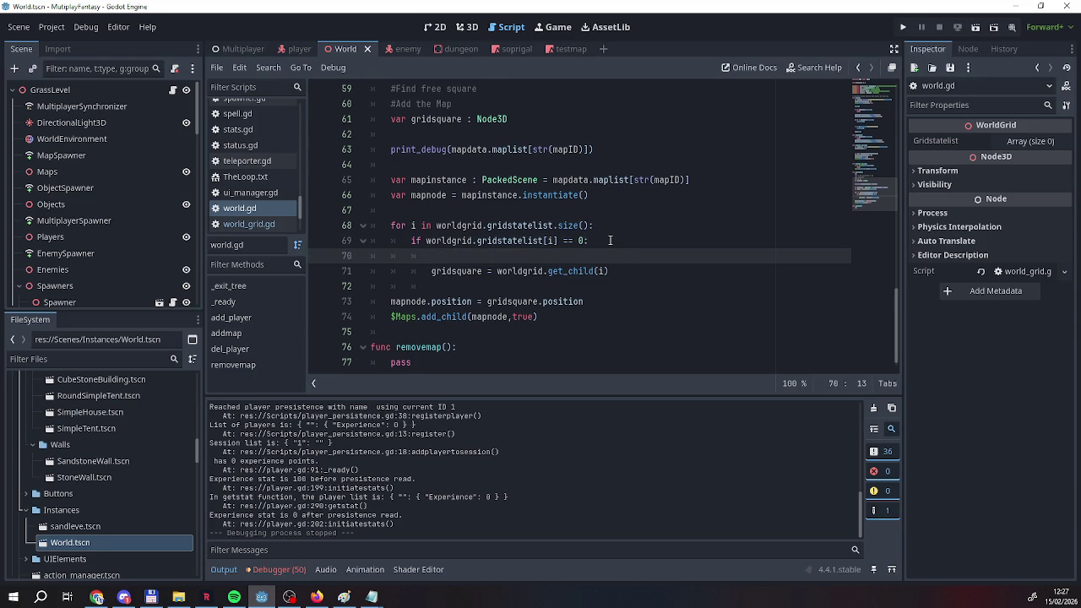
pyautogui.write('grid')
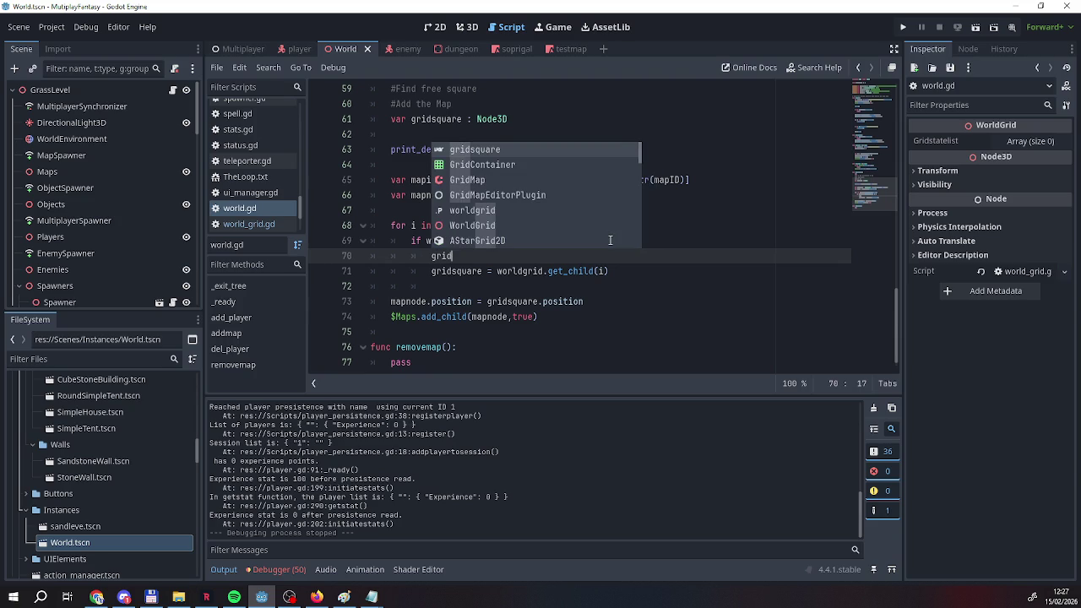
pyautogui.press('BackSpace')
pyautogui.press('BackSpace')
pyautogui.write('word')
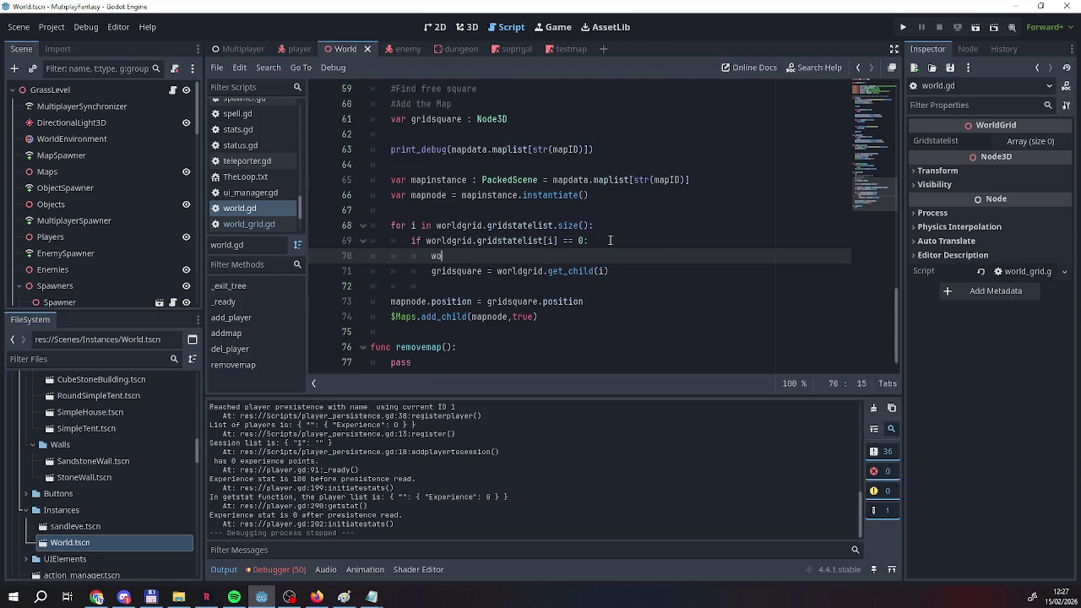
pyautogui.press('Down')
pyautogui.press('Return')
pyautogui.write('.g')
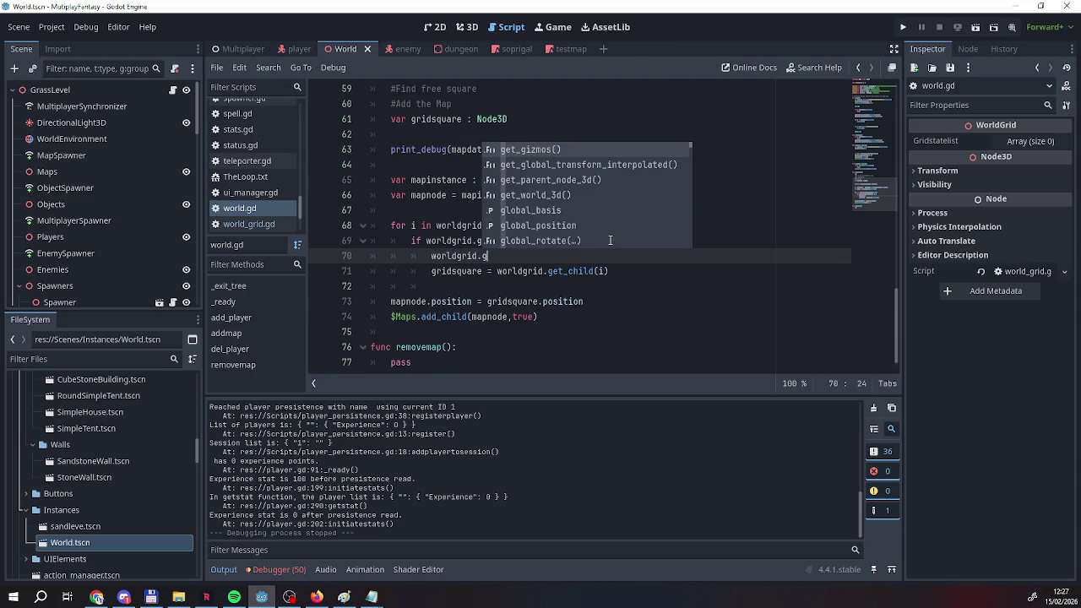
pyautogui.press('BackSpace')
pyautogui.write('g')
pyautogui.press('BackSpace')
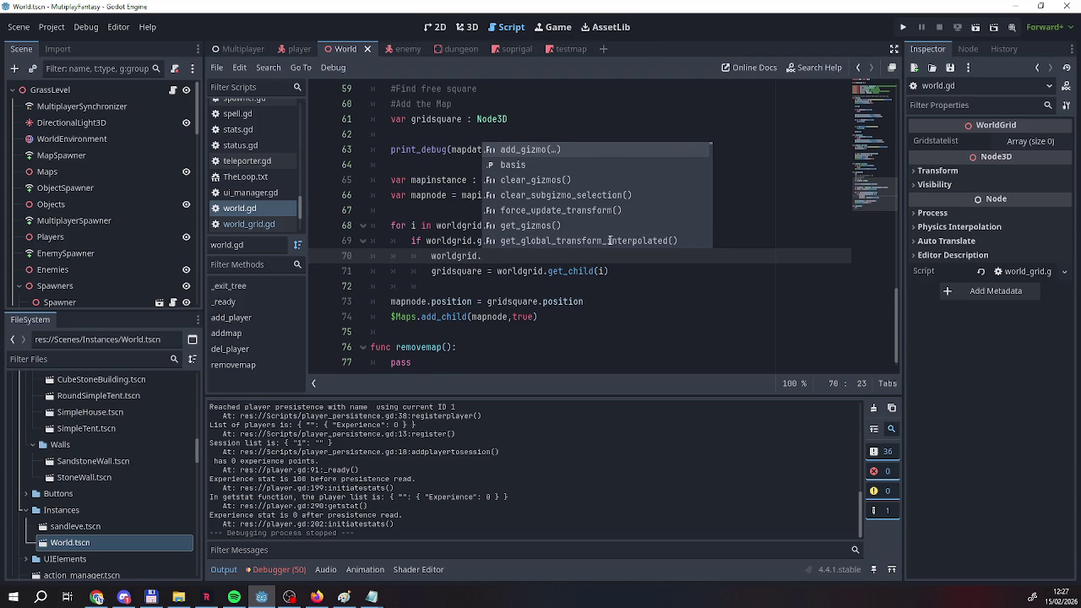
pyautogui.write('grd')
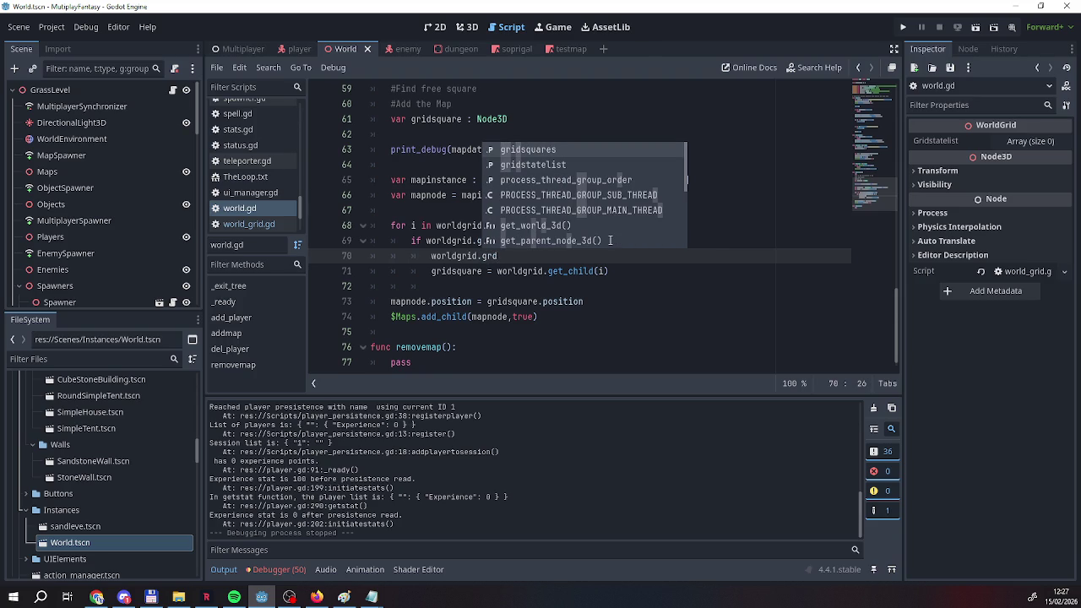
pyautogui.press('Down')
pyautogui.press('Return')
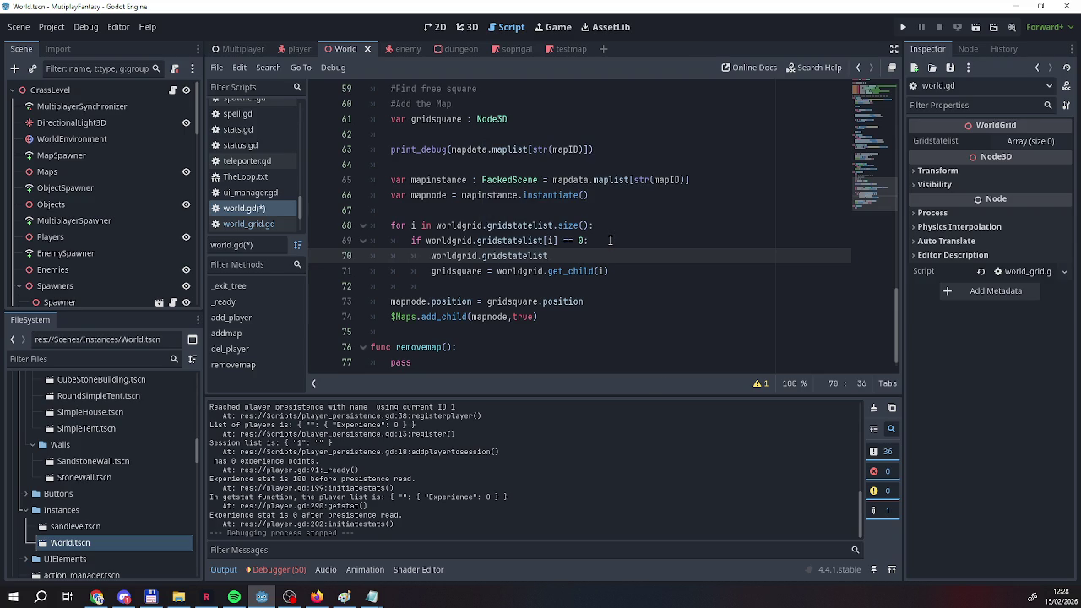
# Finish line 70 as 'worldgrid.gridstatelist[i] = 1' and fix the gridsquare line's indentation.
pyautogui.write('[i] ==')
pyautogui.press('BackSpace')
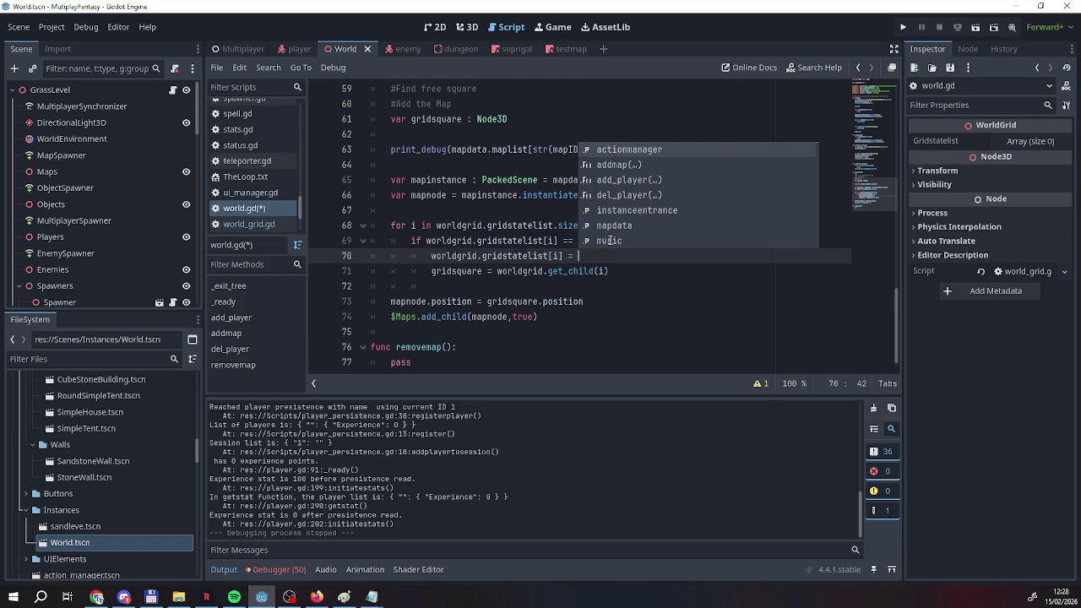
pyautogui.press('Right')
pyautogui.write('1')
pyautogui.press('BackSpace')
pyautogui.press('BackSpace')
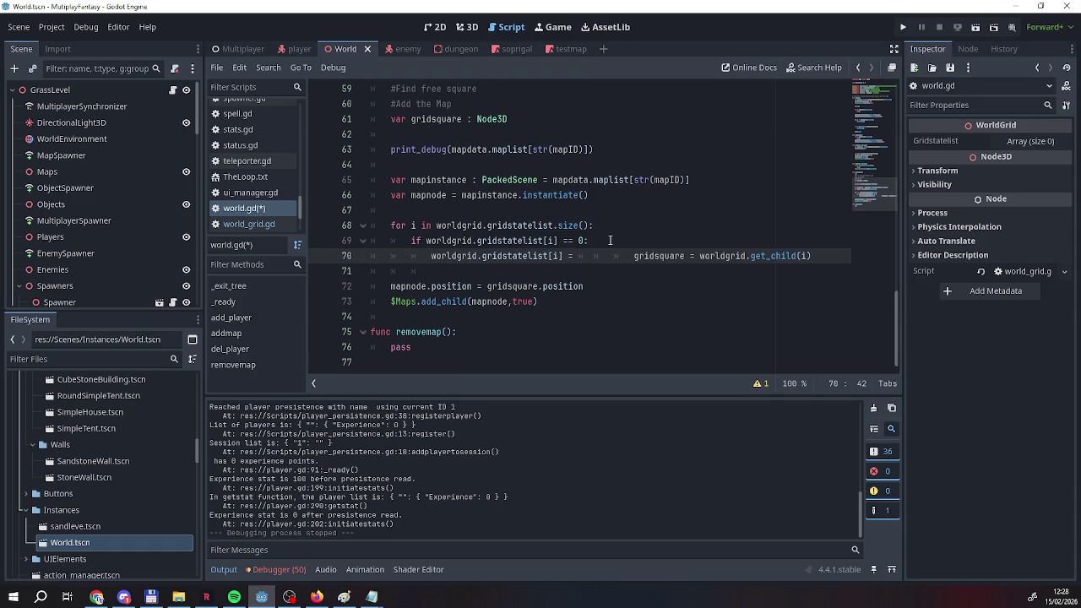
pyautogui.press('Return')
pyautogui.press('Delete')
pyautogui.press('Delete')
pyautogui.press('Delete')
pyautogui.press('Home')
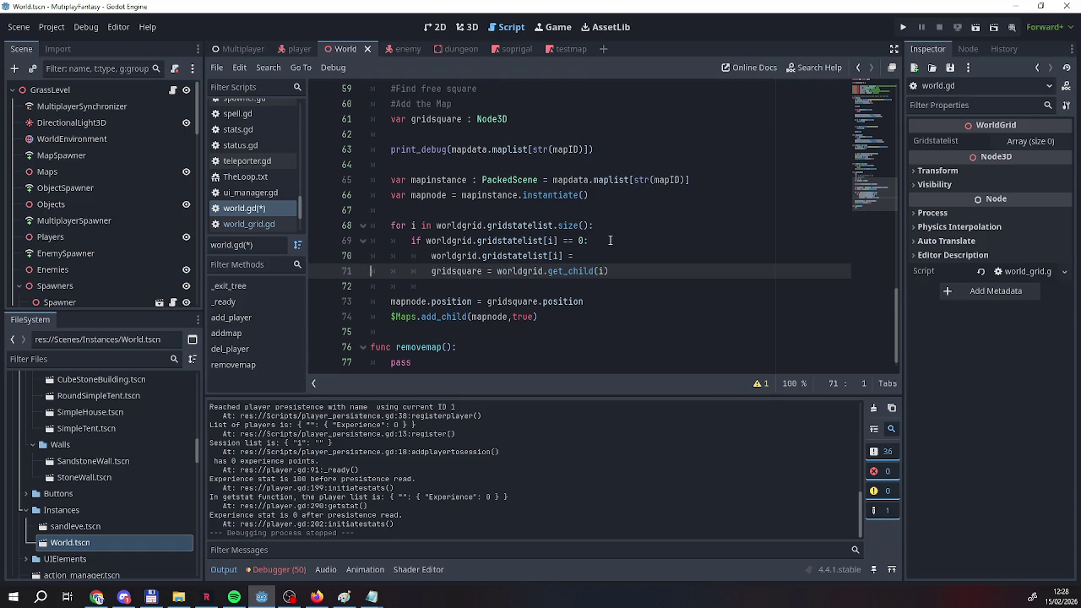
pyautogui.press('Left')
pyautogui.write('1')
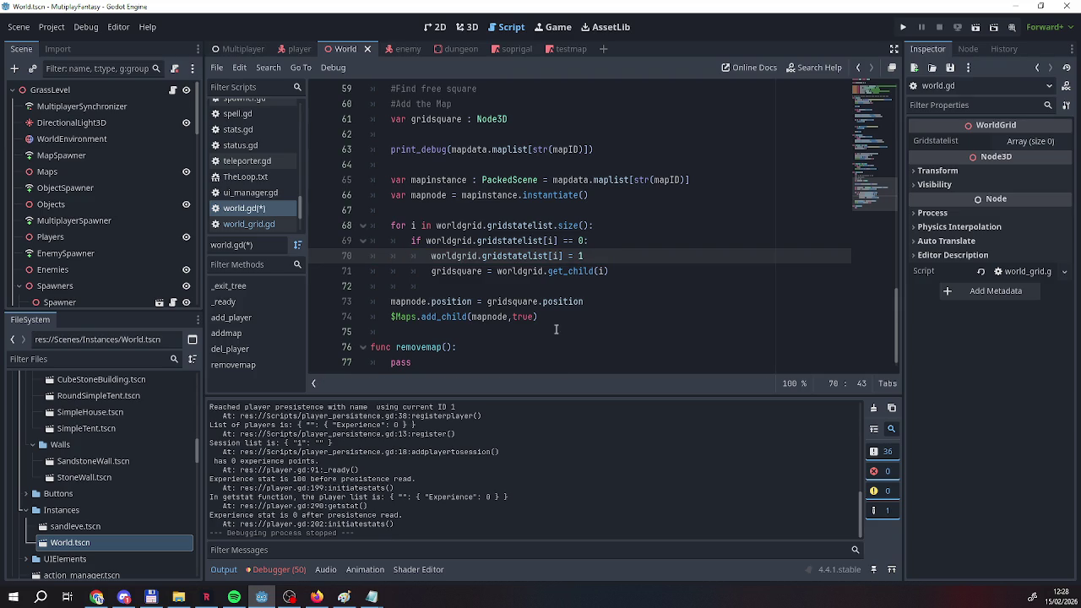
pyautogui.click(621, 270)
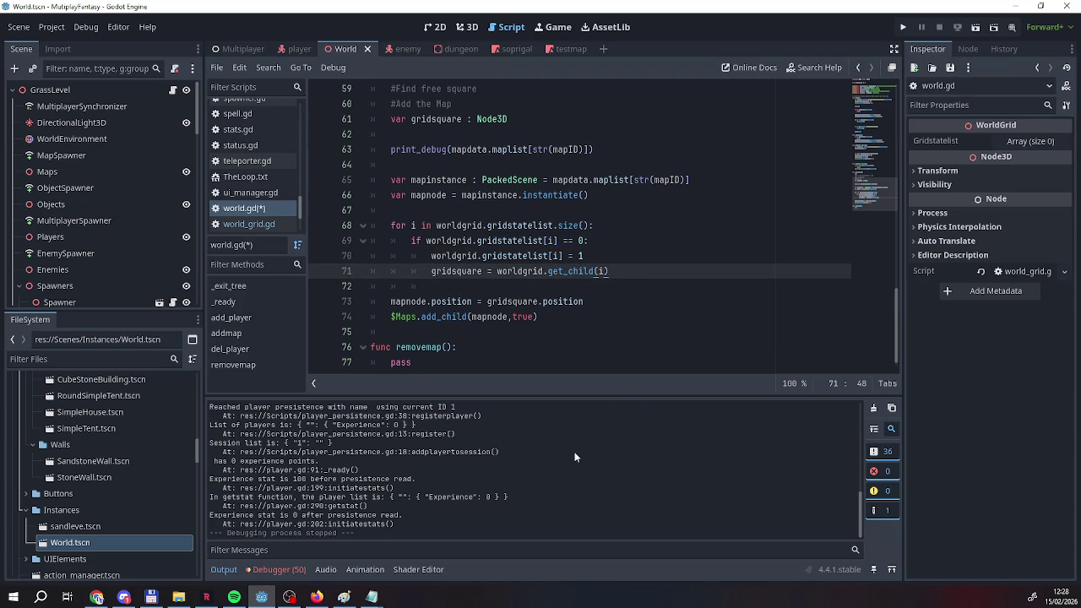
pyautogui.moveTo(501, 260)
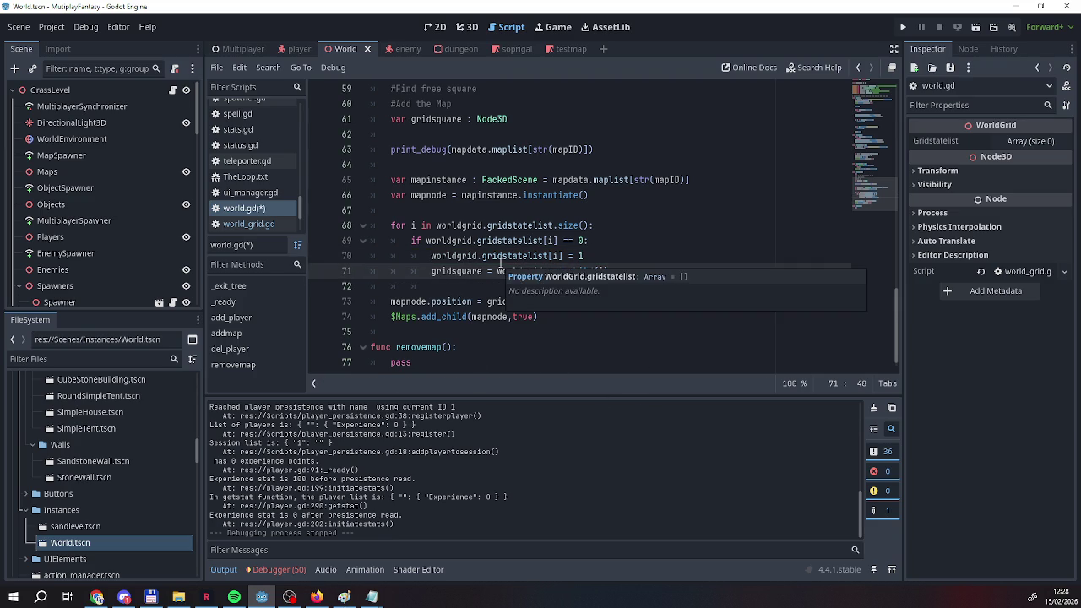
pyautogui.click(450, 255)
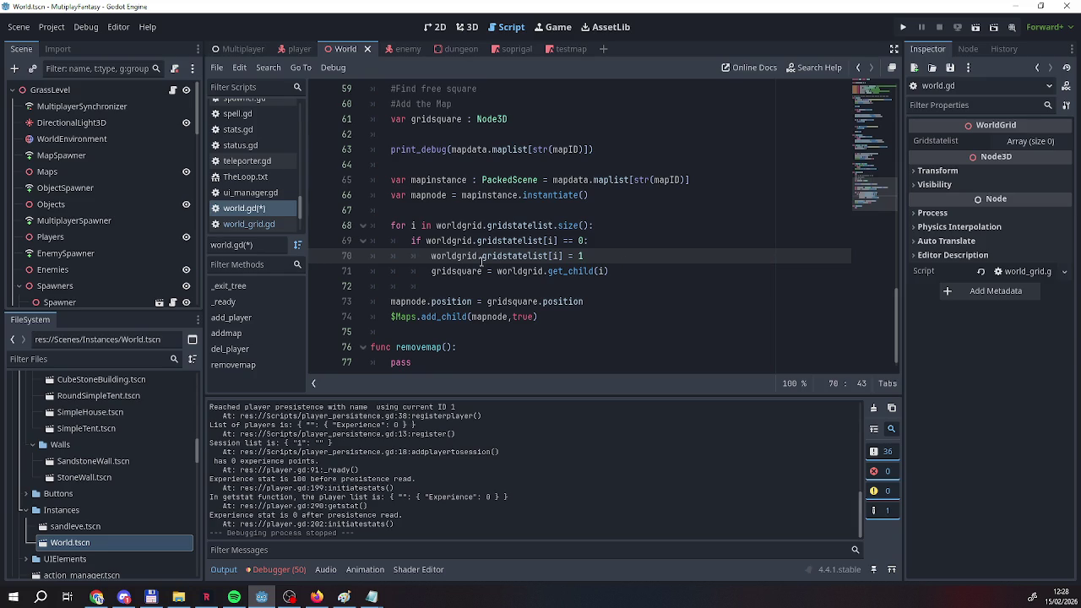
pyautogui.moveTo(450, 255); pyautogui.dragTo(592, 256)
pyautogui.click(591, 255)
# Run the project, host with a player name, and connect the second window as a client.
pyautogui.click(898, 27)
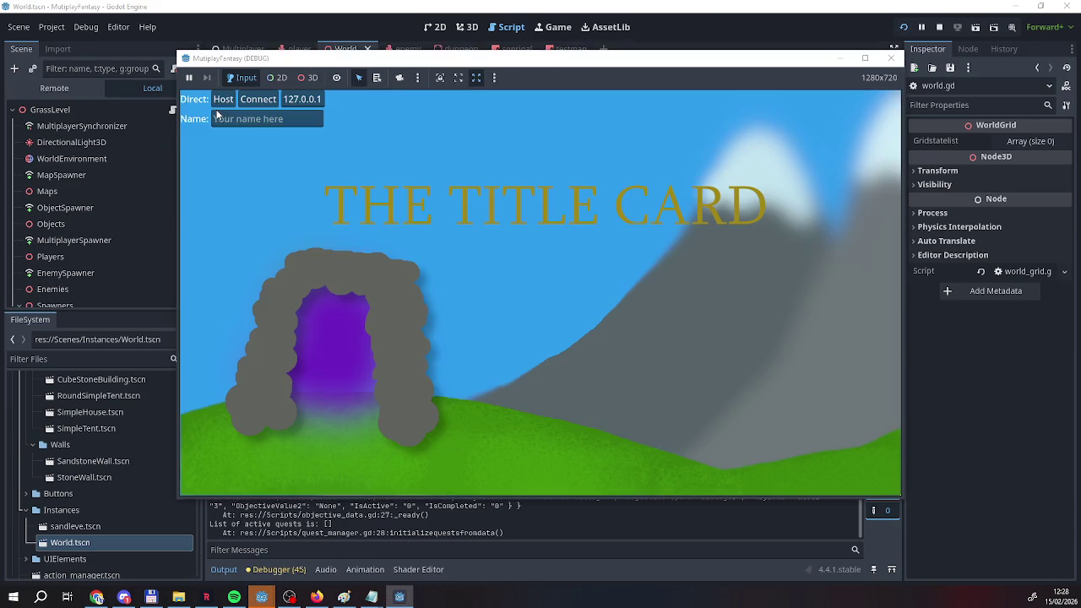
pyautogui.write('Reag')
pyautogui.click(223, 98)
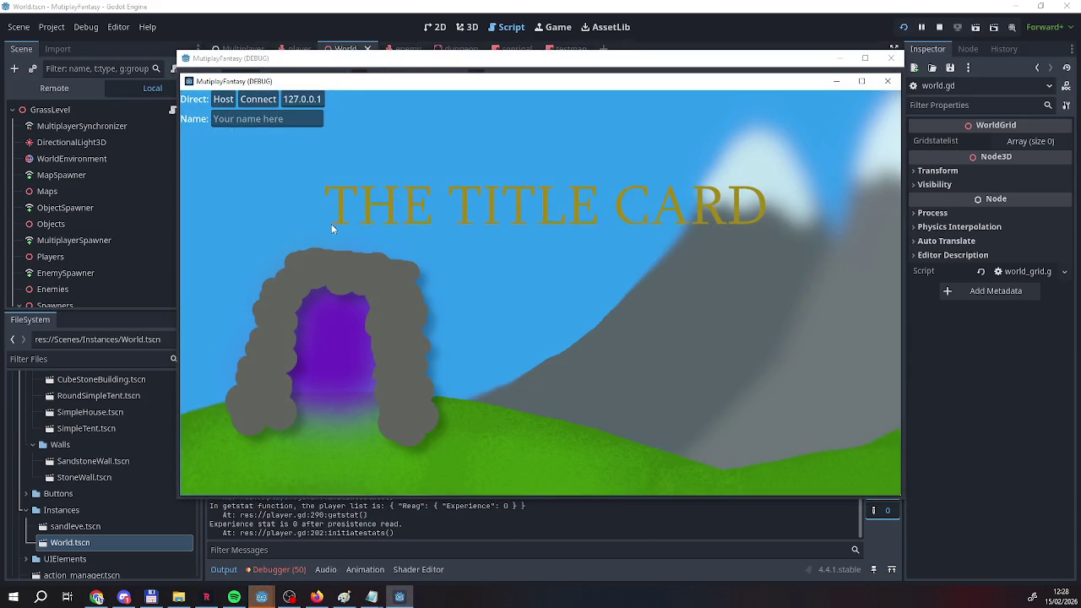
pyautogui.click(258, 119)
pyautogui.write('EEEEEEEEEE')
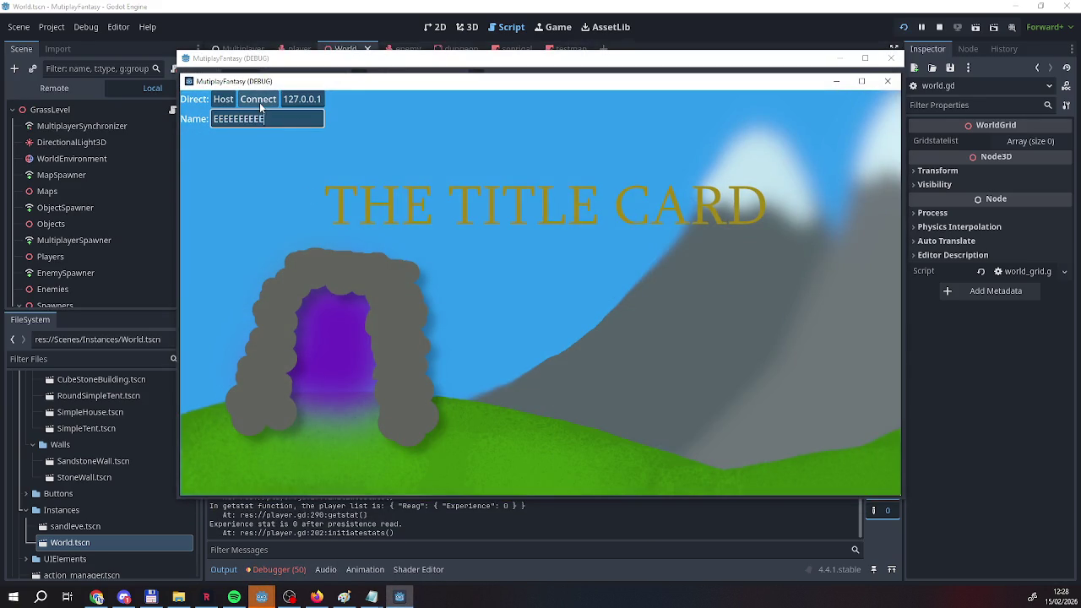
pyautogui.click(258, 100)
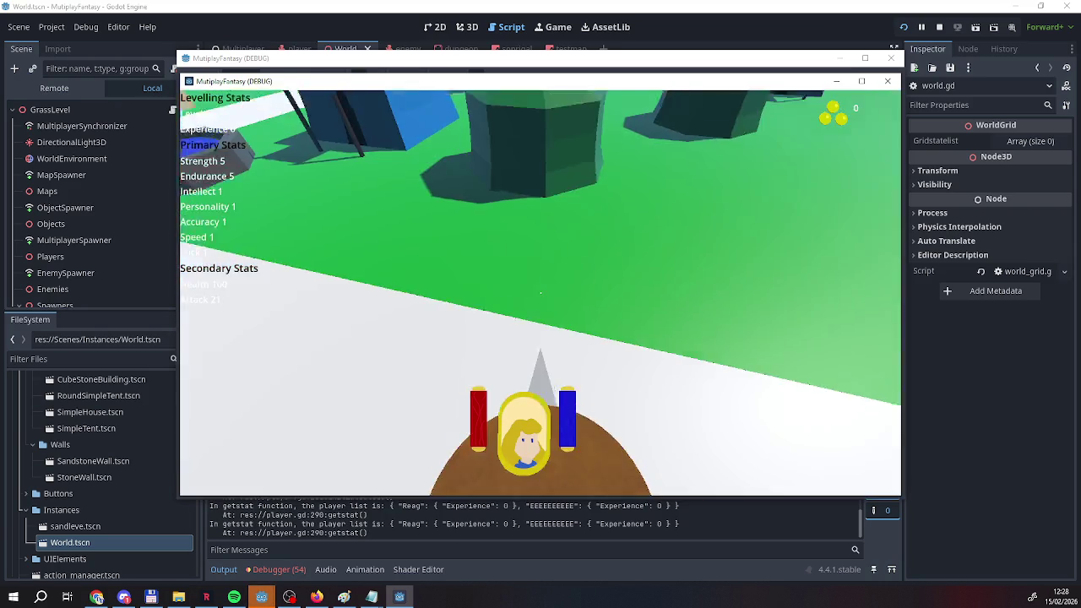
# Walk the player past the tents, houses and cart onto the white road, then return to the editor.
pyautogui.press('w')
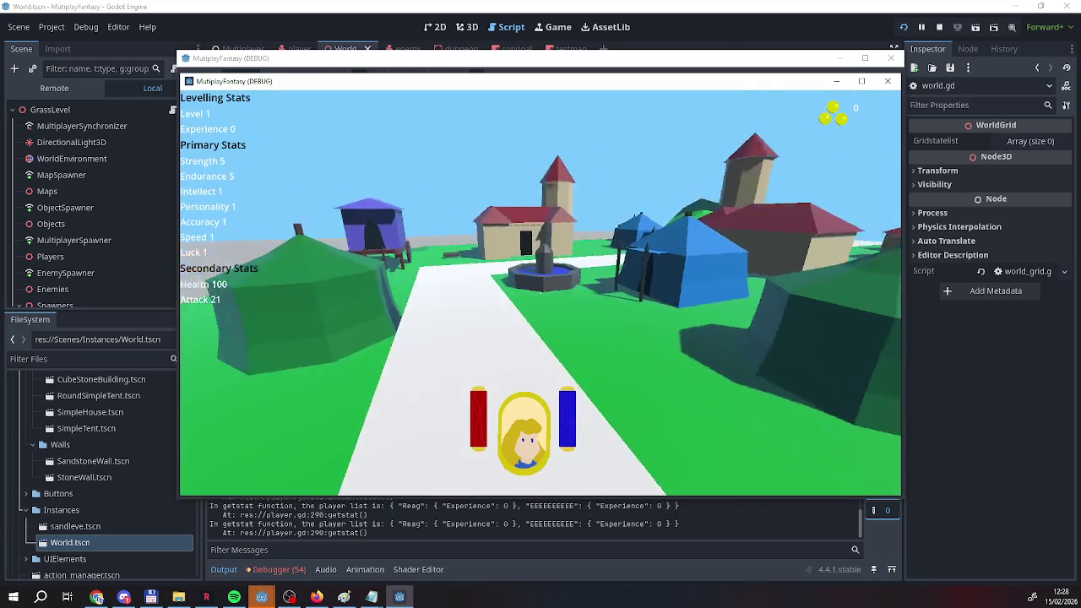
pyautogui.press('w')
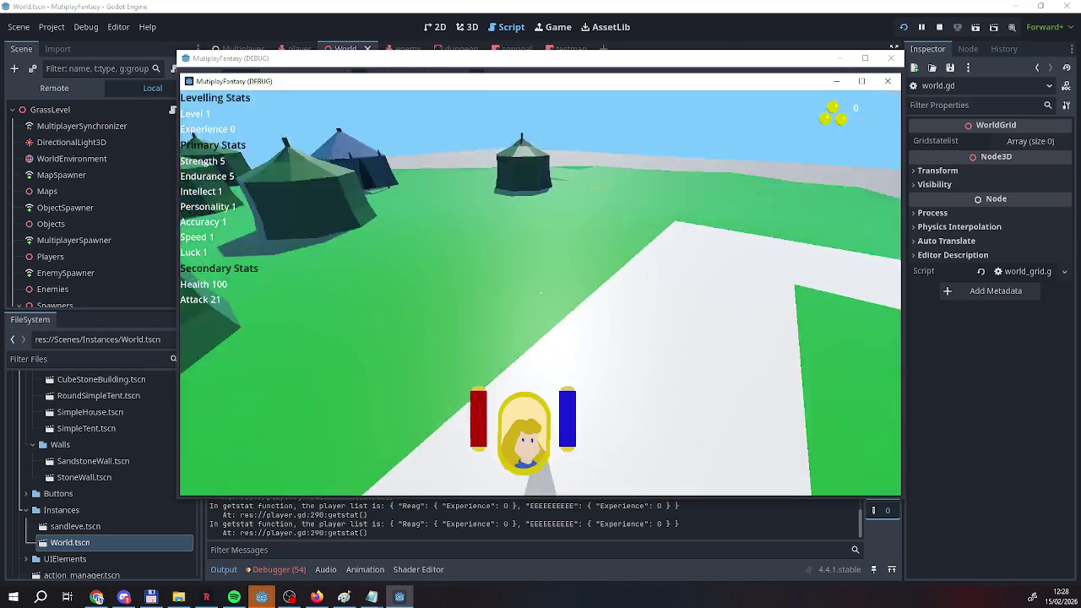
pyautogui.press('w')
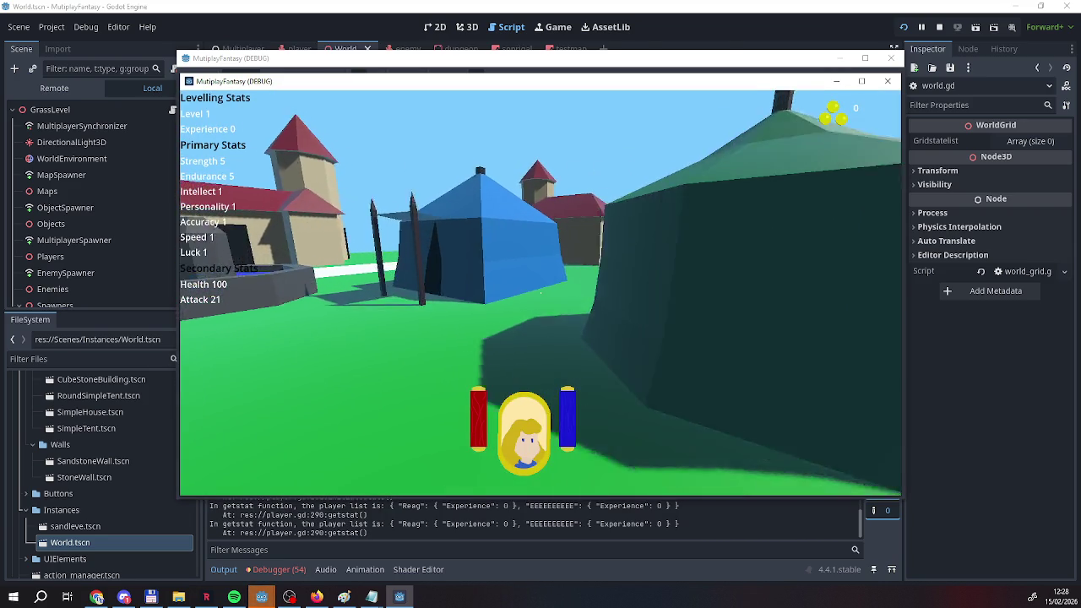
pyautogui.press('w')
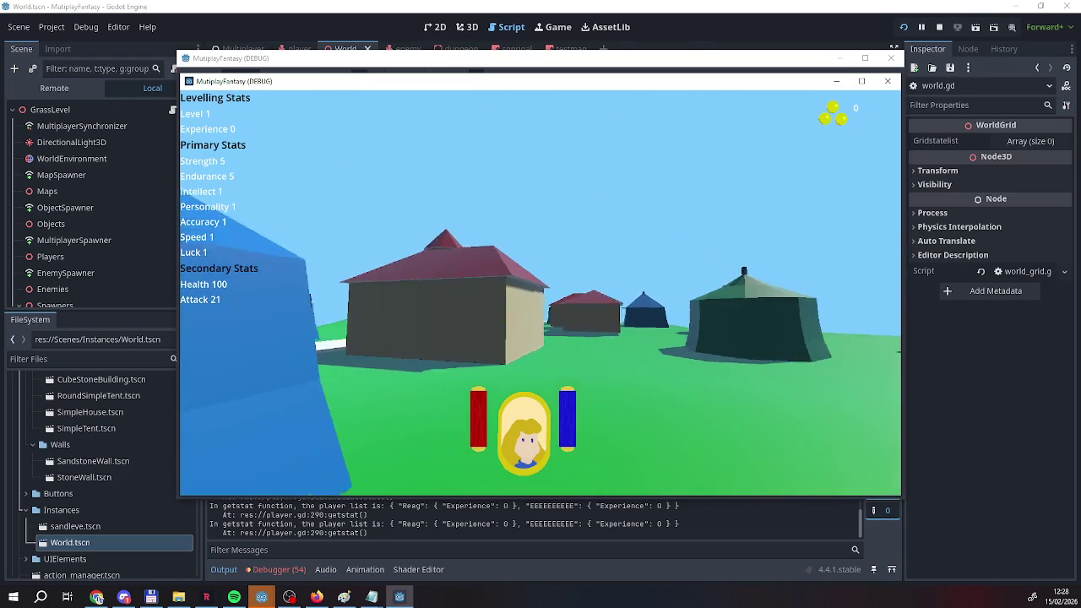
pyautogui.press('w')
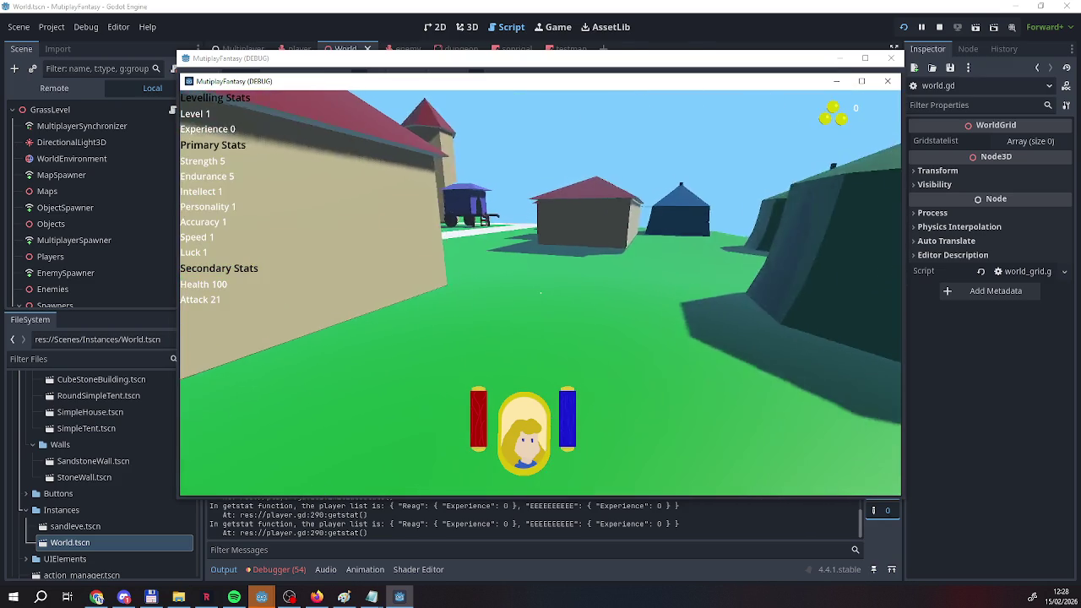
pyautogui.press('w')
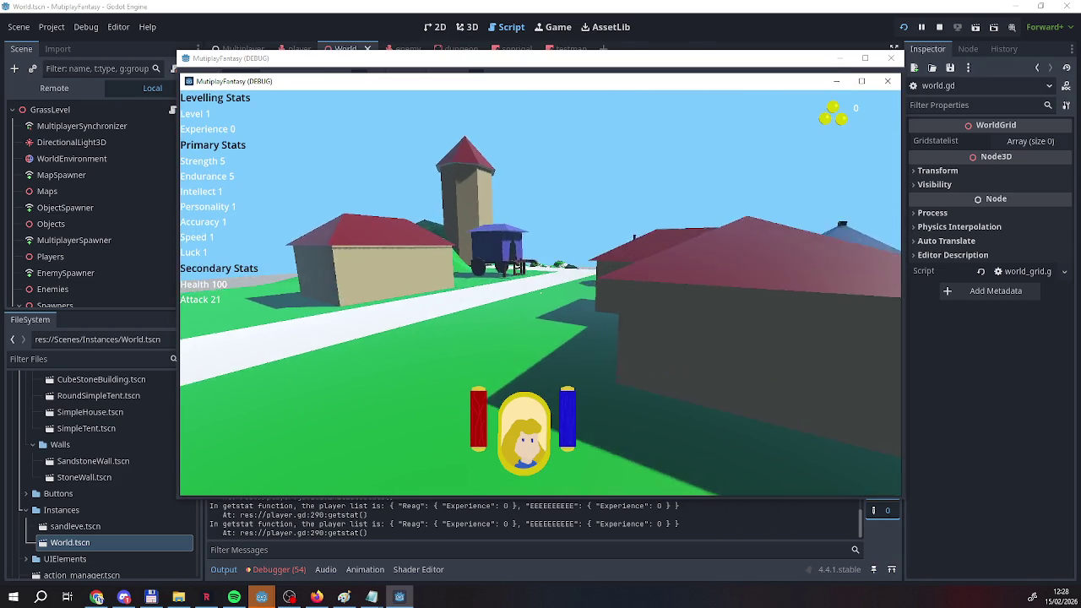
pyautogui.press('w')
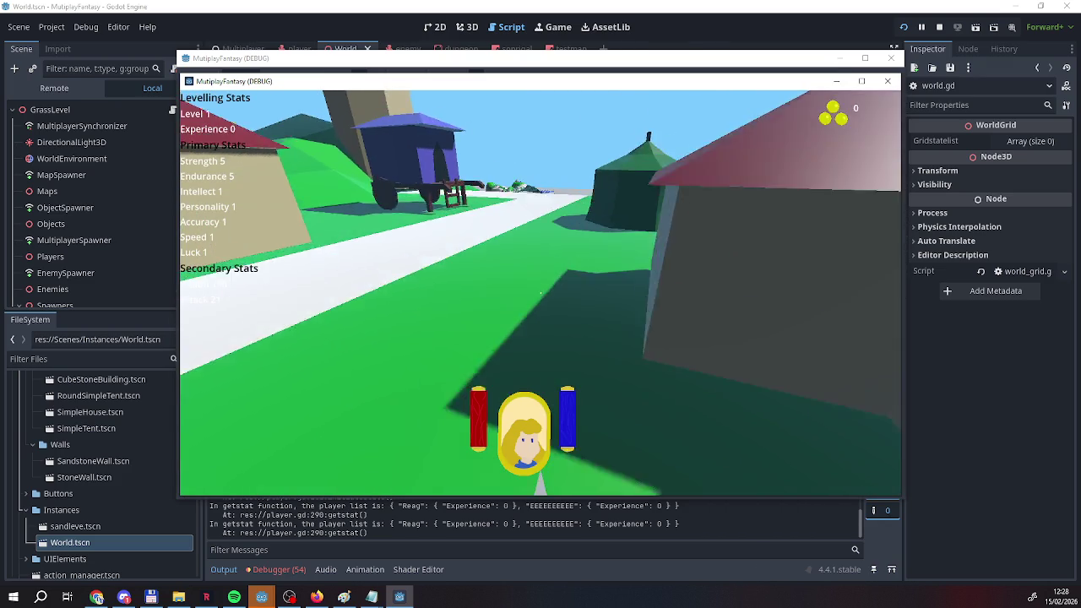
pyautogui.press('w')
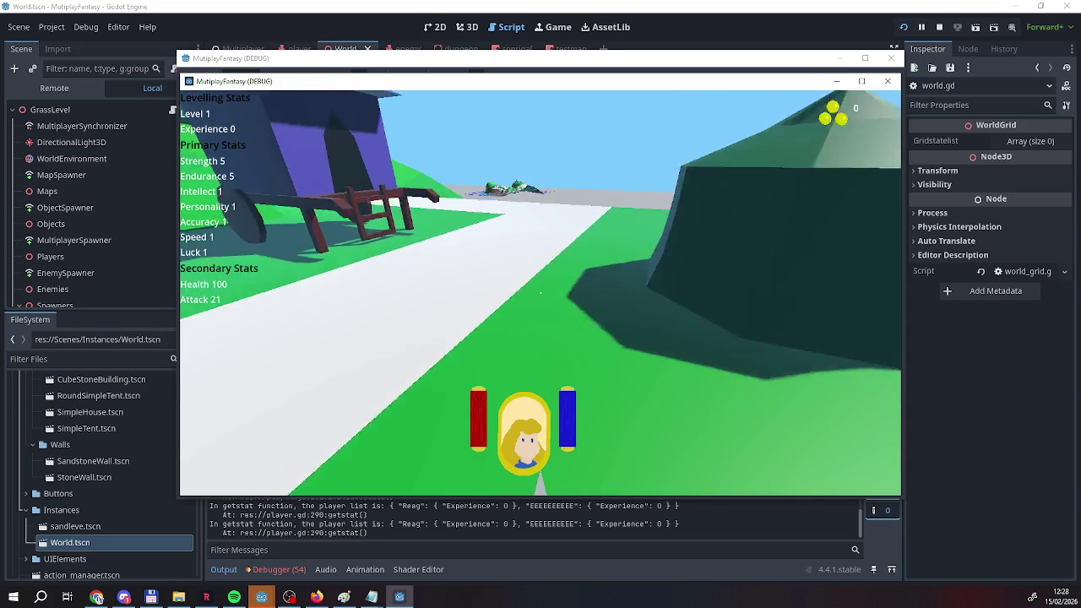
pyautogui.press('w')
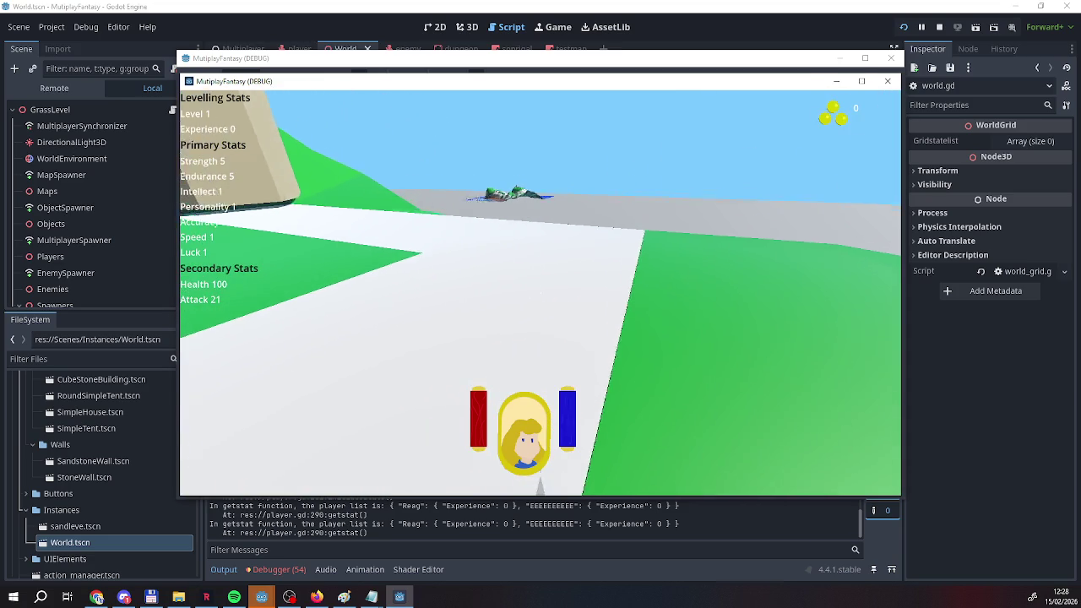
pyautogui.press('w')
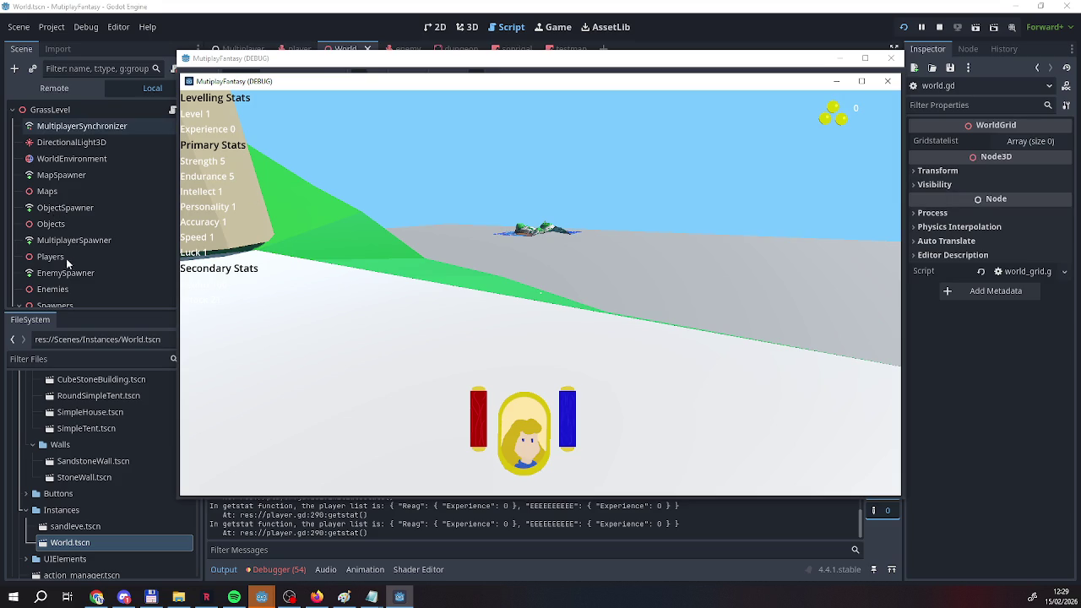
pyautogui.click(95, 209)
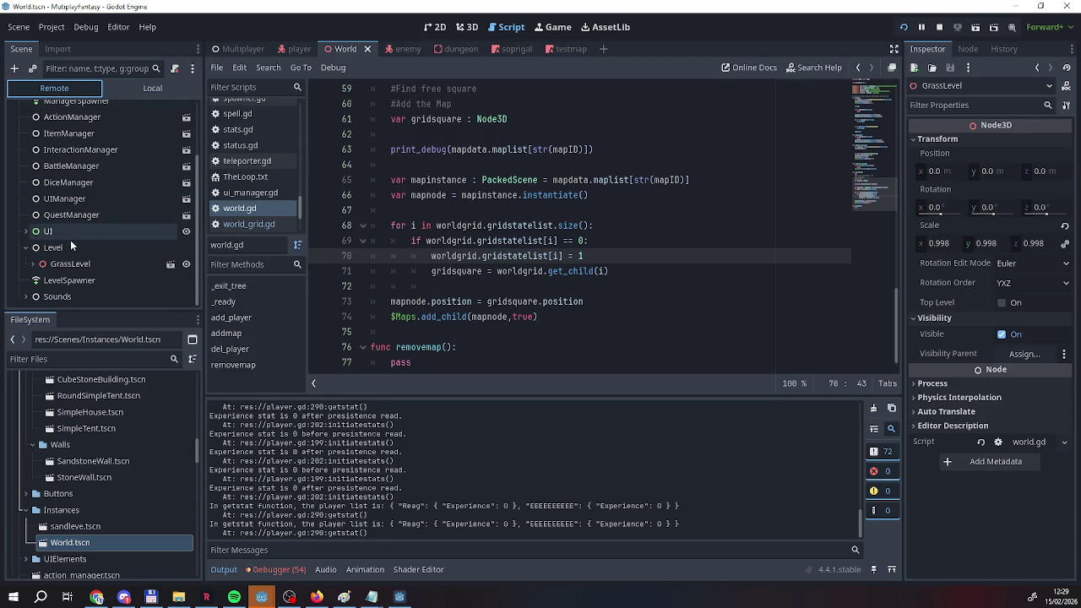
# Expand GrassLevel and Maps in the live tree and inspect the Soprigal2 instance.
pyautogui.click(33, 265)
pyautogui.scroll(-3, 43, 271)
pyautogui.click(51, 270)
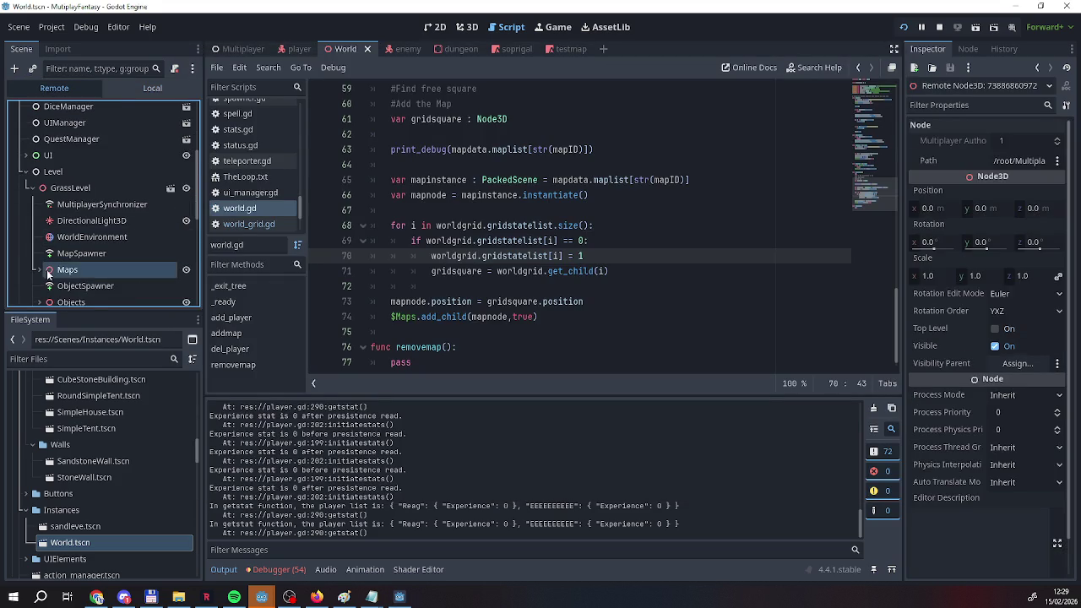
pyautogui.click(39, 270)
pyautogui.scroll(-3, 93, 245)
pyautogui.click(102, 227)
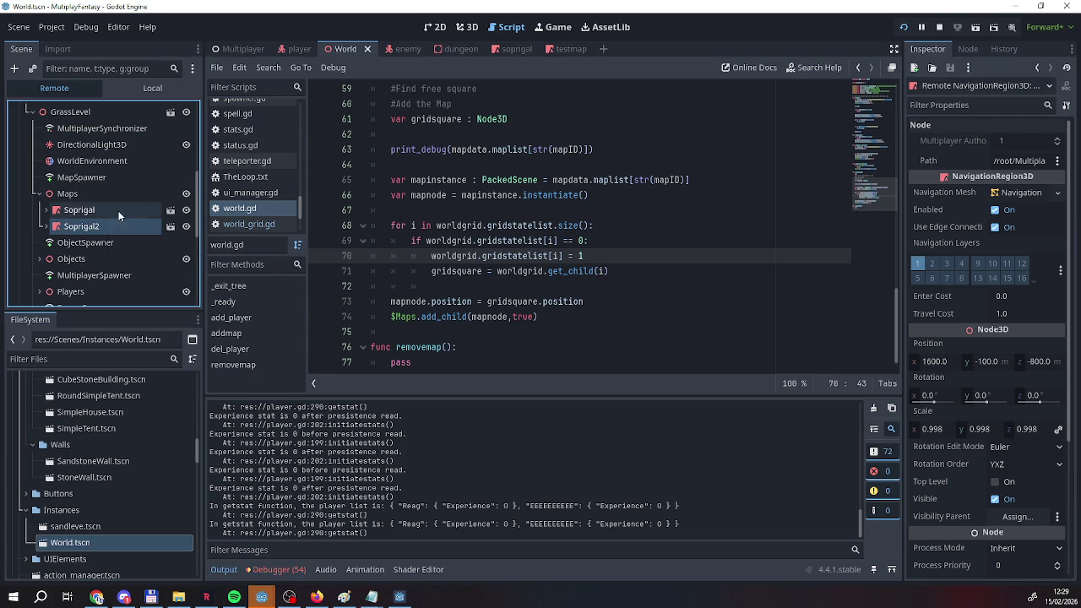
pyautogui.click(105, 196)
pyautogui.scroll(-3, 102, 226)
# Check WorldGrid's Gridstatelist and 25-object Gridsquares arrays, then stop the game.
pyautogui.click(80, 267)
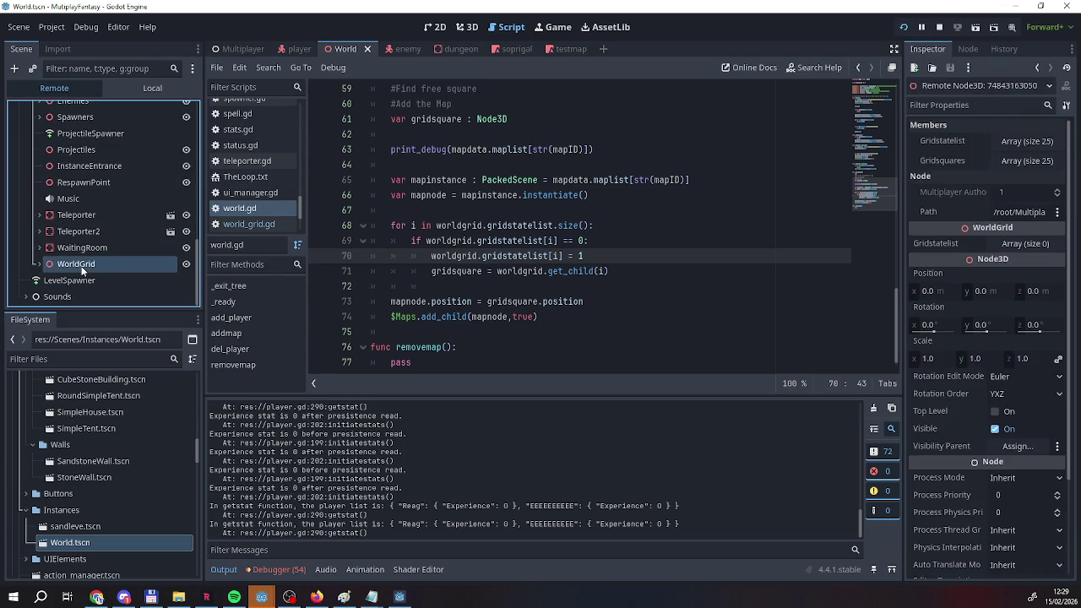
pyautogui.click(1030, 142)
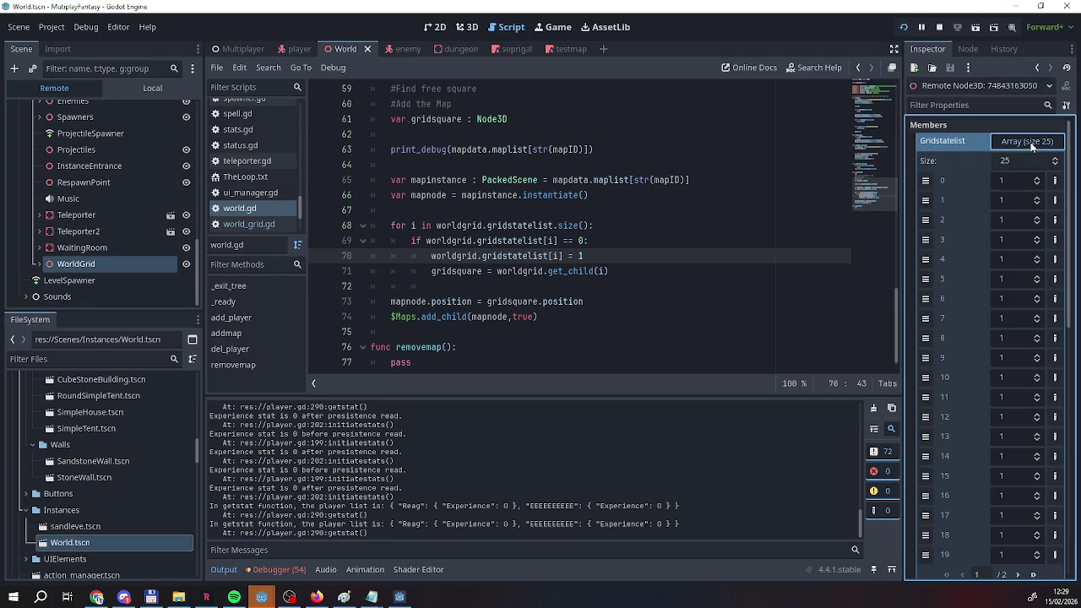
pyautogui.scroll(-5, 944, 222)
pyautogui.scroll(5, 944, 224)
pyautogui.click(1016, 143)
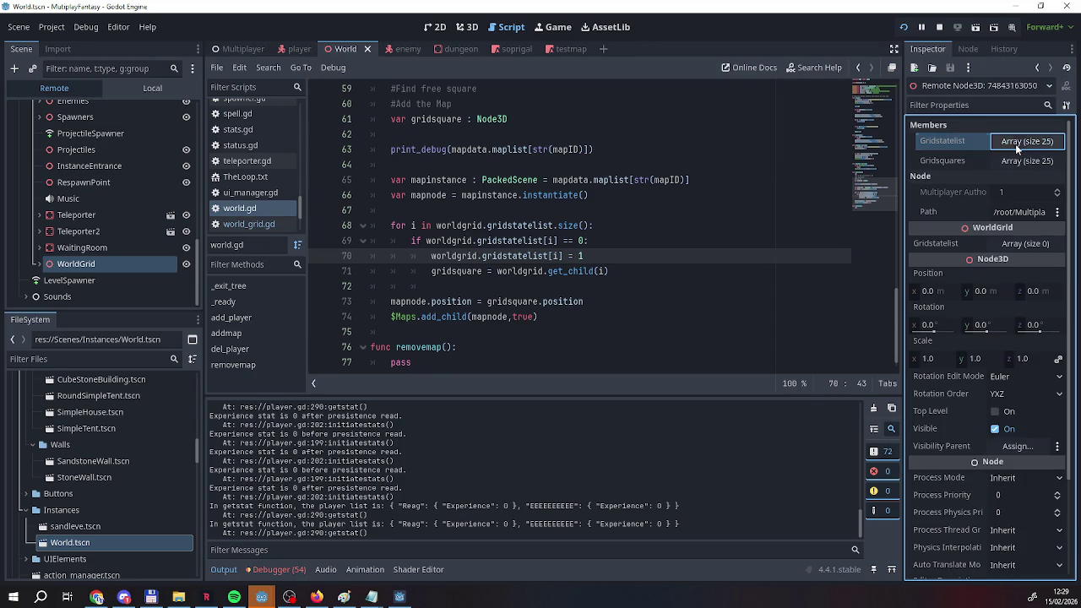
pyautogui.click(1018, 159)
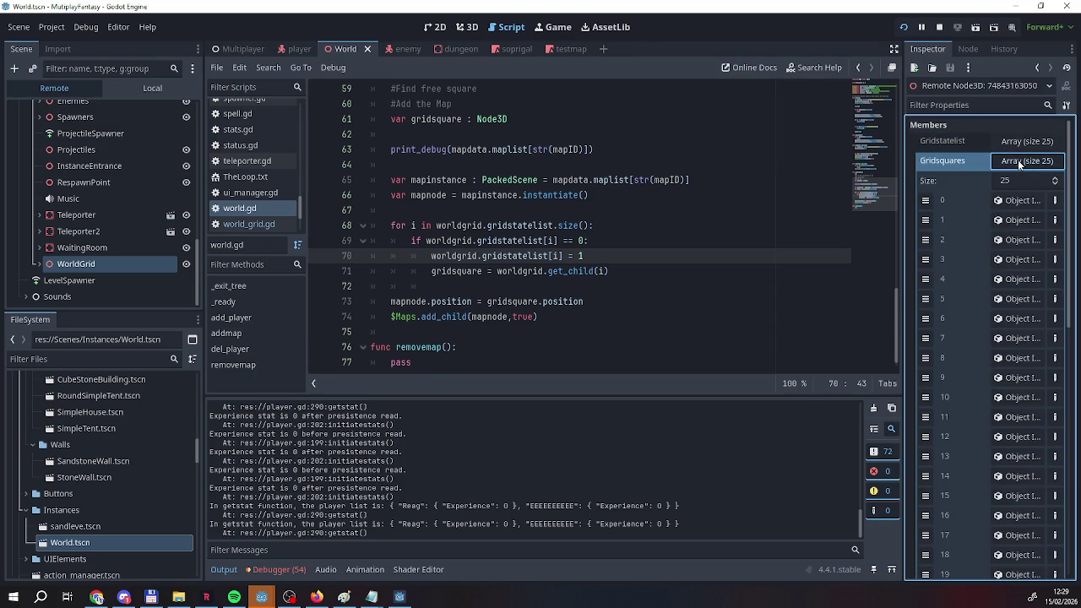
pyautogui.click(1019, 162)
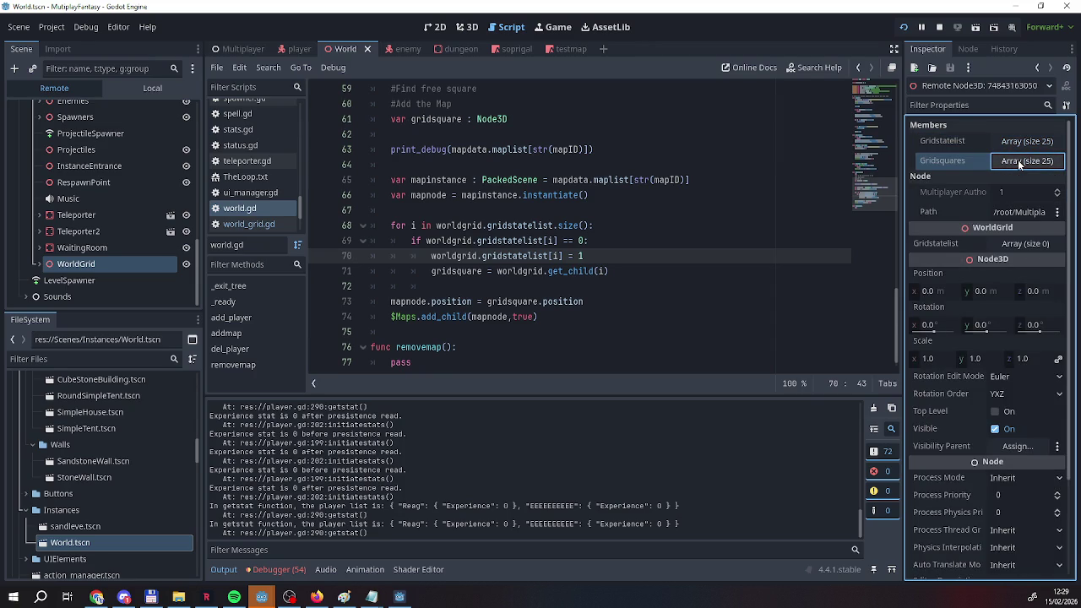
pyautogui.click(939, 27)
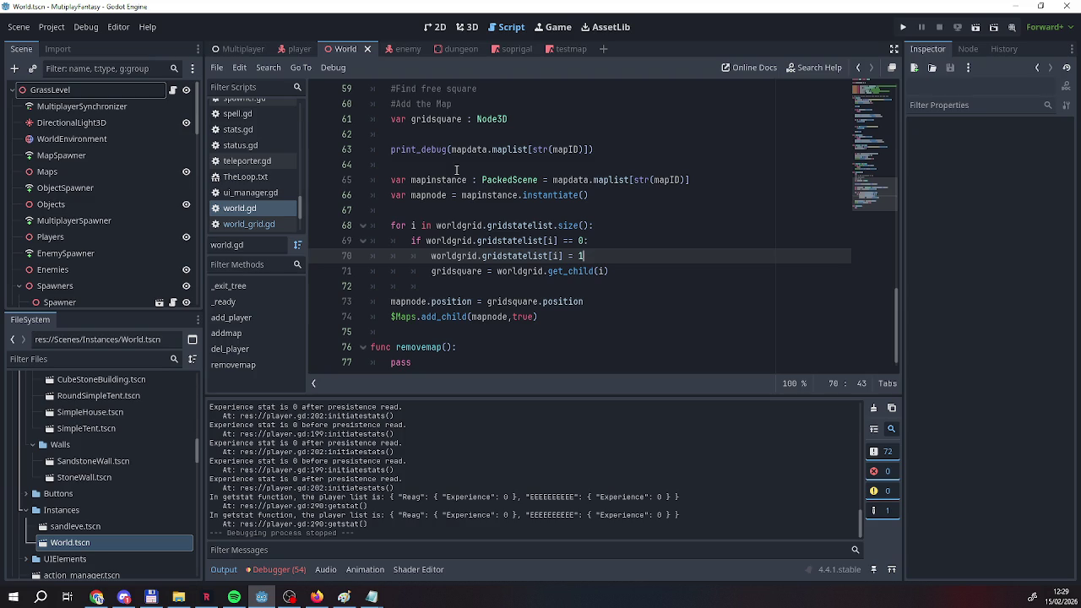
# Add a break on new line 72 right after the line 71 gridsquare assignment.
pyautogui.press('Down')
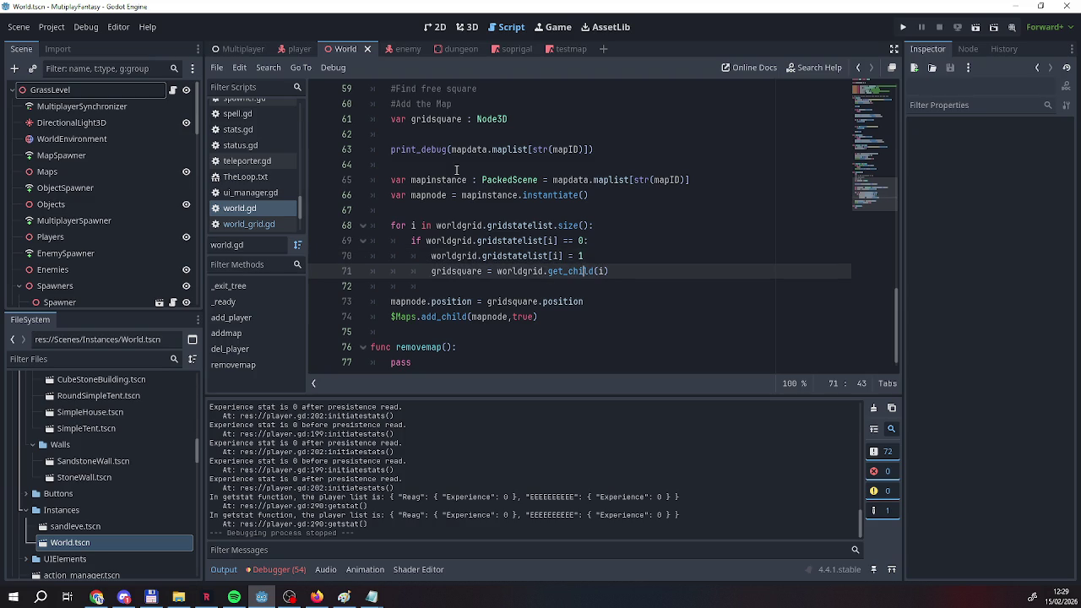
pyautogui.press('End')
pyautogui.press('Return')
pyautogui.write('reak')
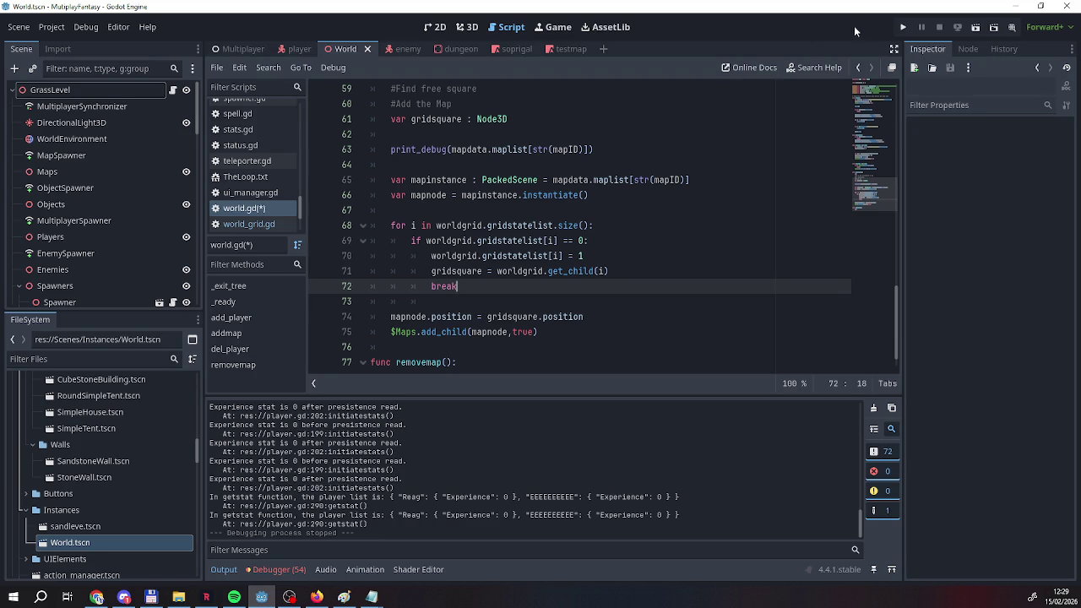
# Save and run the project, host with a player name, and connect a second named client.
pyautogui.click(903, 27)
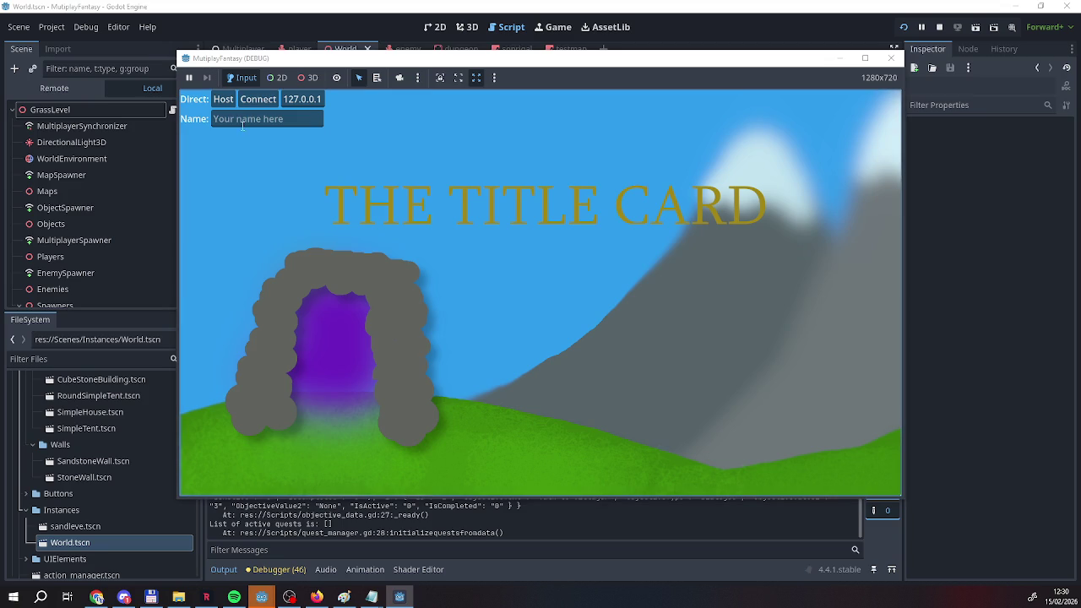
pyautogui.click(242, 122)
pyautogui.write('Rea')
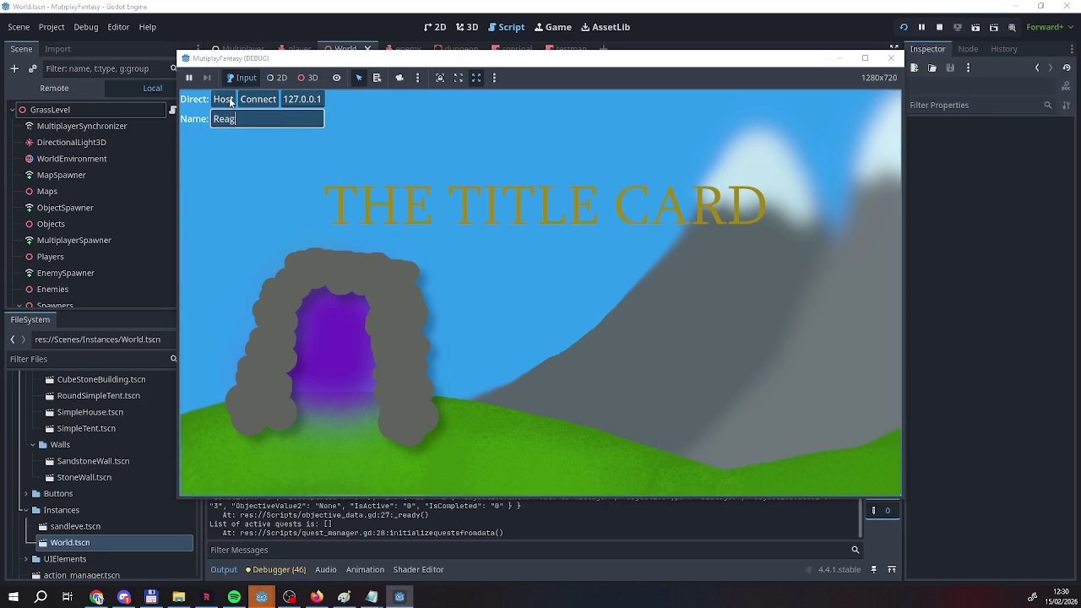
pyautogui.write('g')
pyautogui.click(229, 103)
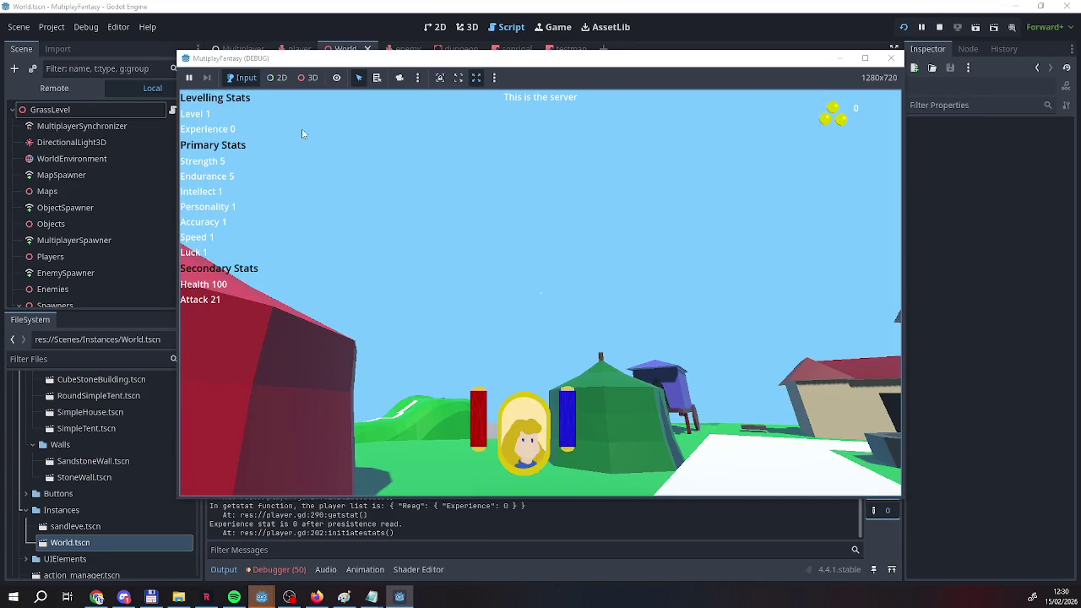
pyautogui.click(401, 597)
pyautogui.write('eeeeeeee')
pyautogui.click(259, 99)
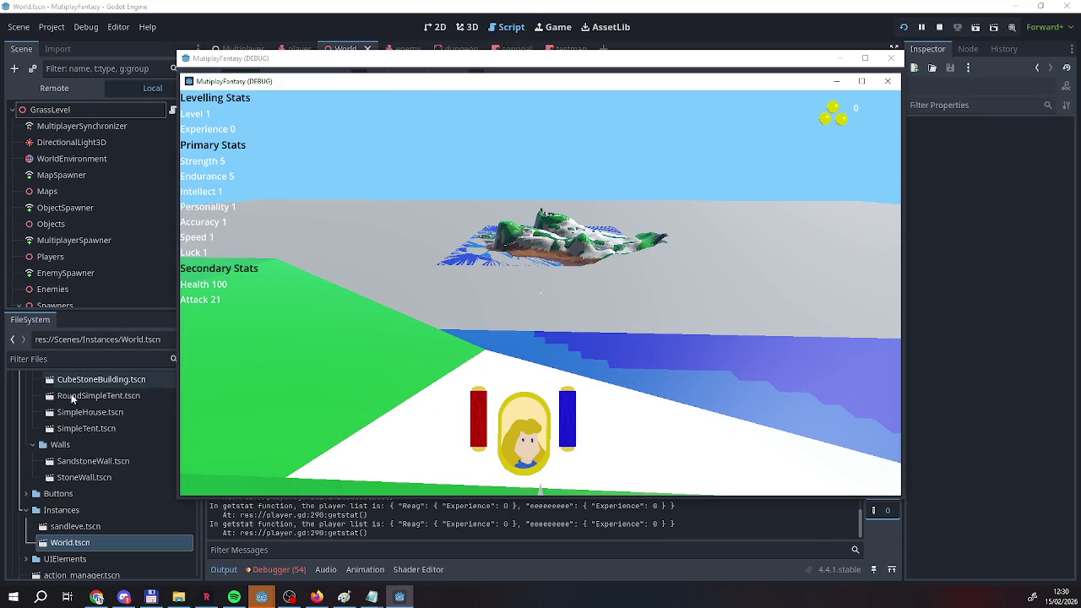
pyautogui.click(53, 88)
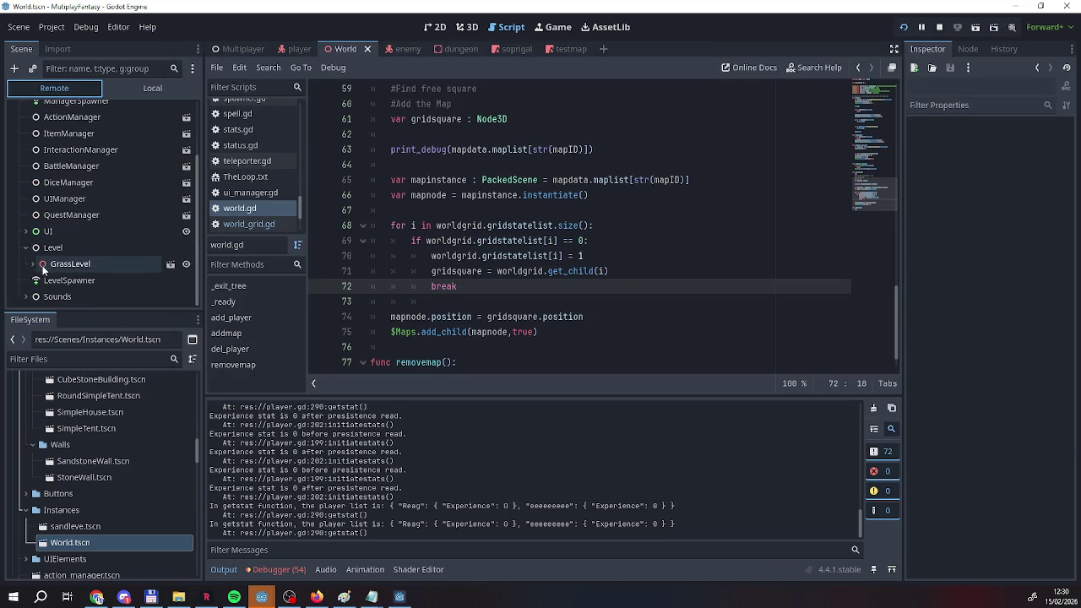
# Expand GrassLevel > Maps to confirm Soprigal and Soprigal2, inspecting Soprigal2.
pyautogui.click(44, 265)
pyautogui.click(35, 265)
pyautogui.scroll(-3, 48, 254)
pyautogui.click(39, 244)
pyautogui.click(68, 277)
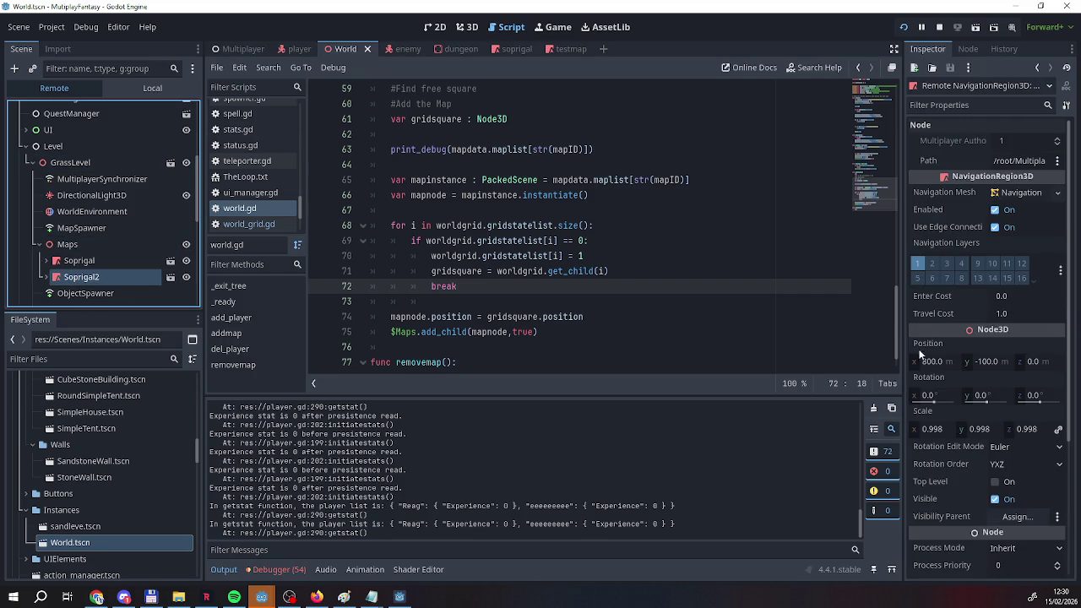
pyautogui.scroll(-5, 111, 250)
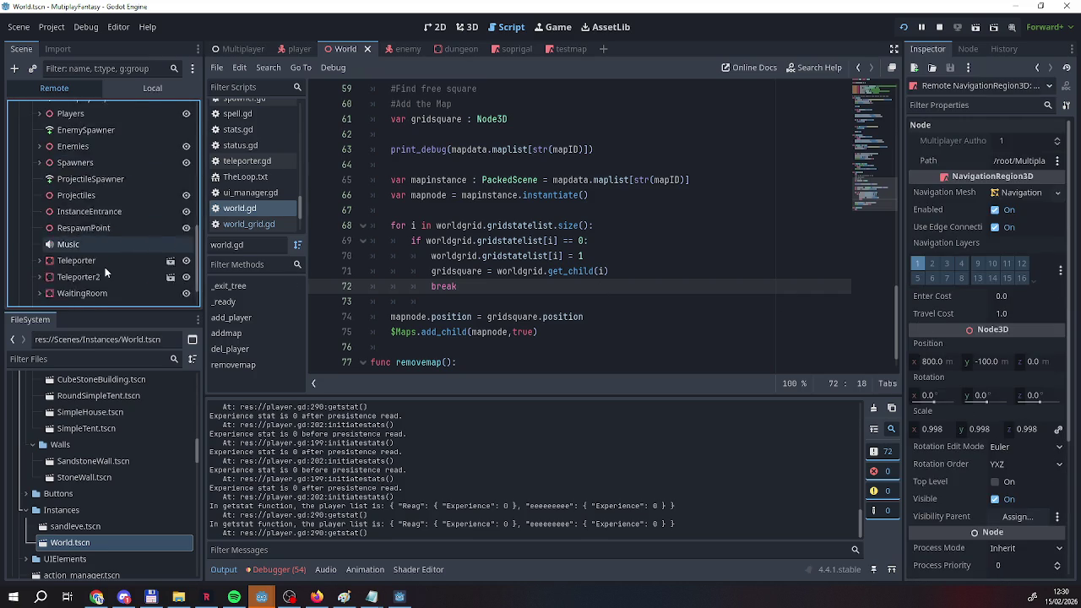
pyautogui.scroll(2, 103, 258)
pyautogui.scroll(-3, 86, 265)
# Verify WorldGrid's Gridstatelist shows the first two squares as 1, then stop the game.
pyautogui.click(84, 264)
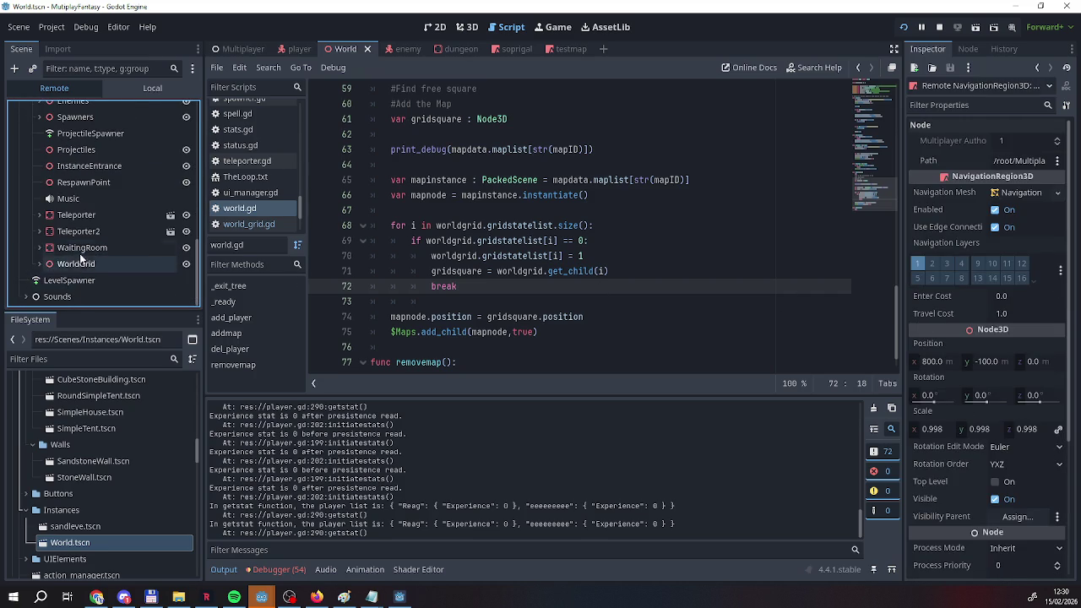
pyautogui.click(998, 146)
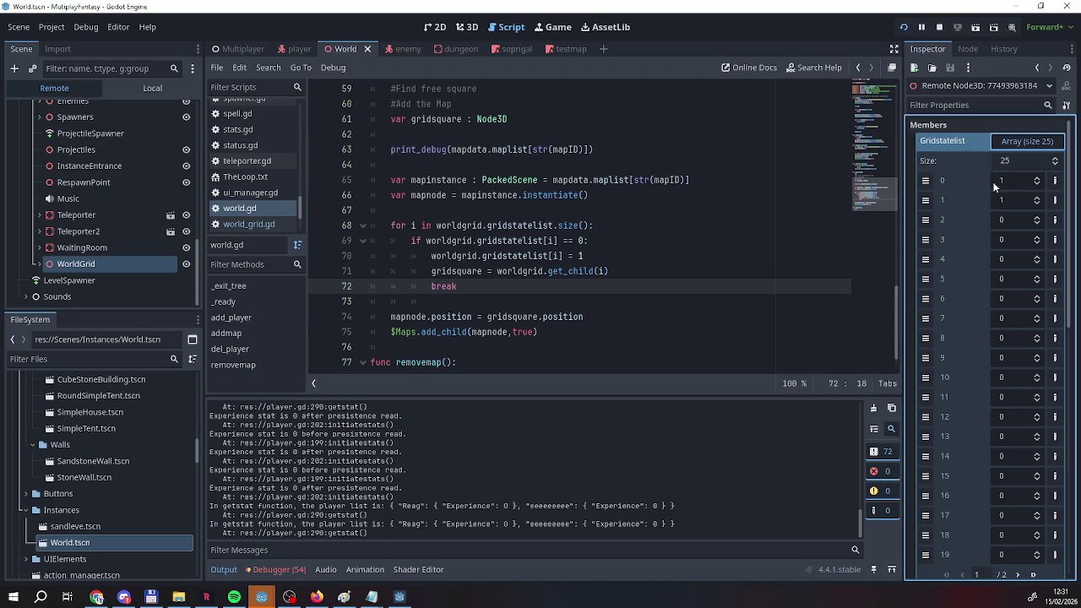
pyautogui.scroll(-5, 968, 152)
pyautogui.scroll(5, 967, 150)
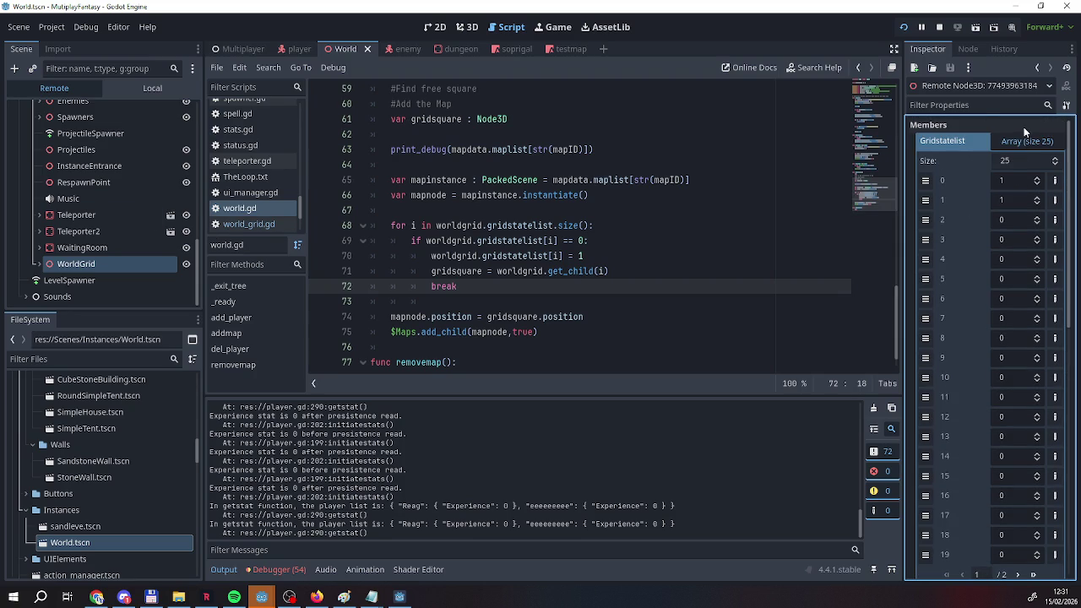
pyautogui.scroll(-5, 957, 181)
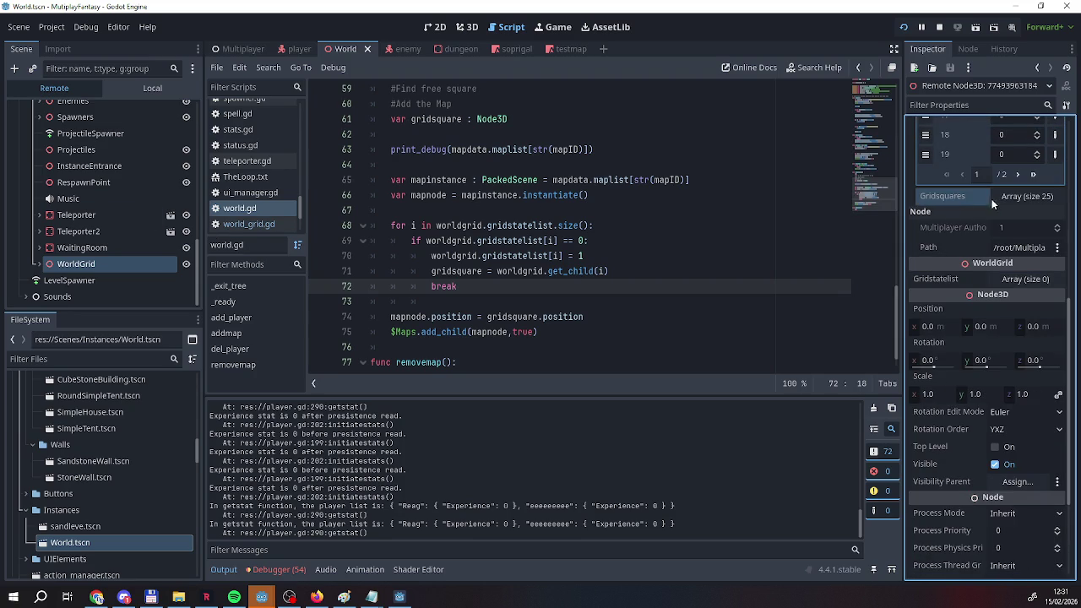
pyautogui.click(1018, 196)
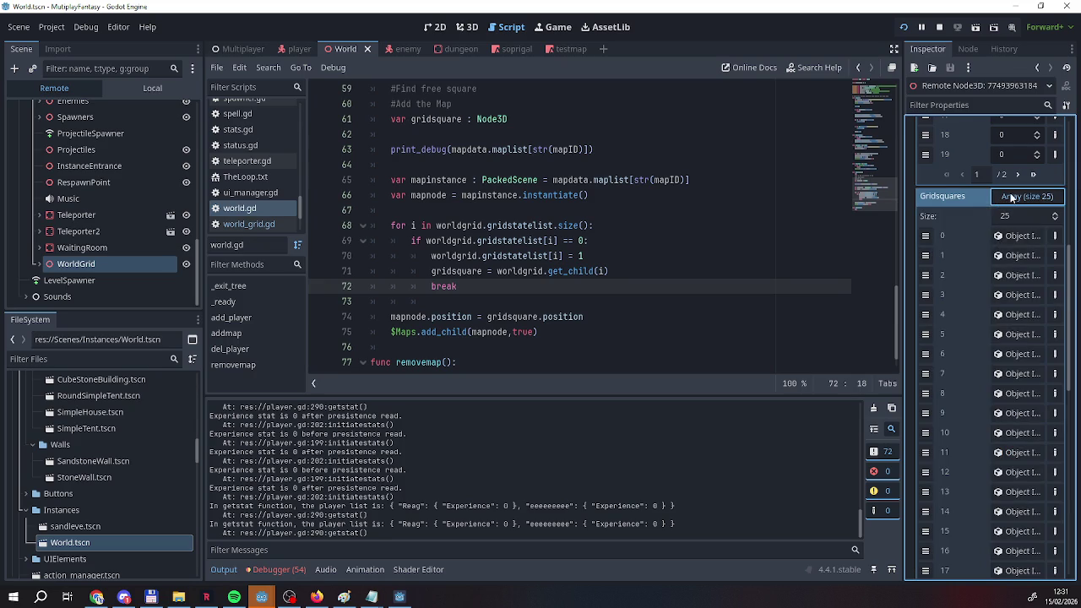
pyautogui.scroll(10, 991, 235)
pyautogui.click(1010, 147)
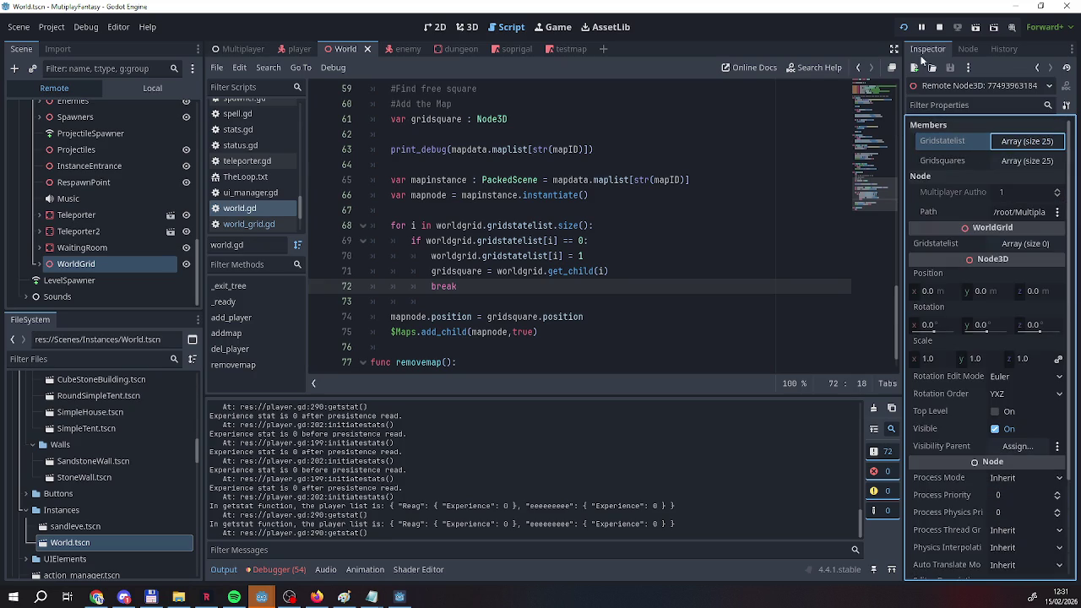
pyautogui.click(940, 27)
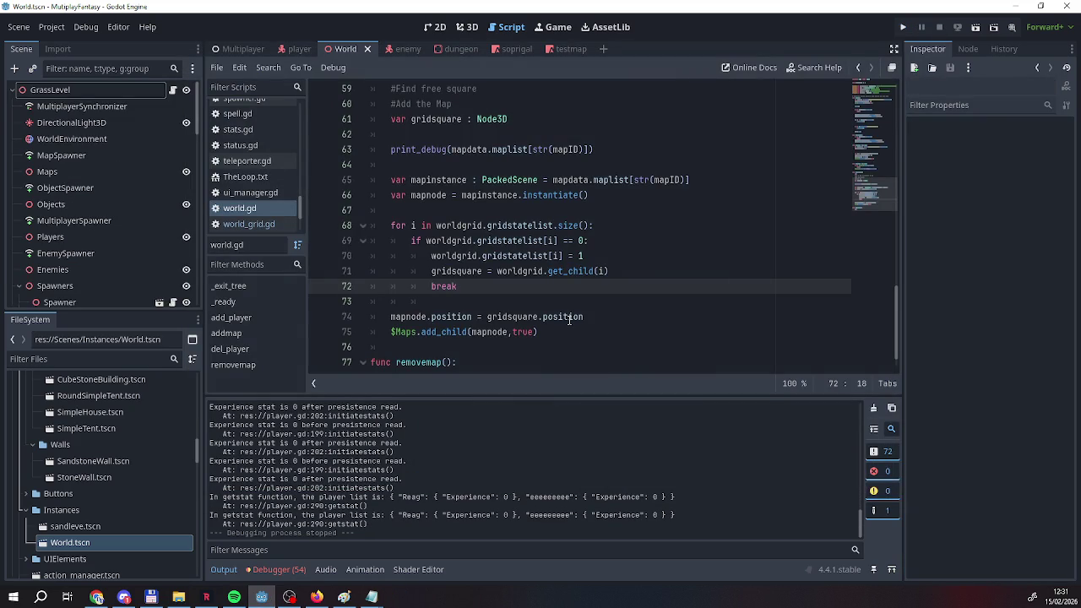
# Delete the addmap(2) call on line 17 of world.gd and save the script.
pyautogui.moveTo(569, 319)
pyautogui.scroll(2, 507, 326)
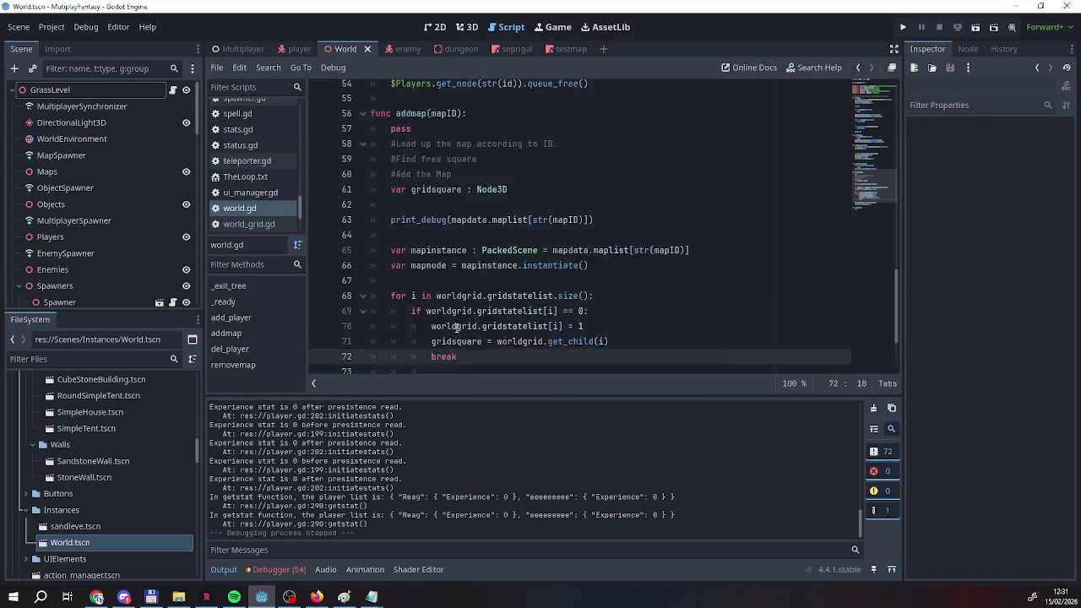
pyautogui.scroll(-3, 456, 328)
pyautogui.scroll(2, 456, 329)
pyautogui.scroll(-2, 456, 331)
pyautogui.moveTo(456, 328)
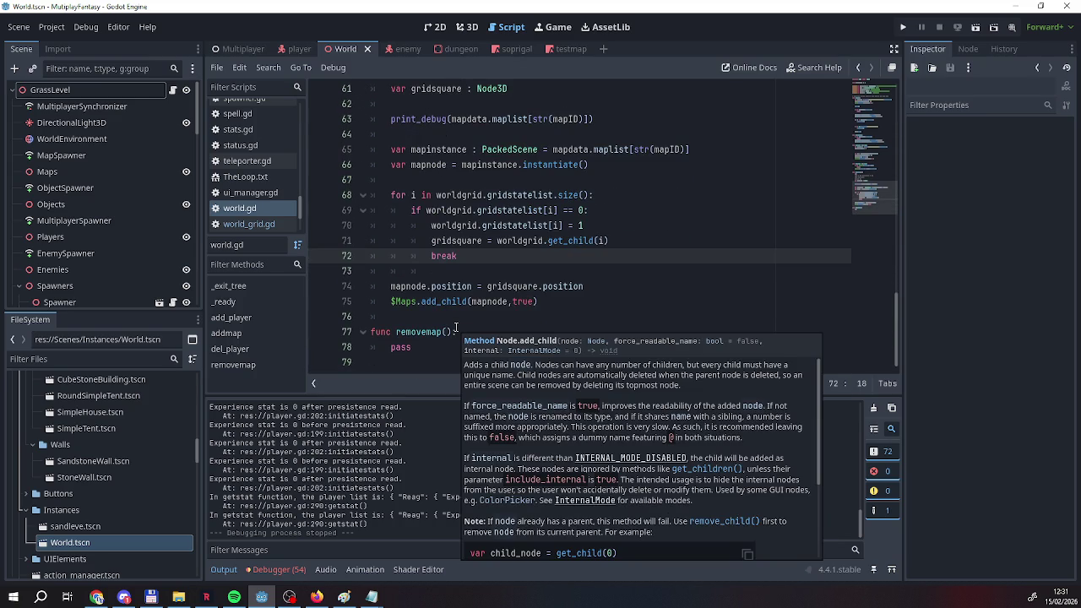
pyautogui.scroll(3, 456, 328)
pyautogui.scroll(-3, 456, 327)
pyautogui.scroll(2, 456, 329)
pyautogui.scroll(-2, 456, 328)
pyautogui.scroll(16, 456, 329)
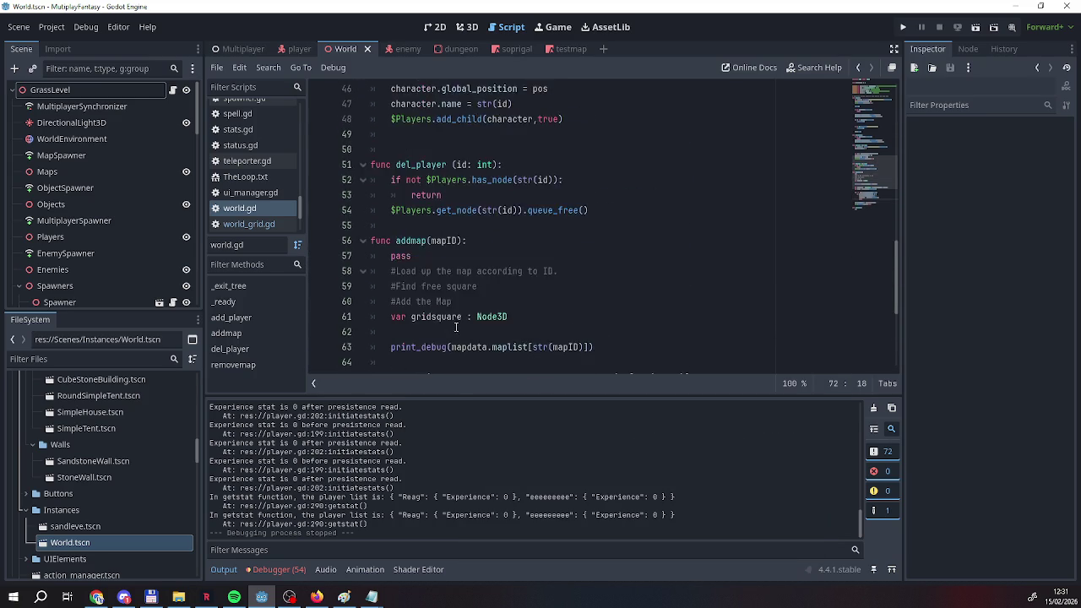
pyautogui.scroll(3, 456, 327)
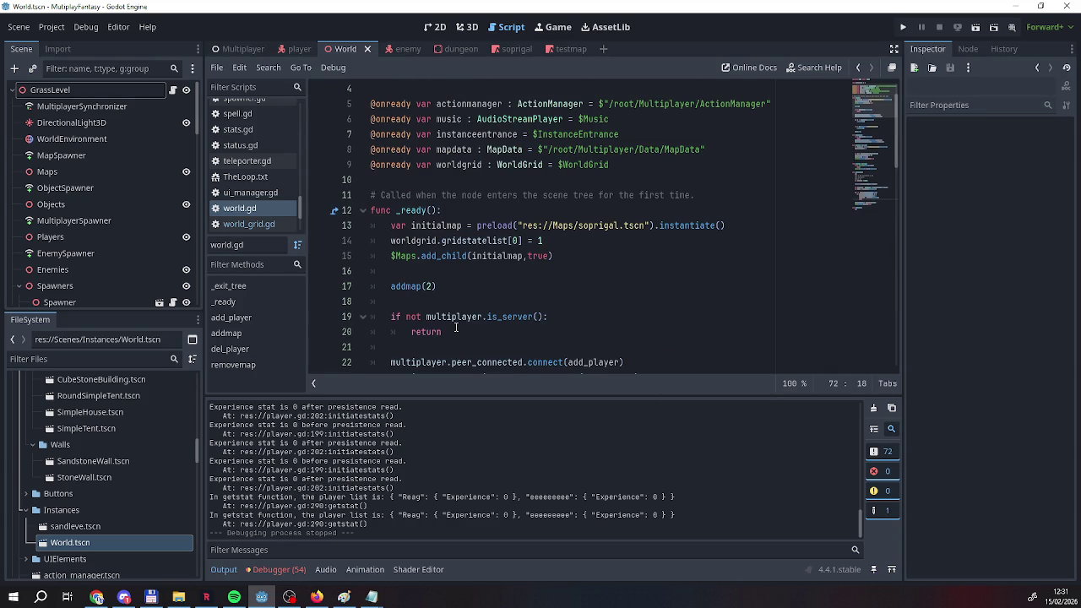
pyautogui.click(386, 286)
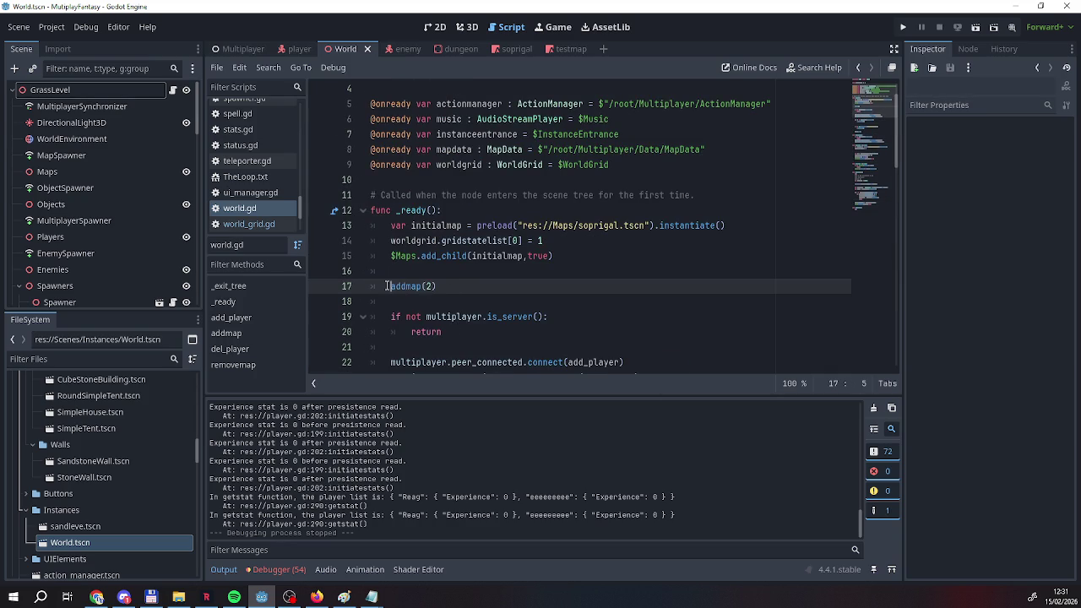
pyautogui.write(')')
pyautogui.scroll(-6, 441, 286)
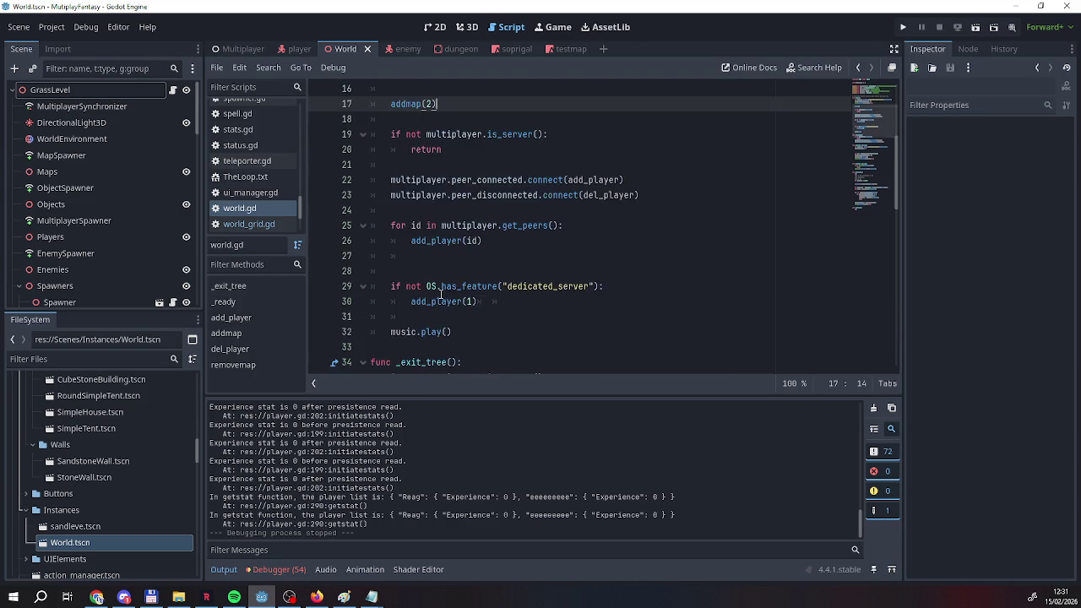
pyautogui.scroll(8, 437, 336)
pyautogui.moveTo(438, 332); pyautogui.dragTo(390, 332)
pyautogui.press('BackSpace')
pyautogui.press('BackSpace')
pyautogui.press('BackSpace')
pyautogui.scroll(-14, 507, 329)
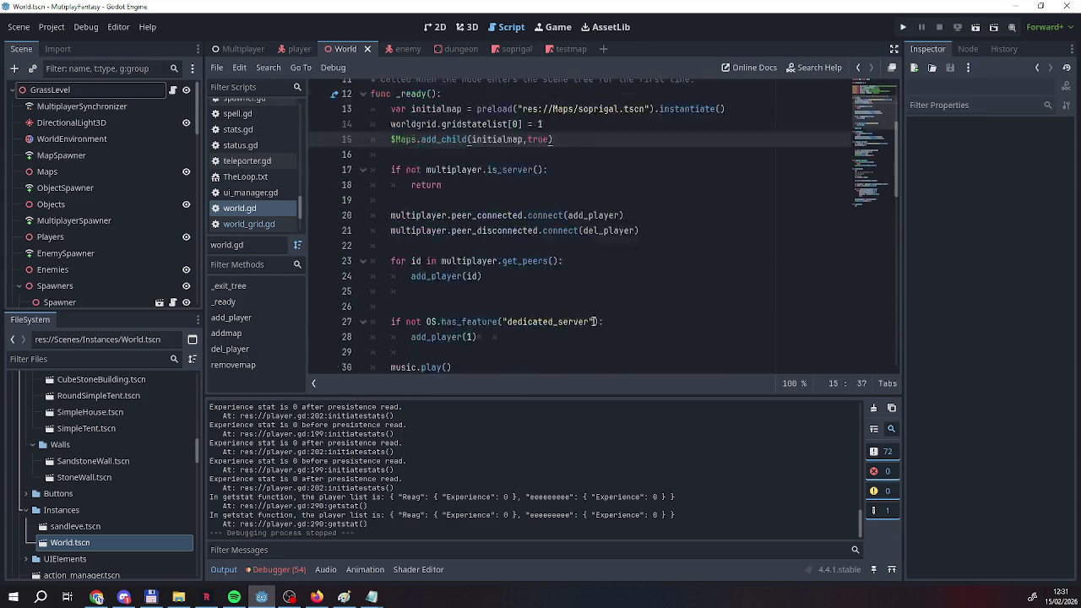
pyautogui.scroll(-5, 498, 317)
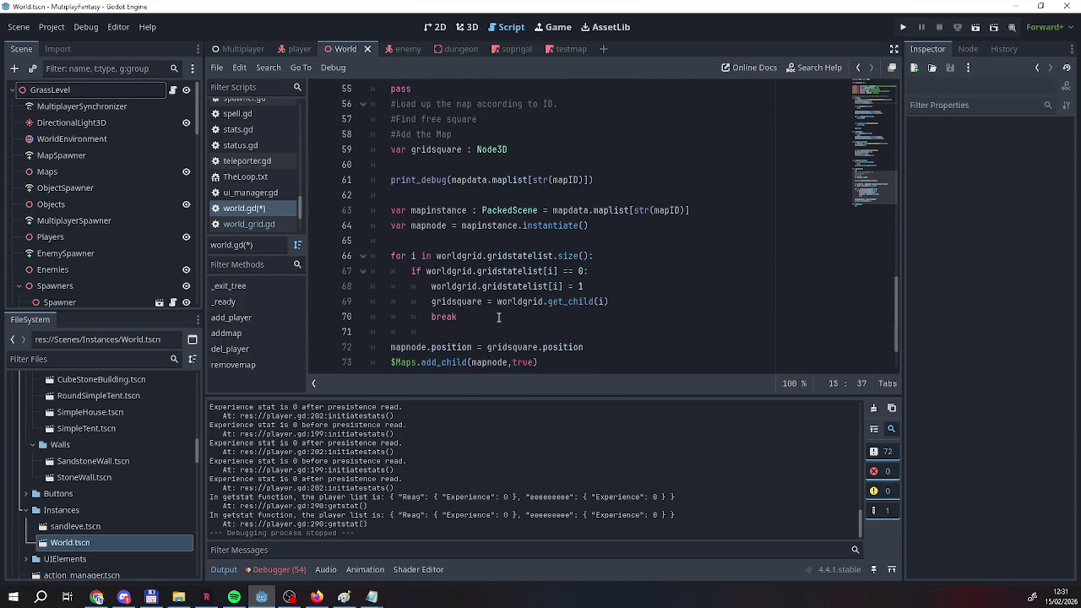
pyautogui.hotkey('ctrl', 's')
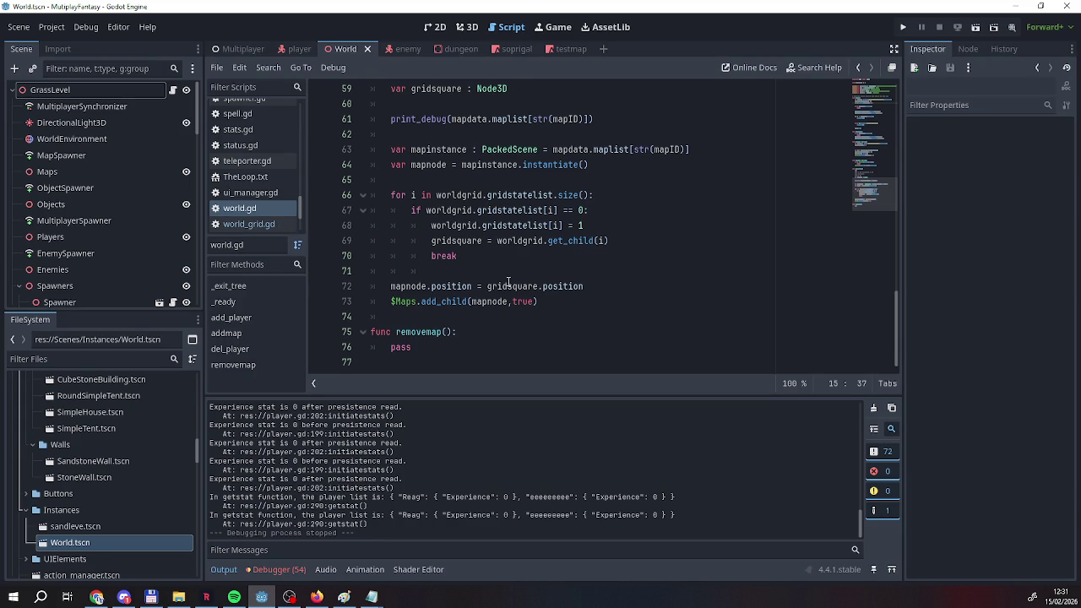
# Remove the leftover pass line from addmap and save world.gd from the script list.
pyautogui.scroll(7, 482, 288)
pyautogui.scroll(-4, 401, 257)
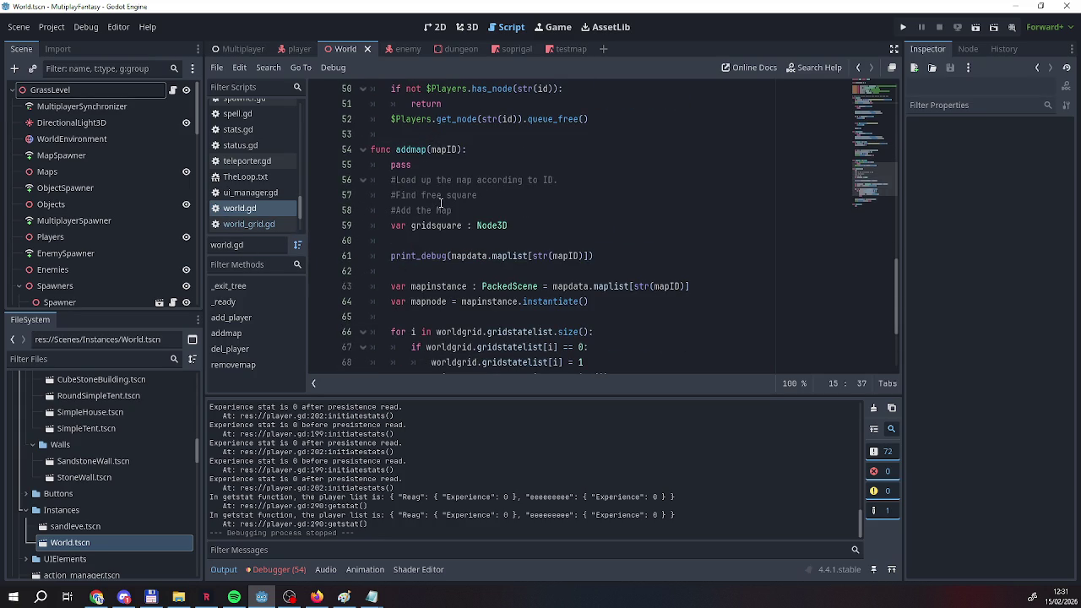
pyautogui.doubleClick(397, 165)
pyautogui.moveTo(410, 165); pyautogui.dragTo(391, 165)
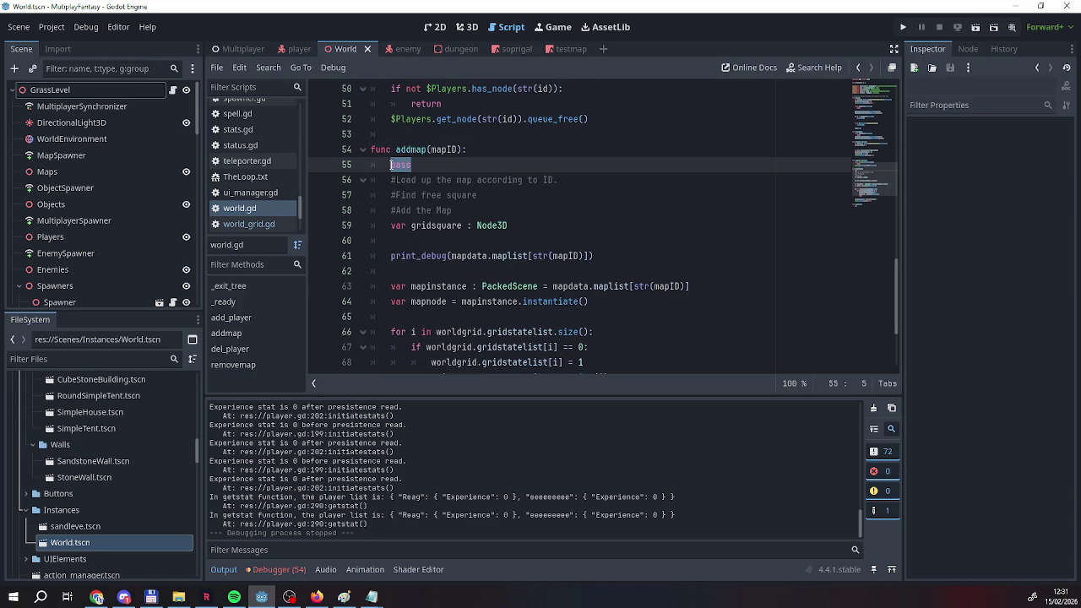
pyautogui.press('BackSpace')
pyautogui.press('BackSpace')
pyautogui.press('BackSpace')
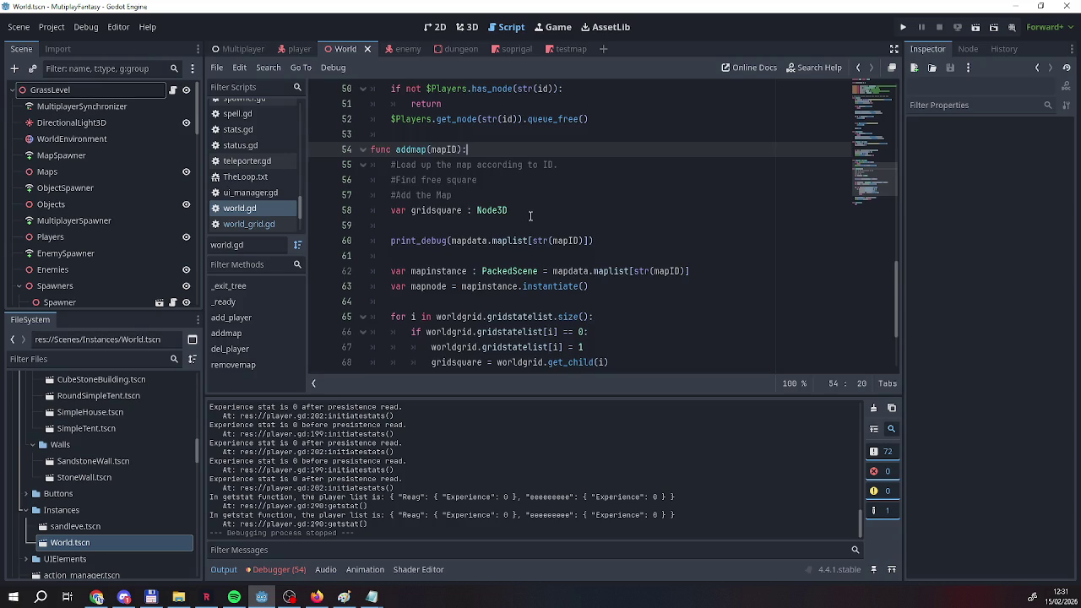
pyautogui.scroll(-2, 463, 243)
pyautogui.scroll(-1, 525, 335)
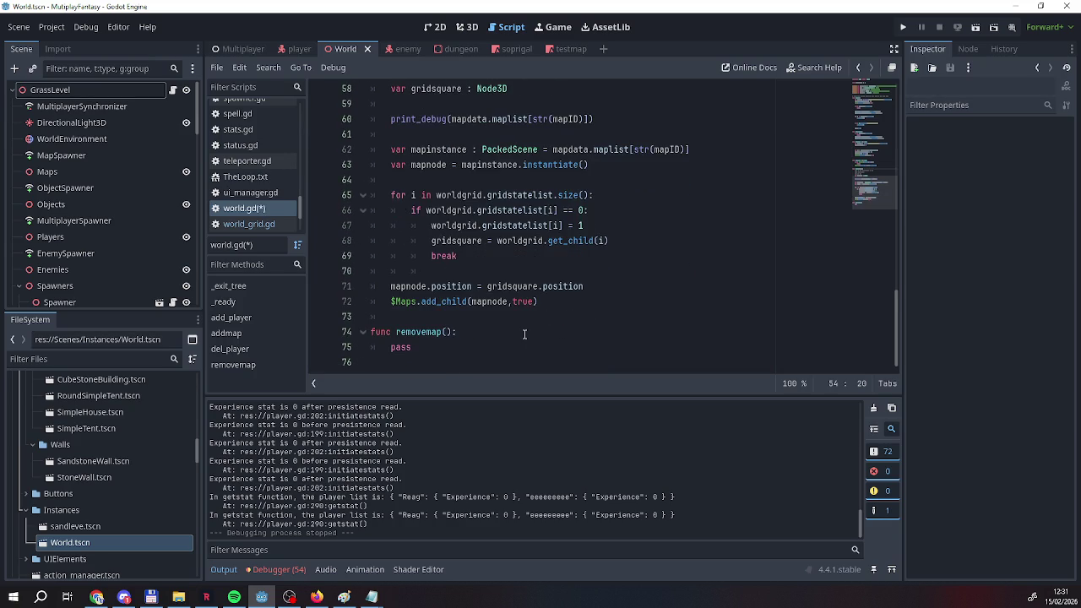
pyautogui.scroll(2, 526, 336)
pyautogui.scroll(-1, 524, 335)
pyautogui.rightClick(251, 209)
pyautogui.click(265, 221)
pyautogui.scroll(2, 425, 134)
# Leave the World scene for the Multiplayer scene, showing Multiplayer.gd and its MapData Maplist.
pyautogui.click(393, 209)
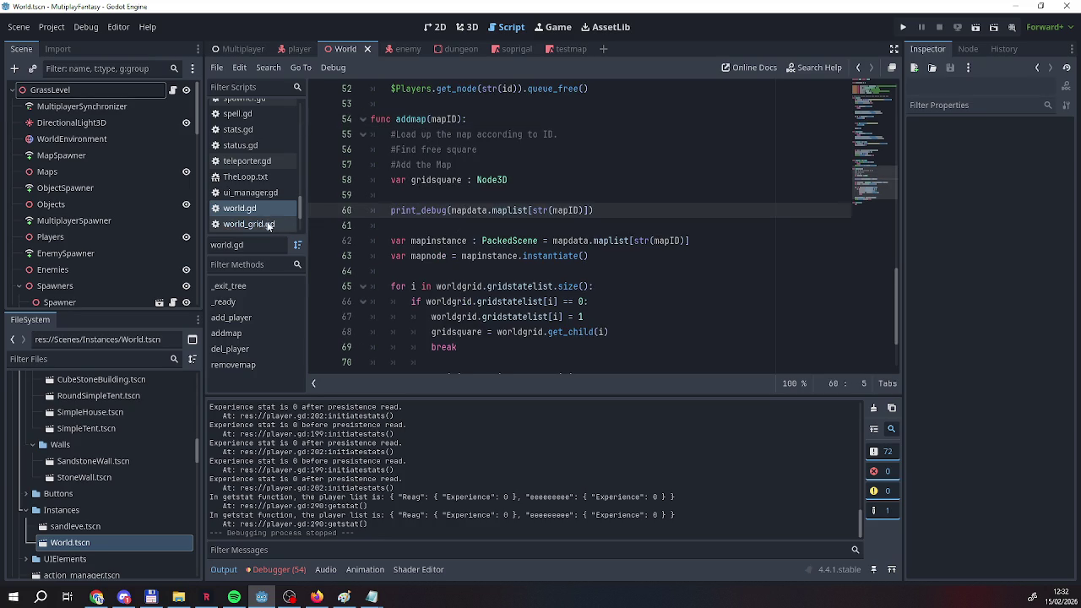
pyautogui.scroll(-3, 95, 215)
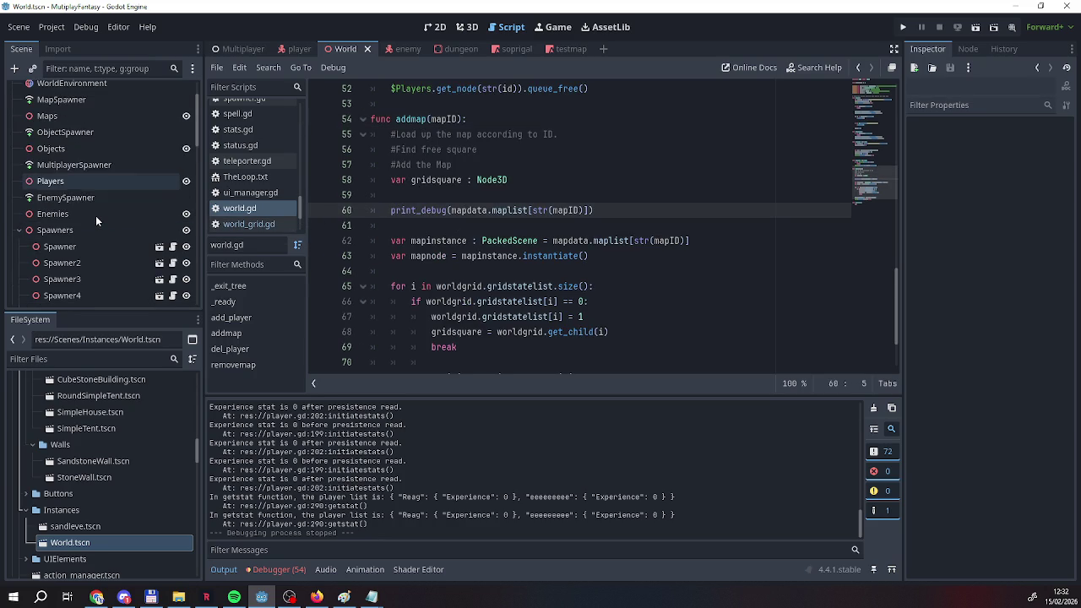
pyautogui.scroll(3, 96, 216)
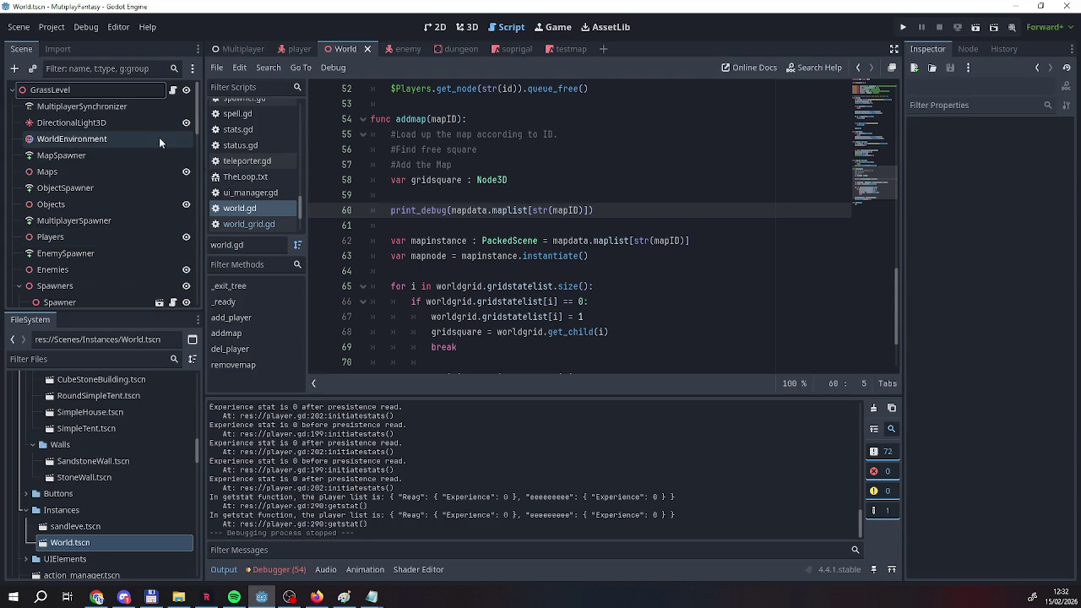
pyautogui.scroll(-3, 85, 200)
pyautogui.scroll(3, 403, 270)
pyautogui.scroll(-2, 404, 271)
pyautogui.scroll(-10, 103, 199)
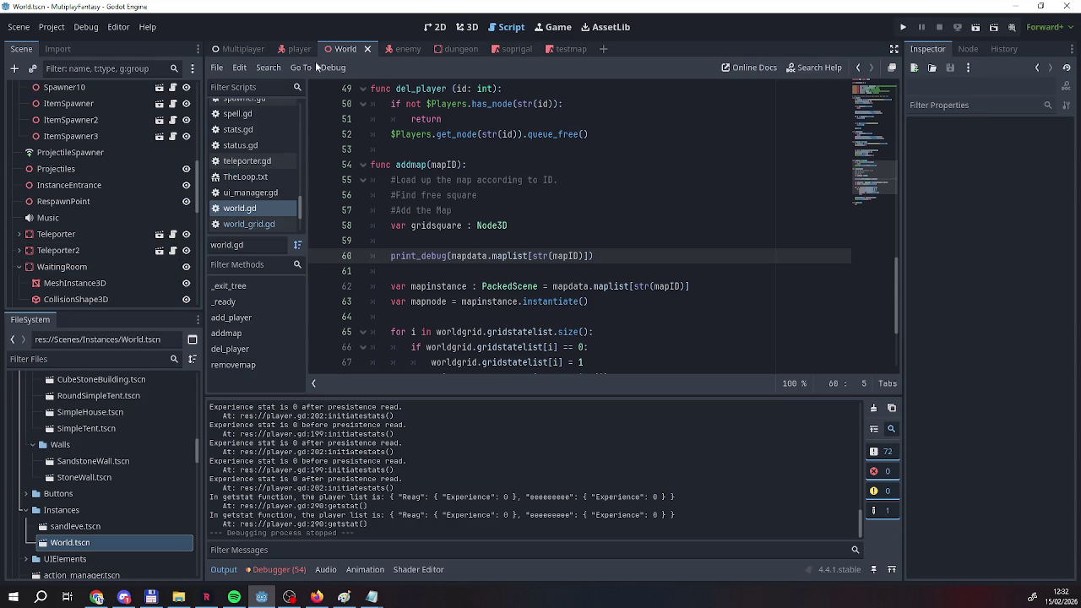
pyautogui.scroll(3, 118, 184)
pyautogui.click(244, 48)
pyautogui.scroll(-5, 84, 232)
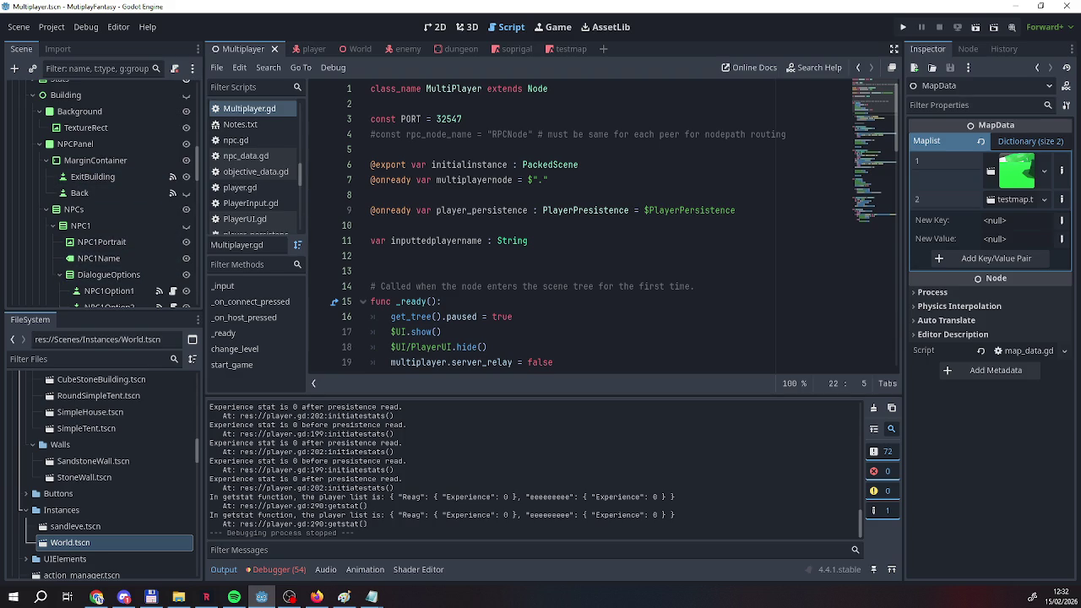
# Open NPC1Option1's dialogue.gd and place the caret after the dialogue_box.show() line.
pyautogui.scroll(-2, 119, 207)
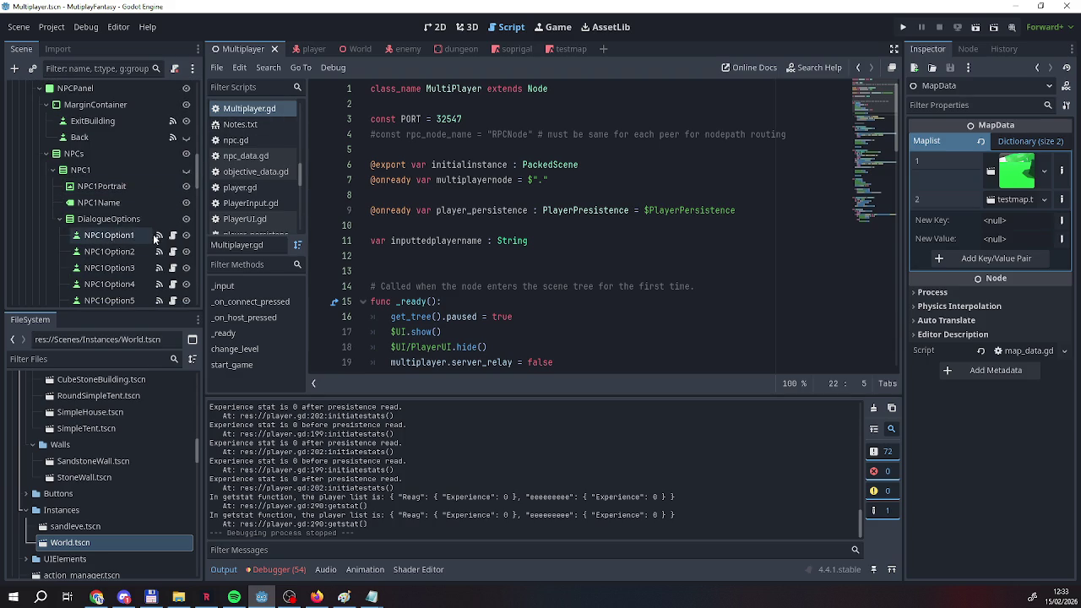
pyautogui.click(173, 234)
pyautogui.scroll(-4, 346, 234)
pyautogui.scroll(8, 440, 237)
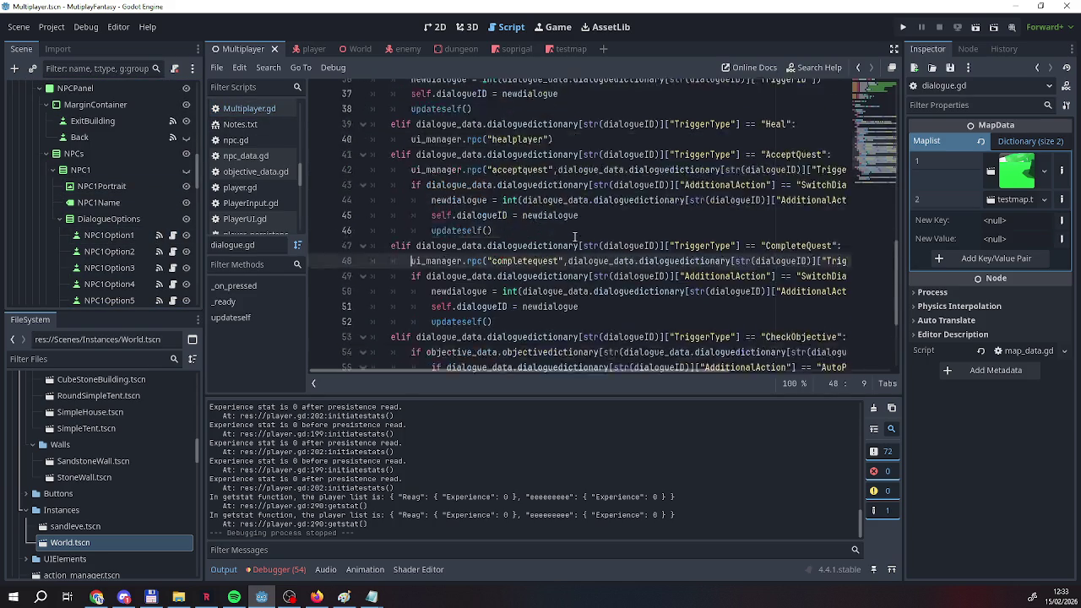
pyautogui.scroll(-5, 539, 241)
pyautogui.scroll(-4, 539, 240)
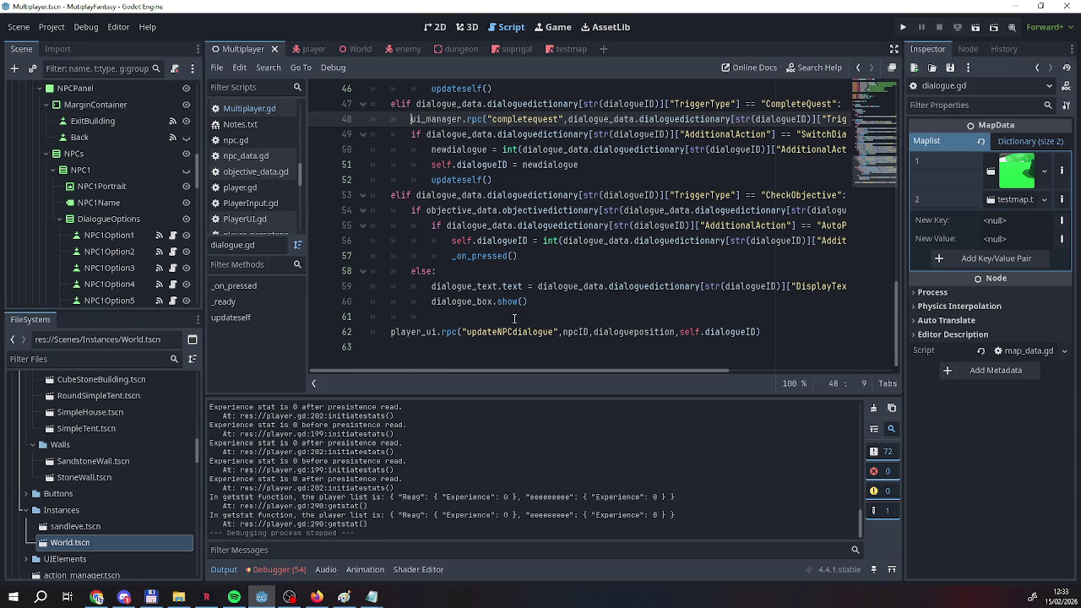
pyautogui.click(546, 302)
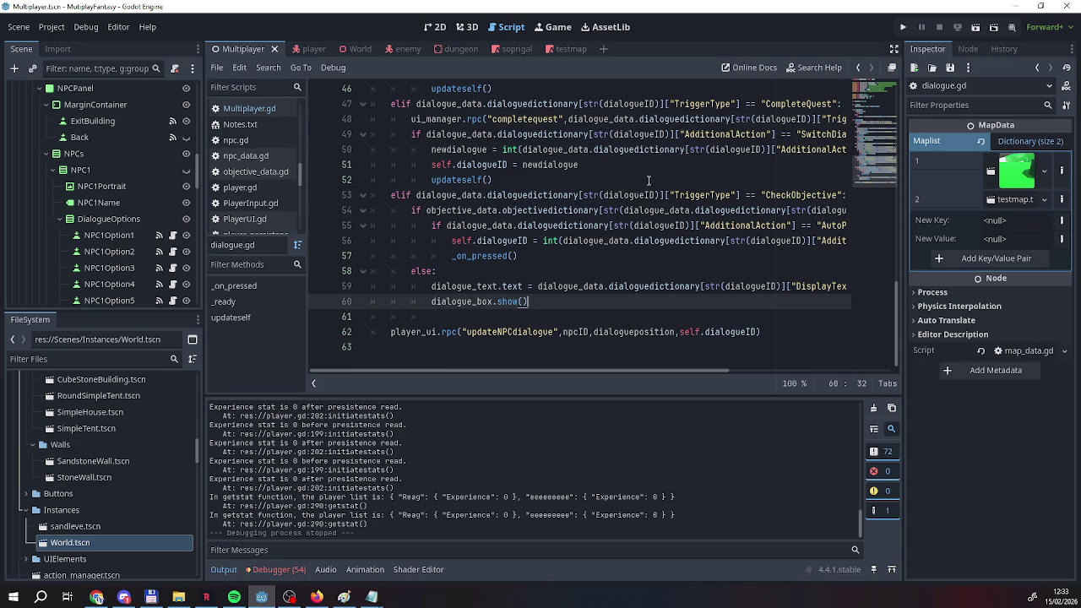
# Select the MovePlayerToInstnace trigger name in the Dialogues notes file, then return to dialogue.gd.
pyautogui.moveTo(377, 601)
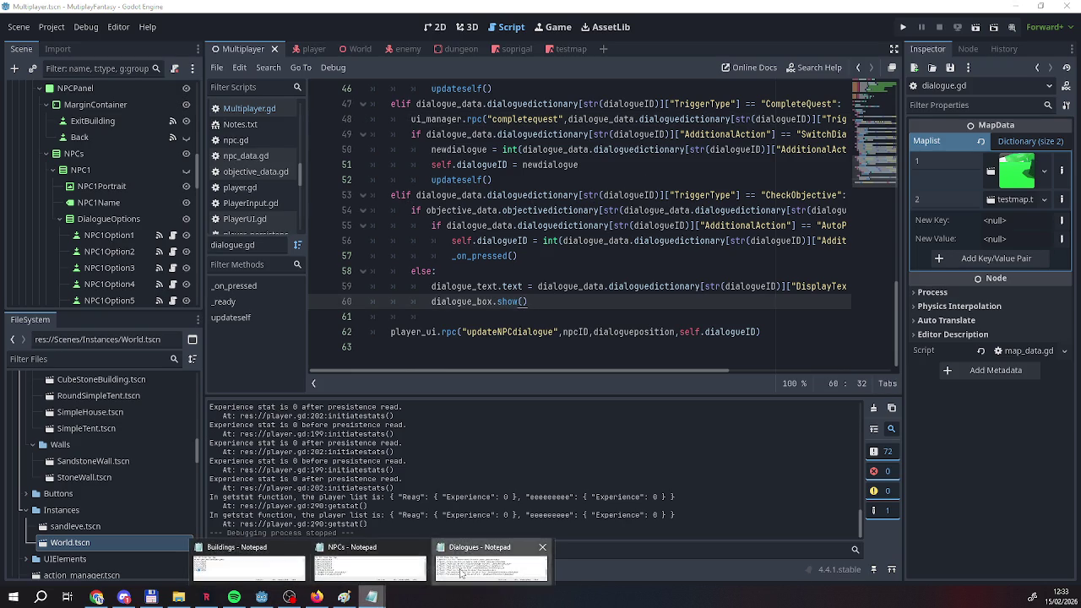
pyautogui.click(489, 568)
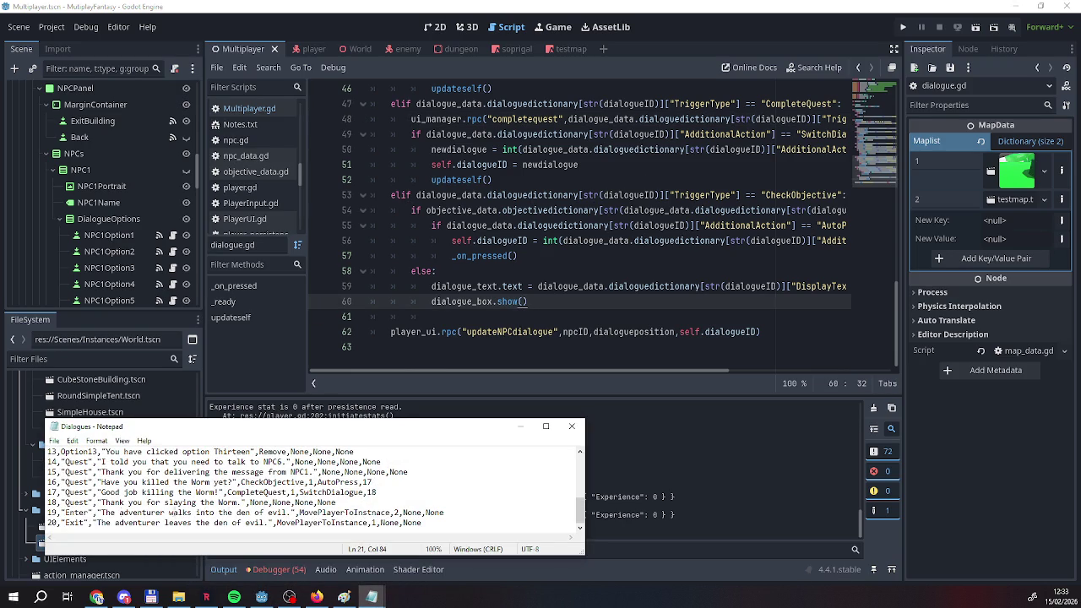
pyautogui.moveTo(300, 513); pyautogui.dragTo(391, 513)
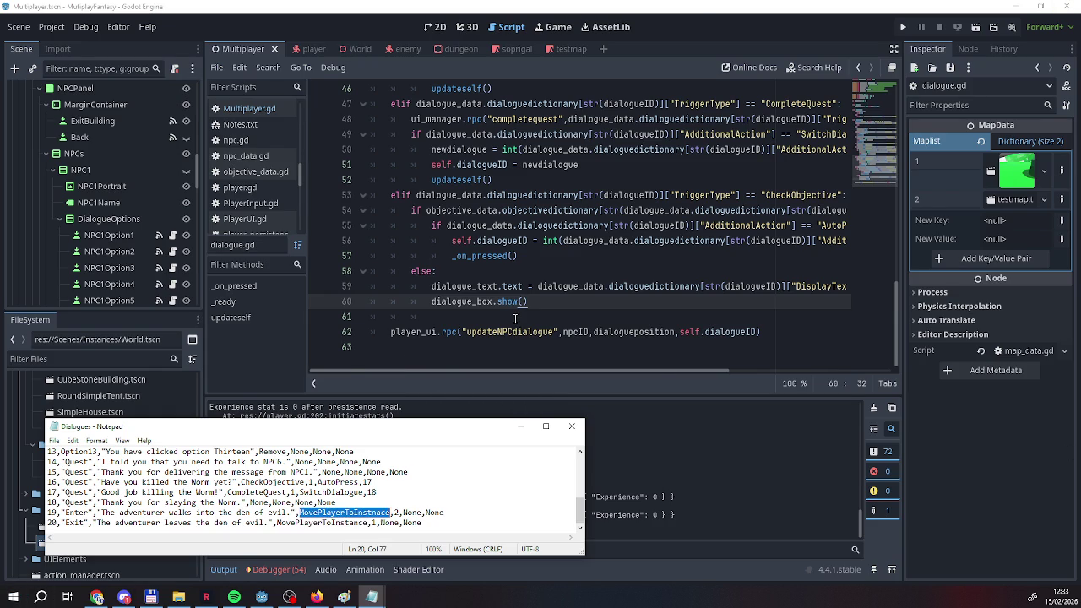
pyautogui.scroll(2, 515, 318)
pyautogui.scroll(2, 515, 319)
pyautogui.scroll(-4, 515, 319)
pyautogui.click(548, 304)
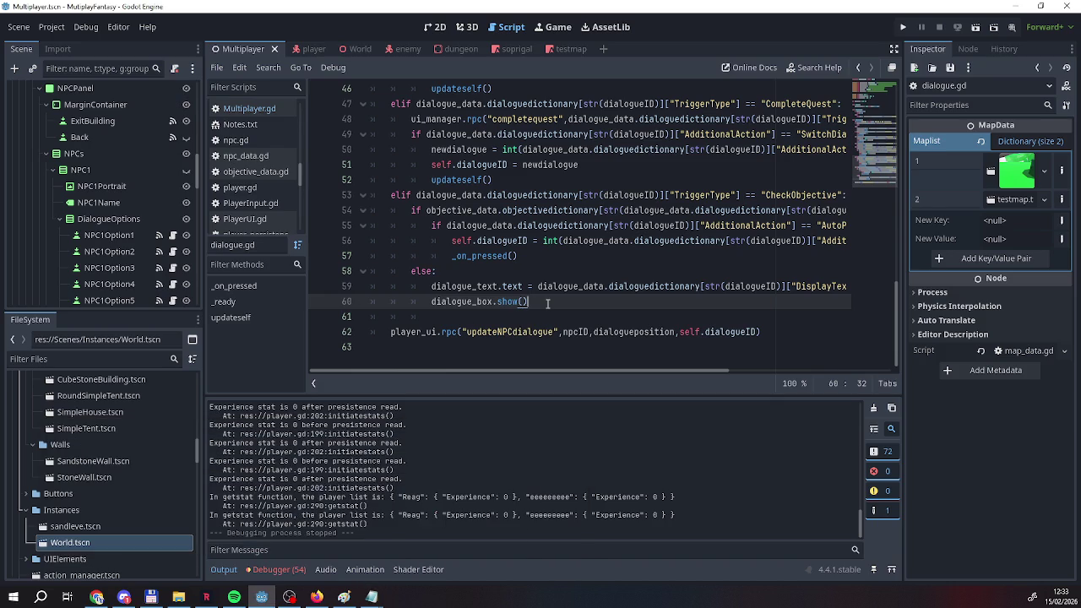
# Start an elif after dialogue_box.show() using the CheckObjective condition copied from line 53.
pyautogui.press('Return')
pyautogui.write('elif')
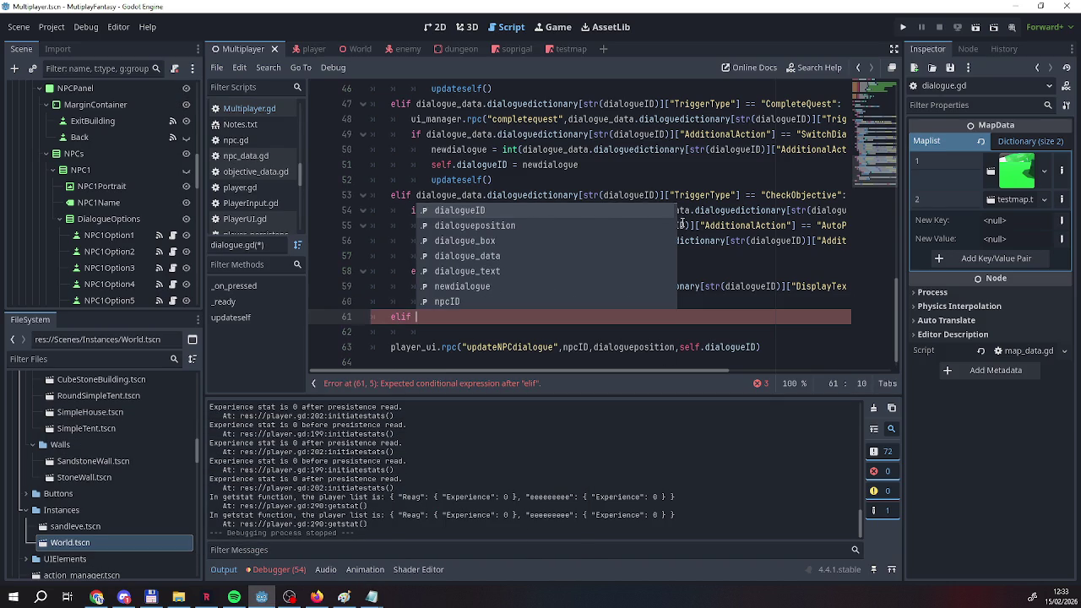
pyautogui.click(425, 194)
pyautogui.moveTo(425, 194)
pyautogui.mouseDown()
pyautogui.moveTo(822, 188)
pyautogui.moveTo(844, 203)
pyautogui.moveTo(625, 196)
pyautogui.mouseUp()
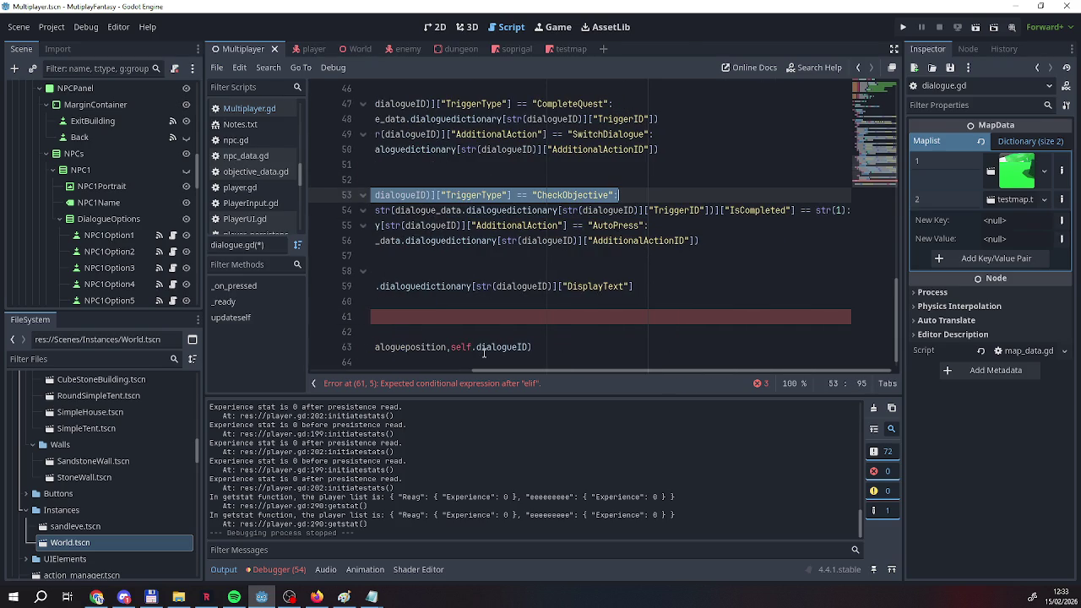
pyautogui.moveTo(495, 376); pyautogui.dragTo(306, 398)
pyautogui.hotkey('ctrl', 'c')
pyautogui.click(448, 317)
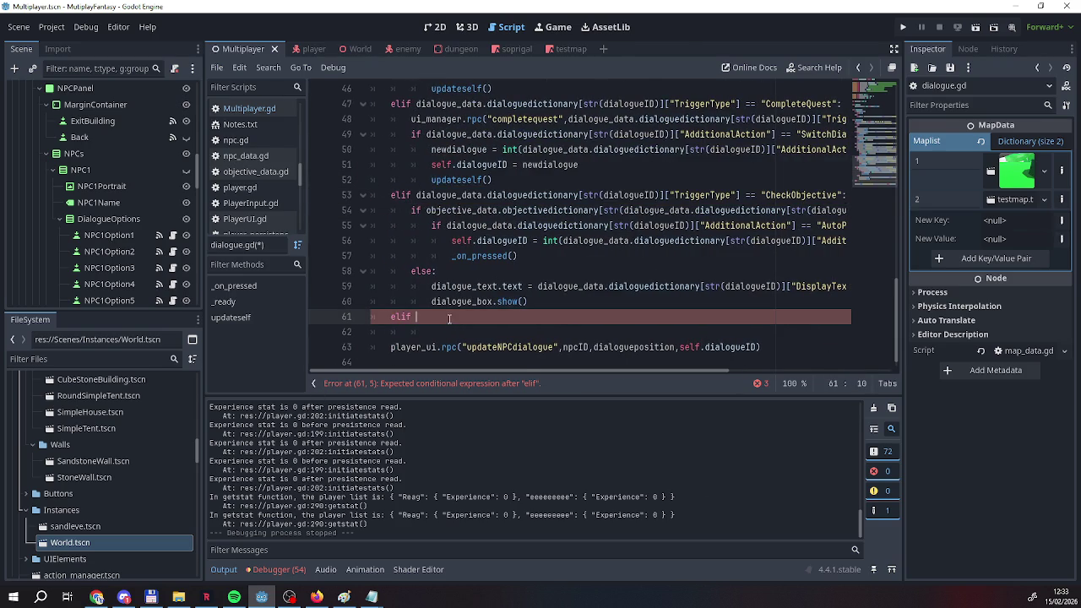
pyautogui.hotkey('ctrl', 'v')
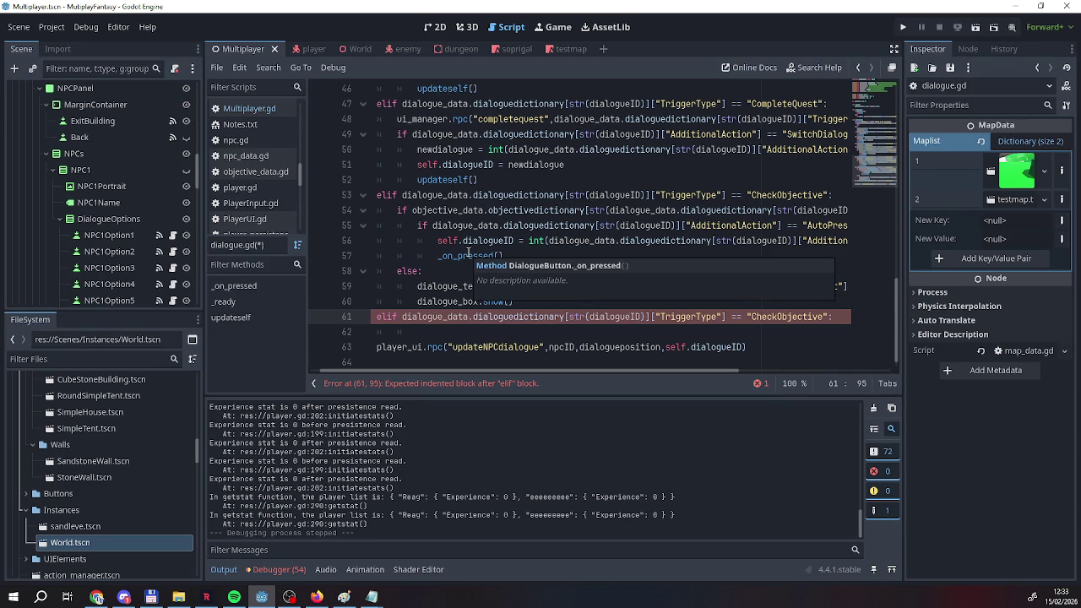
pyautogui.press('Return')
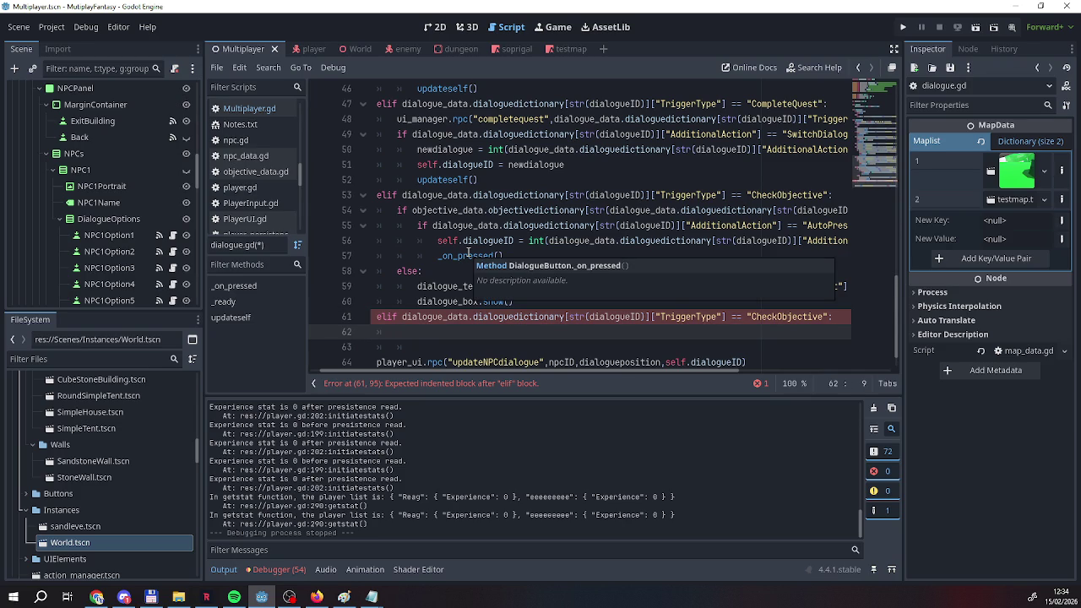
# Replace CheckObjective with MovePlayerToInstnace in the new elif and indent its body line.
pyautogui.moveTo(371, 597)
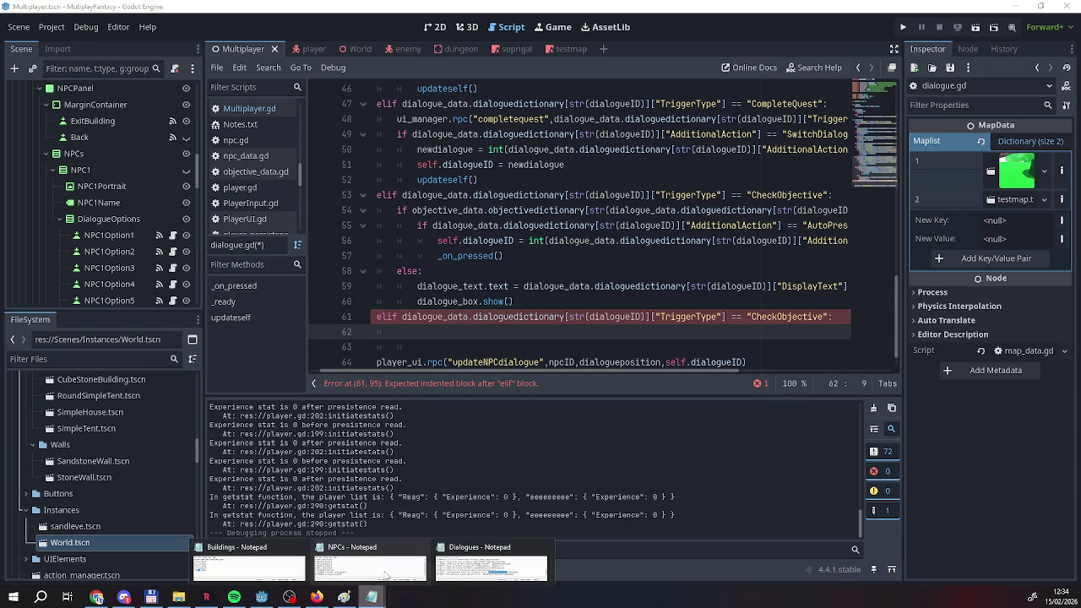
pyautogui.click(490, 561)
pyautogui.rightClick(343, 513)
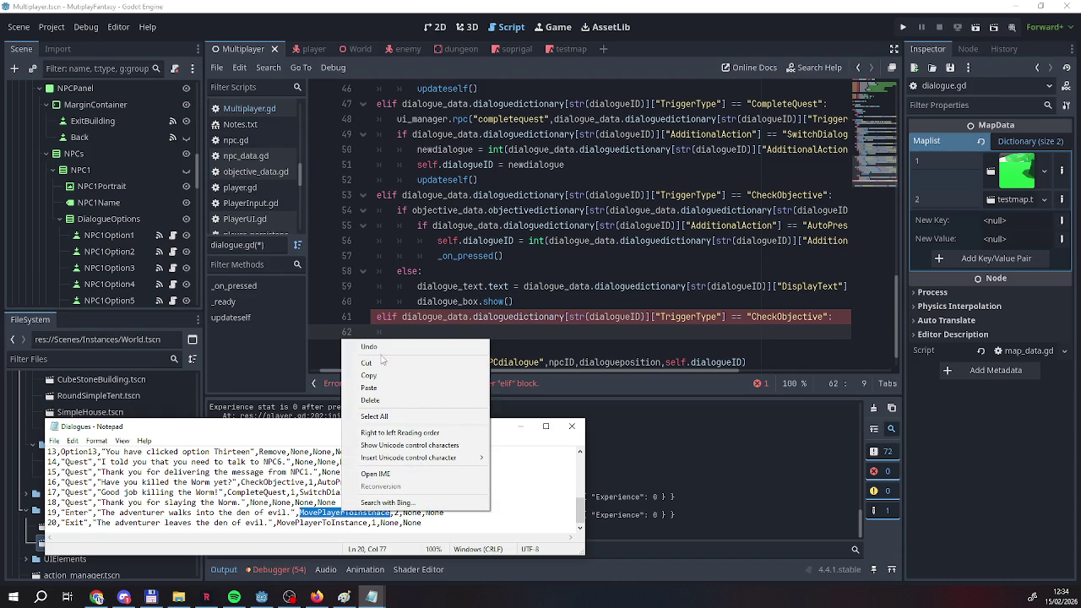
pyautogui.click(376, 379)
pyautogui.click(738, 317)
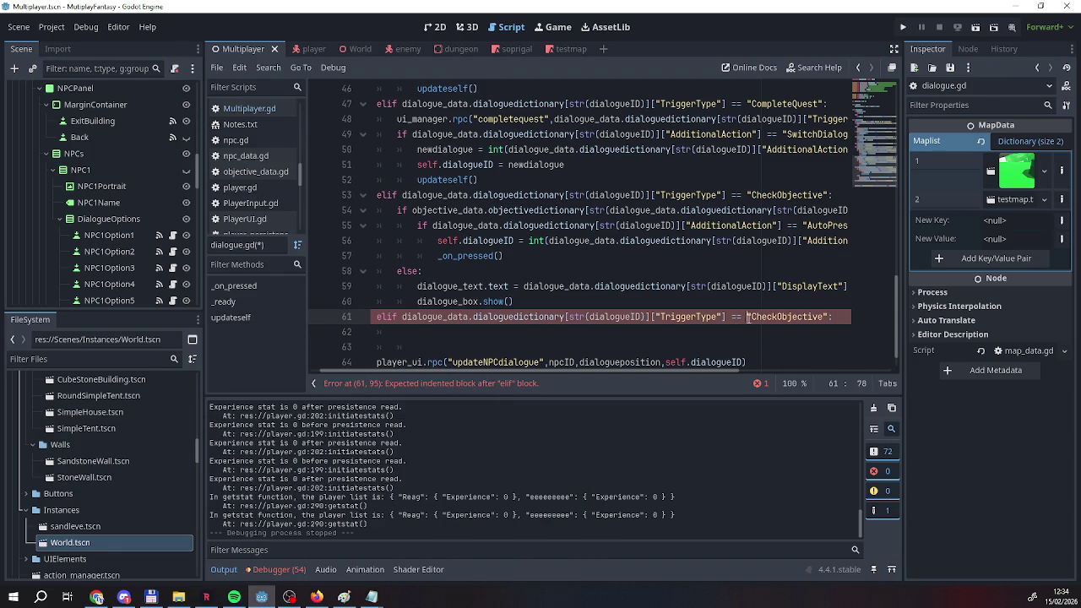
pyautogui.moveTo(752, 316); pyautogui.dragTo(825, 317)
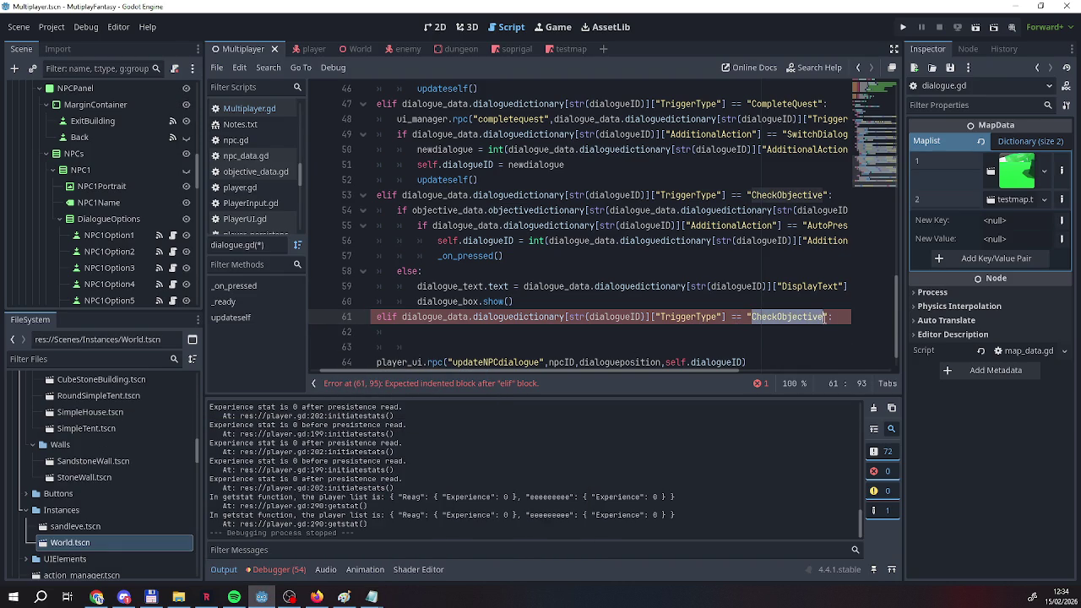
pyautogui.hotkey('ctrl', 'v')
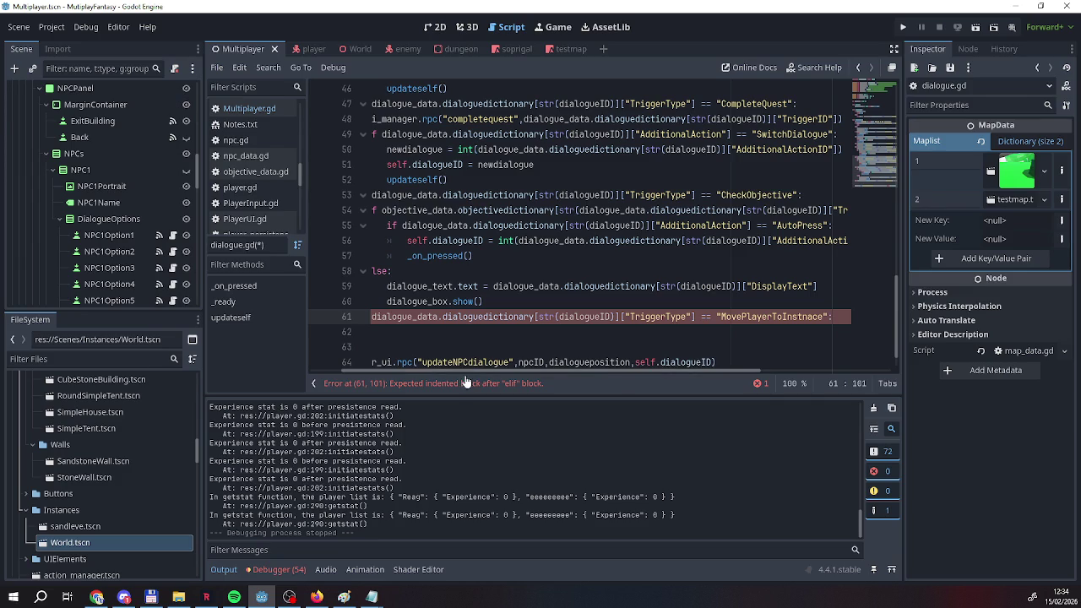
pyautogui.moveTo(448, 371)
pyautogui.mouseDown()
pyautogui.moveTo(391, 372)
pyautogui.moveTo(541, 370)
pyautogui.moveTo(468, 387)
pyautogui.mouseUp()
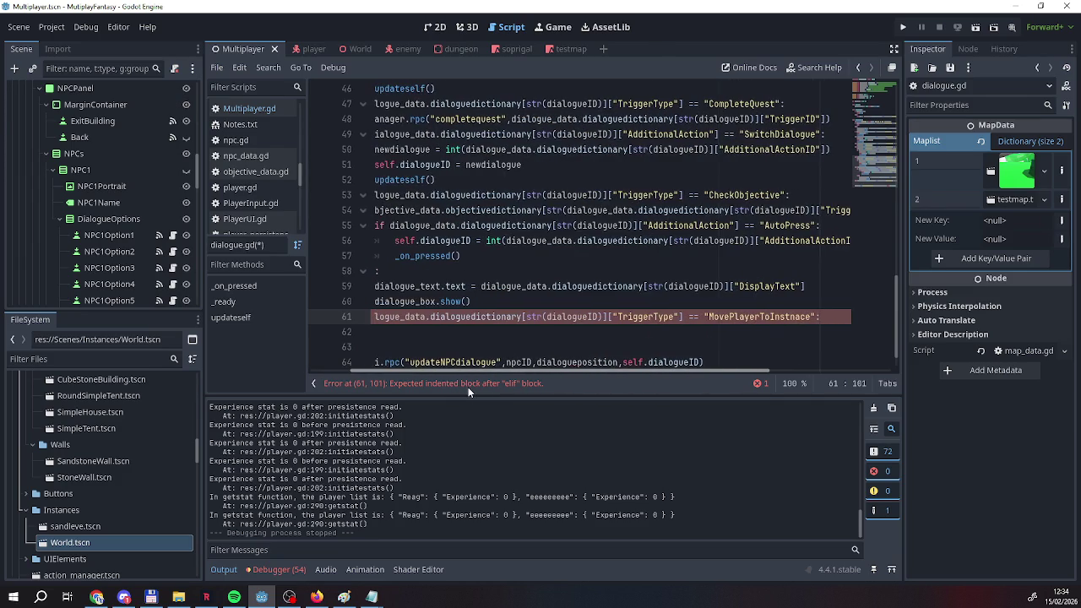
pyautogui.press('Return')
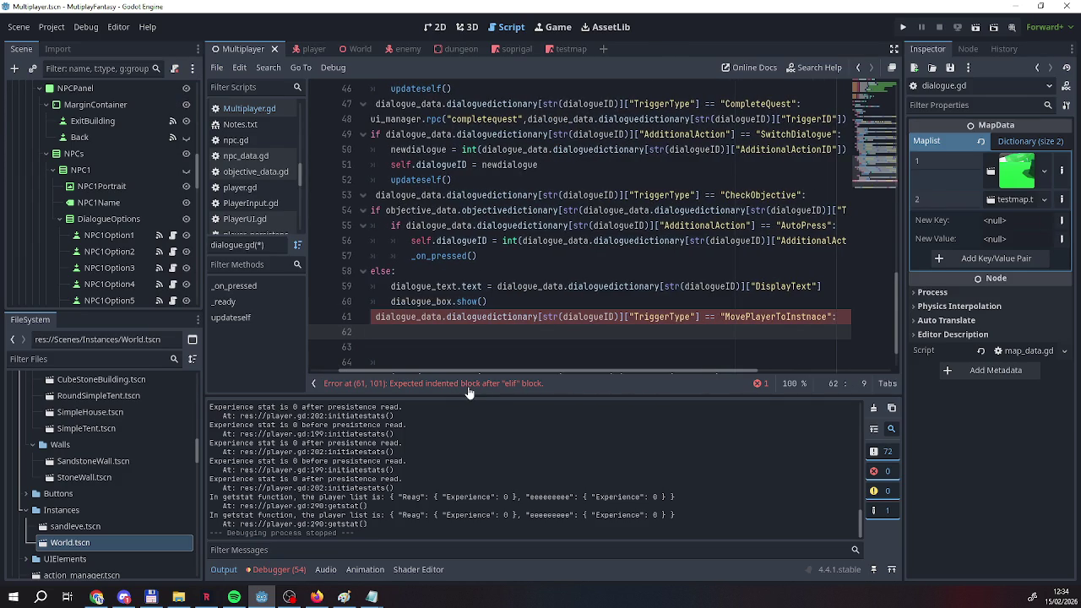
pyautogui.press('Tab')
pyautogui.moveTo(448, 370); pyautogui.dragTo(374, 372)
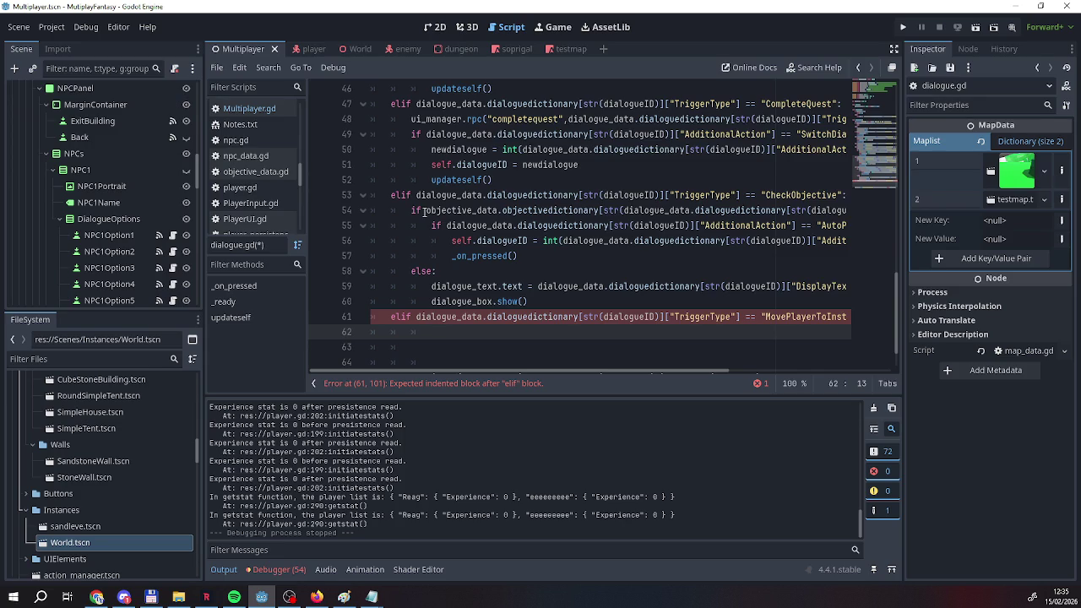
# Fill the MovePlayerToInstnace elif body in dialogue.gd with pass.
pyautogui.scroll(4, 419, 202)
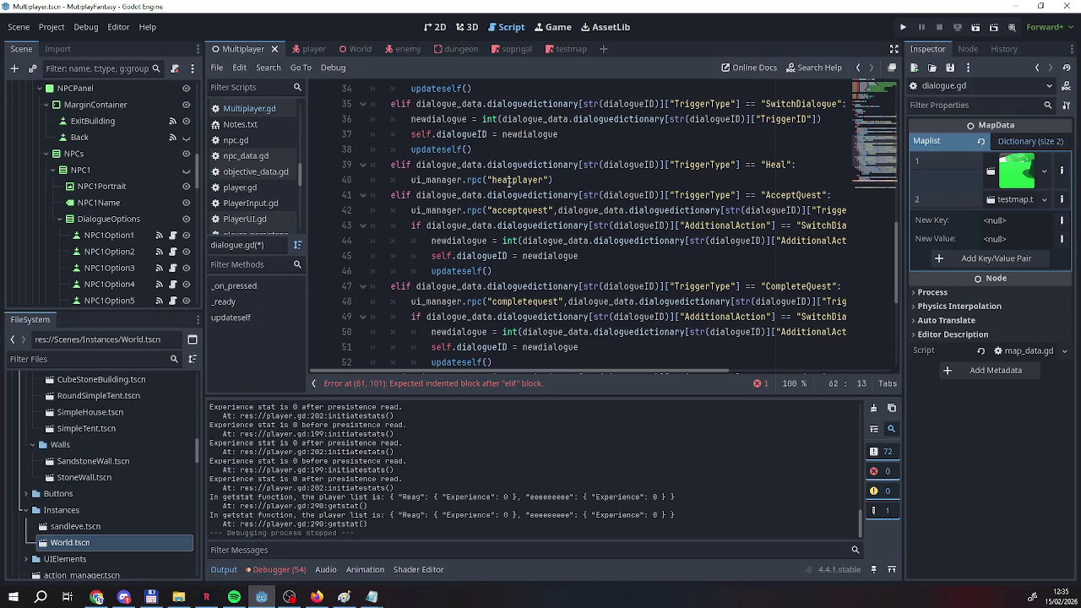
pyautogui.scroll(-5, 451, 194)
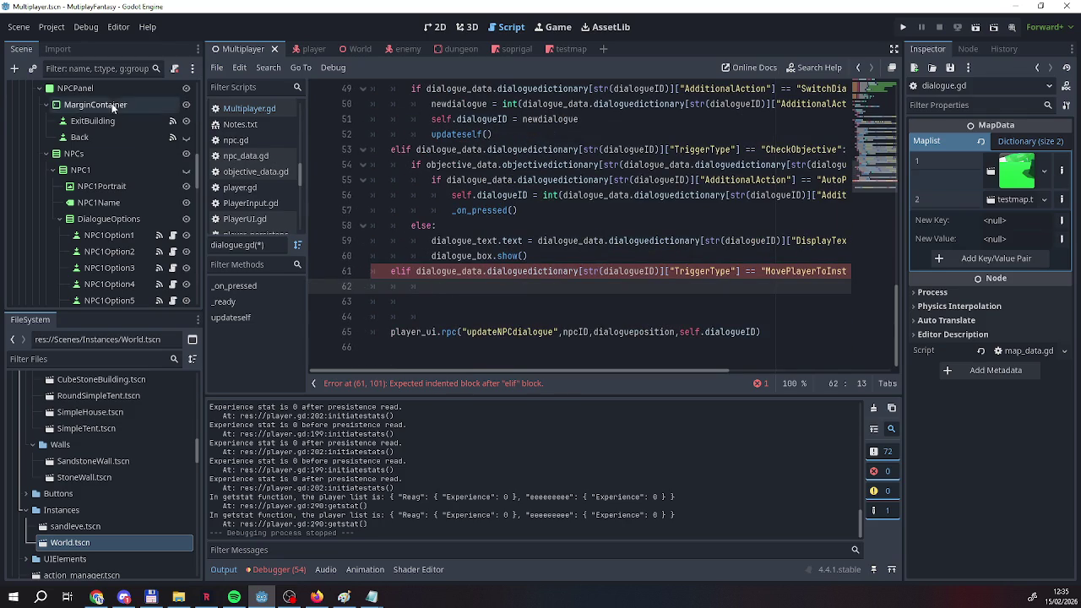
pyautogui.scroll(1, 391, 200)
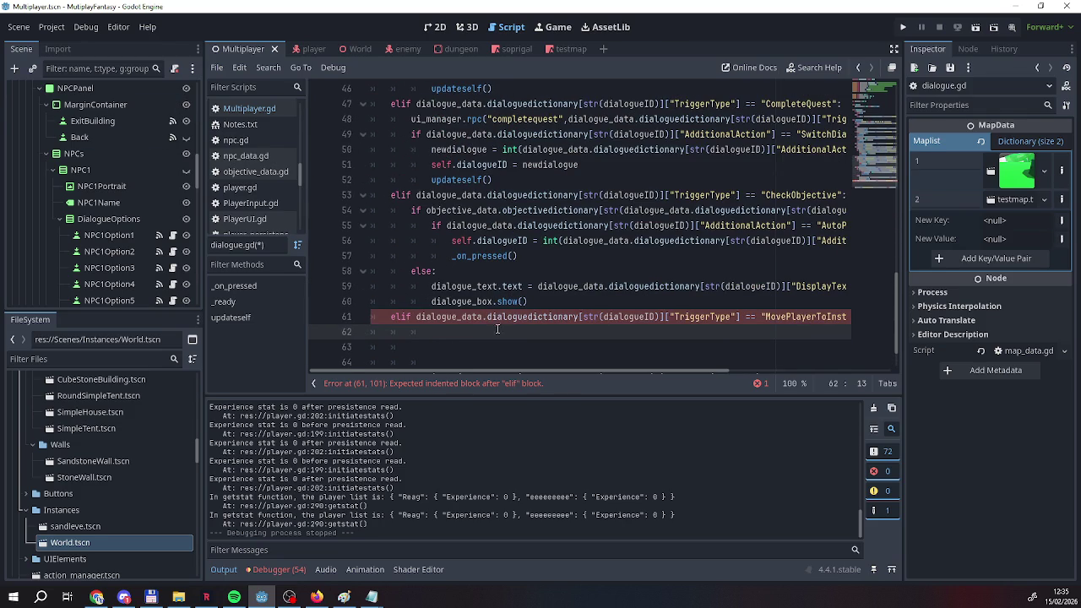
pyautogui.write('pass')
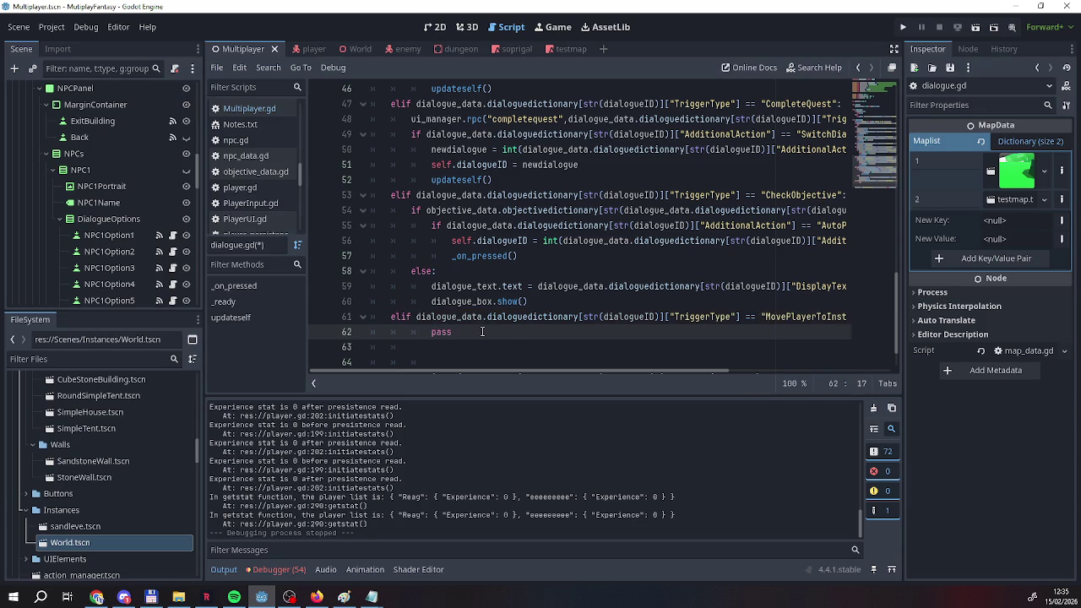
pyautogui.scroll(2, 66, 131)
pyautogui.scroll(6, 94, 154)
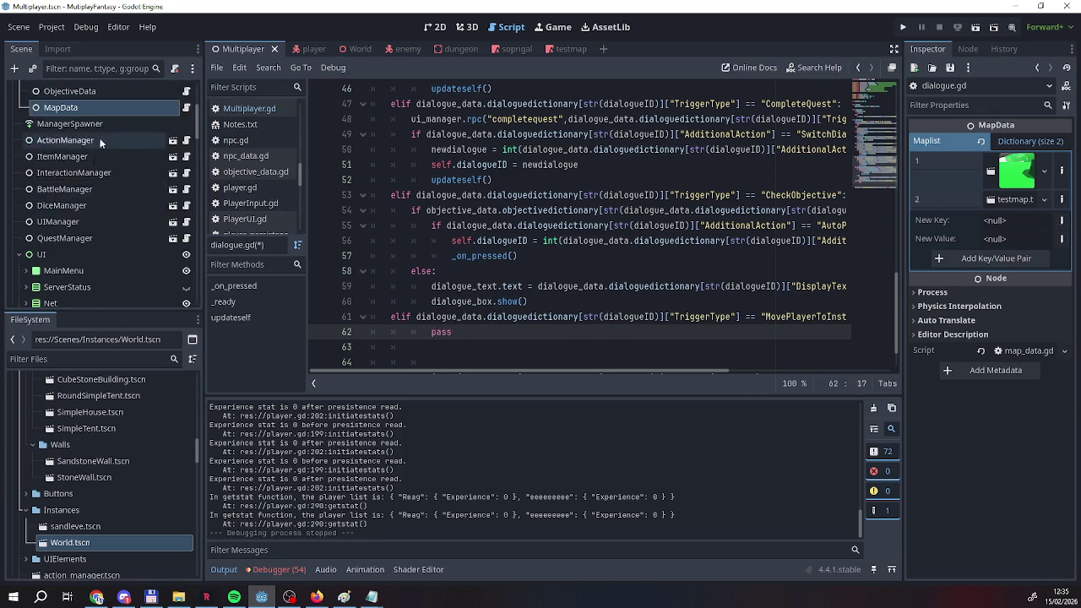
pyautogui.scroll(-5, 73, 203)
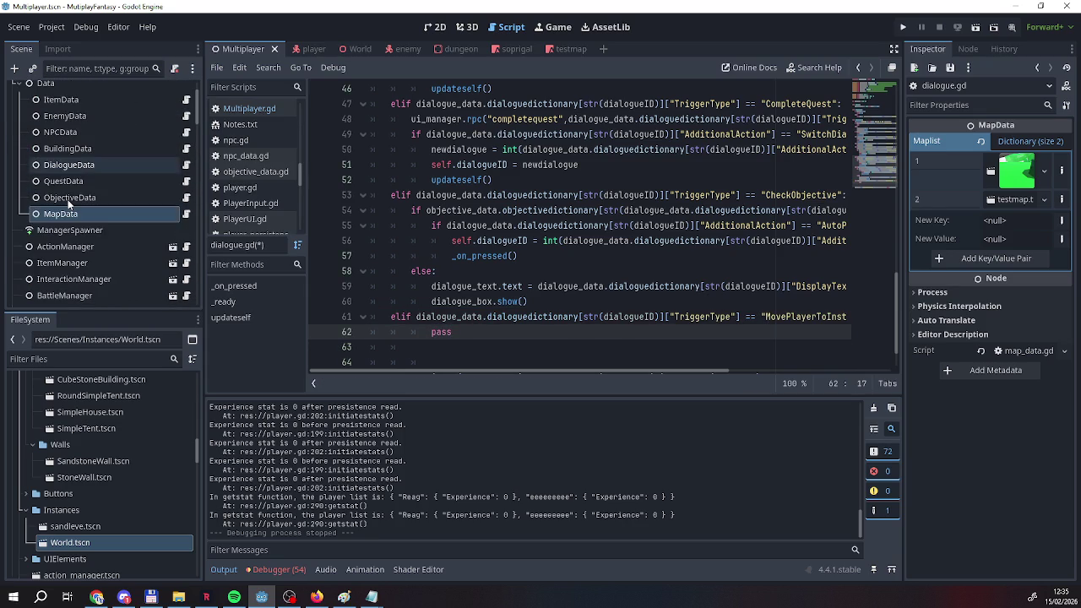
# Open ui_manager.gd from the UIManager node's script icon.
pyautogui.click(186, 272)
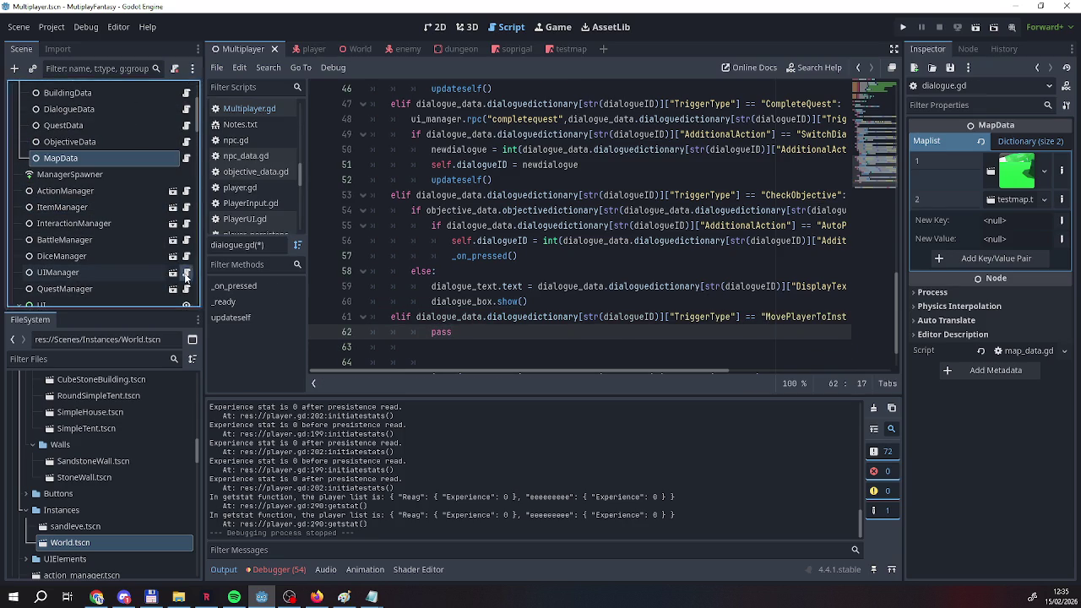
pyautogui.scroll(-5, 471, 285)
pyautogui.scroll(8, 472, 286)
pyautogui.scroll(-8, 507, 275)
pyautogui.click(614, 235)
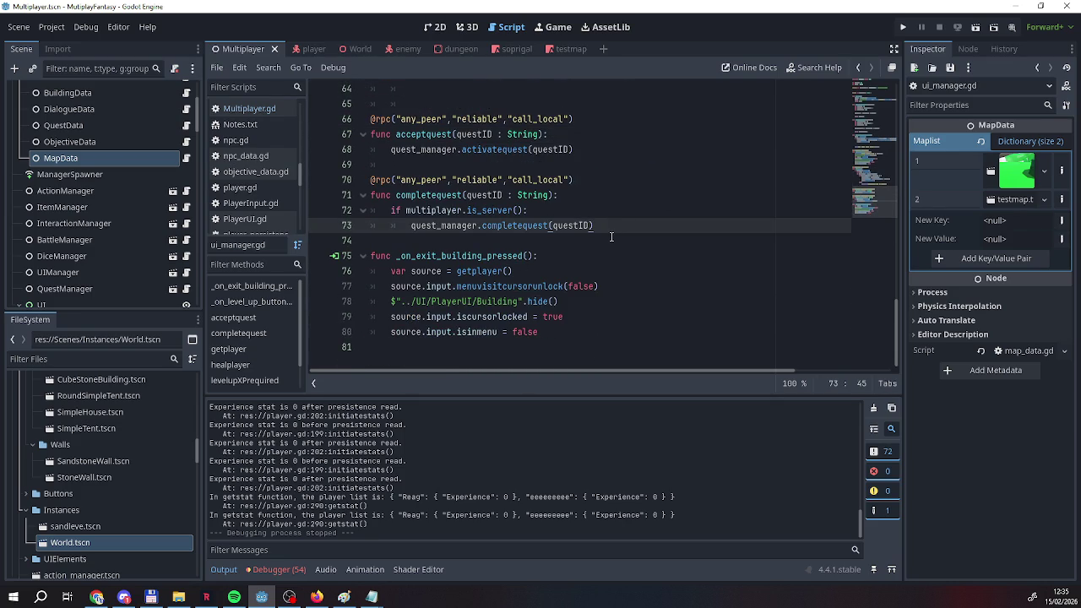
pyautogui.press('Return')
pyautogui.press('Return')
pyautogui.press('BackSpace')
pyautogui.press('BackSpace')
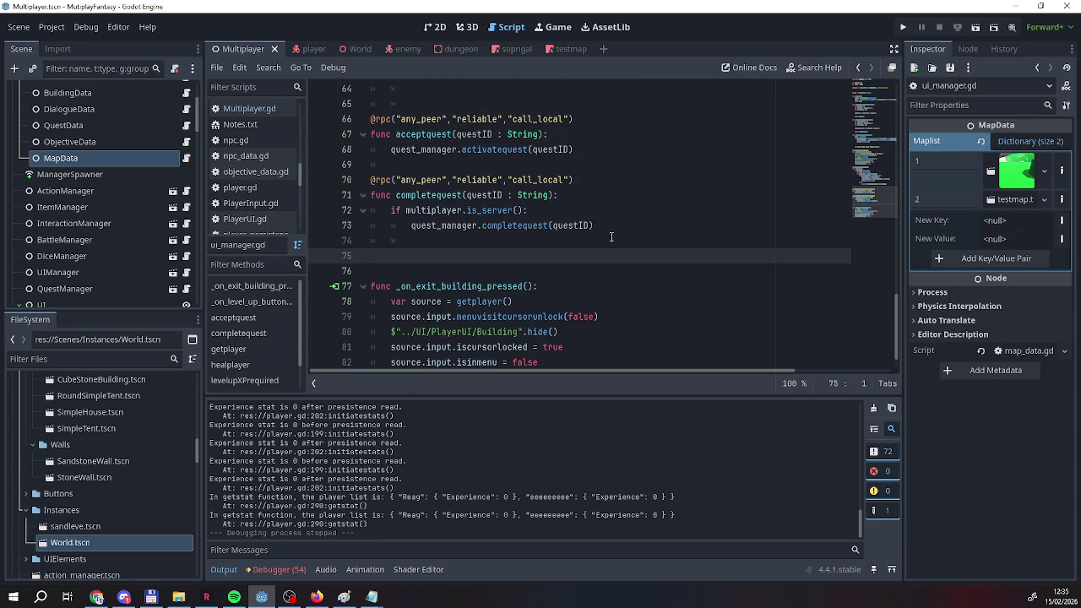
pyautogui.write('@rpc(')
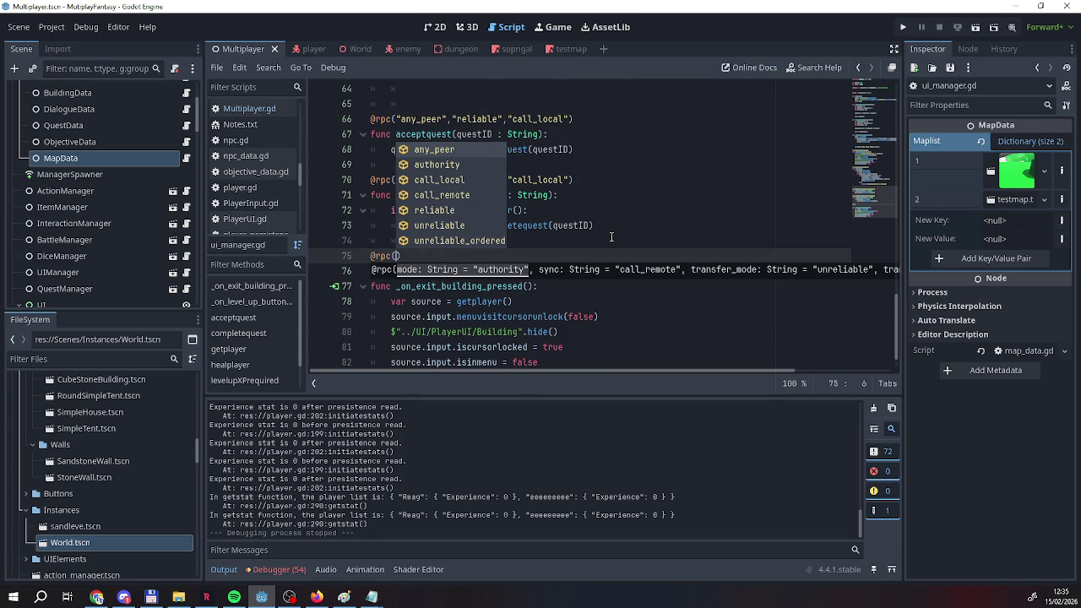
pyautogui.press('Return')
pyautogui.write(',r')
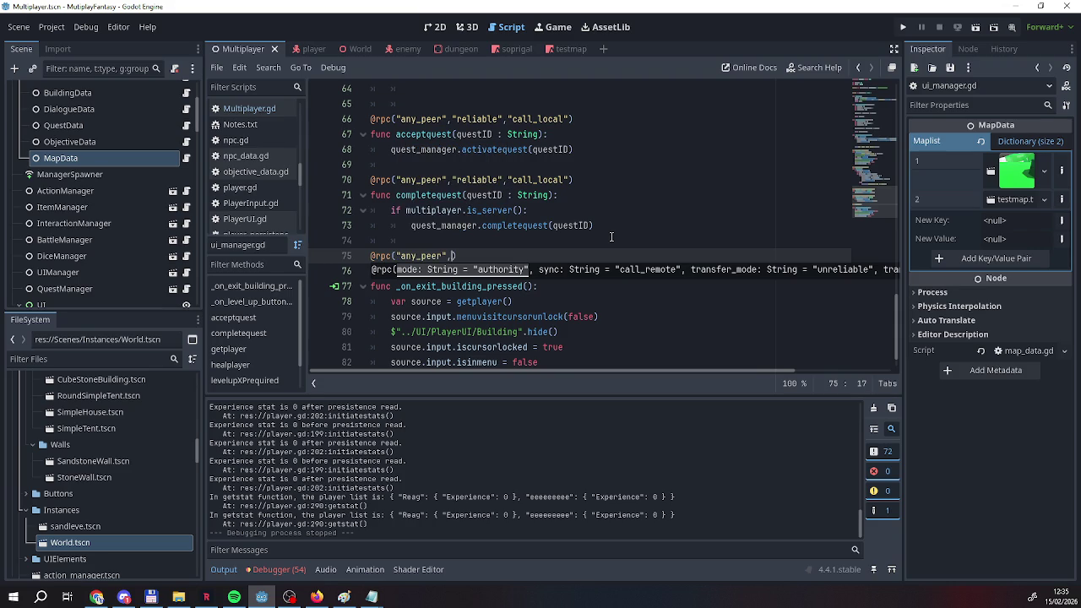
pyautogui.press('BackSpace')
pyautogui.write('tr')
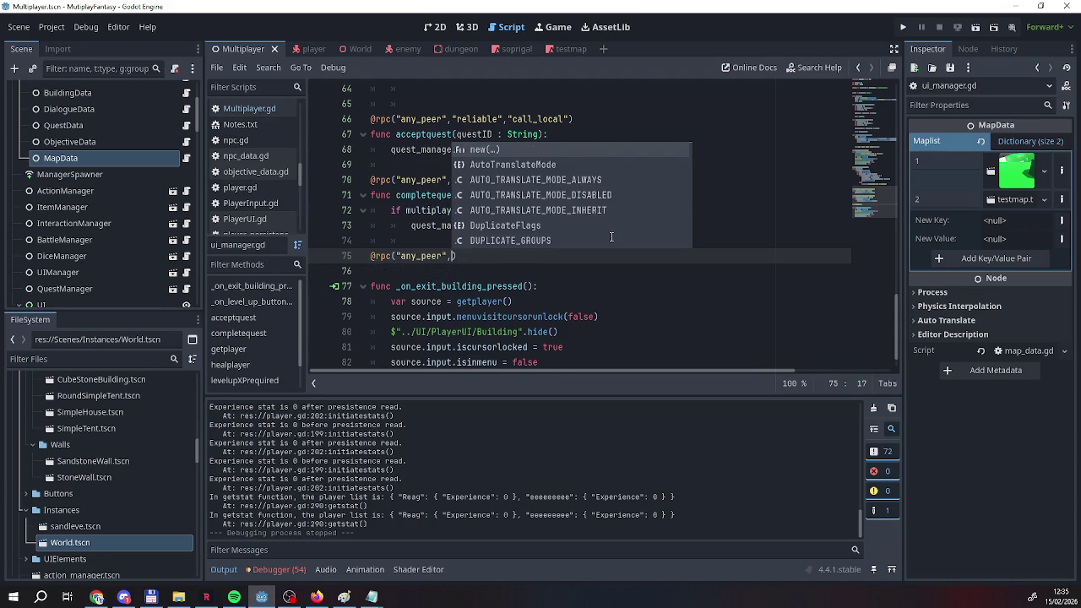
pyautogui.press('BackSpace')
pyautogui.press('BackSpace')
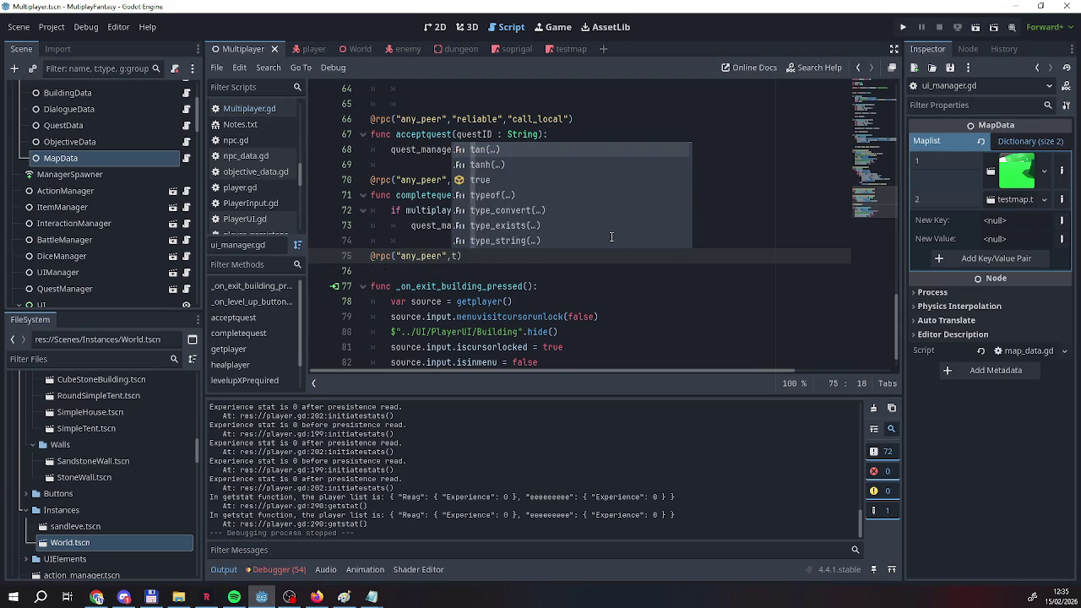
pyautogui.write('re')
pyautogui.press('BackSpace')
pyautogui.press('BackSpace')
pyautogui.write('"r')
pyautogui.press('Return')
pyautogui.write(',"c')
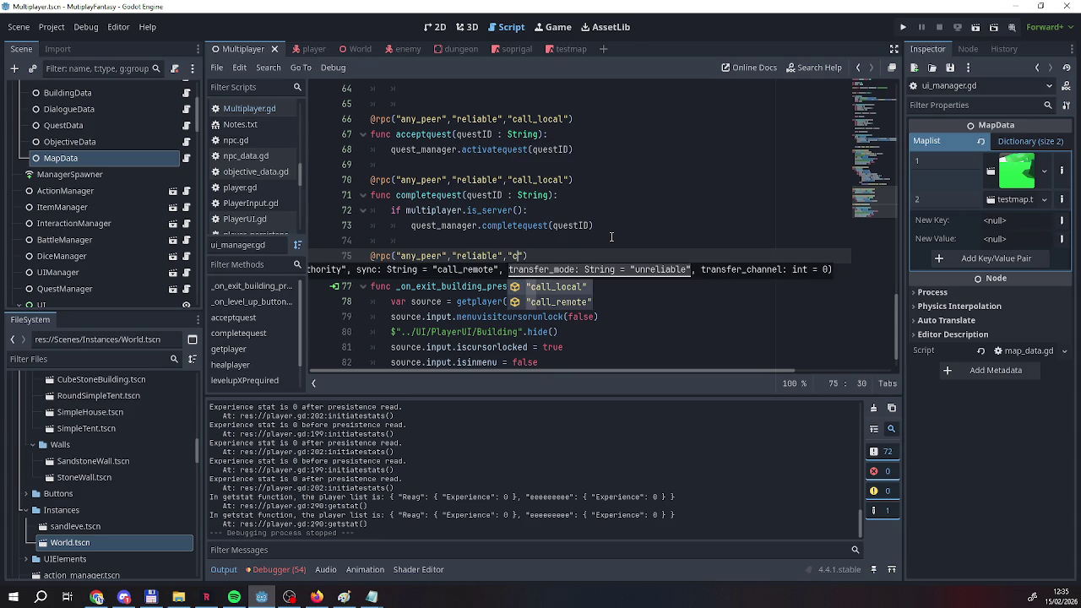
pyautogui.press('Return')
pyautogui.write(')')
# Declare func moveplayertoinstance(): beneath the rpc annotation.
pyautogui.press('Return')
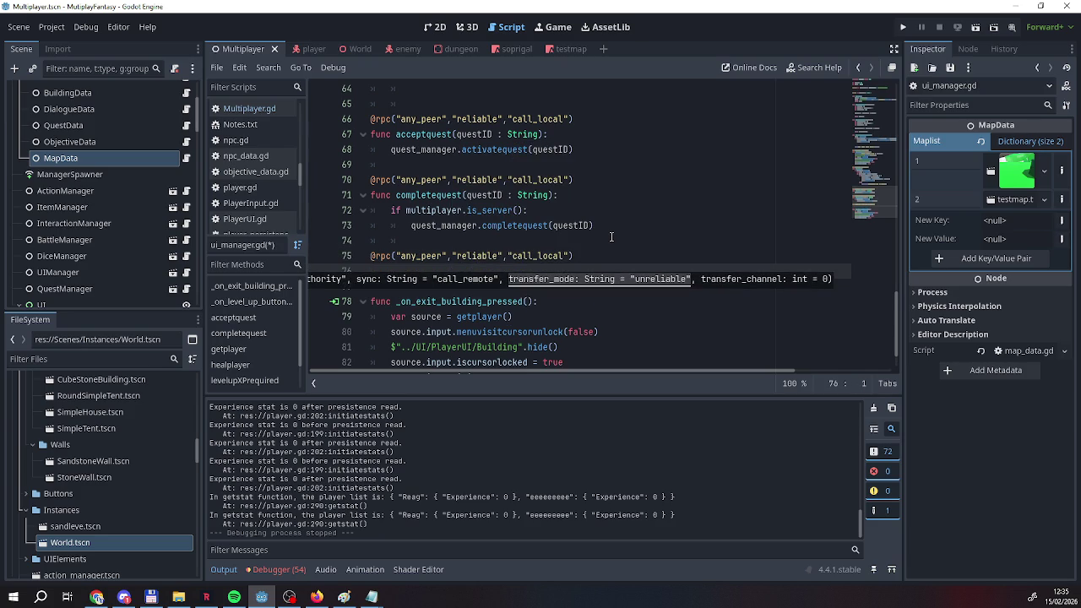
pyautogui.write('func')
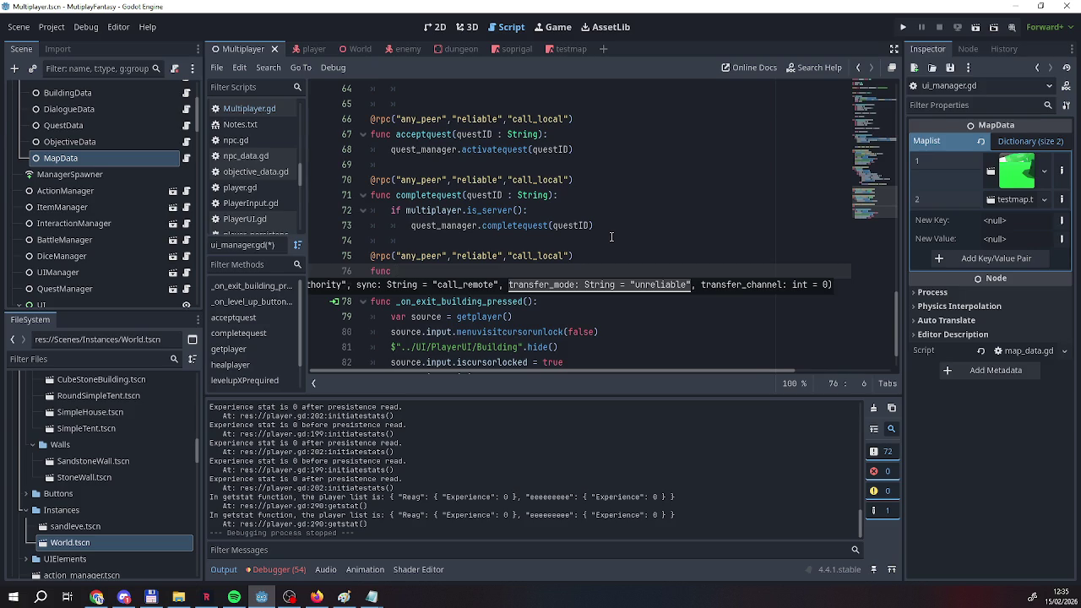
pyautogui.write('send player t')
pyautogui.press('BackSpace')
pyautogui.press('BackSpace')
pyautogui.press('BackSpace')
pyautogui.write('end')
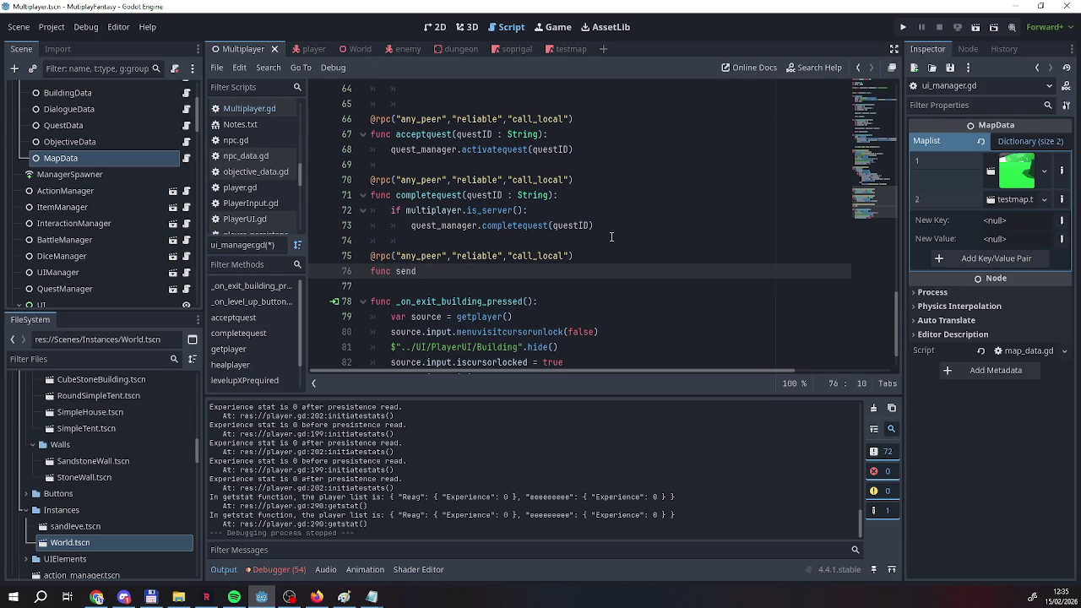
pyautogui.press('BackSpace')
pyautogui.press('BackSpace')
pyautogui.press('BackSpace')
pyautogui.write('Mov')
pyautogui.press('BackSpace')
pyautogui.press('BackSpace')
pyautogui.press('BackSpace')
pyautogui.write('moveppl')
pyautogui.press('BackSpace')
pyautogui.press('BackSpace')
pyautogui.write('layertoi')
pyautogui.write('nstne')
pyautogui.press('BackSpace')
pyautogui.press('BackSpace')
pyautogui.press('BackSpace')
pyautogui.write('tance()')
pyautogui.write(':')
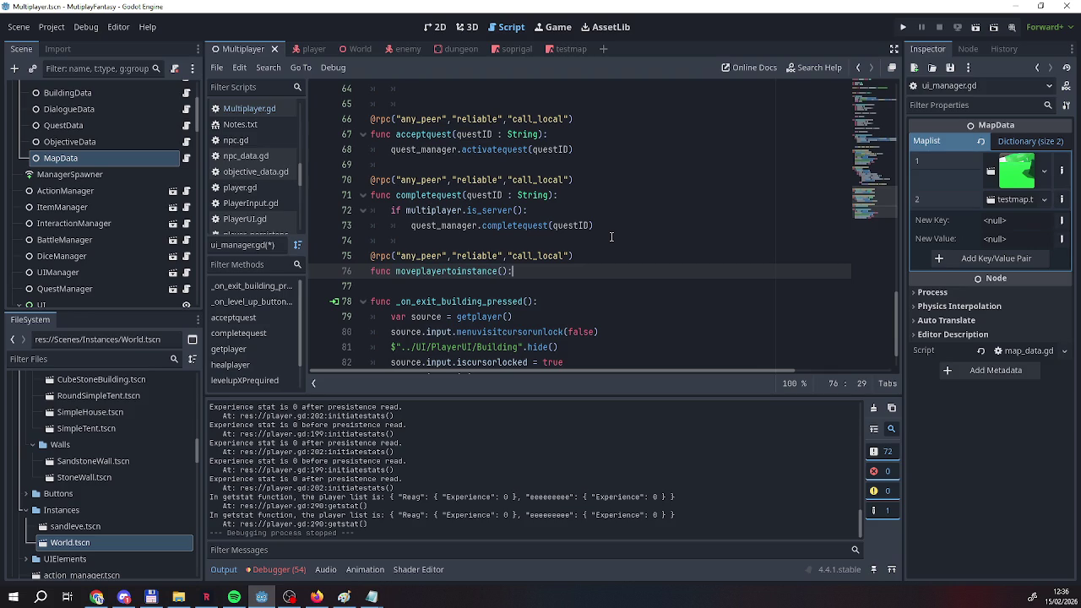
# Give the function an if multiplayer.is_server(): check containing pass.
pyautogui.press('Return')
pyautogui.write('if multiplayer.is_s')
pyautogui.press('Return')
pyautogui.write(':')
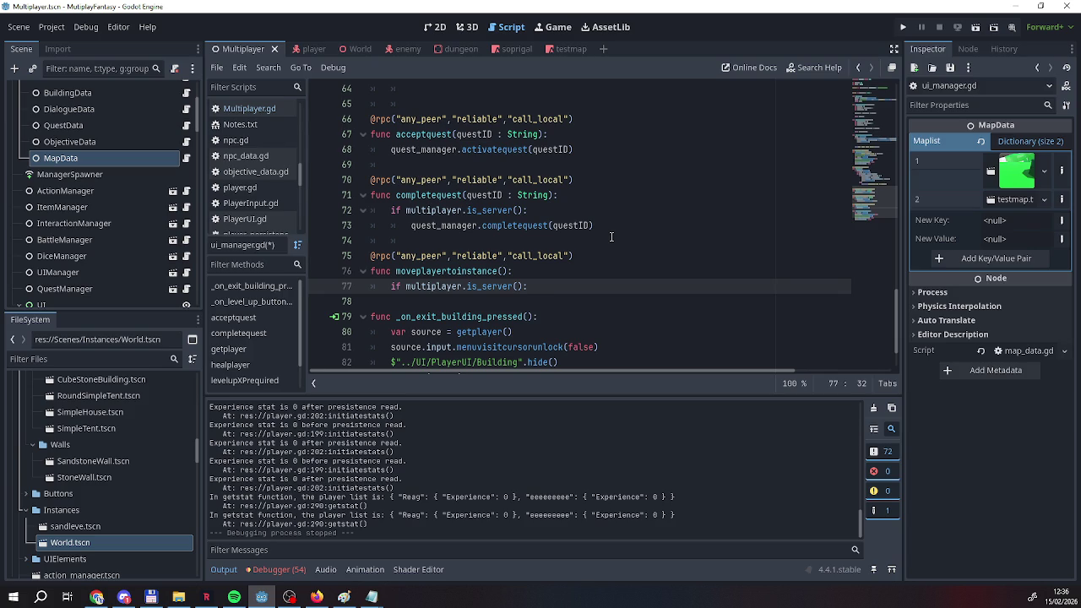
pyautogui.press('Return')
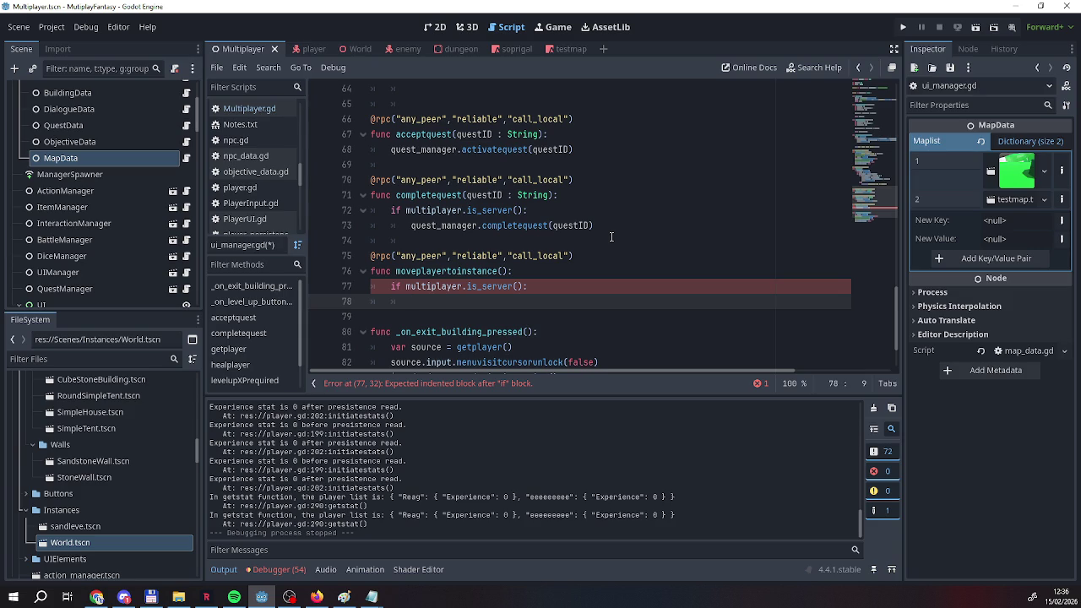
pyautogui.write('pass')
pyautogui.press('Return')
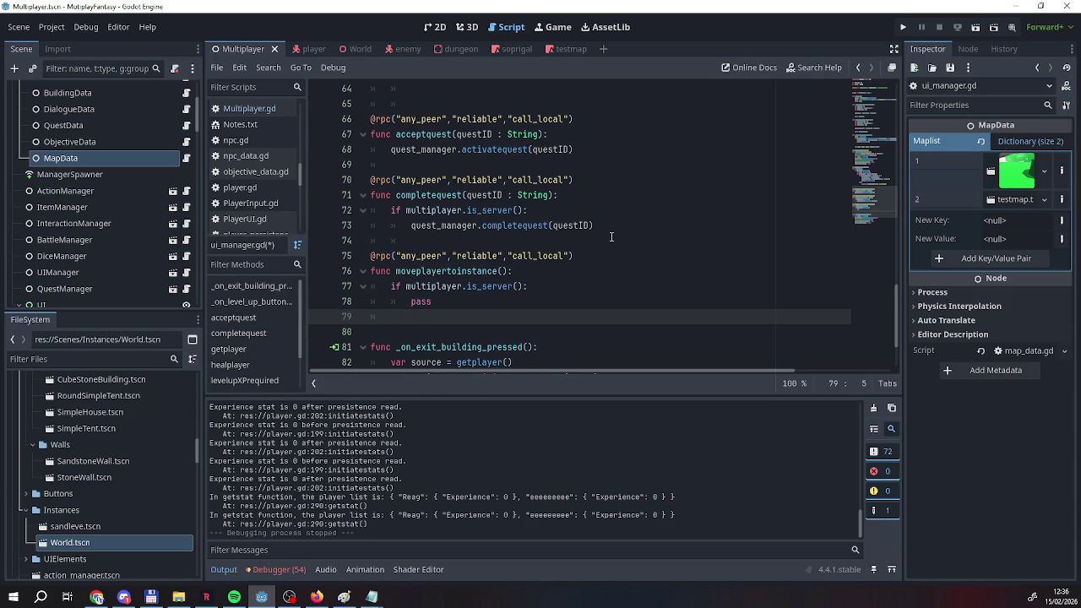
pyautogui.press('Return')
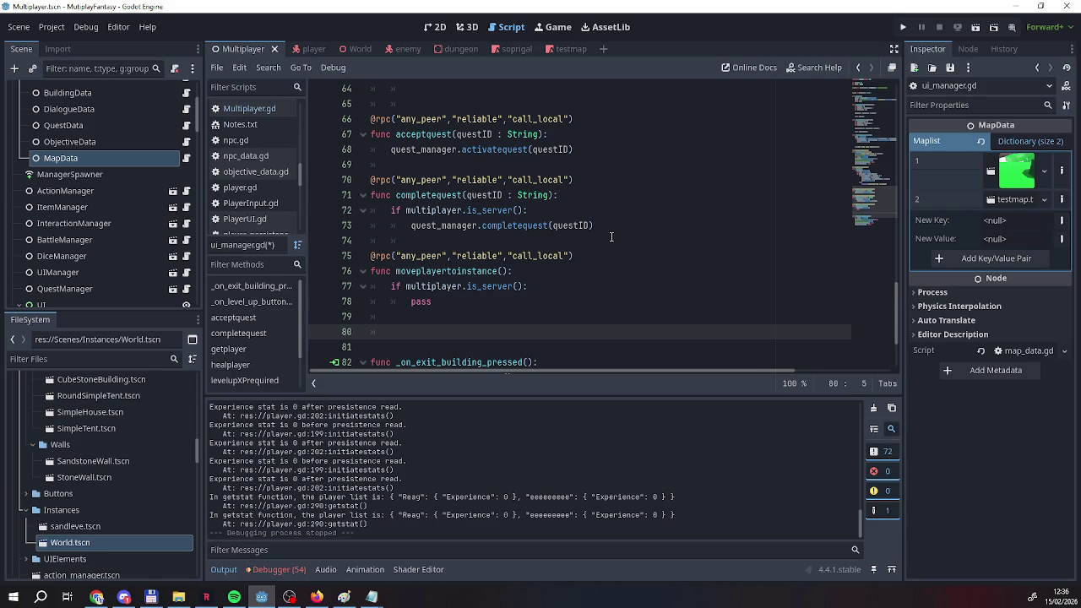
# Add player = getplayer() on line 80 inside moveplayertoinstance's server check.
pyautogui.scroll(20, 718, 233)
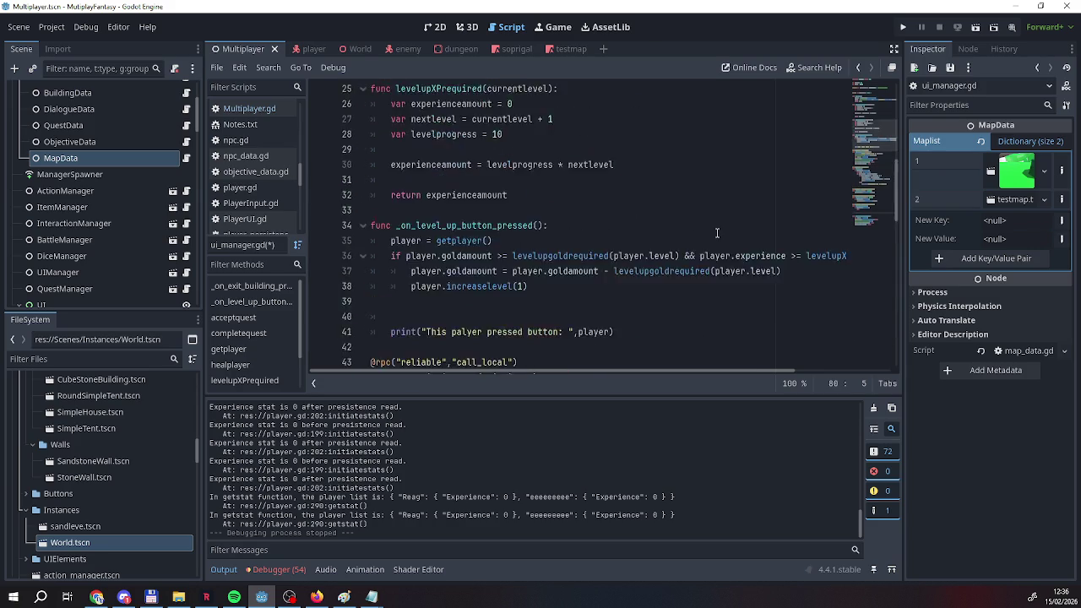
pyautogui.scroll(-2, 549, 196)
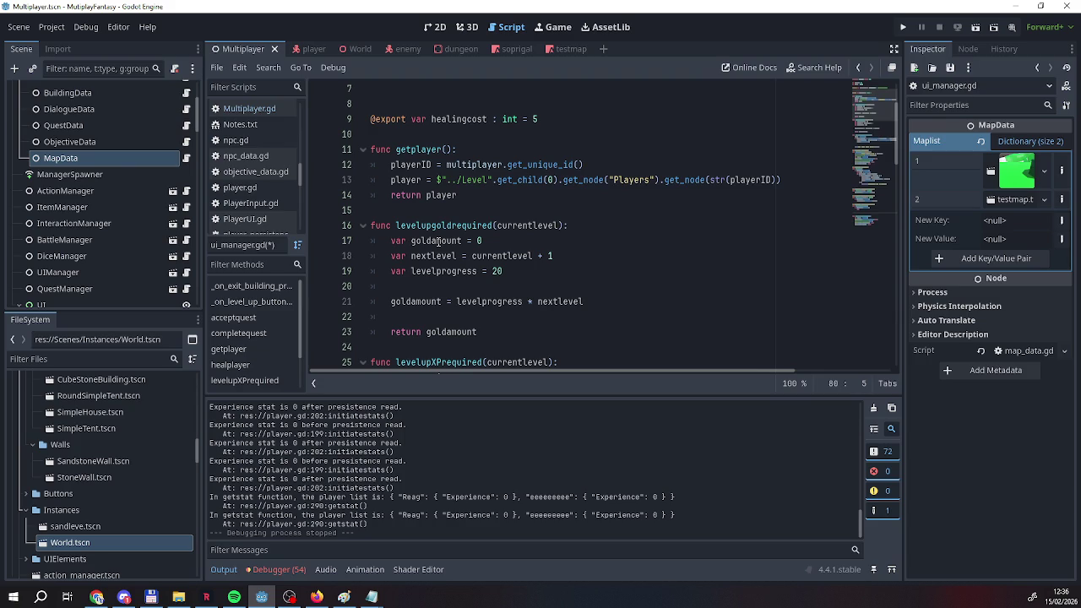
pyautogui.scroll(-20, 438, 241)
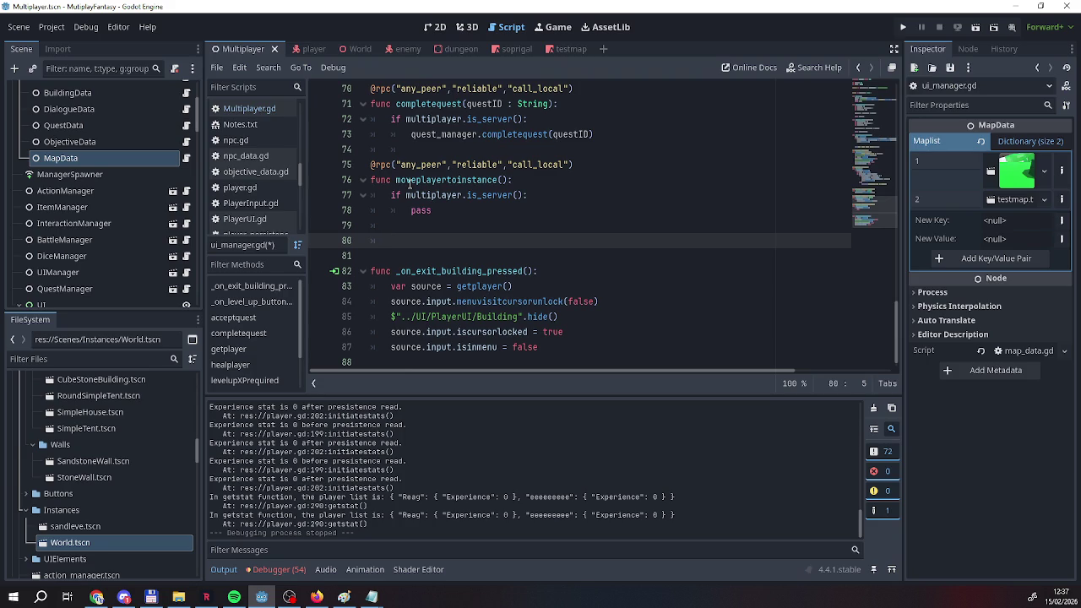
pyautogui.write('pl')
pyautogui.write('sy')
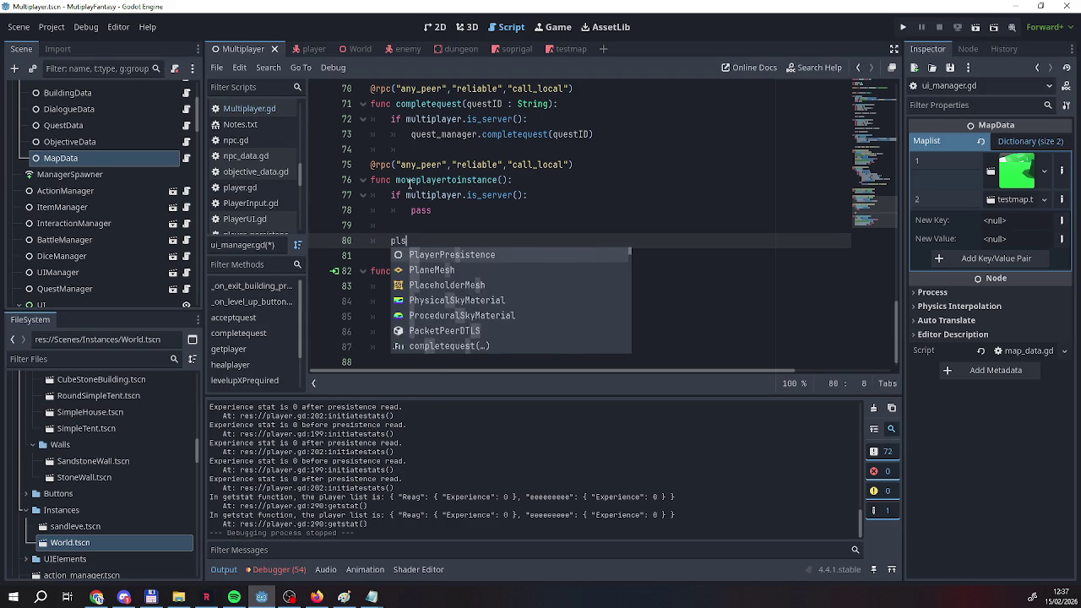
pyautogui.press('BackSpace')
pyautogui.press('BackSpace')
pyautogui.write('ayer')
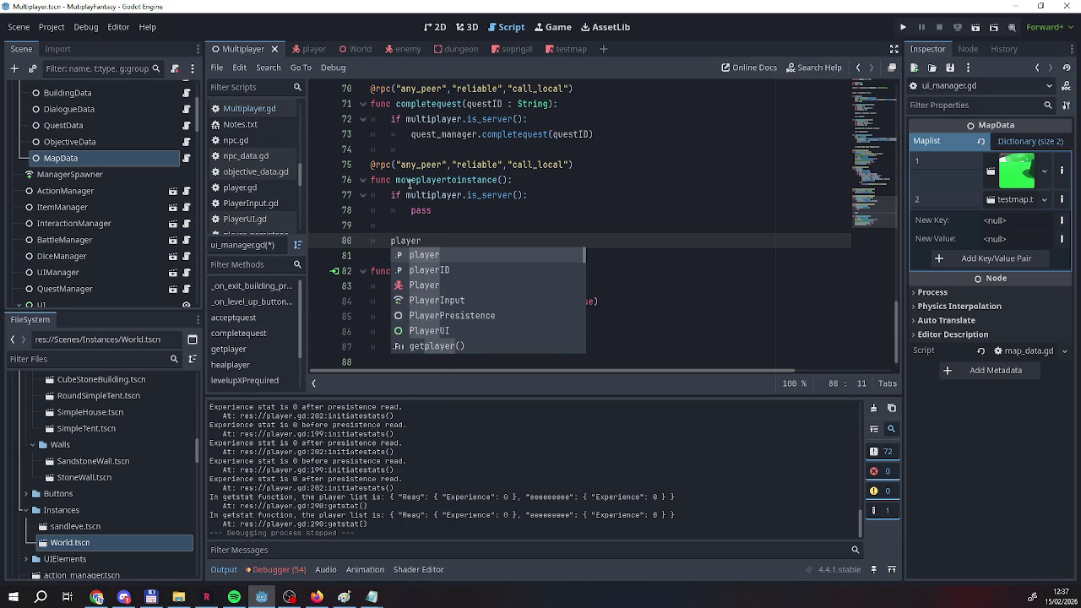
pyautogui.write(' = g')
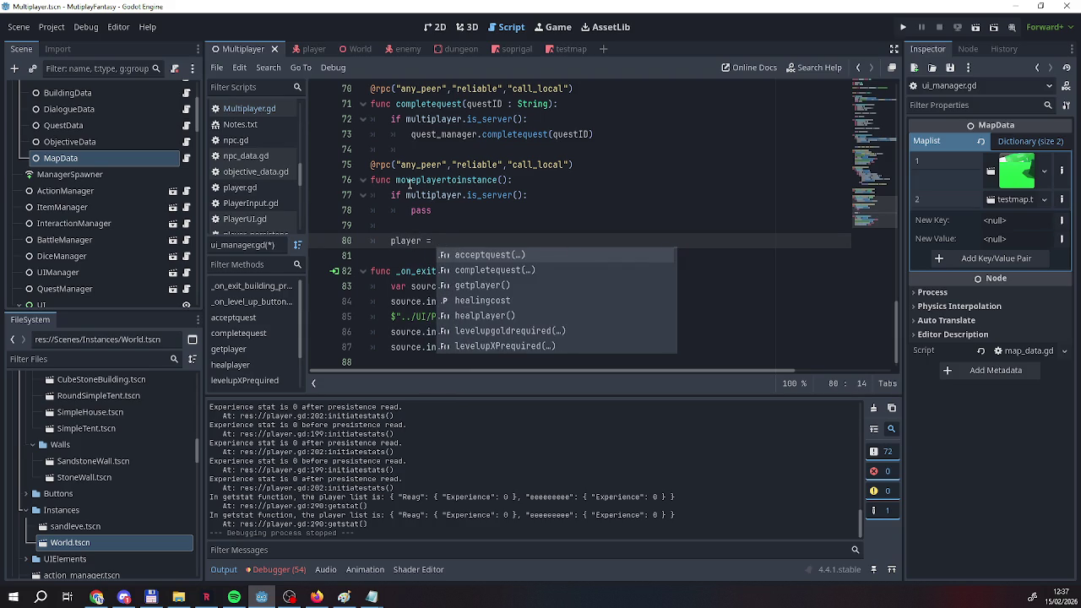
pyautogui.press('Return')
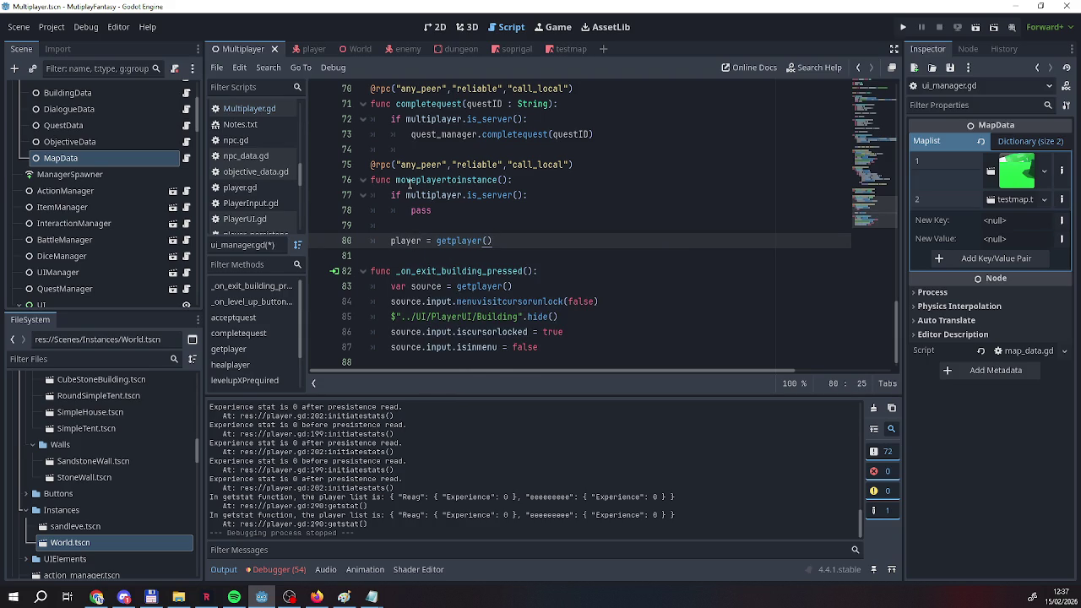
pyautogui.press('Return')
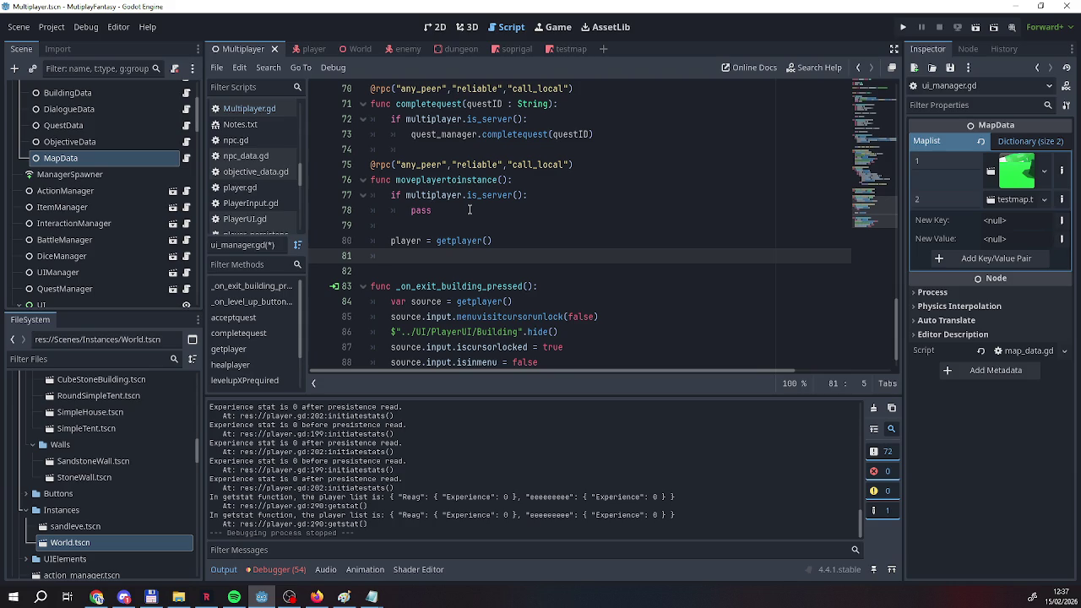
pyautogui.scroll(1, 456, 213)
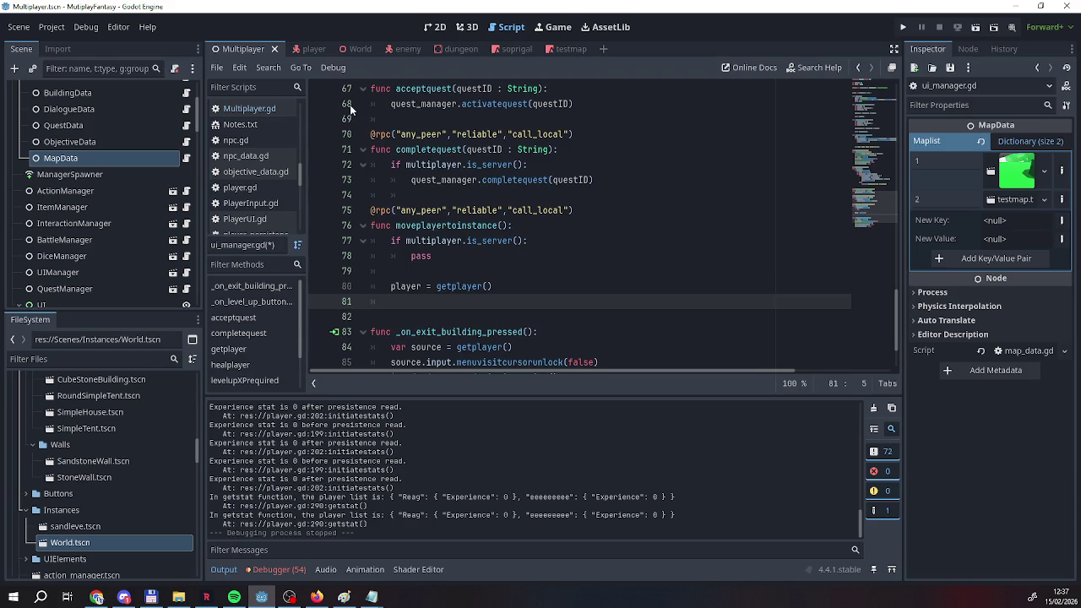
pyautogui.scroll(-2, 85, 258)
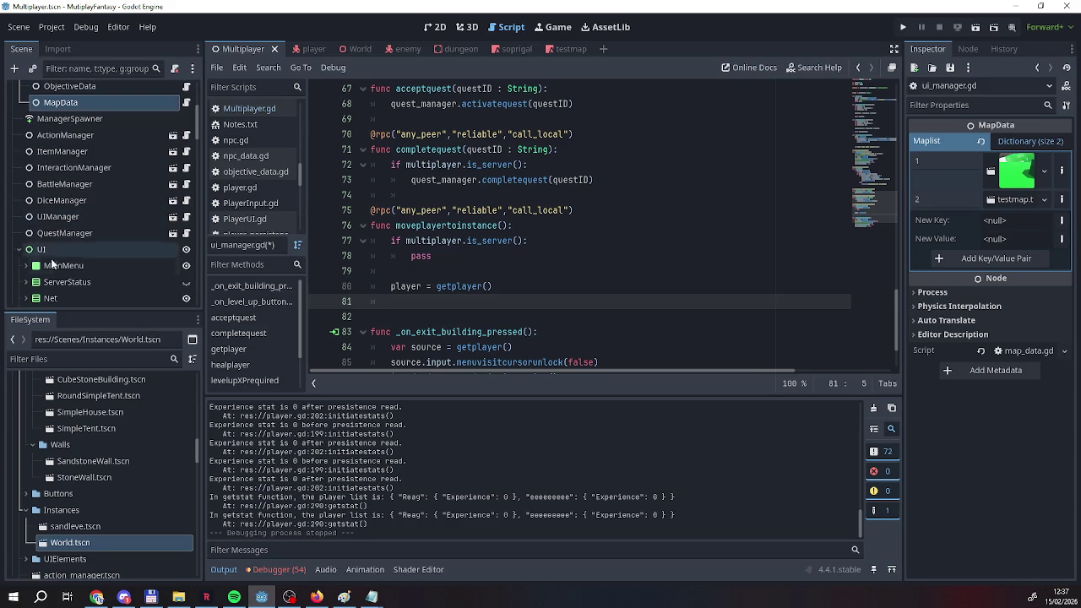
pyautogui.scroll(8, 458, 322)
pyautogui.scroll(12, 458, 322)
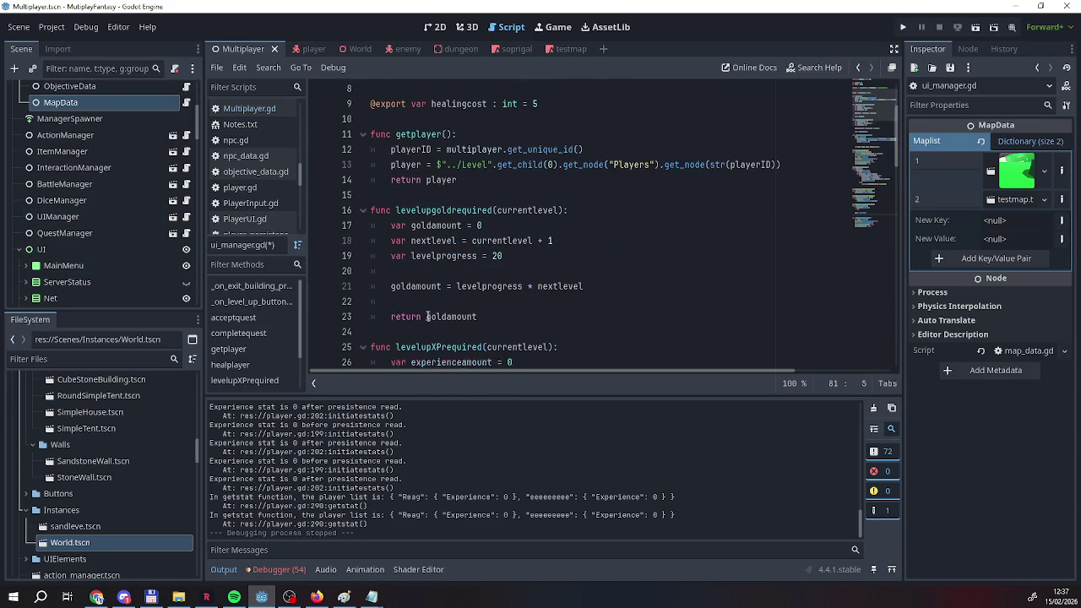
pyautogui.click(346, 49)
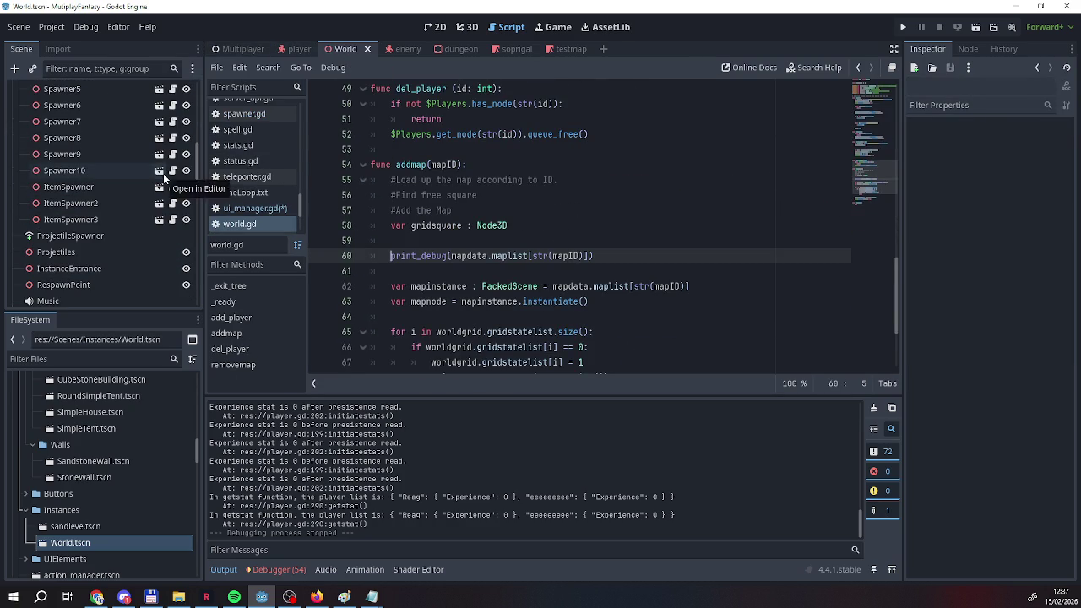
pyautogui.scroll(5, 55, 174)
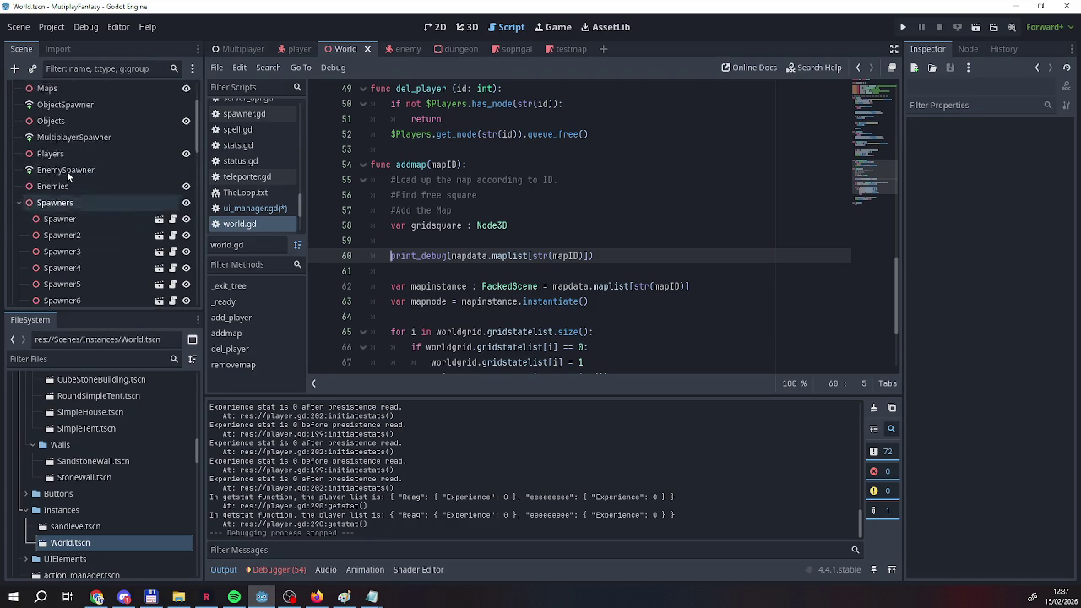
pyautogui.click(227, 49)
pyautogui.scroll(5, 102, 182)
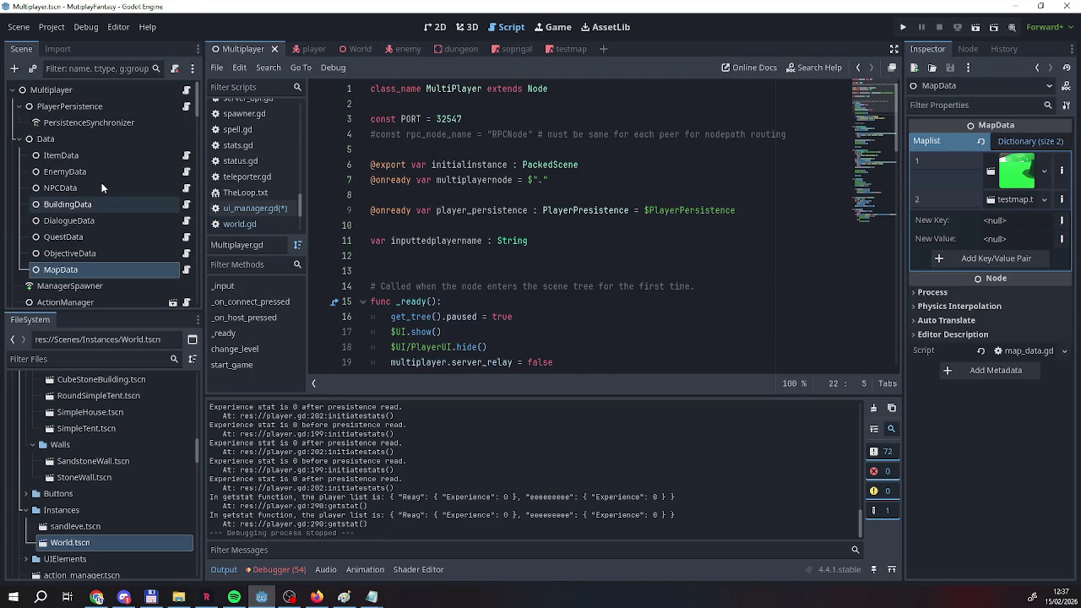
pyautogui.scroll(-4, 102, 182)
pyautogui.scroll(-10, 97, 197)
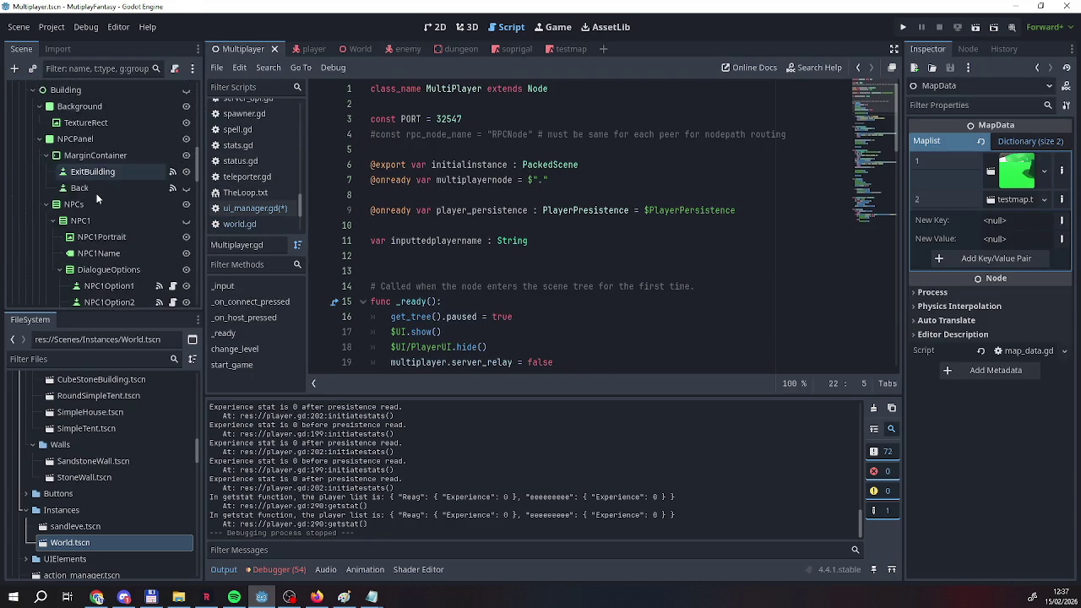
pyautogui.scroll(-10, 97, 197)
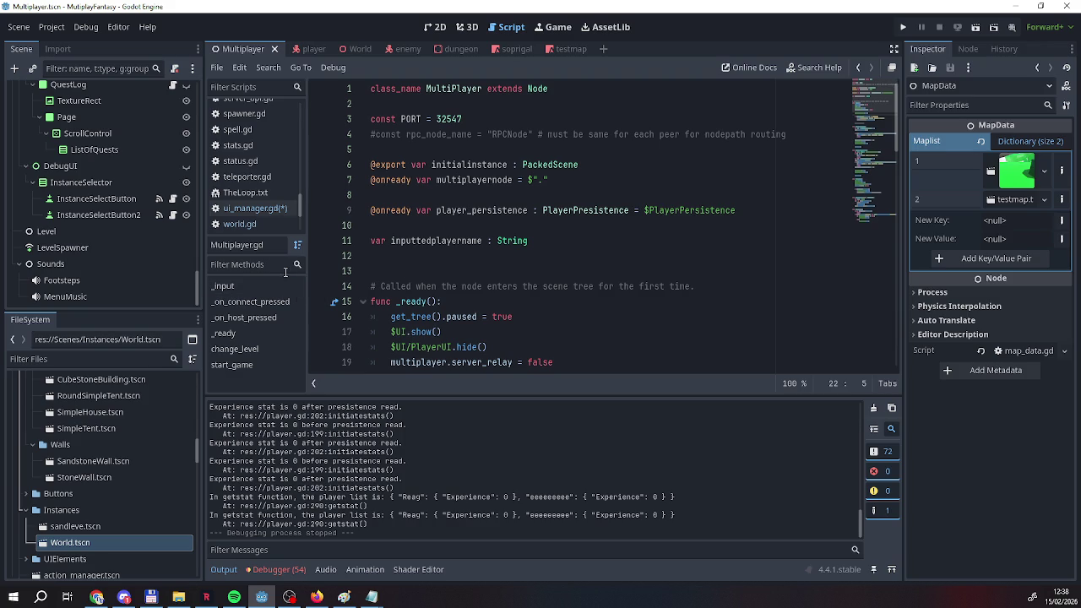
pyautogui.scroll(-15, 494, 306)
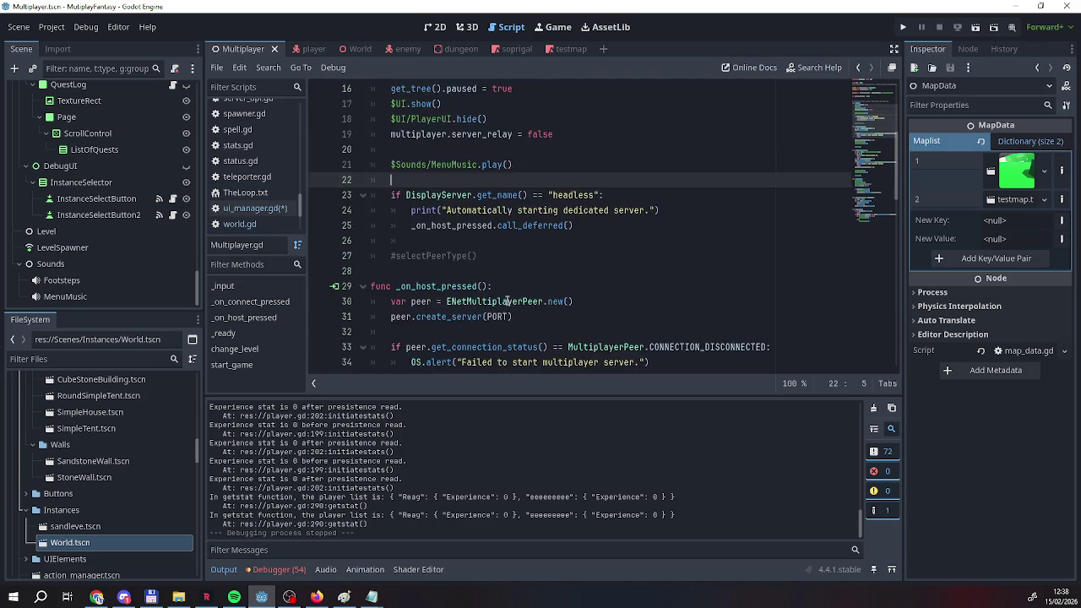
pyautogui.scroll(-8, 493, 305)
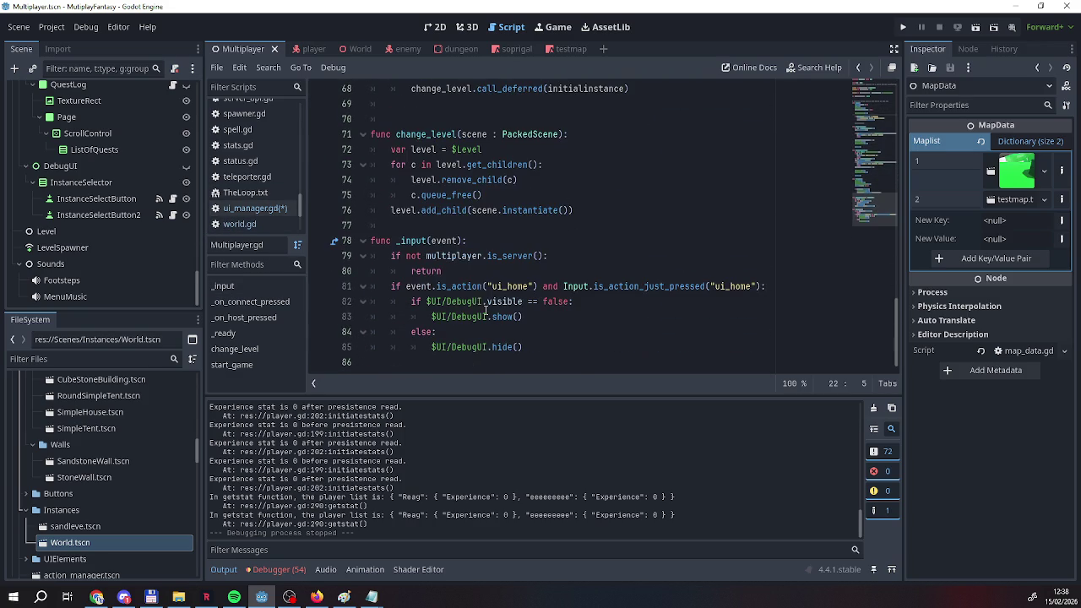
pyautogui.click(269, 209)
pyautogui.scroll(-13, 467, 271)
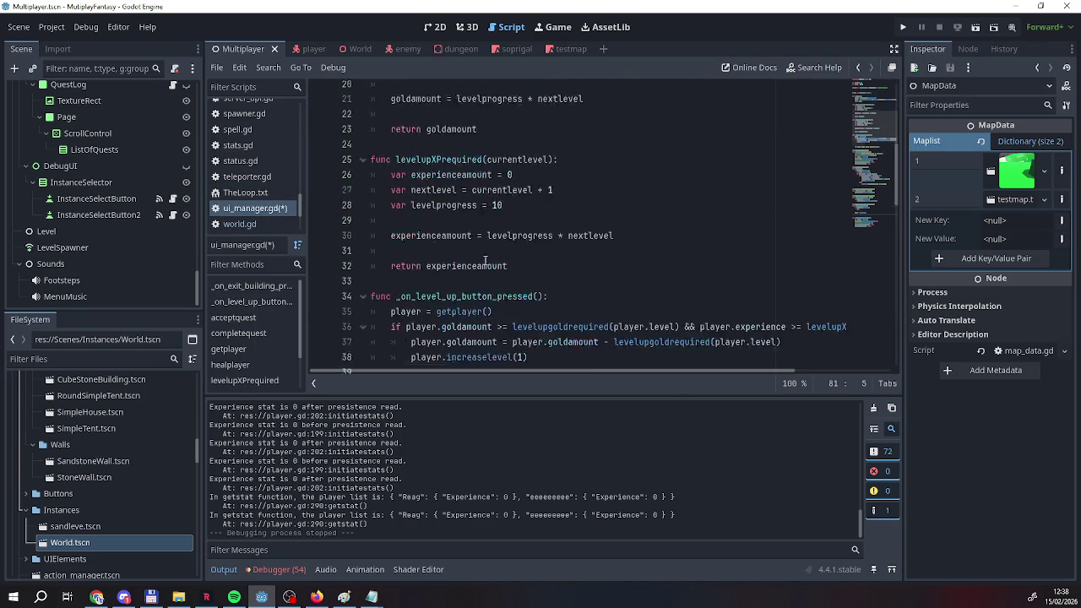
pyautogui.scroll(-8, 467, 275)
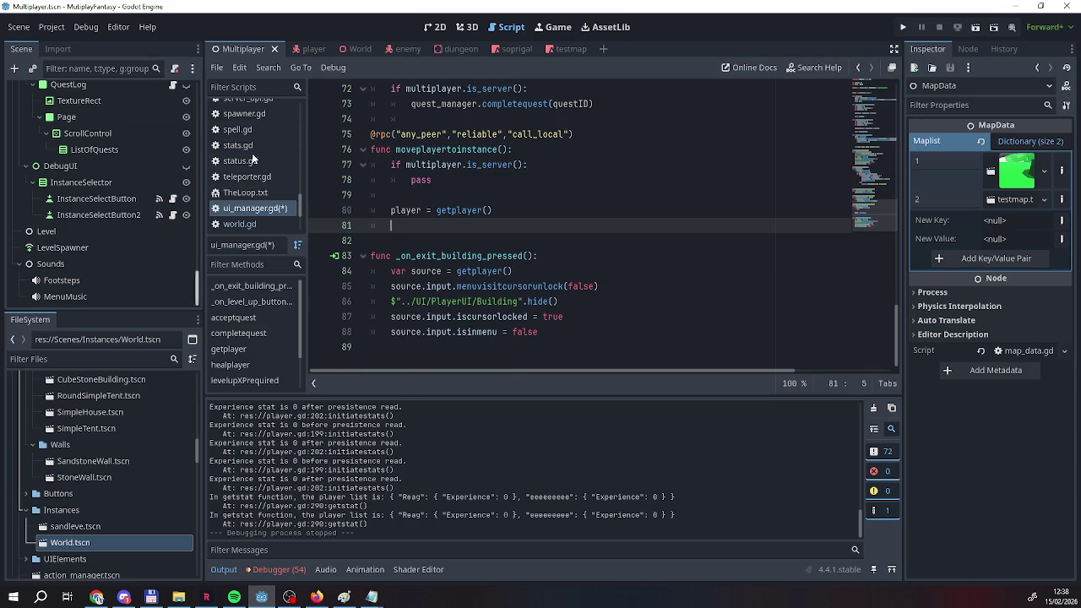
pyautogui.rightClick(272, 210)
# Save ui_manager.gd, then look through the World and player scenes before returning to Multiplayer.
pyautogui.click(279, 218)
pyautogui.click(347, 49)
pyautogui.scroll(1, 404, 246)
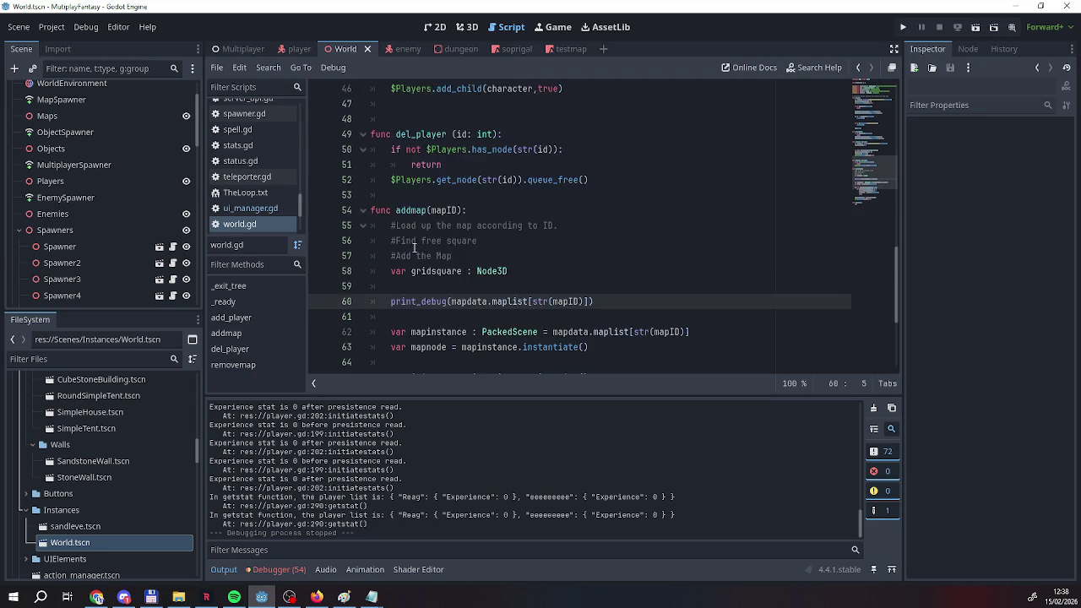
pyautogui.scroll(-3, 406, 245)
pyautogui.scroll(1, 409, 247)
pyautogui.scroll(-2, 413, 246)
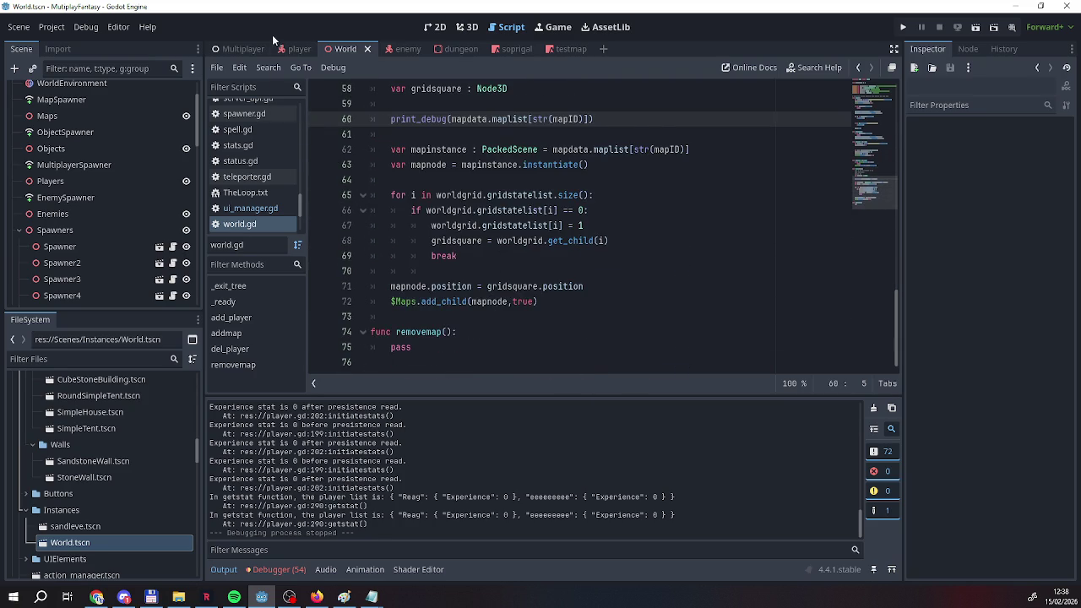
pyautogui.click(294, 49)
pyautogui.click(347, 49)
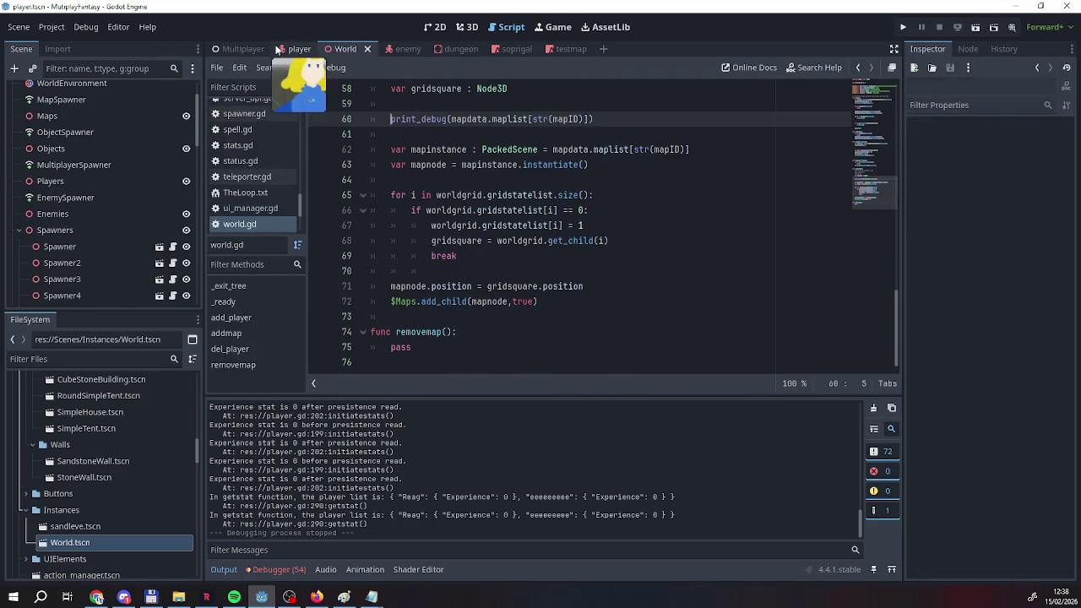
pyautogui.click(304, 49)
pyautogui.click(226, 48)
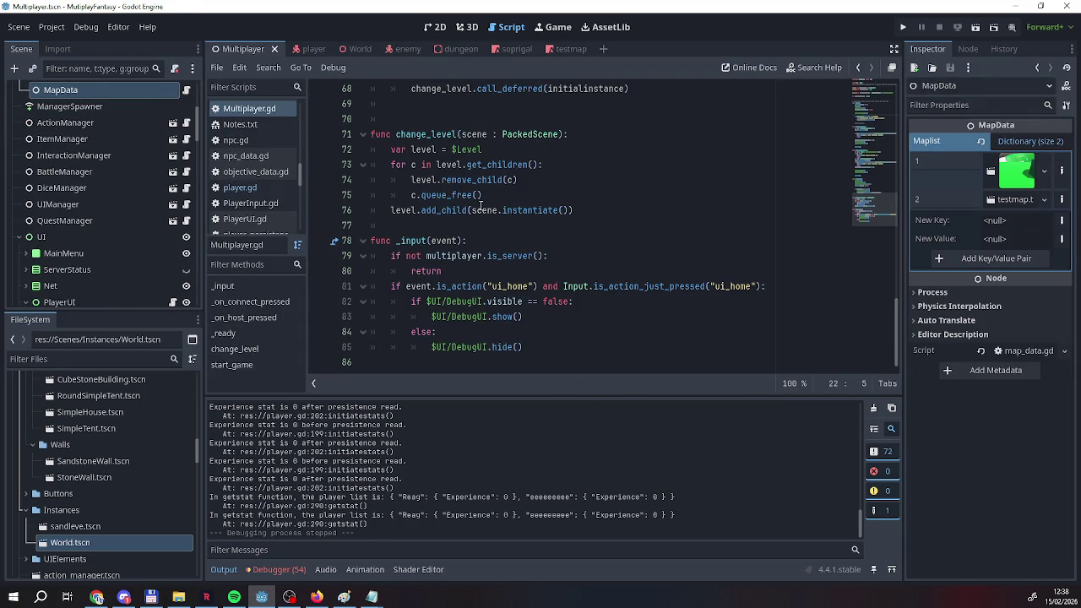
# Open the UIManager node's ui_manager.gd script and select the pass placeholder on line 78.
pyautogui.click(93, 207)
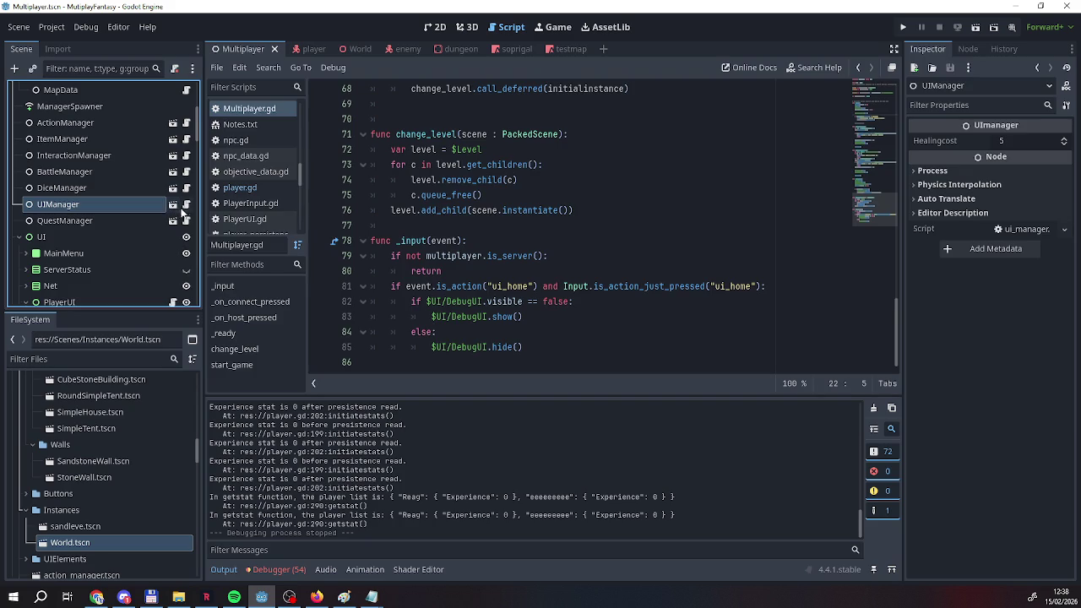
pyautogui.click(173, 205)
pyautogui.moveTo(411, 180); pyautogui.dragTo(434, 181)
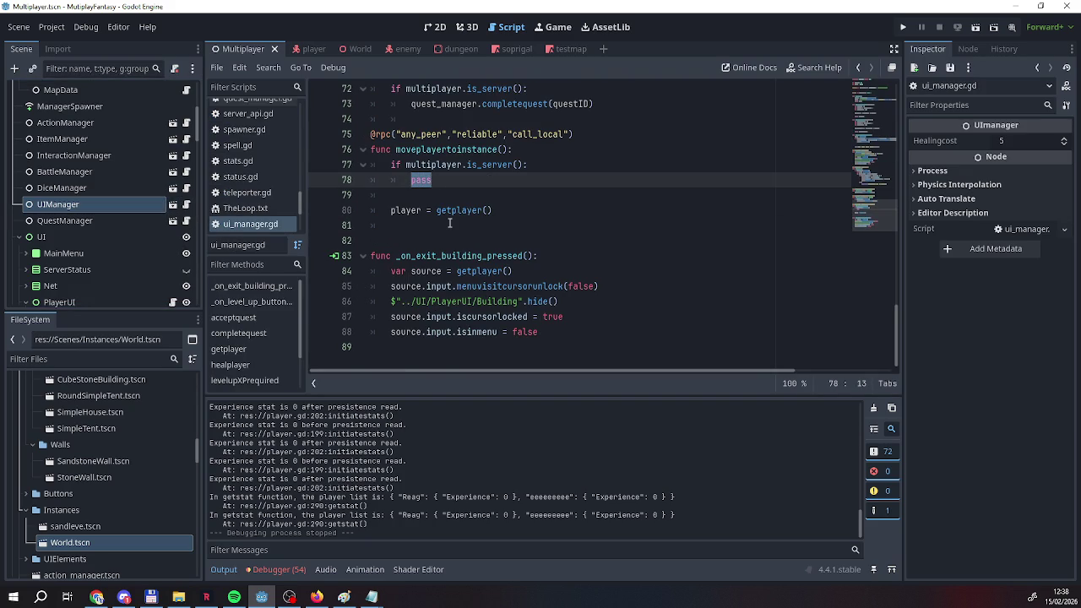
pyautogui.scroll(20, 448, 223)
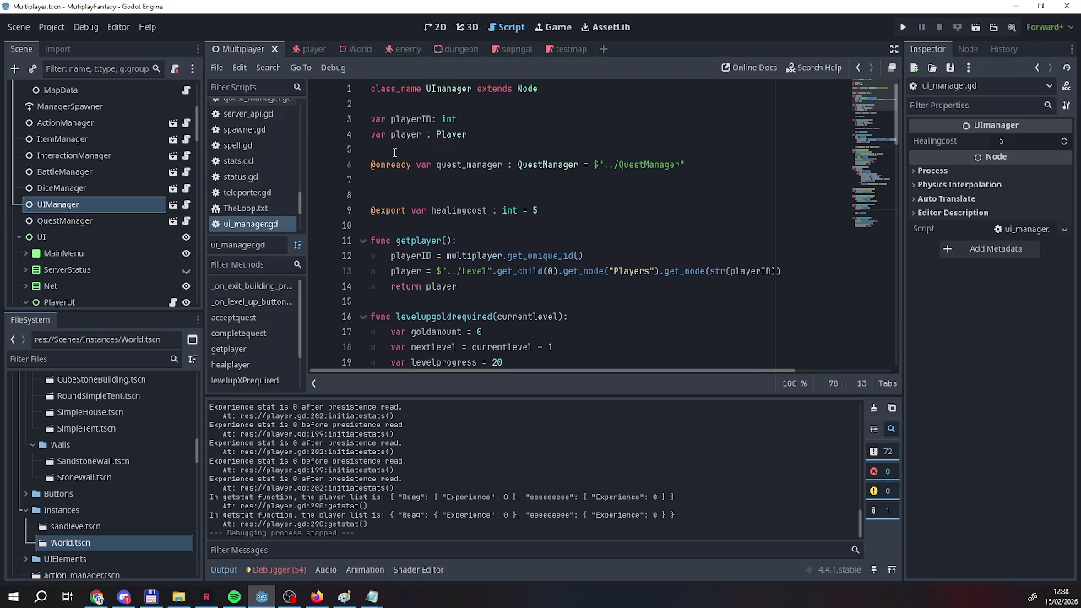
pyautogui.scroll(-1, 393, 153)
pyautogui.scroll(-15, 393, 153)
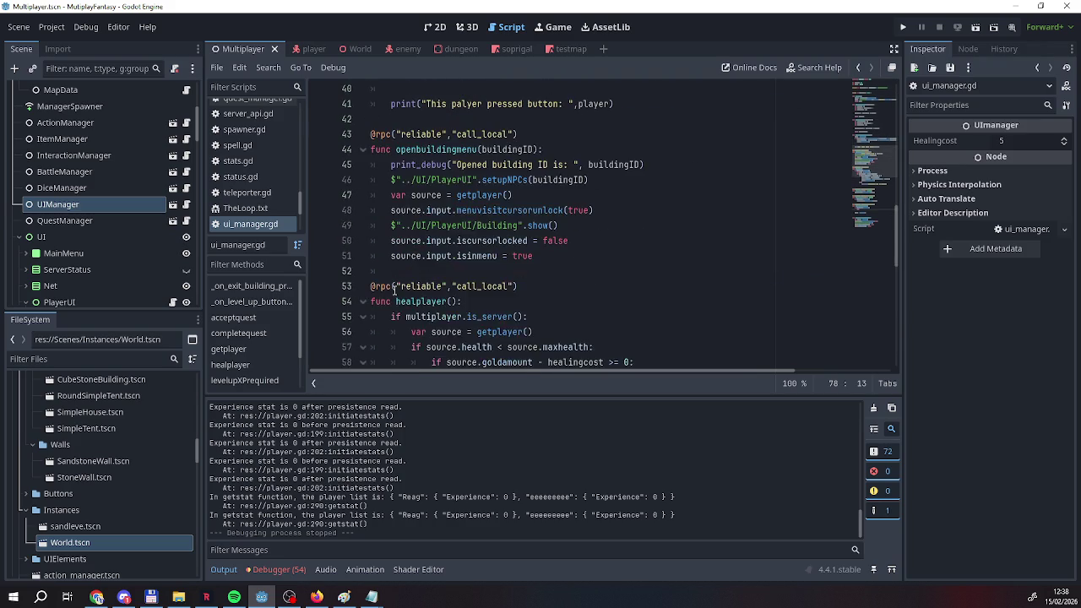
pyautogui.scroll(-6, 394, 291)
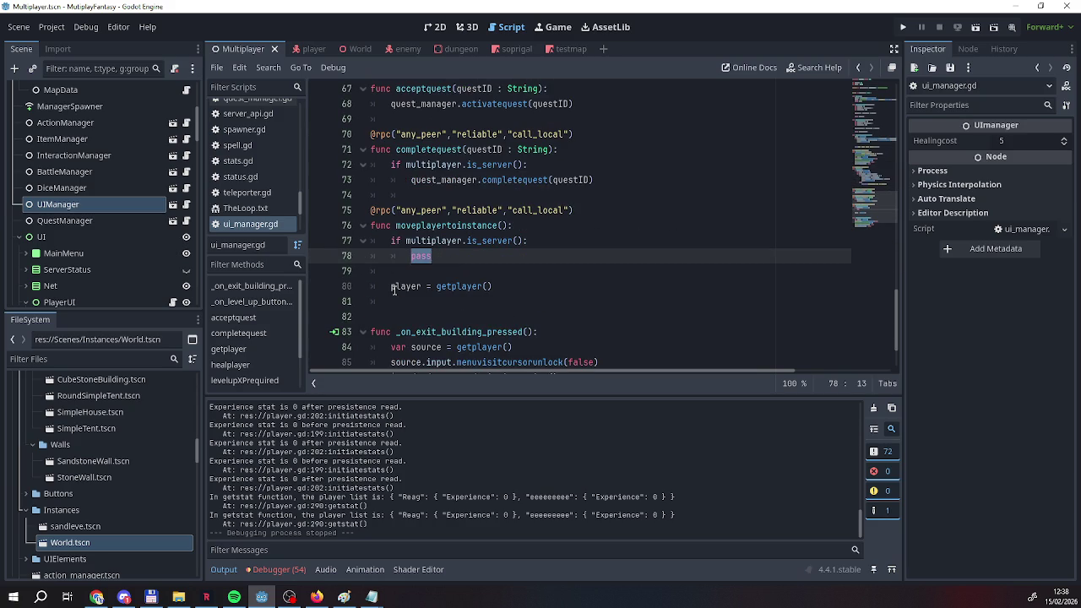
pyautogui.scroll(20, 394, 289)
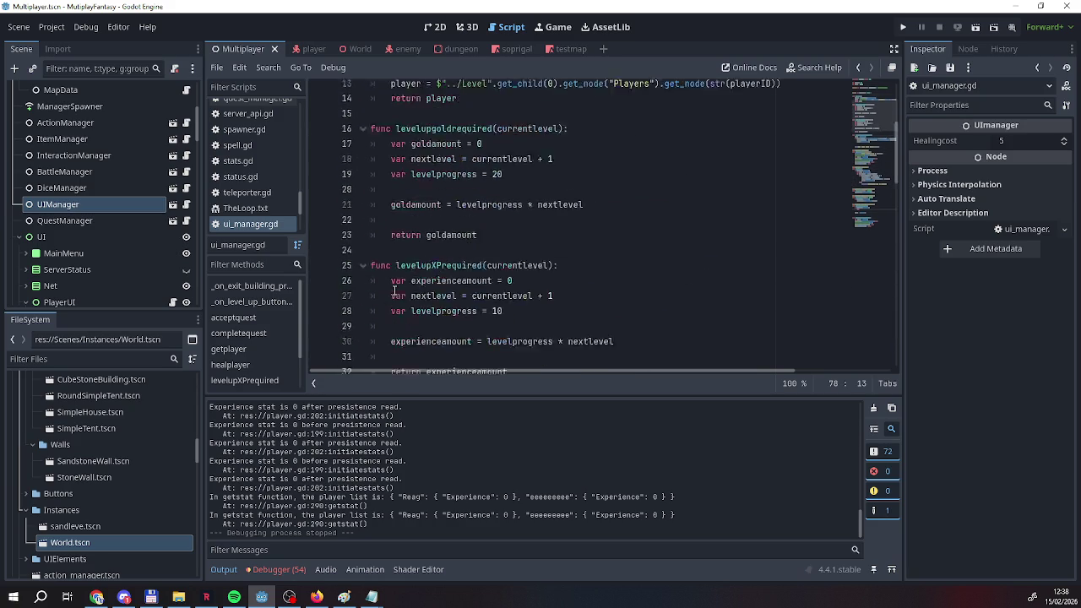
pyautogui.scroll(-15, 393, 290)
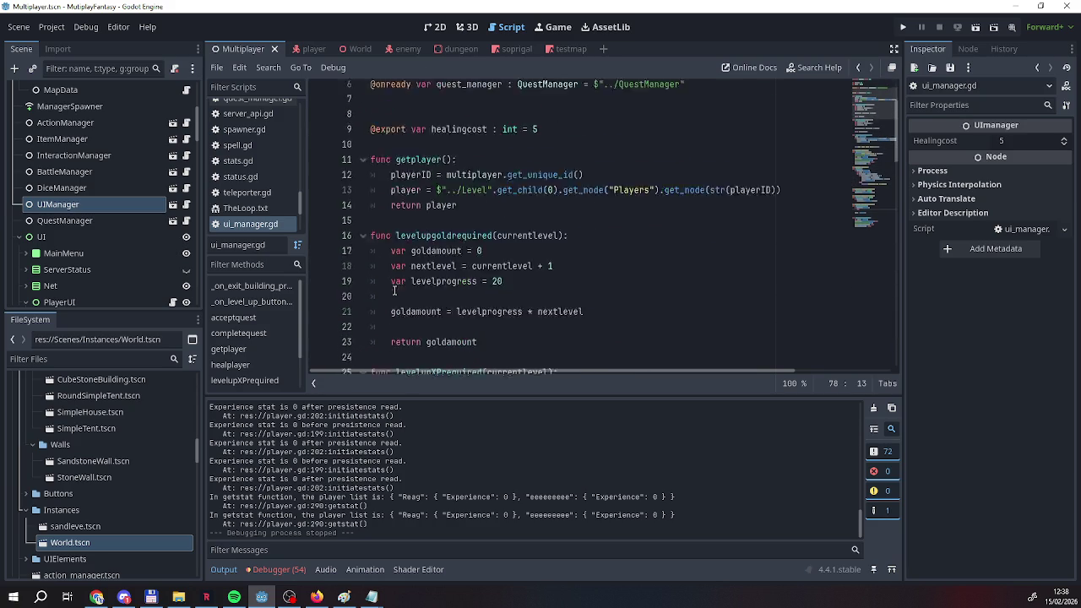
pyautogui.scroll(-4, 393, 290)
pyautogui.scroll(-5, 61, 277)
pyautogui.scroll(-5, 61, 277)
pyautogui.scroll(5, 60, 277)
pyautogui.scroll(-4, 397, 300)
# On line 78, declare var world = the Level node's get_child(0).
pyautogui.write('var wordl')
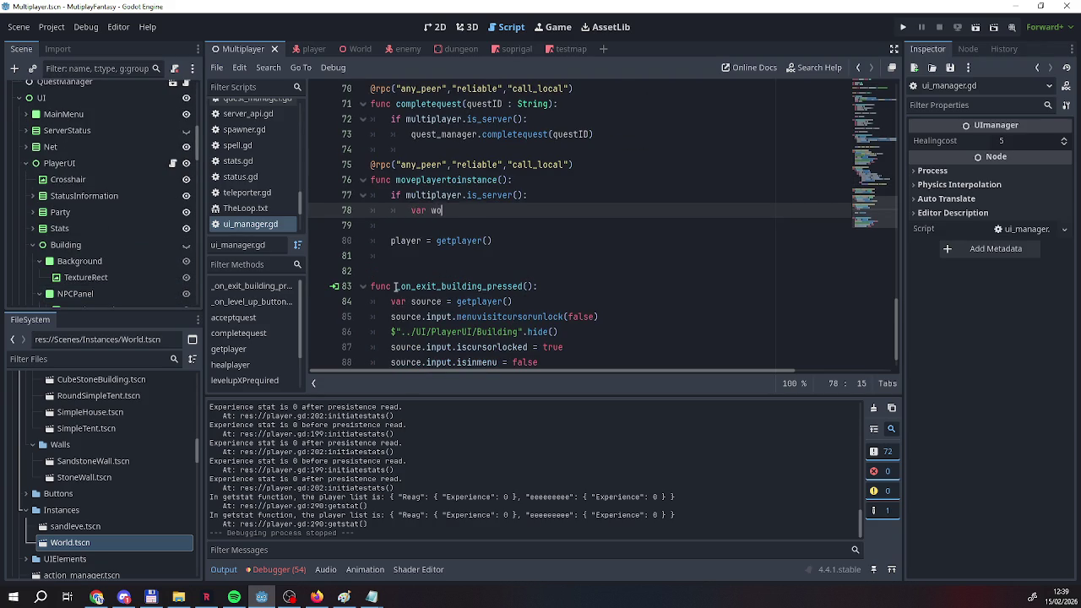
pyautogui.press('BackSpace')
pyautogui.press('BackSpace')
pyautogui.press('BackSpace')
pyautogui.write('ld =')
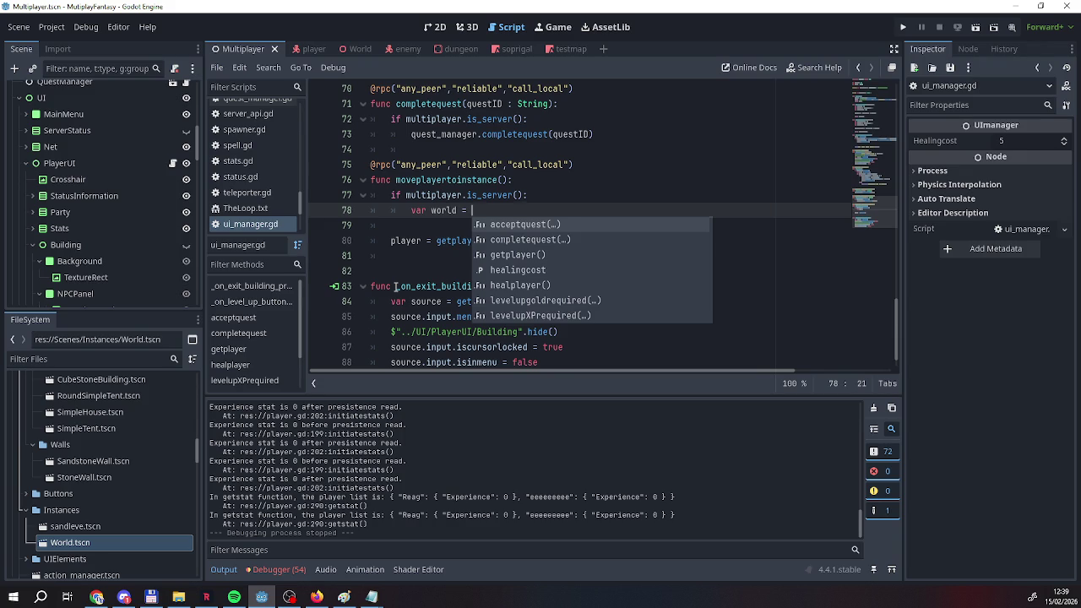
pyautogui.scroll(5, 131, 216)
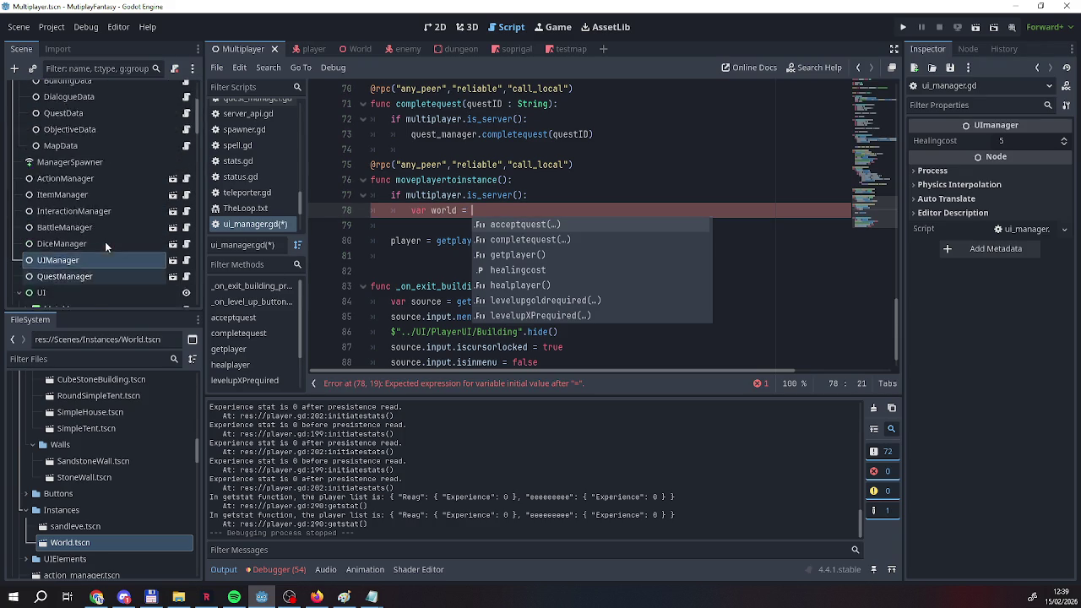
pyautogui.scroll(-5, 82, 224)
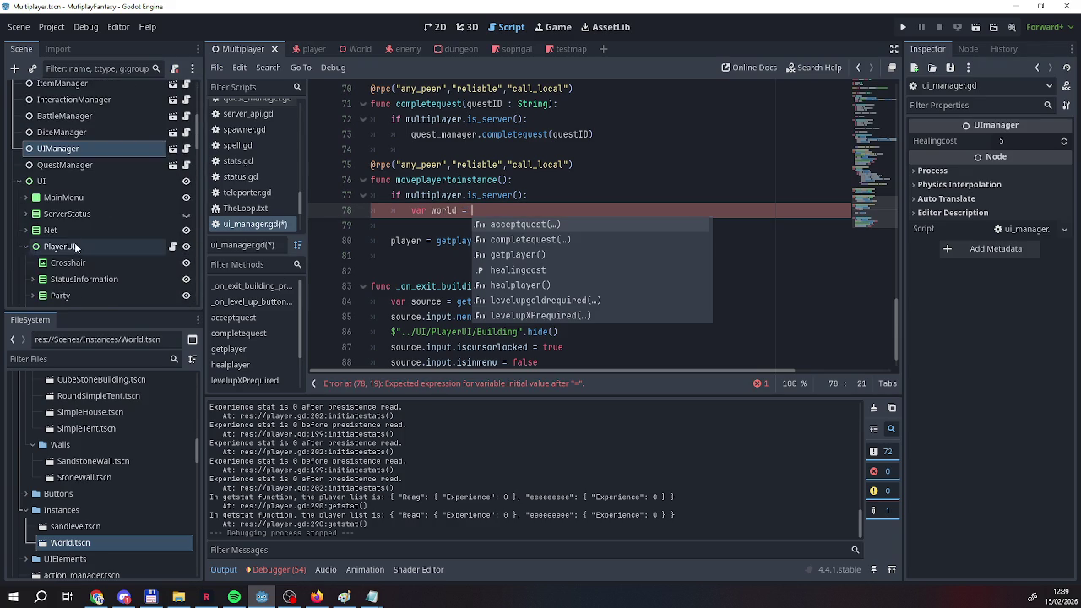
pyautogui.click(20, 182)
pyautogui.moveTo(46, 231)
pyautogui.mouseDown()
pyautogui.moveTo(438, 228)
pyautogui.moveTo(497, 211)
pyautogui.mouseUp()
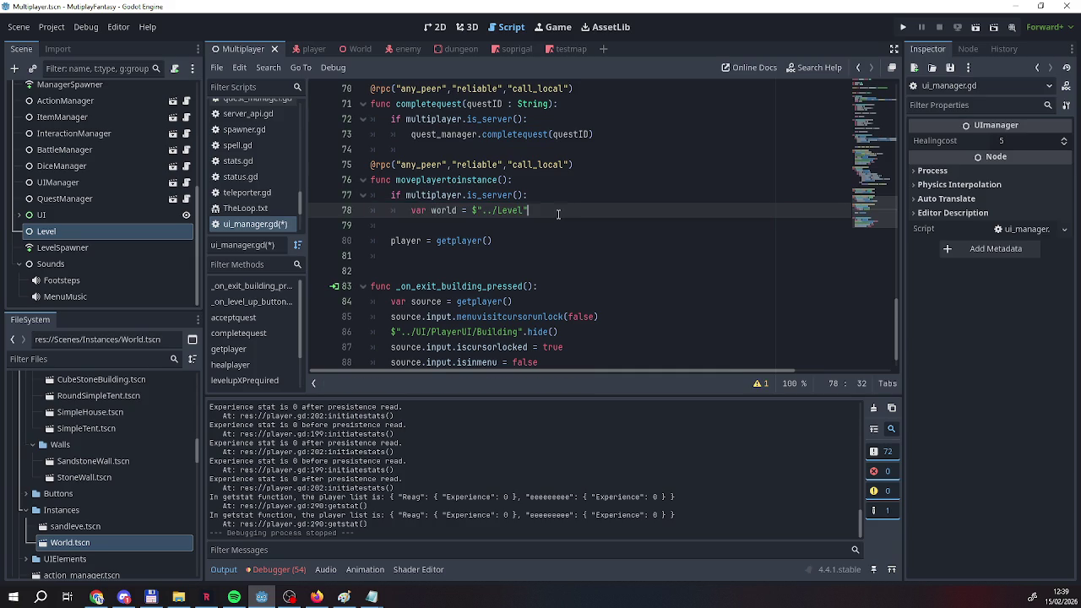
pyautogui.write('.getc')
pyautogui.press('Return')
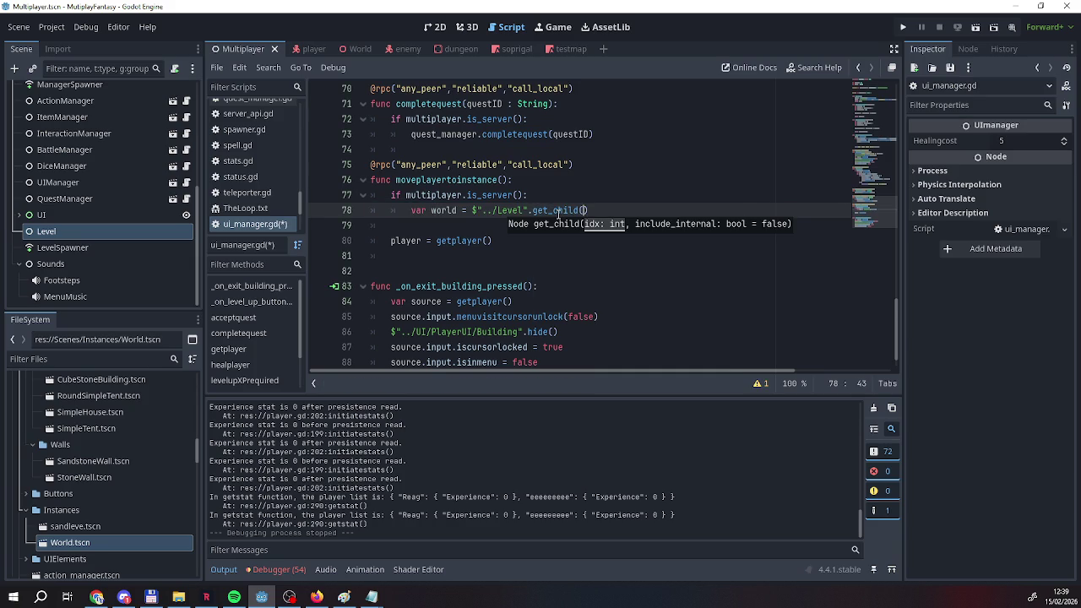
pyautogui.write('0')
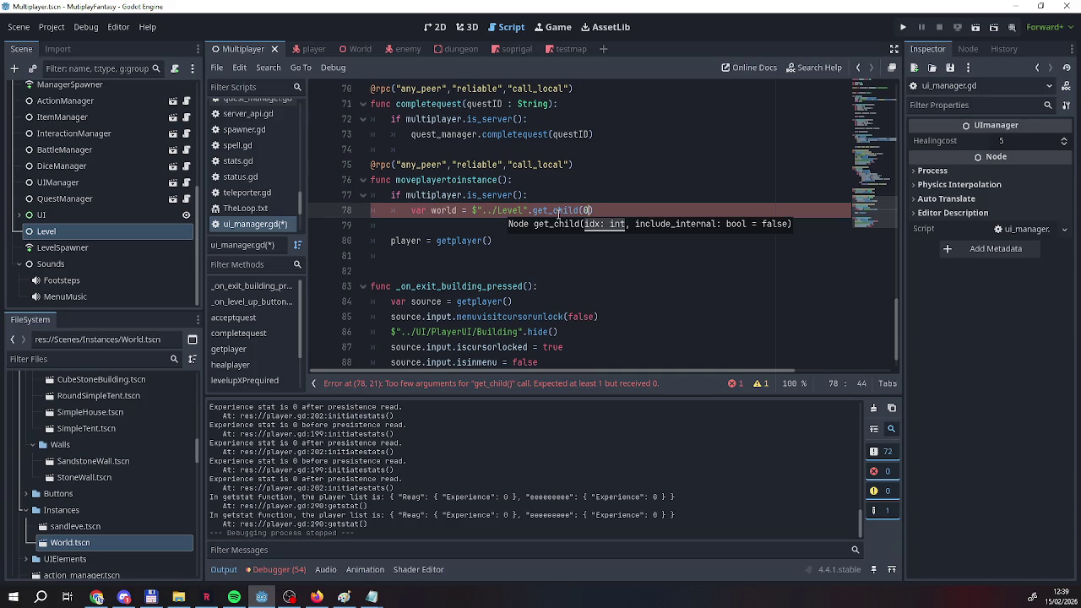
pyautogui.press('Right')
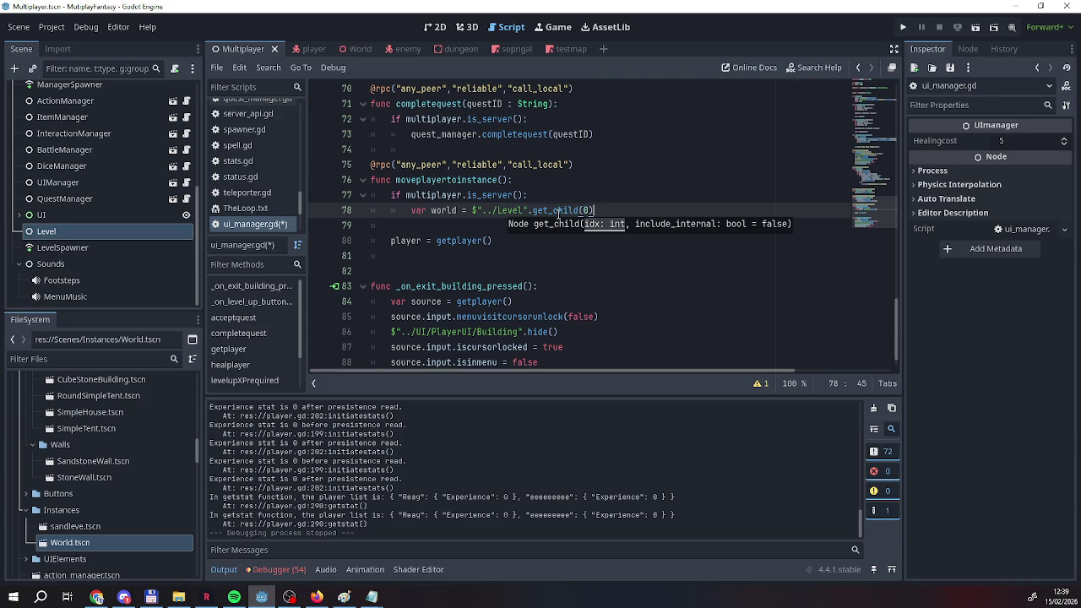
# Give the world variable the type World.
pyautogui.hotkey('ctrl', 'Left')
pyautogui.hotkey('ctrl', 'Left')
pyautogui.hotkey('ctrl', 'Left')
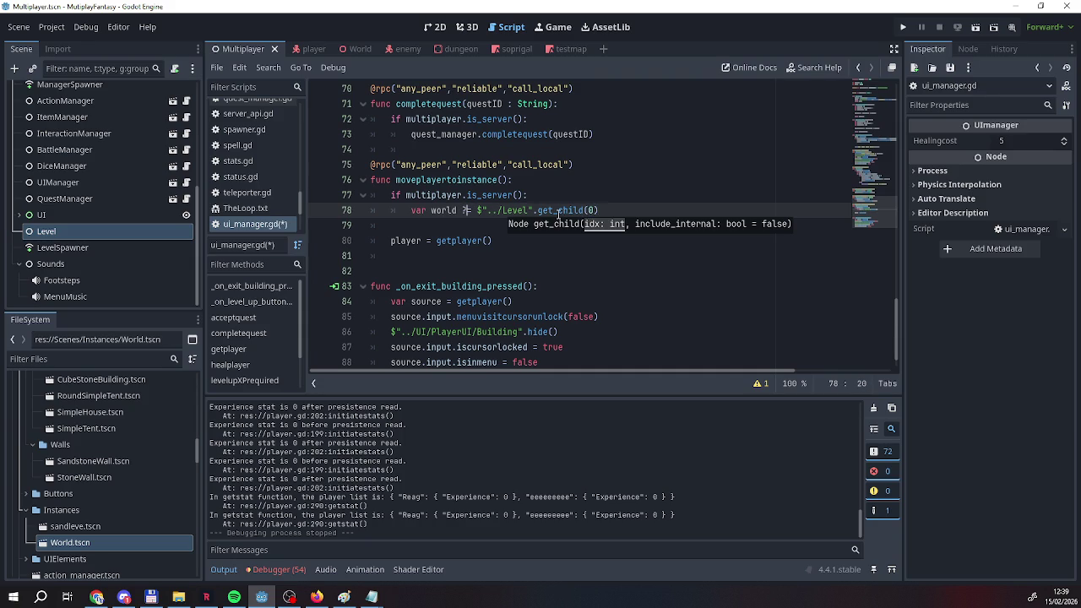
pyautogui.press('Escape')
pyautogui.write(': Wor')
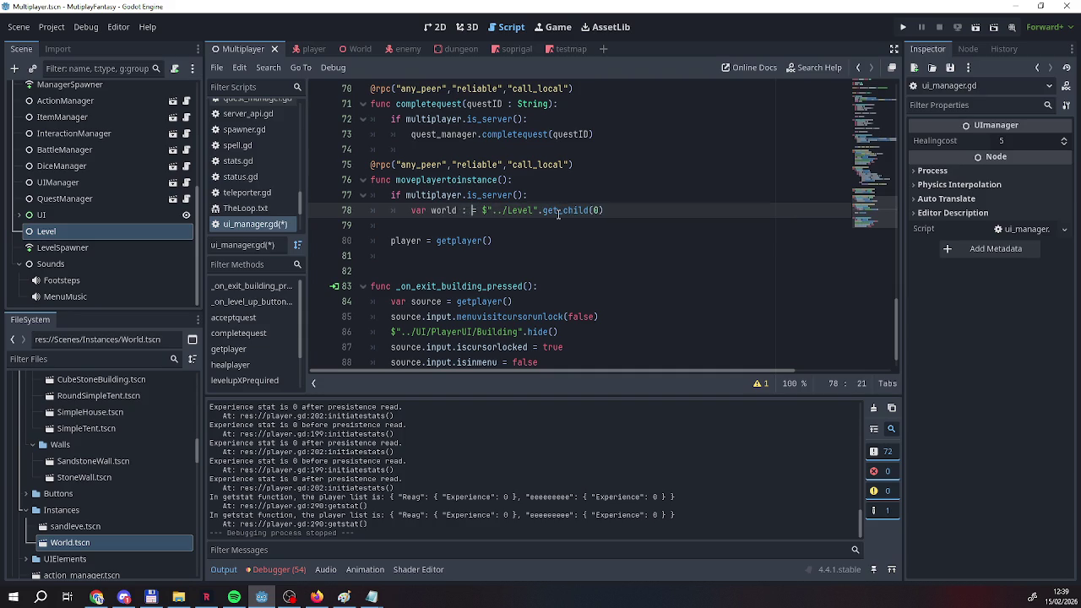
pyautogui.press('Return')
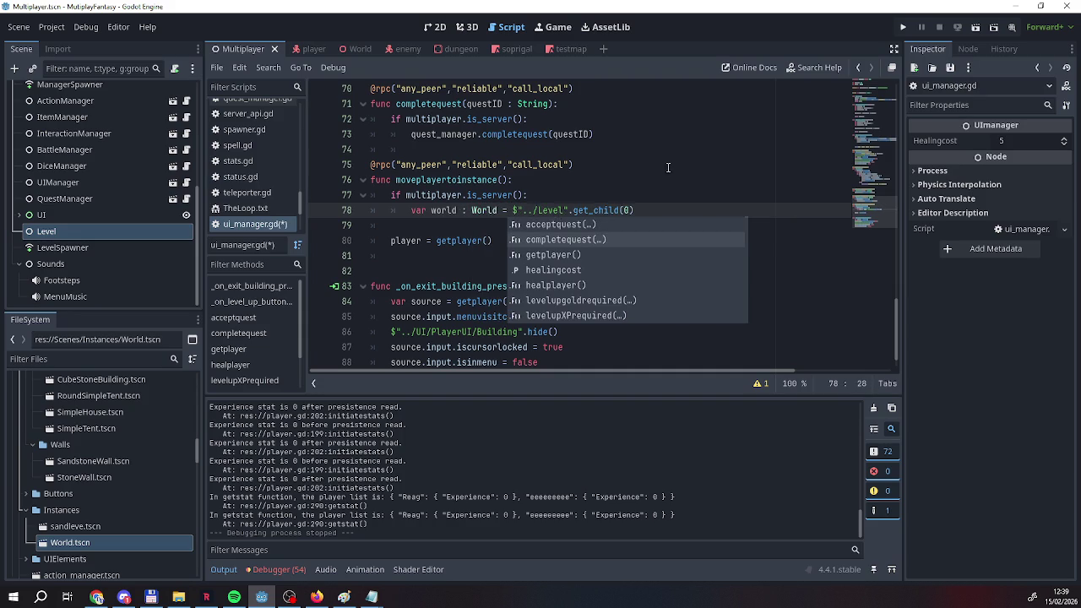
pyautogui.click(673, 217)
# Add a world.addmap(mapID) line and give moveplayertoinstance a mapID parameter.
pyautogui.press('Return')
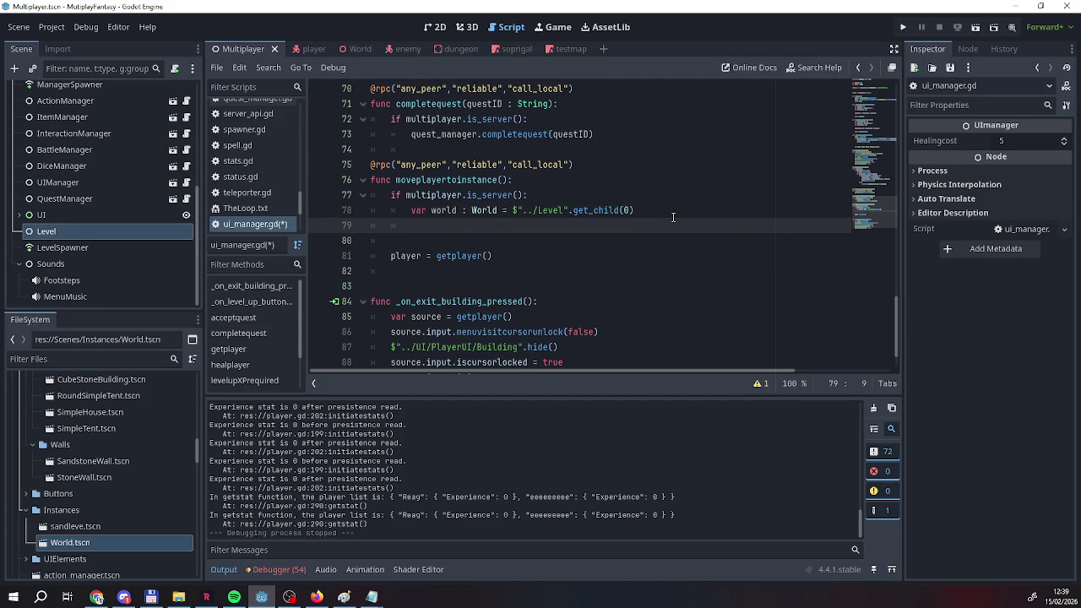
pyautogui.write('w')
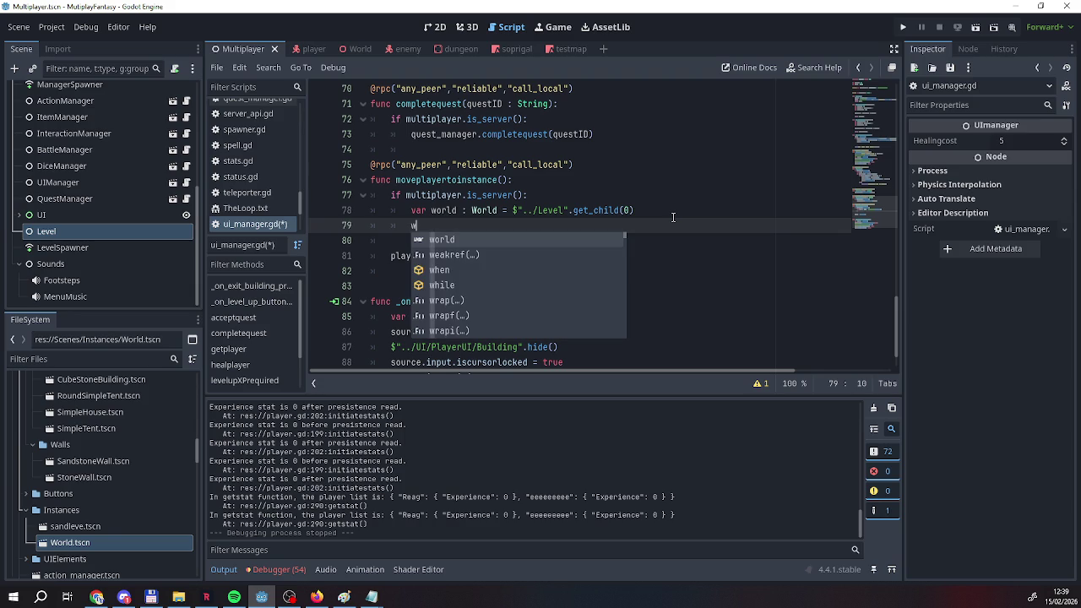
pyautogui.write('orld.addmap(')
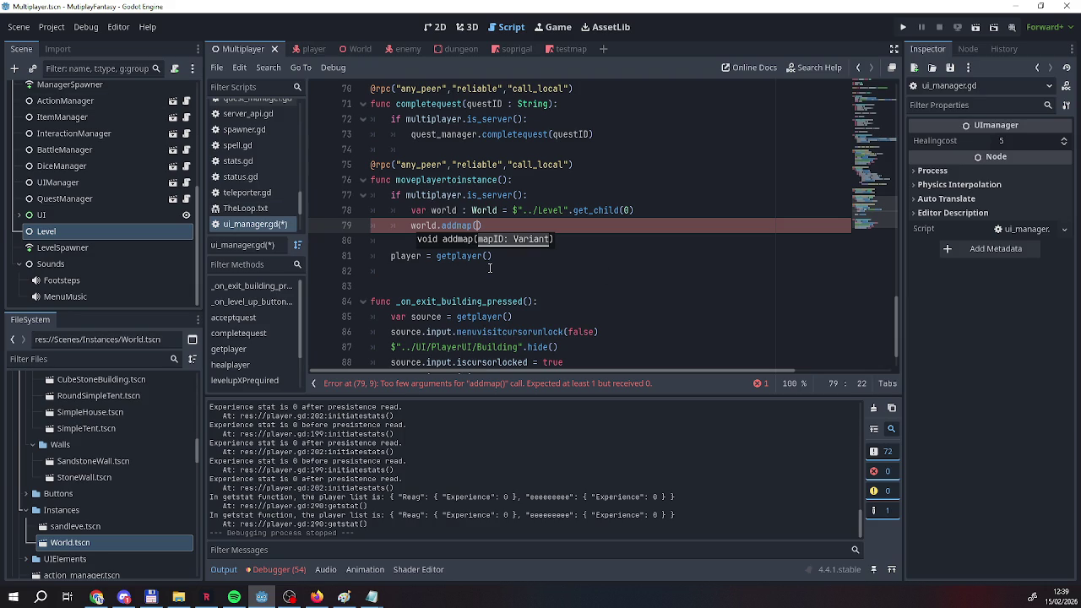
pyautogui.write('mapI')
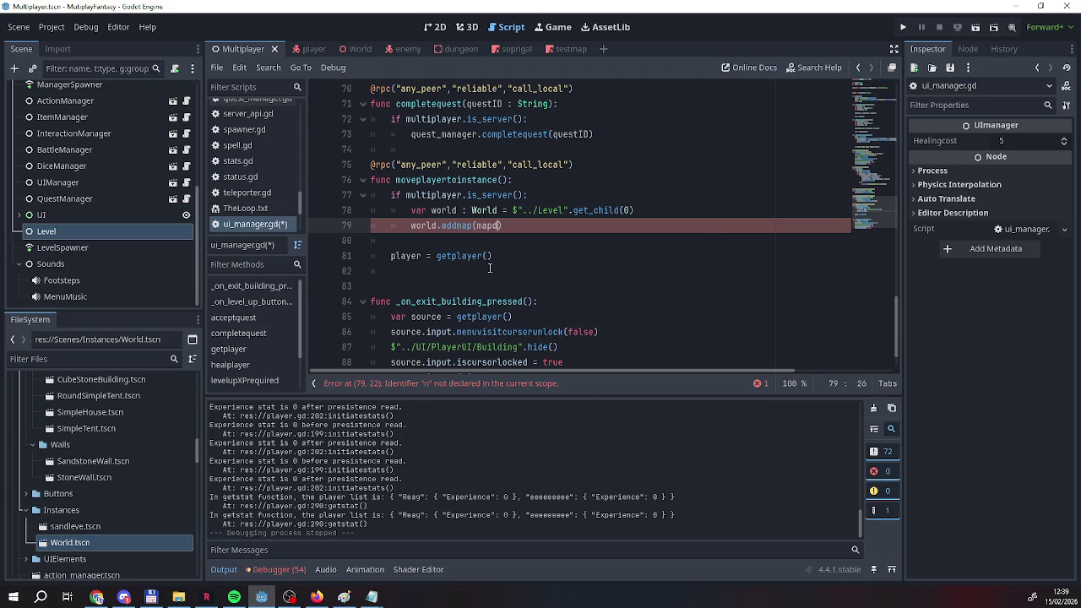
pyautogui.write('D)')
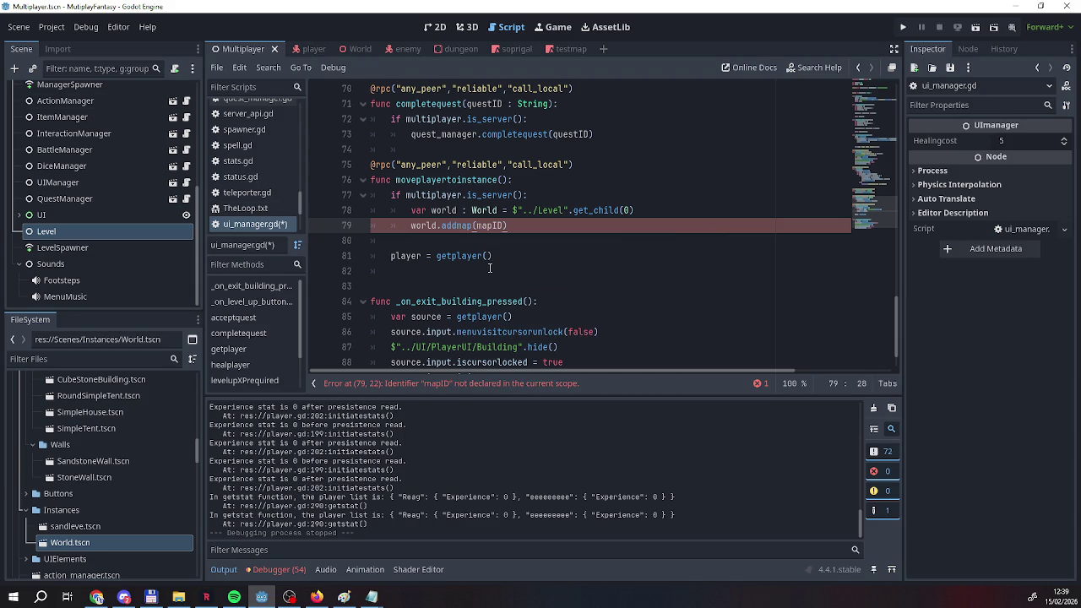
pyautogui.click(504, 181)
pyautogui.write('mapID')
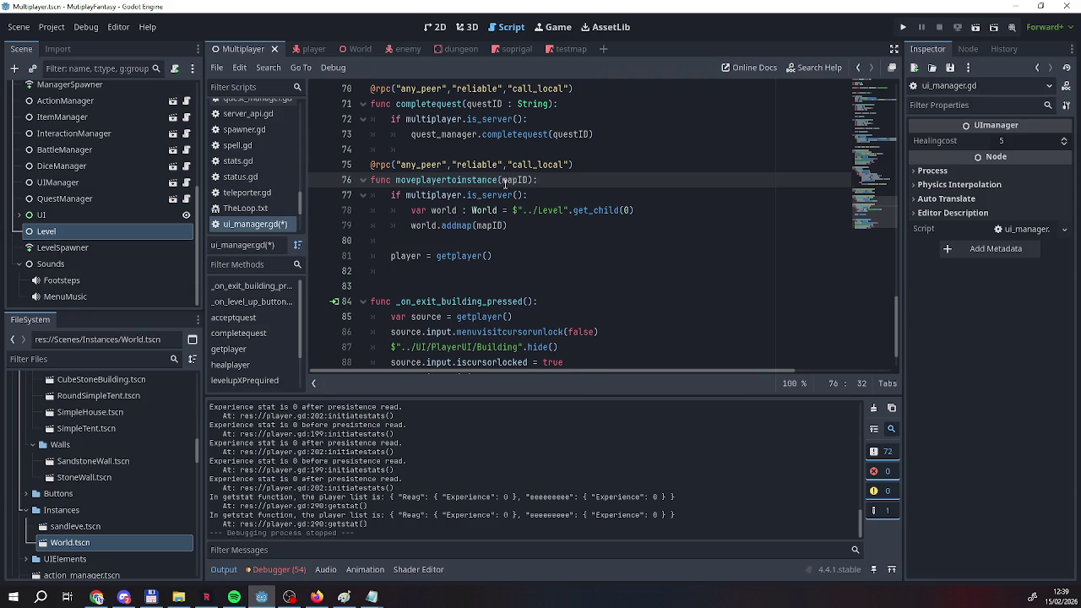
pyautogui.click(534, 225)
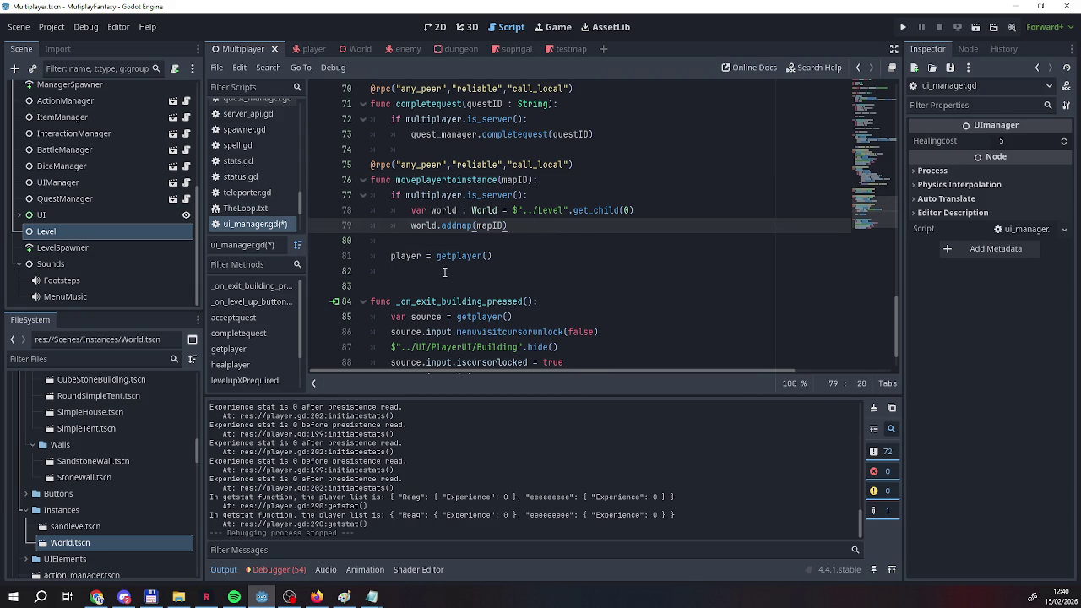
pyautogui.moveTo(458, 256)
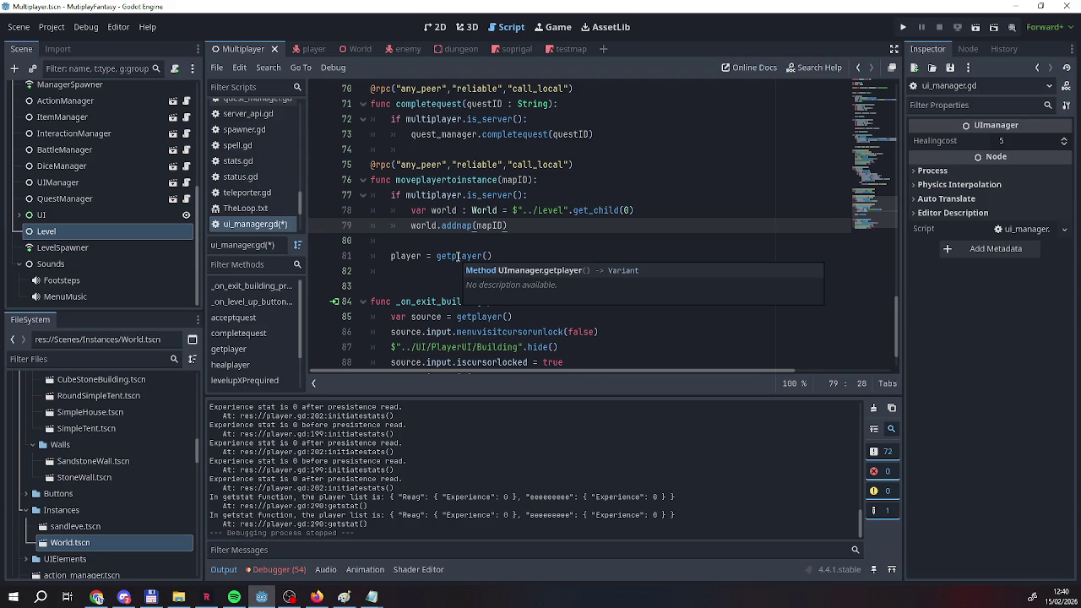
# Look through the soprigal, testmap and Multiplayer scenes.
pyautogui.click(514, 52)
pyautogui.click(560, 52)
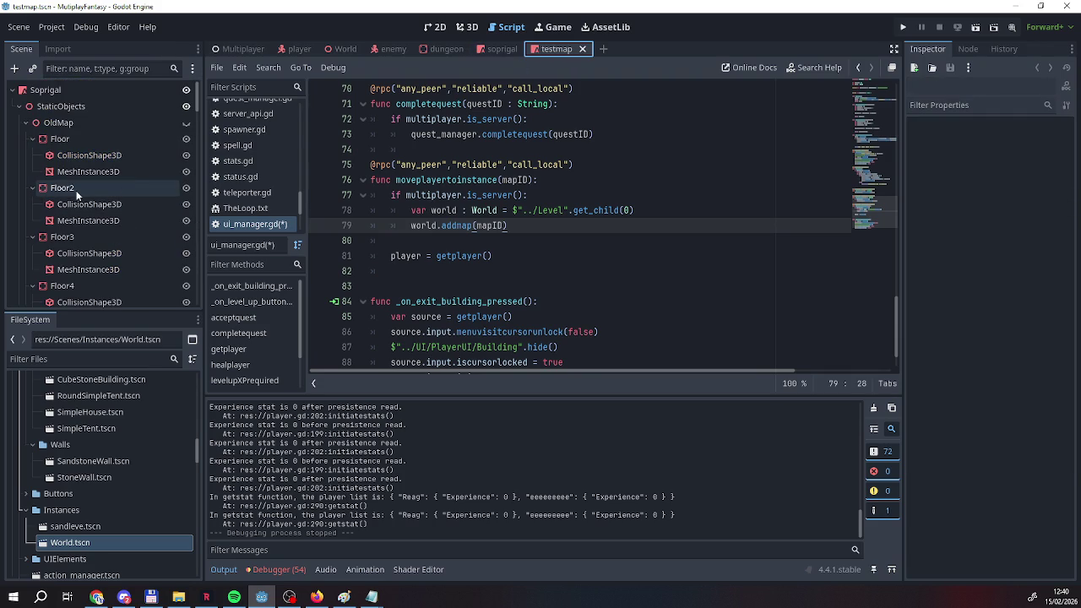
pyautogui.click(239, 51)
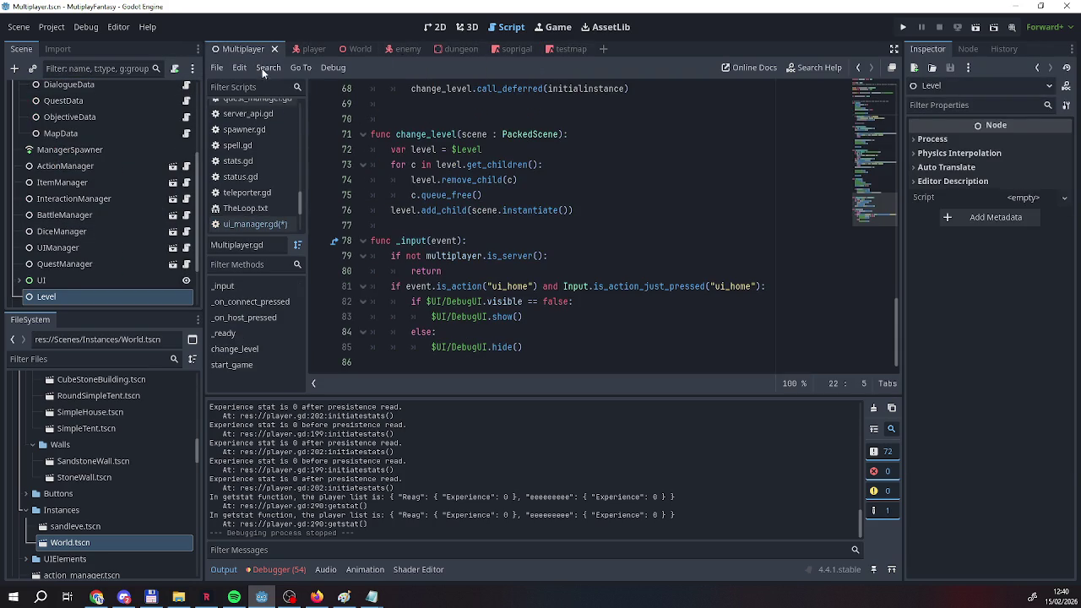
pyautogui.scroll(3, 53, 166)
pyautogui.scroll(2, 53, 166)
pyautogui.scroll(-5, 53, 166)
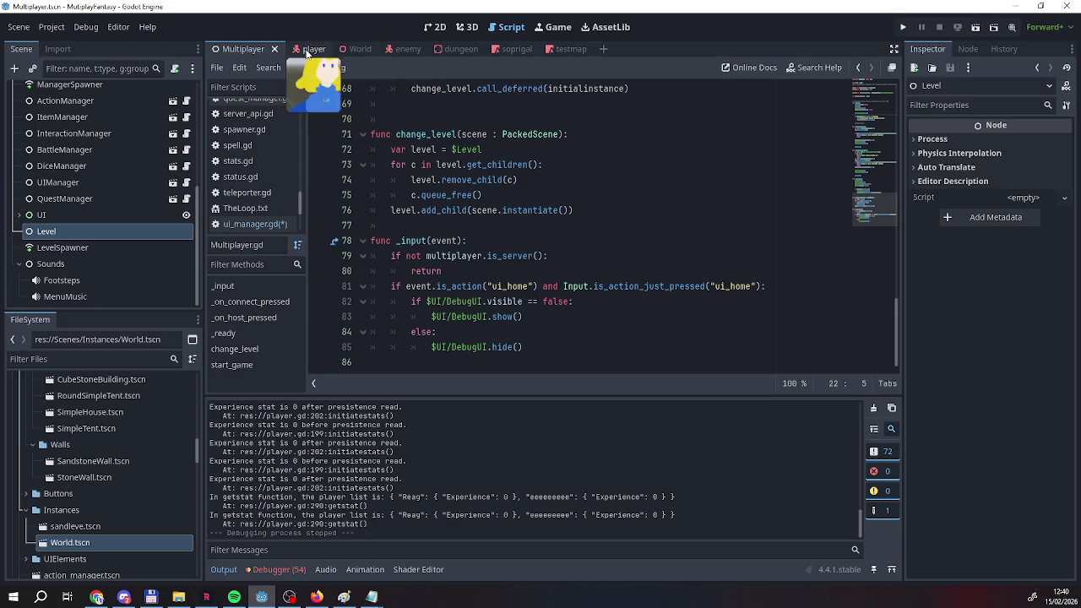
# Inspect the World scene's InstanceEntrance node and its world.gd code, then show the testmap scene.
pyautogui.click(349, 49)
pyautogui.scroll(-10, 67, 245)
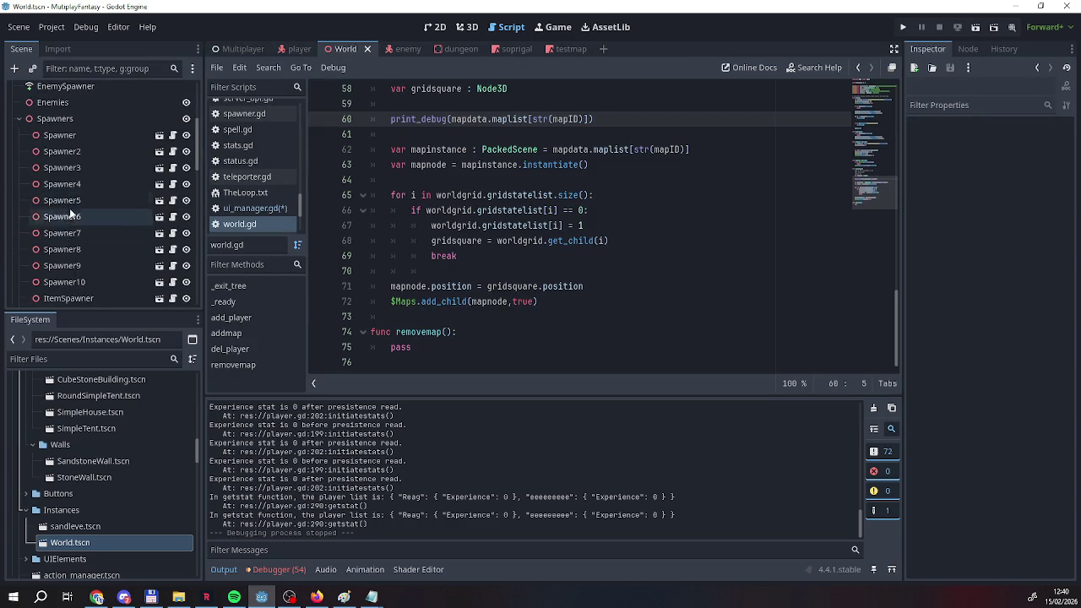
pyautogui.scroll(4, 65, 265)
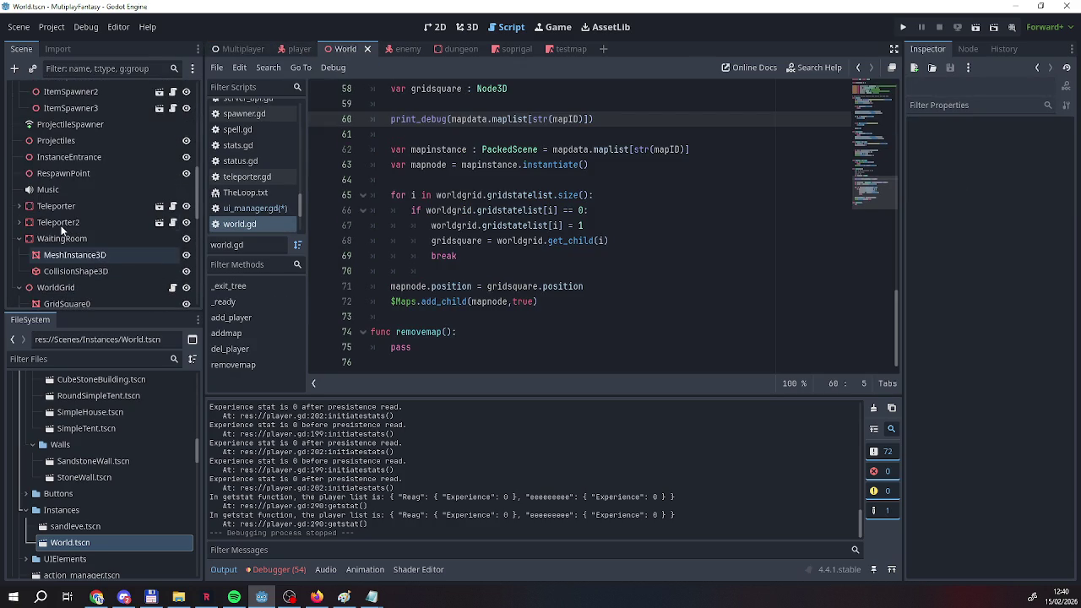
pyautogui.click(68, 159)
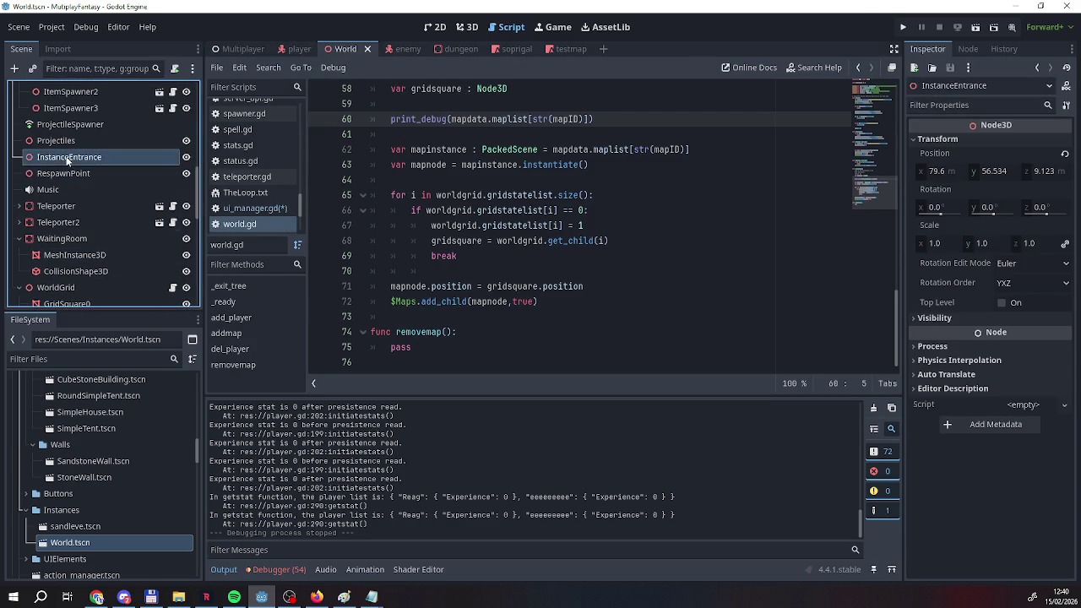
pyautogui.scroll(6, 72, 164)
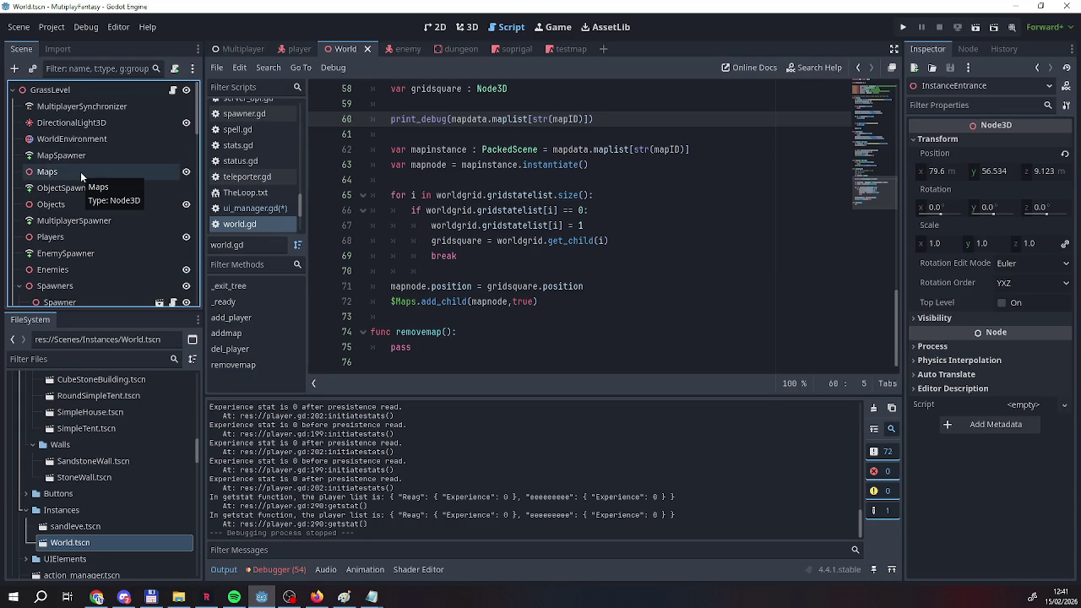
pyautogui.click(550, 51)
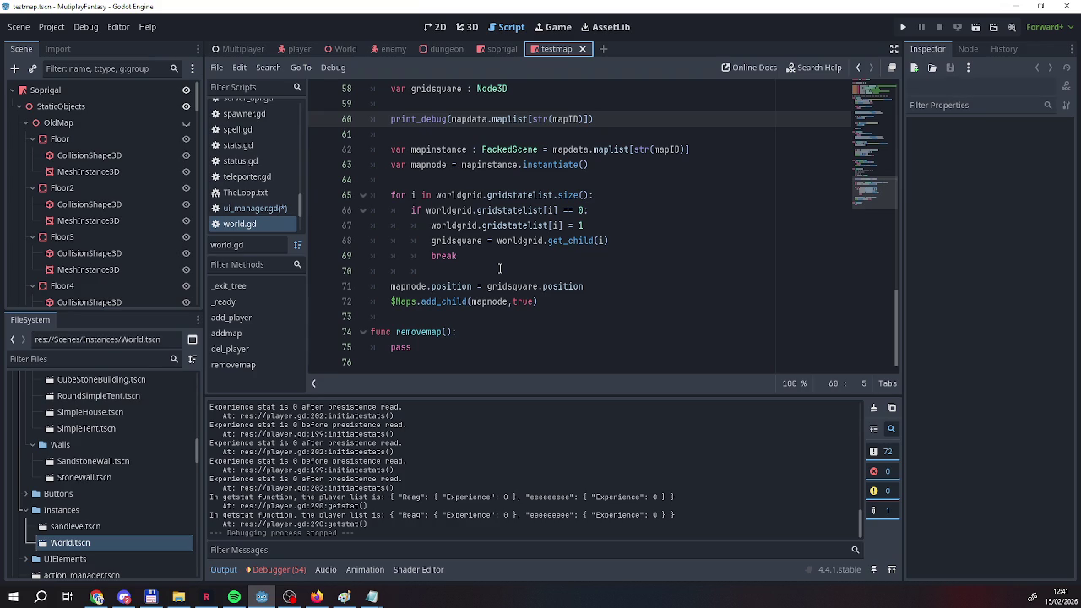
# In the soprigal scene, collapse OldMap and choose Save Branch as Scene for it.
pyautogui.click(499, 49)
pyautogui.scroll(10, 137, 210)
pyautogui.scroll(8, 137, 210)
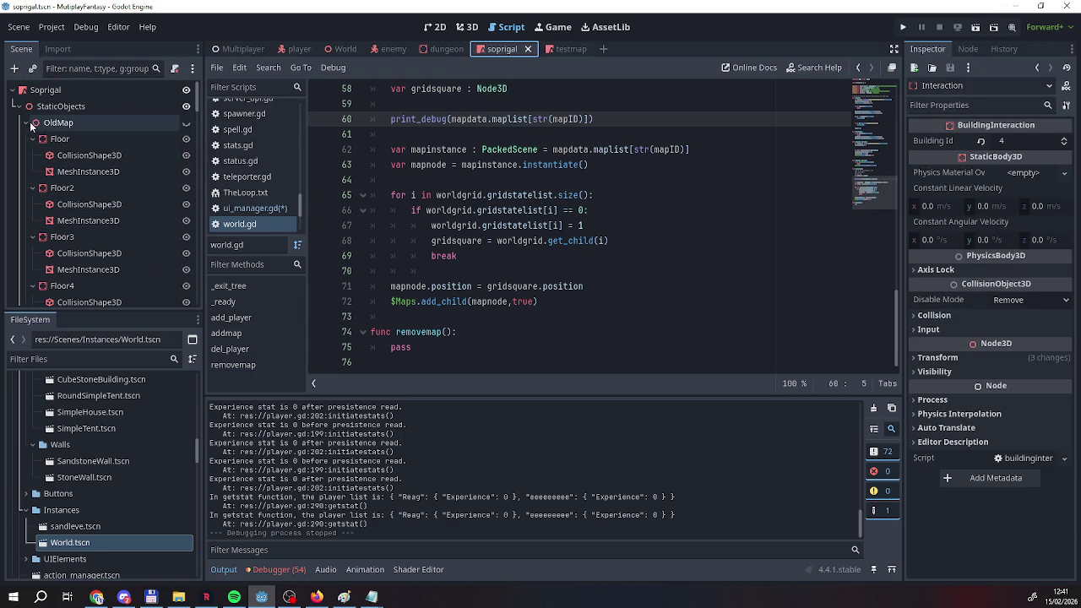
pyautogui.click(32, 125)
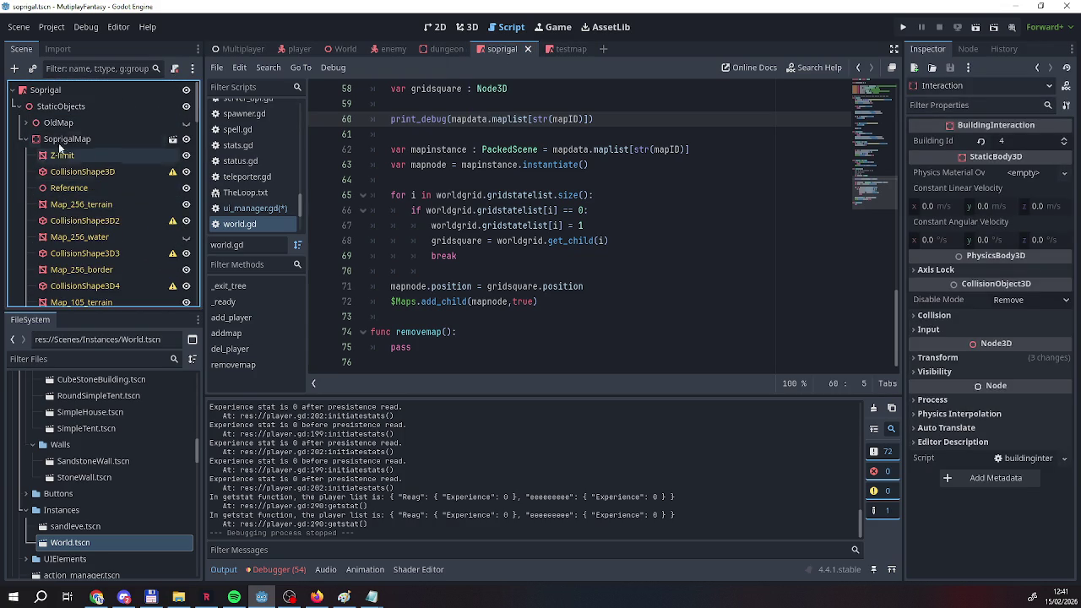
pyautogui.rightClick(47, 123)
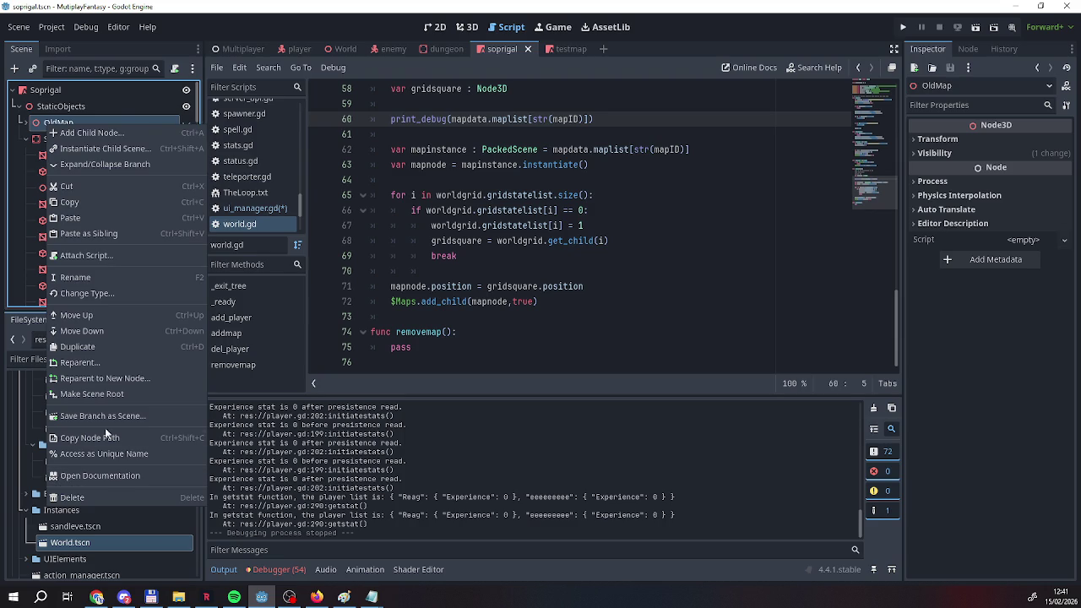
pyautogui.click(104, 417)
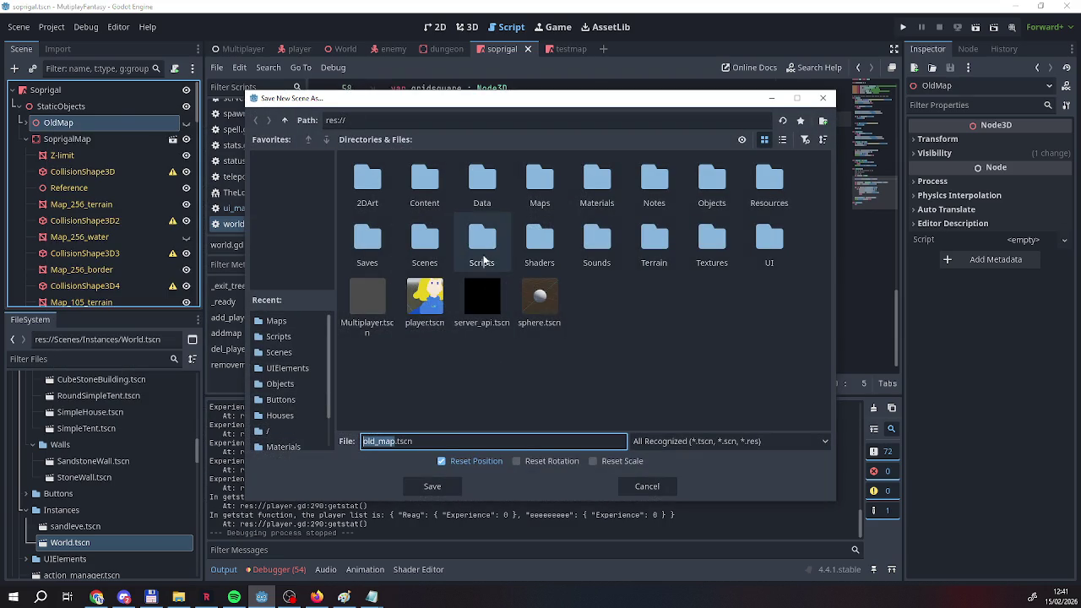
# Create a new Archive folder and save the branch there as old_map.tscn.
pyautogui.rightClick(588, 363)
pyautogui.click(601, 371)
pyautogui.write('Archive')
pyautogui.press('Return')
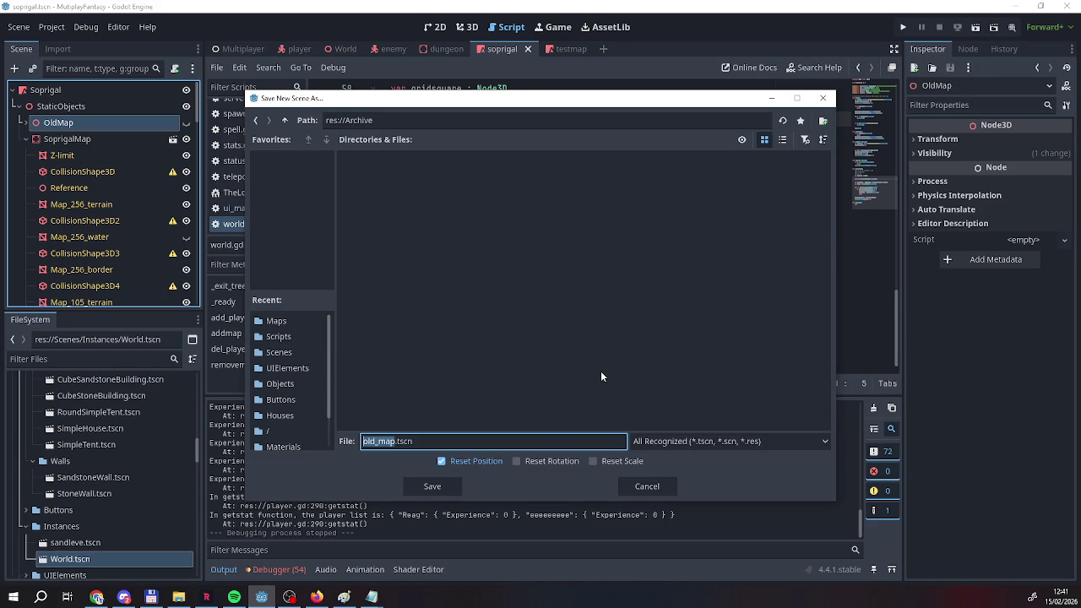
pyautogui.click(432, 486)
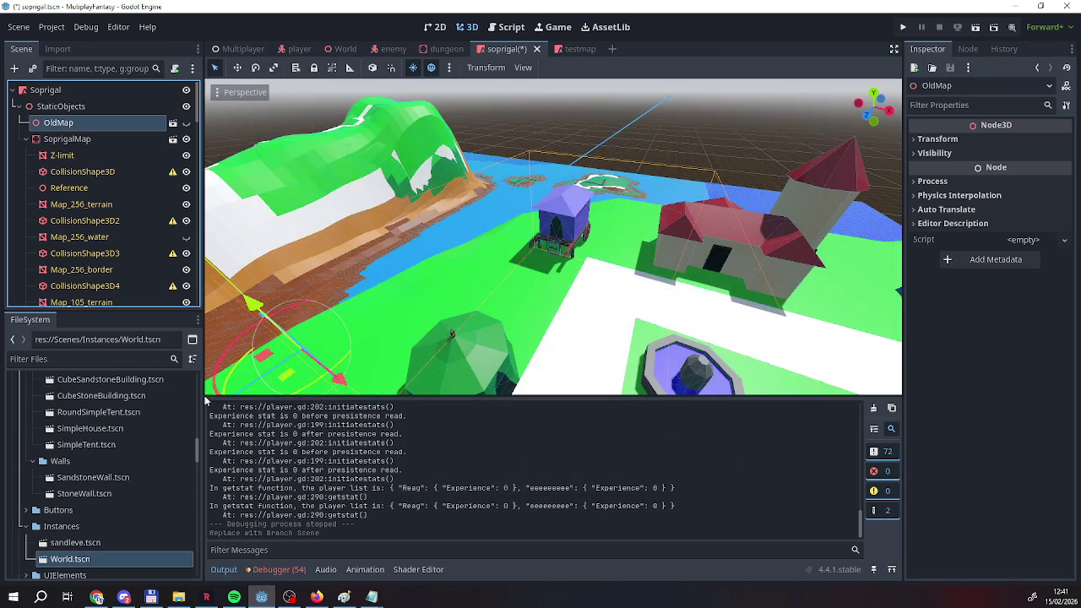
# Delete the OldMap node from the Soprigal scene.
pyautogui.rightClick(97, 122)
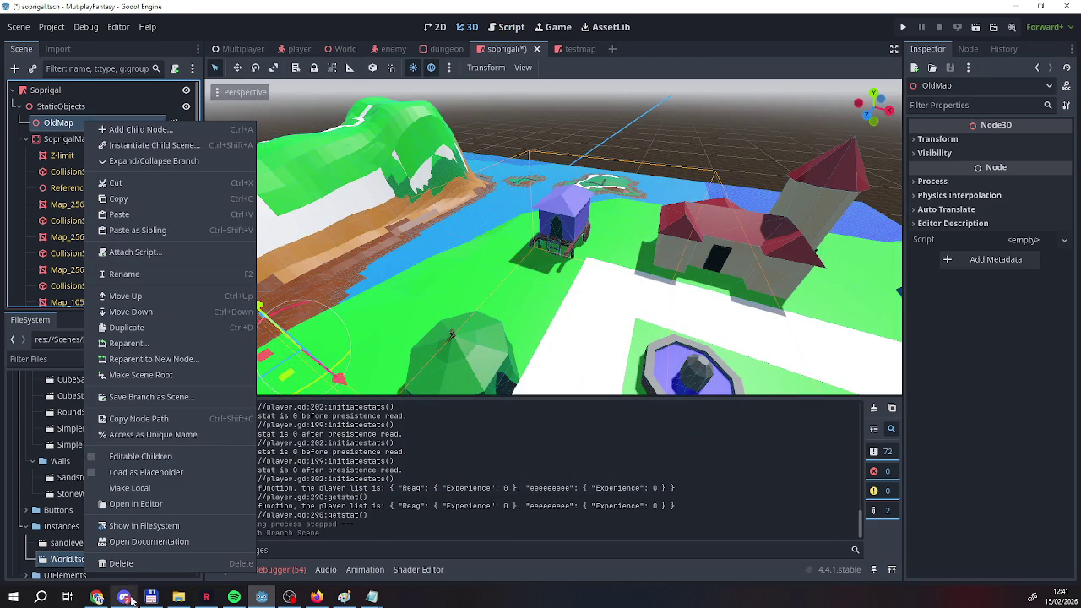
pyautogui.click(122, 563)
pyautogui.click(517, 320)
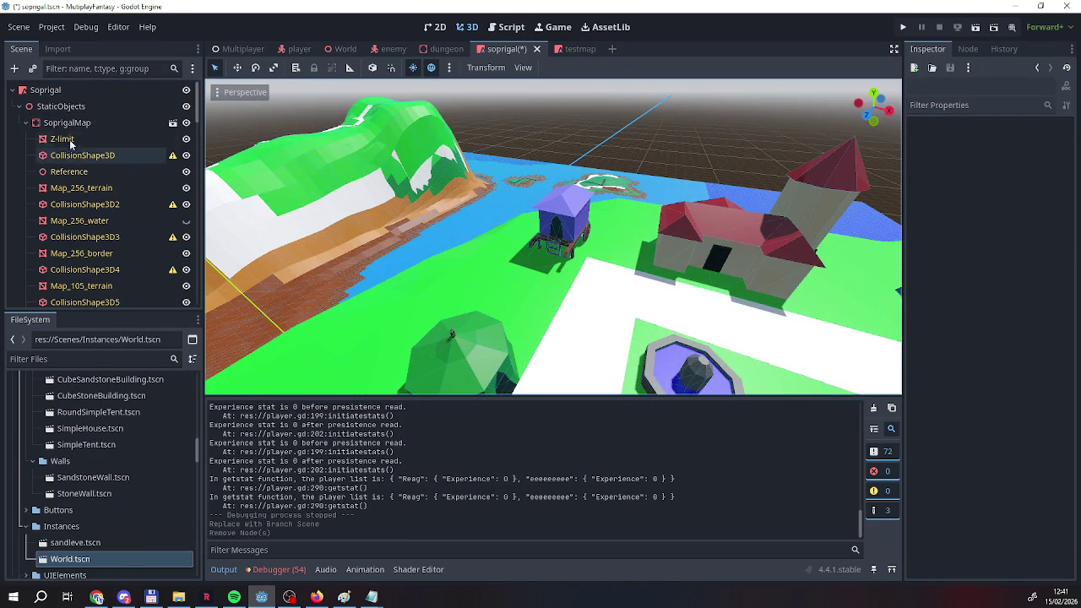
# Add a new Node3D directly under the Soprigal root.
pyautogui.click(61, 107)
pyautogui.click(60, 91)
pyautogui.rightClick(49, 93)
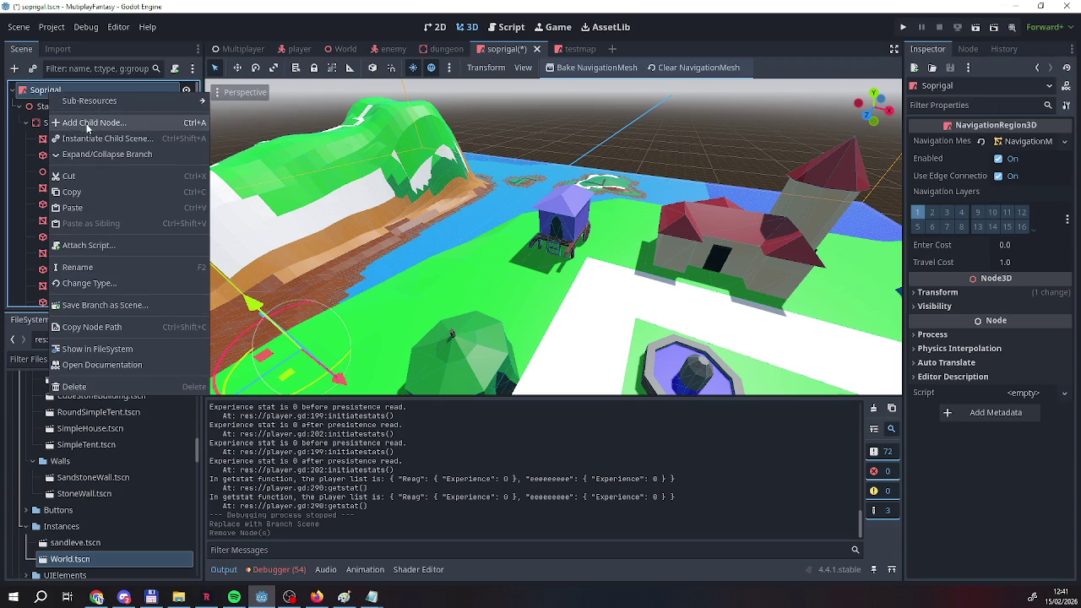
pyautogui.moveTo(90, 100)
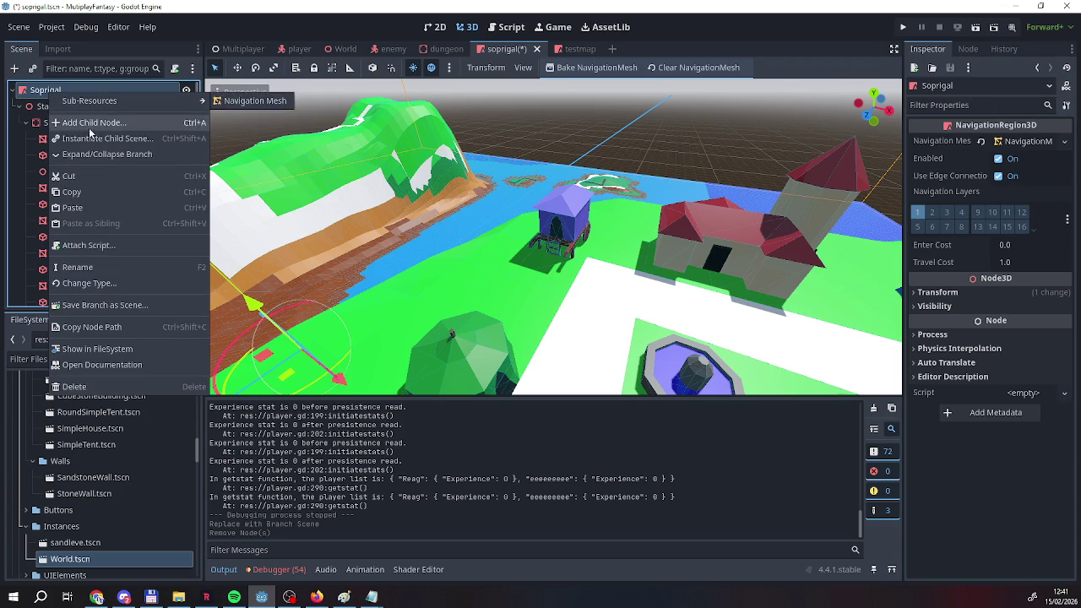
pyautogui.click(91, 123)
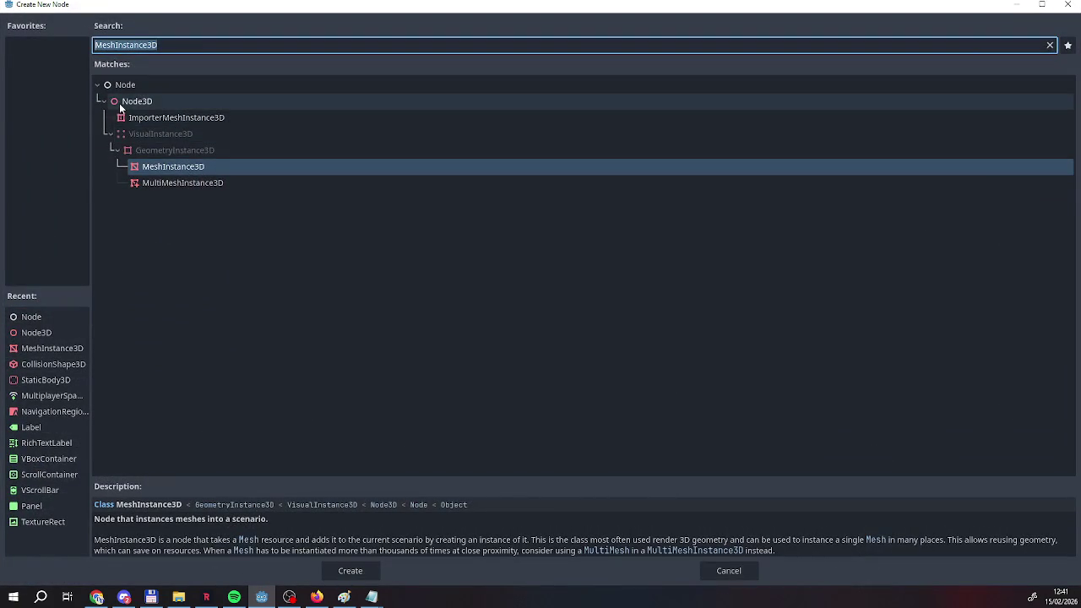
pyautogui.click(27, 338)
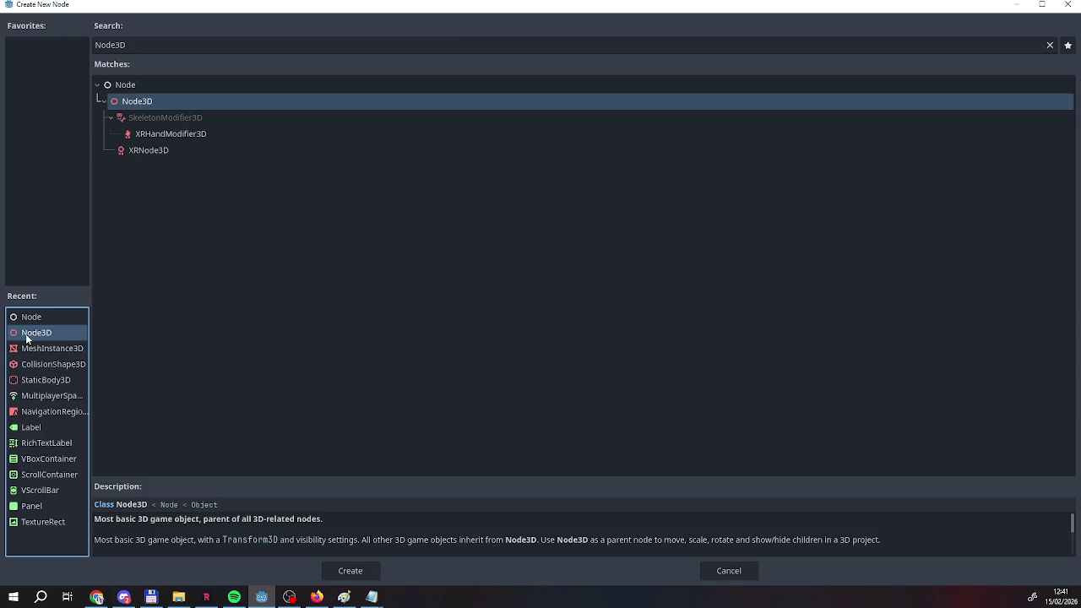
pyautogui.doubleClick(27, 338)
pyautogui.moveTo(63, 301)
pyautogui.mouseDown()
pyautogui.moveTo(75, 222)
pyautogui.moveTo(56, 93)
pyautogui.moveTo(31, 110)
pyautogui.mouseUp()
# Rename the new Node3D to Entrance.
pyautogui.doubleClick(74, 105)
pyautogui.write('Entrance')
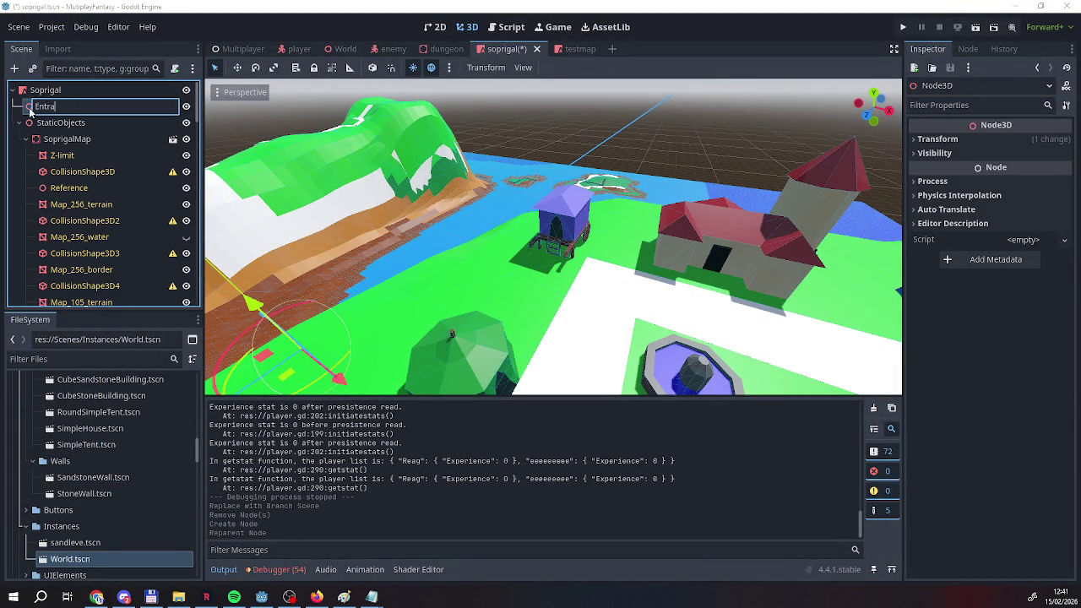
pyautogui.press('Return')
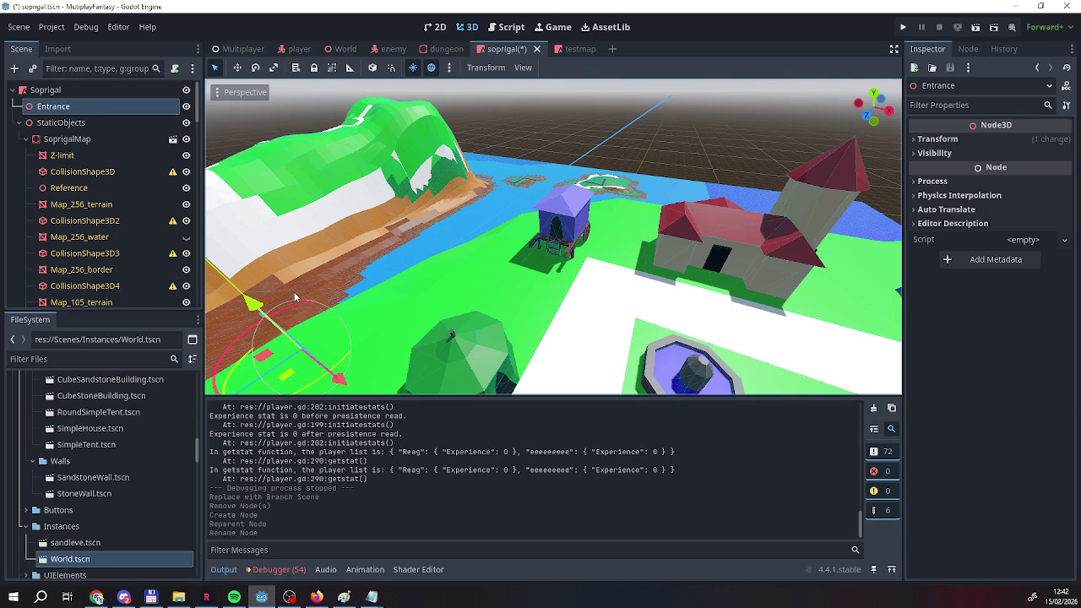
# Fly the viewport over to the village with the Entrance node in view.
pyautogui.press('w')
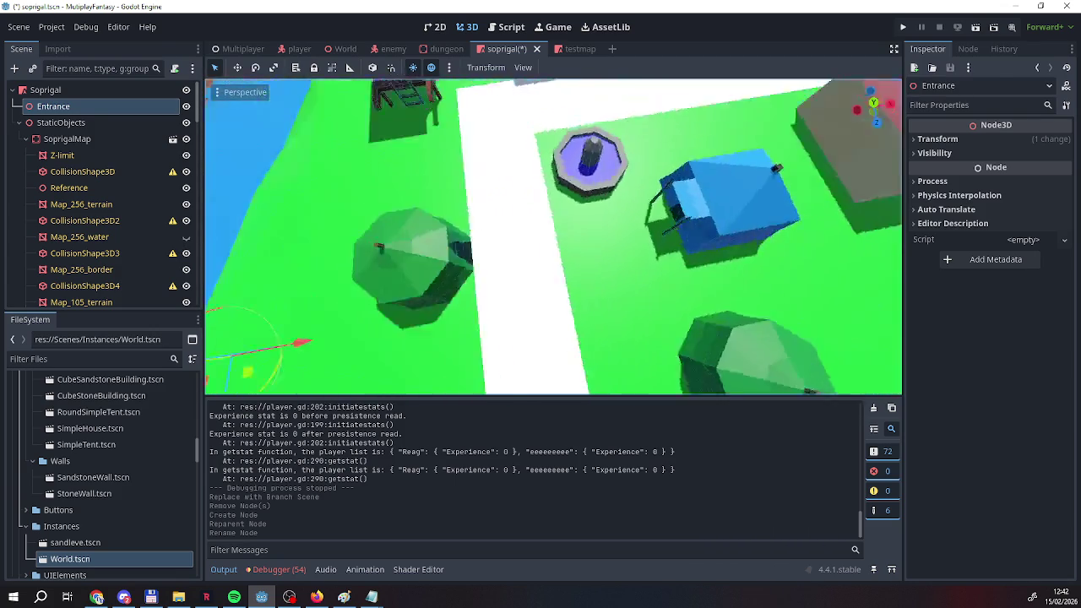
pyautogui.press('s')
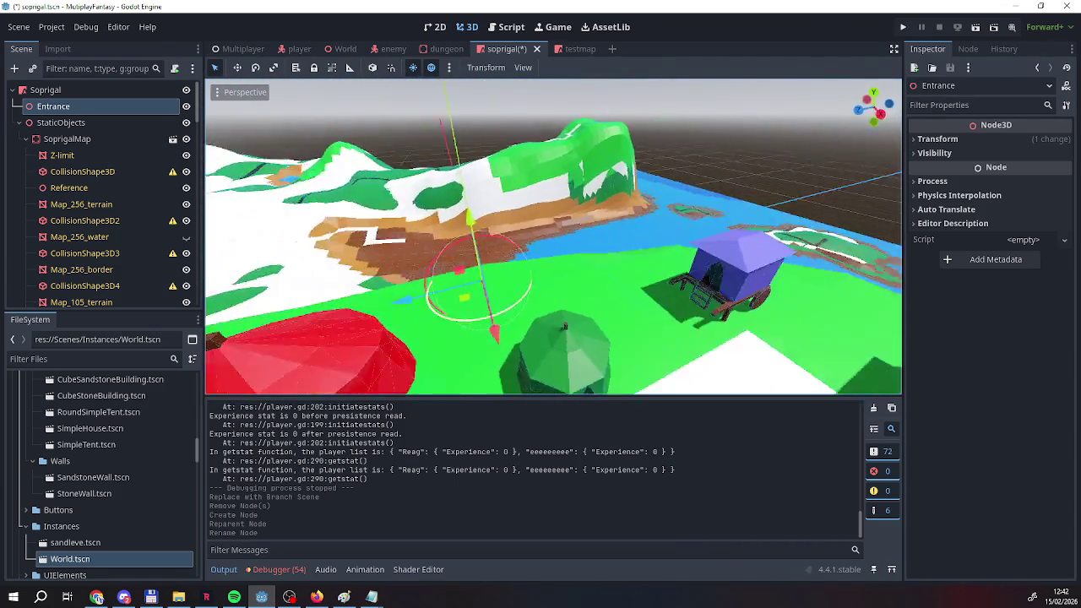
pyautogui.press('w')
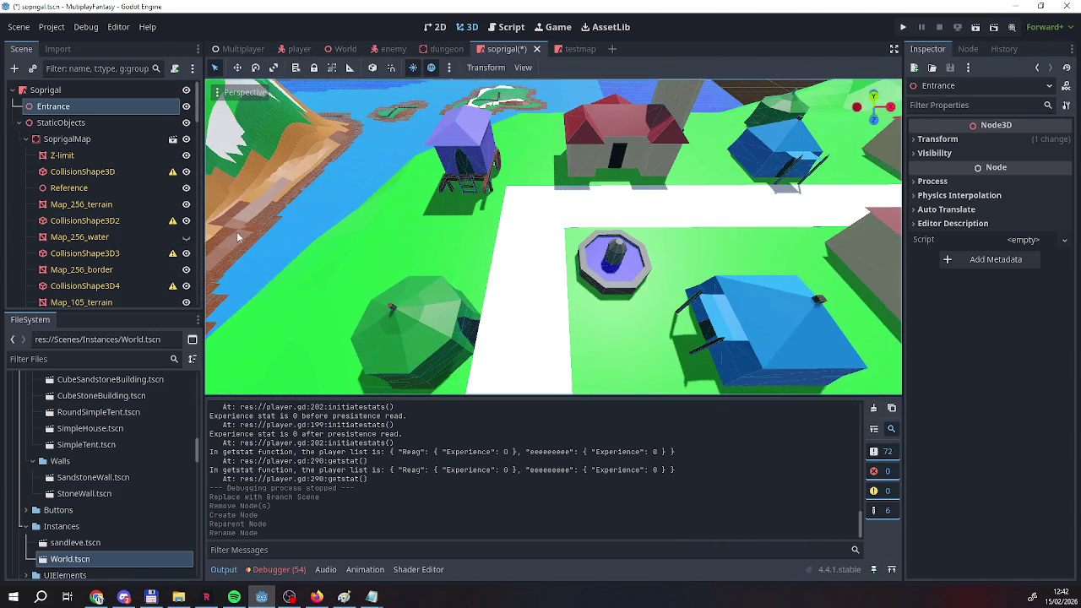
pyautogui.doubleClick(67, 107)
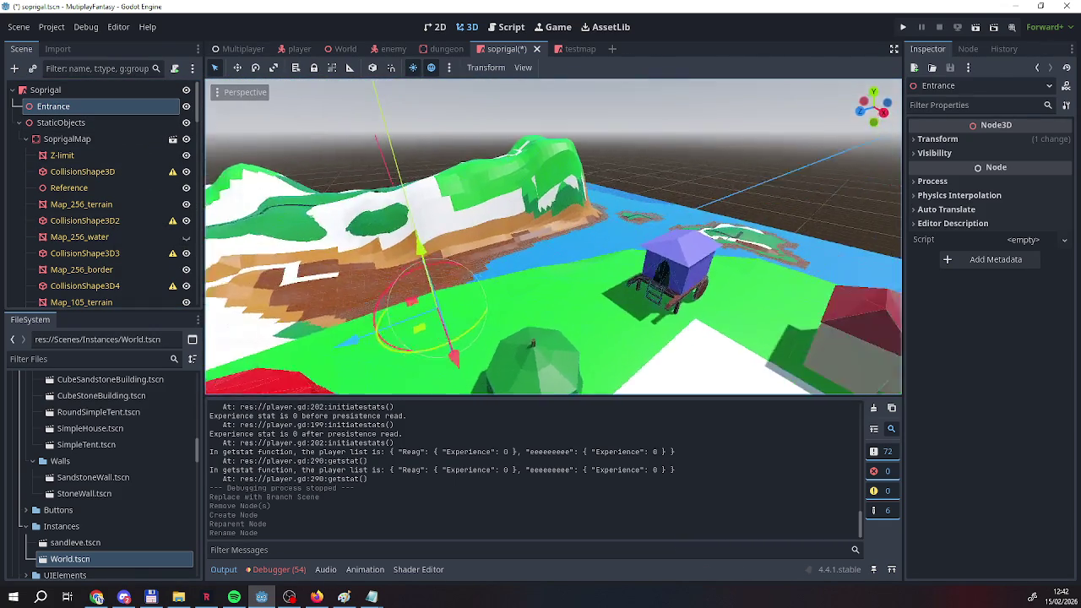
pyautogui.scroll(3, 553, 237)
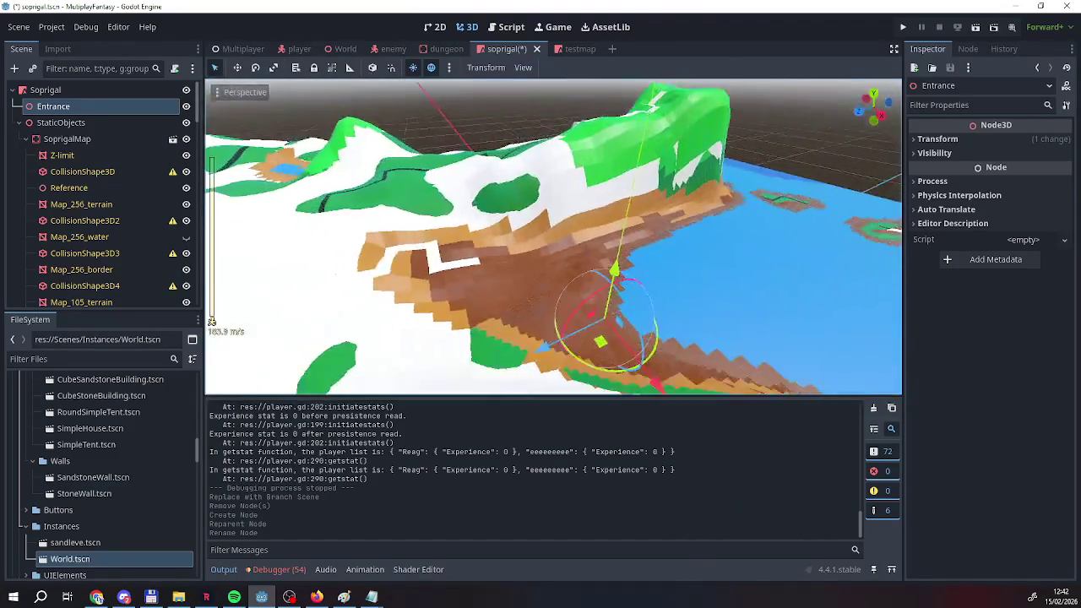
pyautogui.press('w')
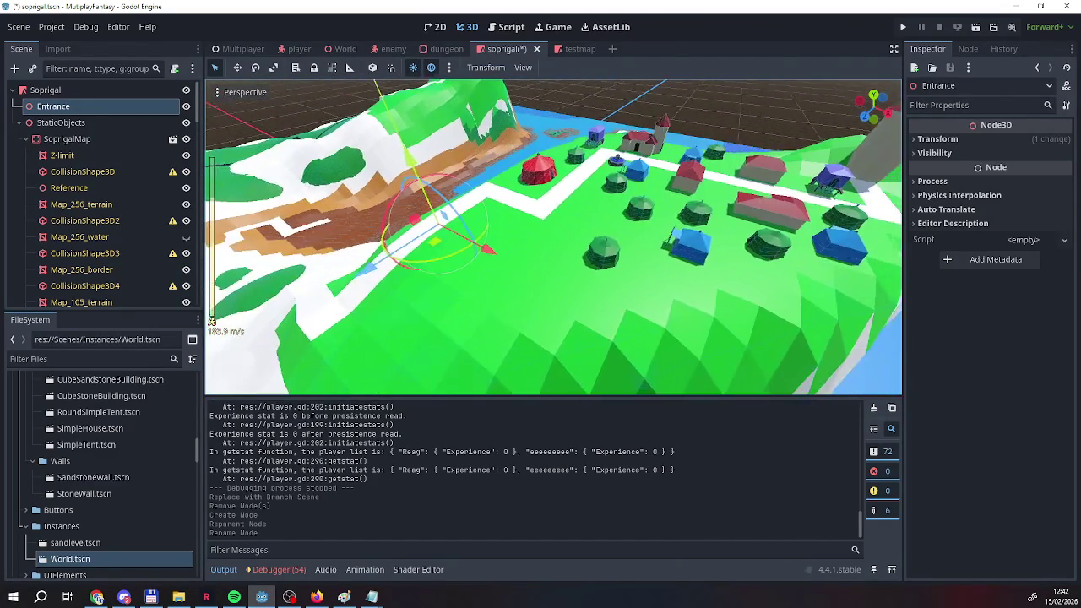
pyautogui.press('w')
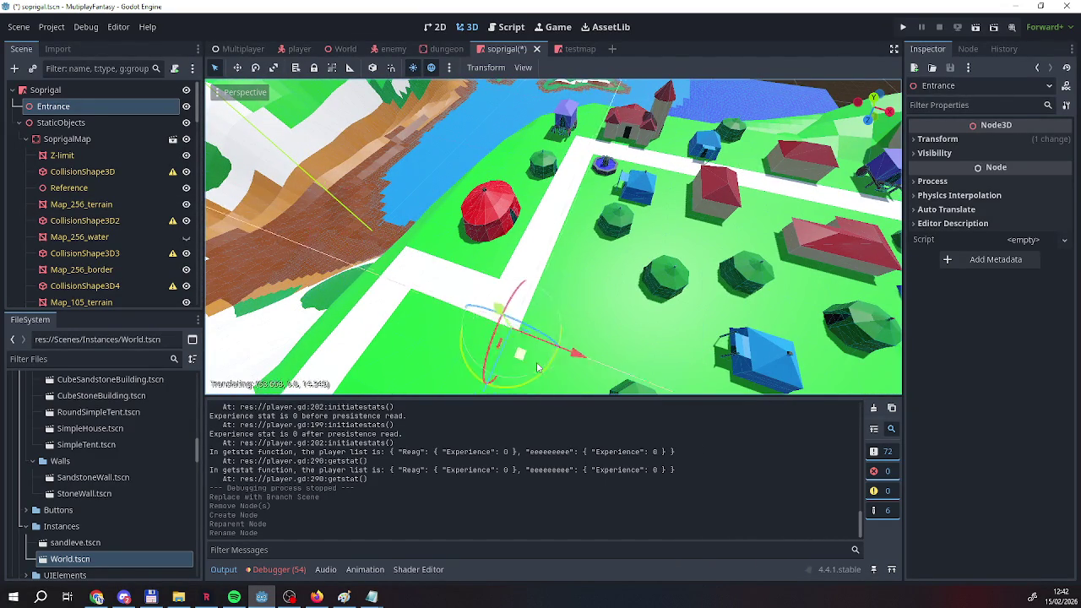
# Drag Entrance across the village ground to sit beside the red tent.
pyautogui.moveTo(536, 368); pyautogui.dragTo(509, 316)
pyautogui.moveTo(484, 163); pyautogui.dragTo(483, 156)
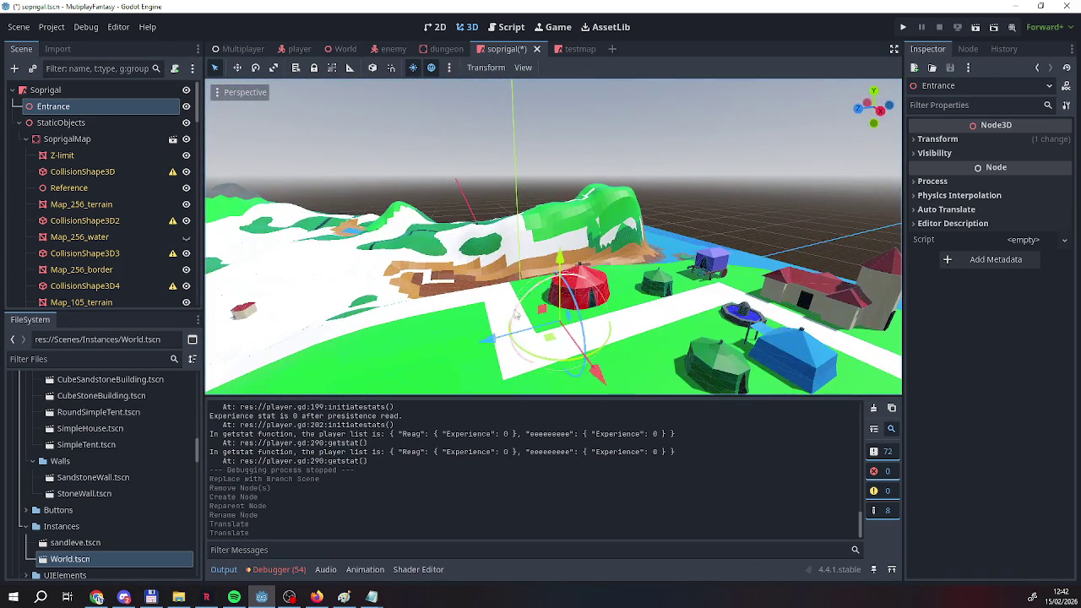
pyautogui.moveTo(521, 384); pyautogui.dragTo(523, 380)
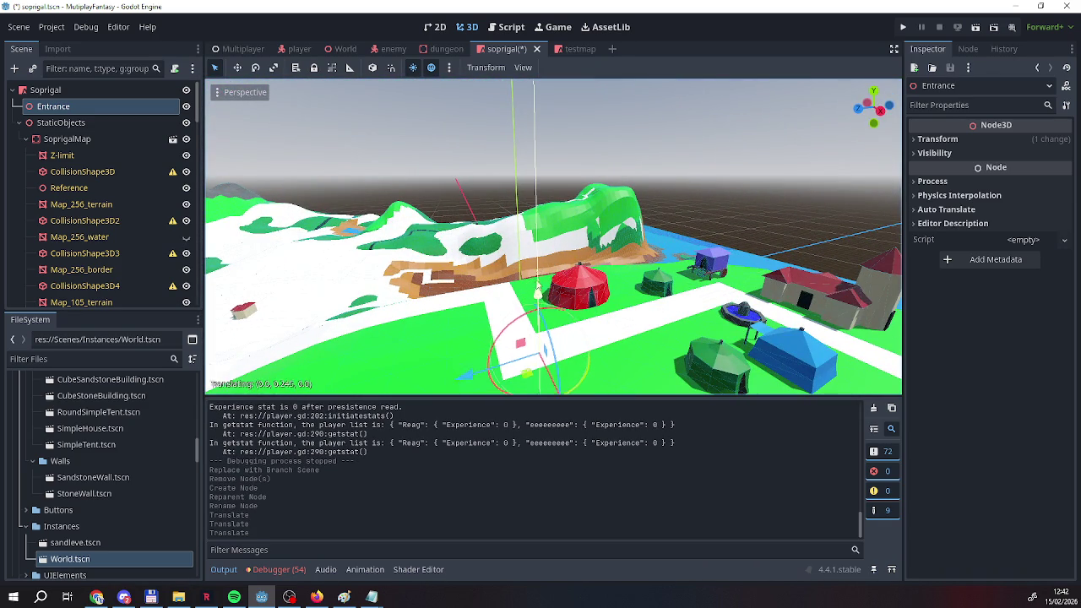
pyautogui.moveTo(537, 240); pyautogui.dragTo(538, 239)
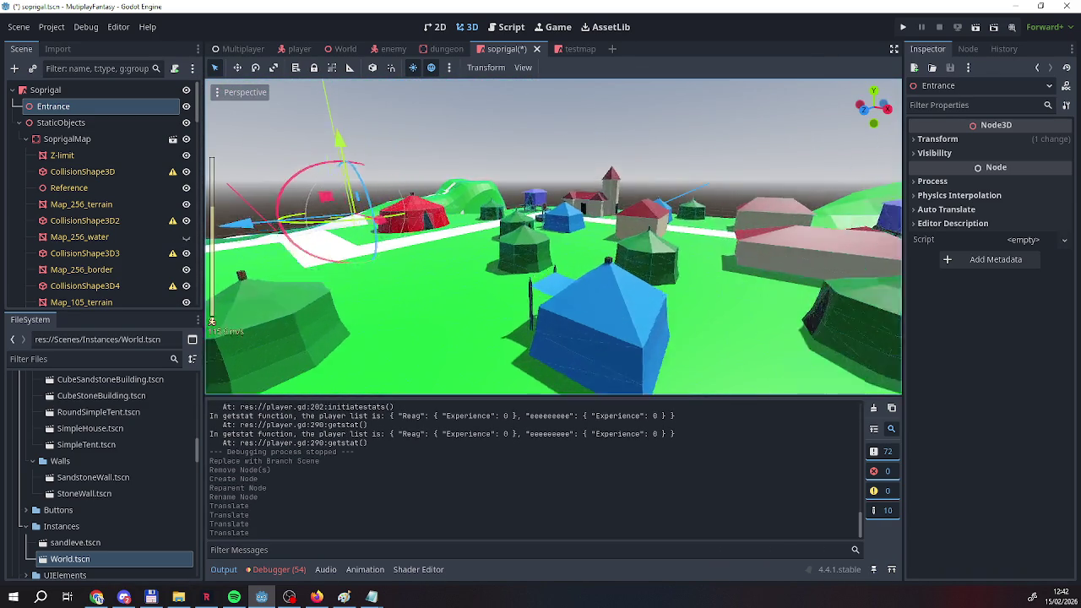
pyautogui.press('w')
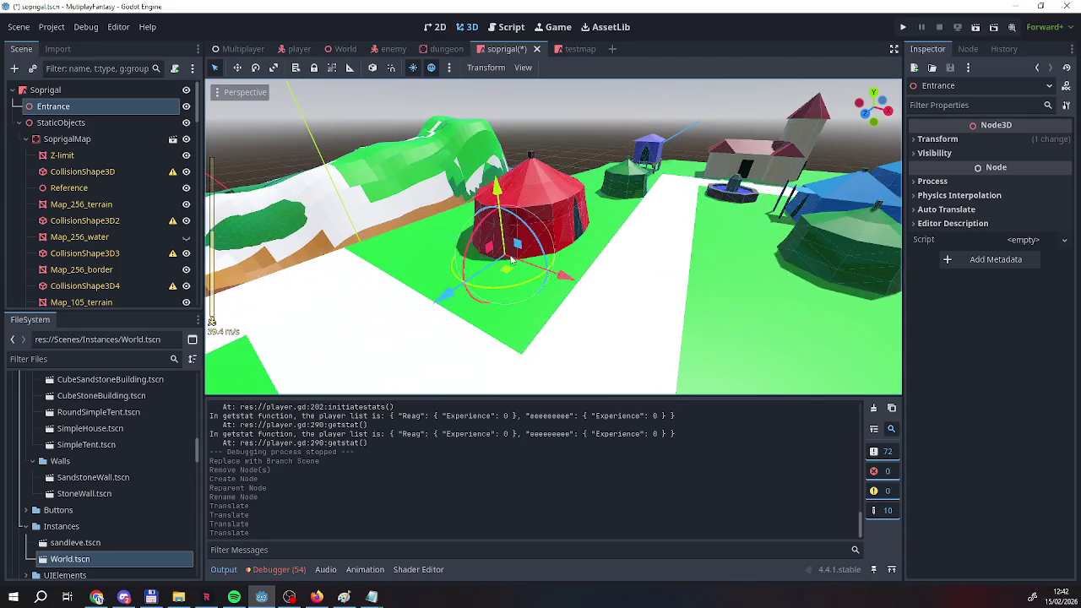
# Add a Sprite3D child to Entrance and set its texture to icon.svg.
pyautogui.rightClick(91, 106)
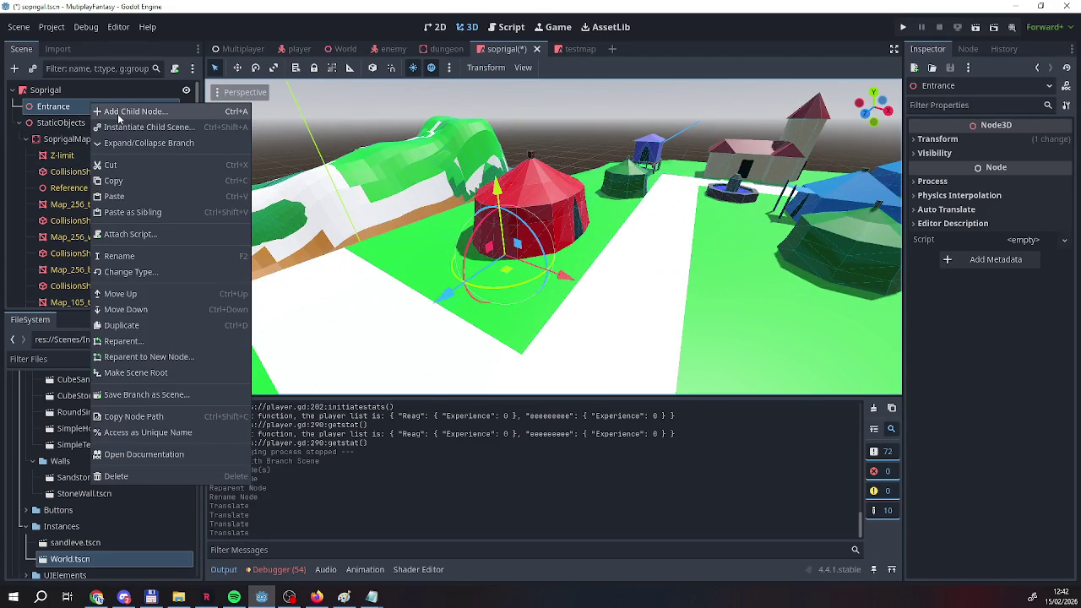
pyautogui.click(118, 113)
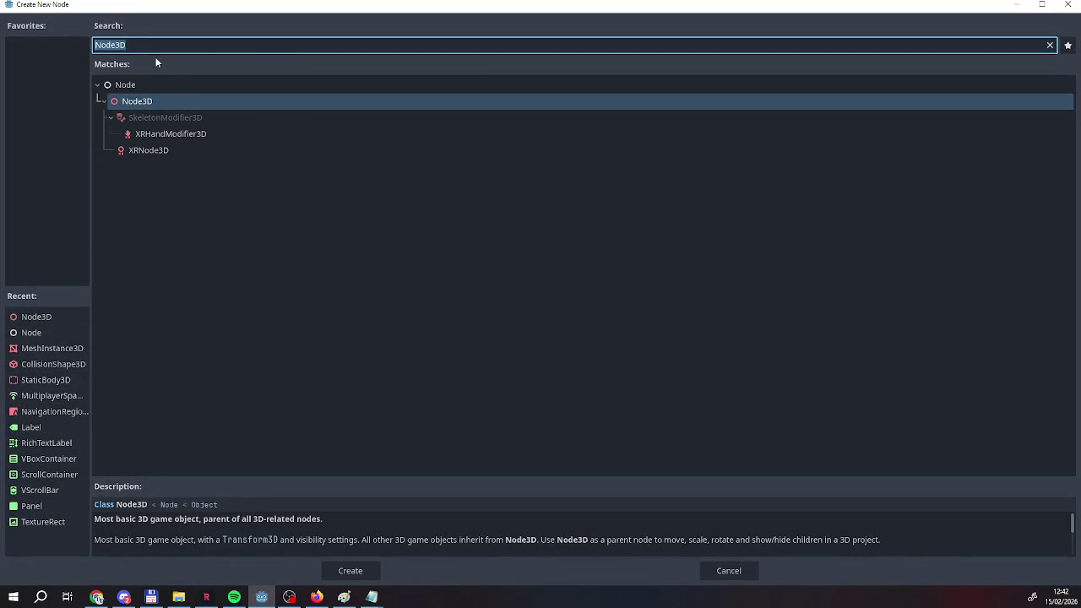
pyautogui.write('spr')
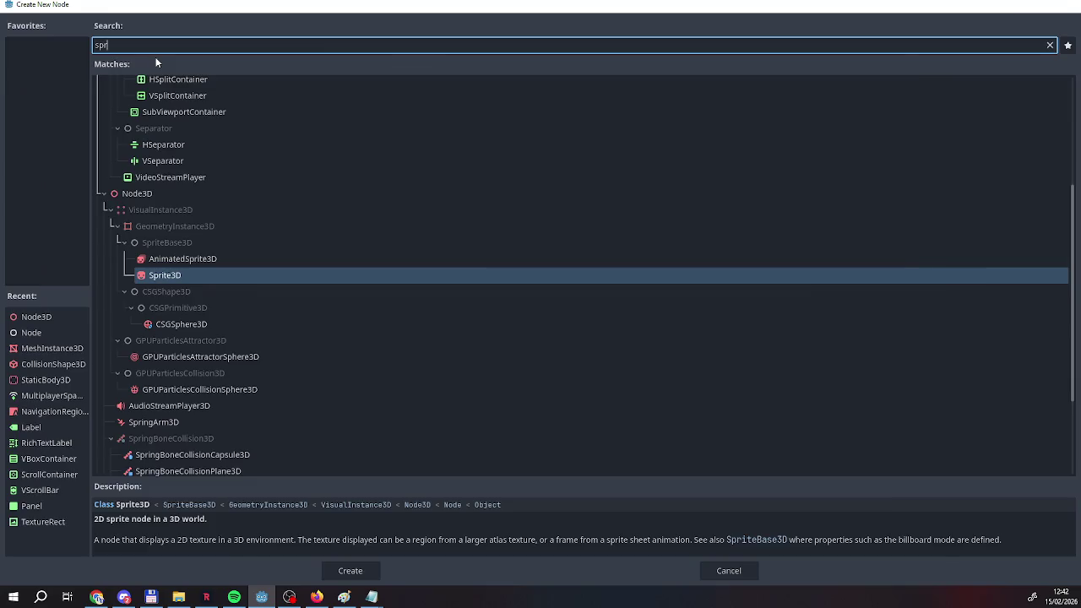
pyautogui.press('Return')
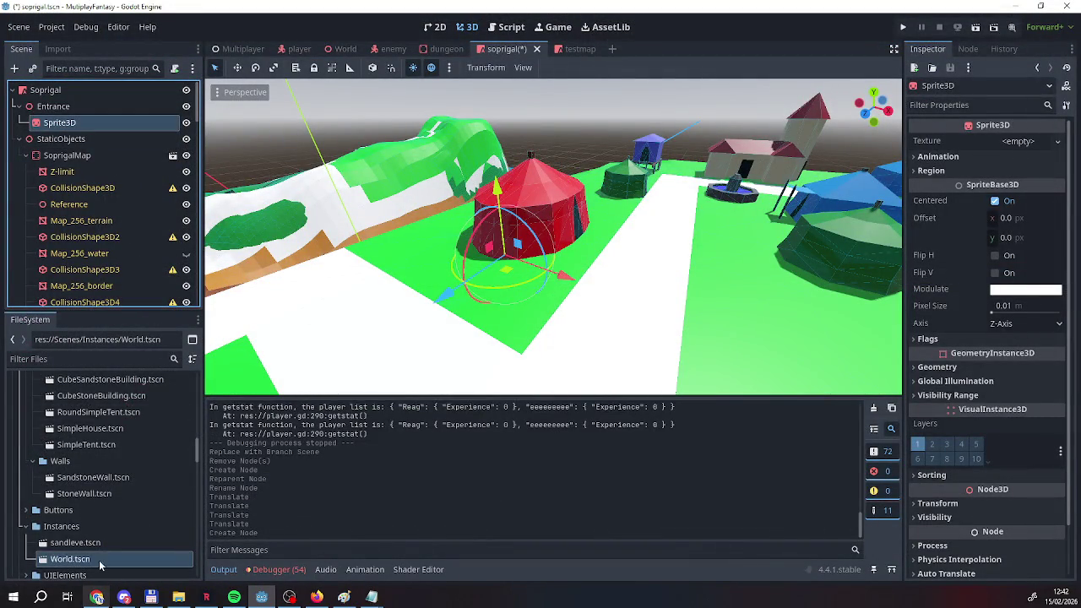
pyautogui.scroll(-15, 93, 549)
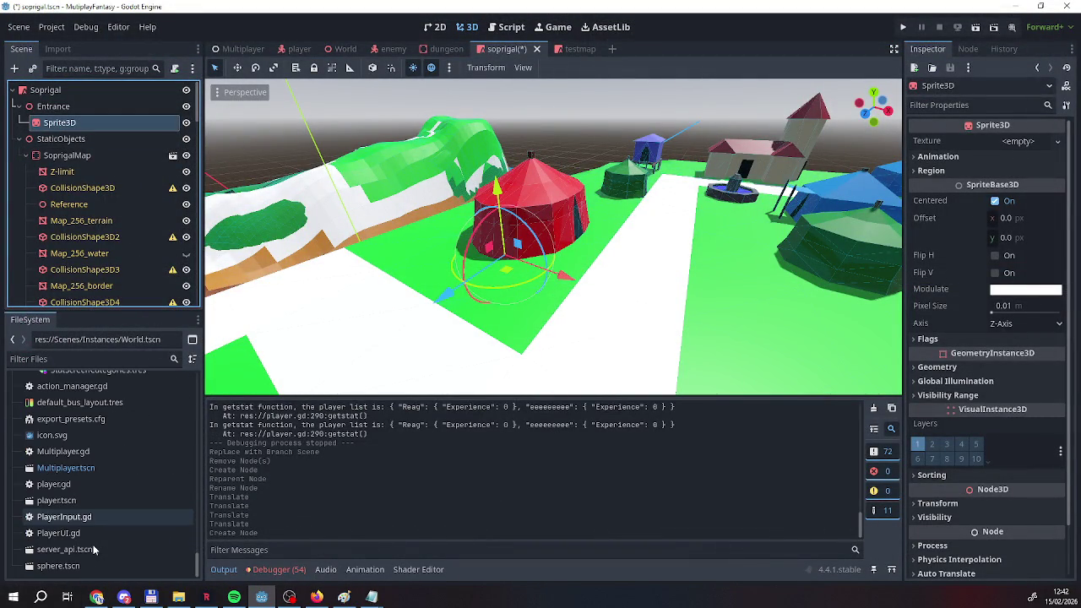
pyautogui.moveTo(51, 435); pyautogui.dragTo(1026, 146)
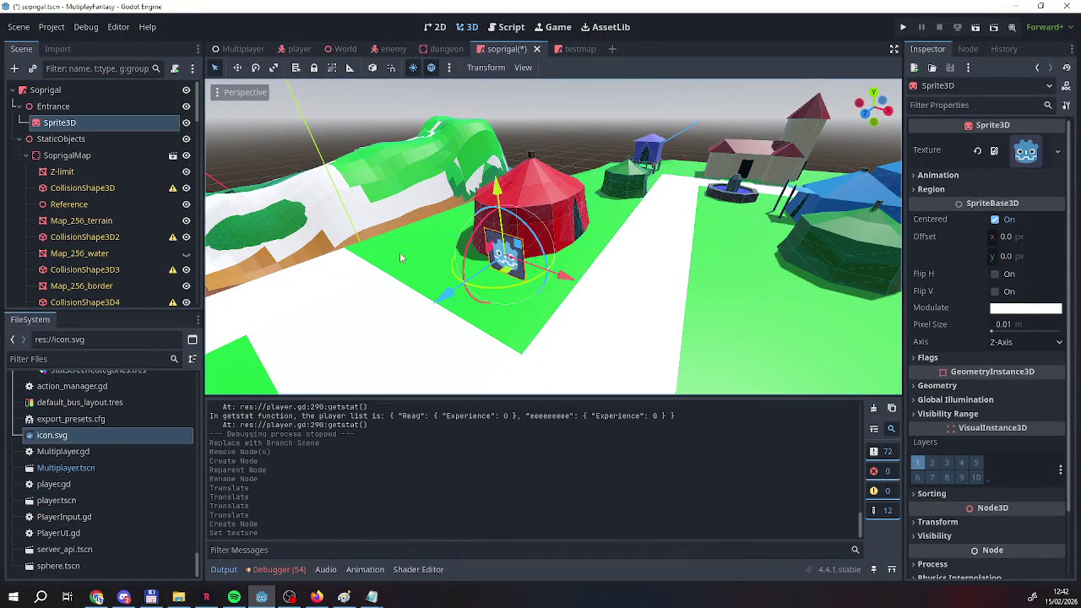
# Rename the Sprite3D node to DebugVisual.
pyautogui.rightClick(74, 123)
pyautogui.click(76, 124)
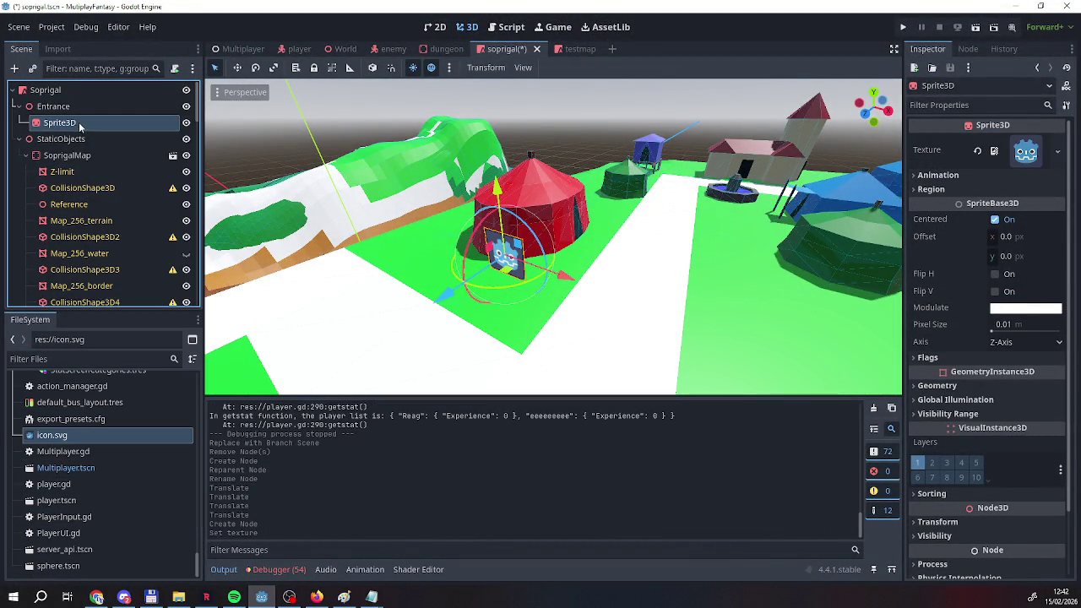
pyautogui.doubleClick(76, 124)
pyautogui.write('Den')
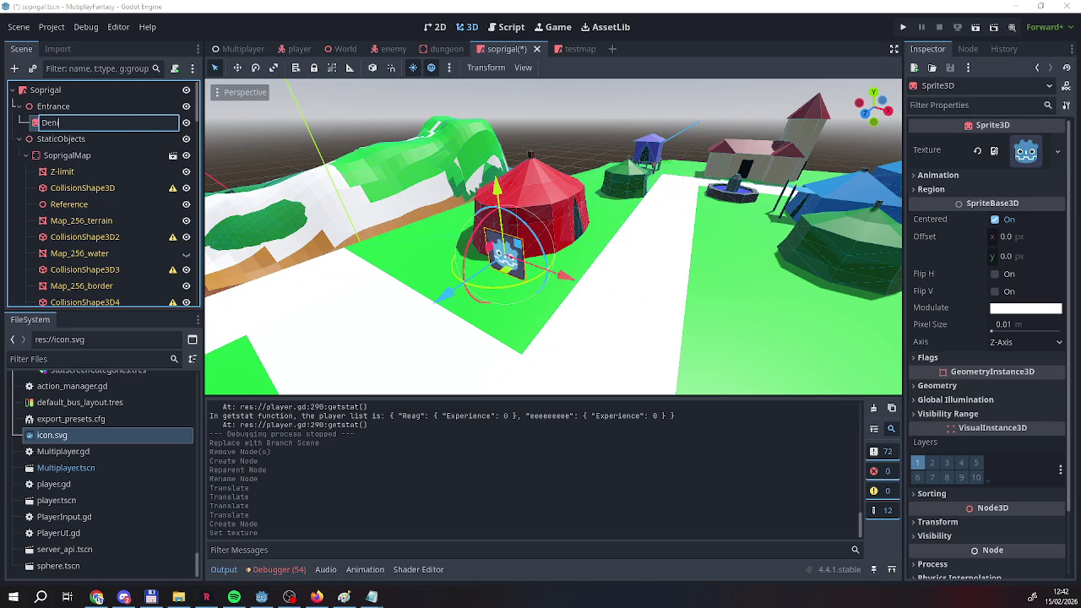
pyautogui.press('BackSpace')
pyautogui.write('bugVisual')
pyautogui.press('Return')
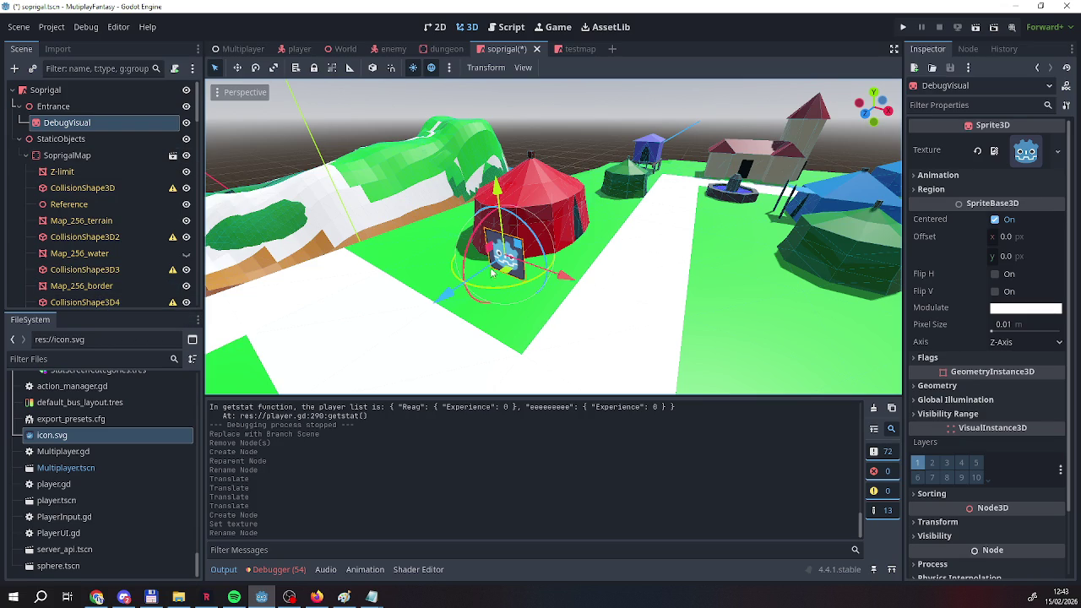
pyautogui.scroll(3, 506, 272)
# Move the DebugVisual sprite out onto the white path.
pyautogui.scroll(-5, 553, 237)
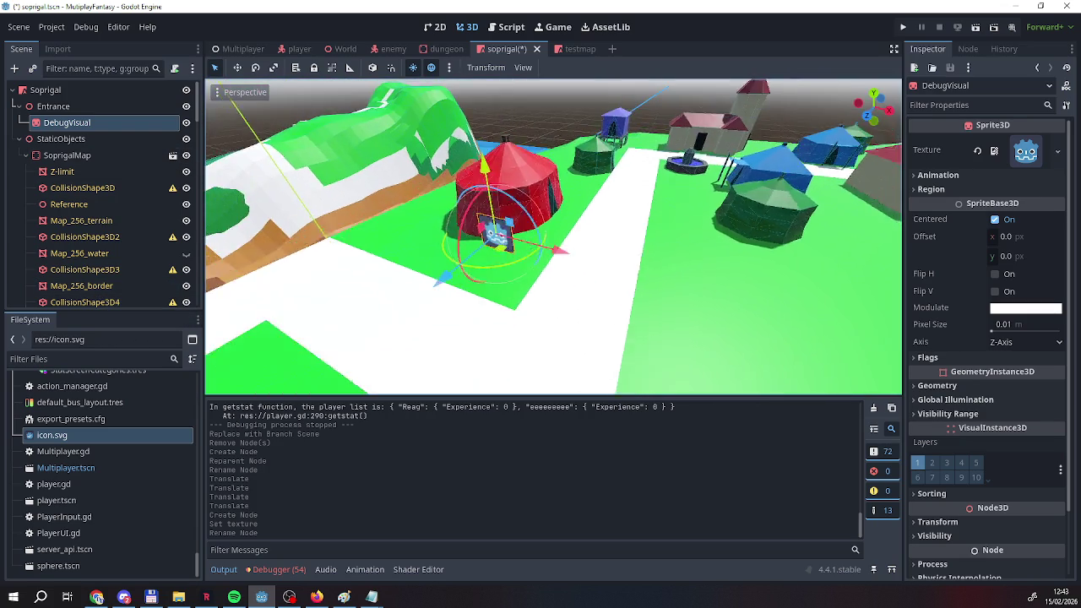
pyautogui.scroll(5, 478, 228)
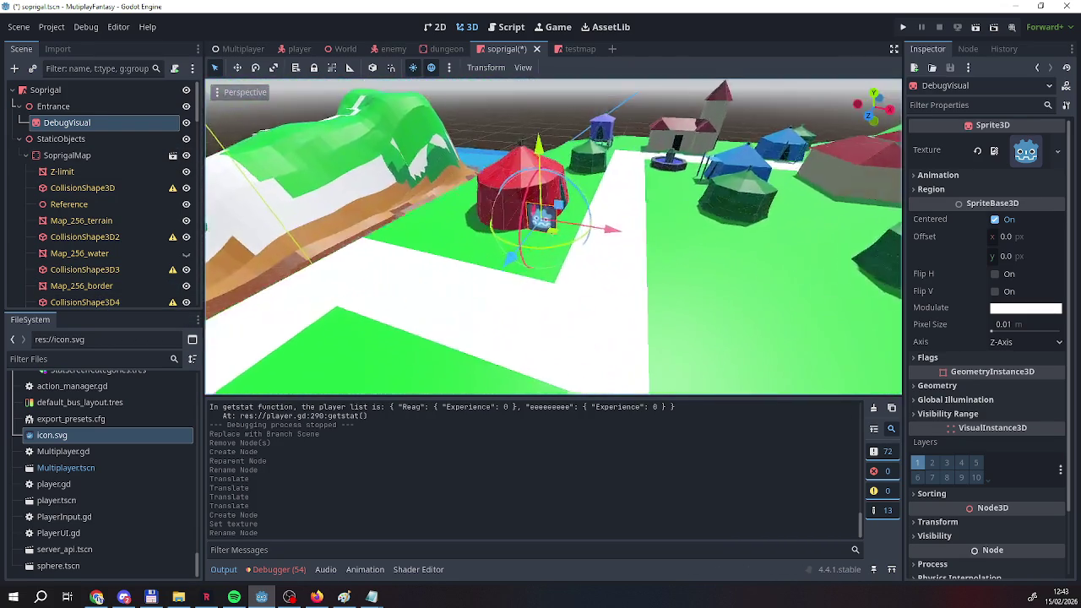
pyautogui.moveTo(478, 228); pyautogui.dragTo(560, 216)
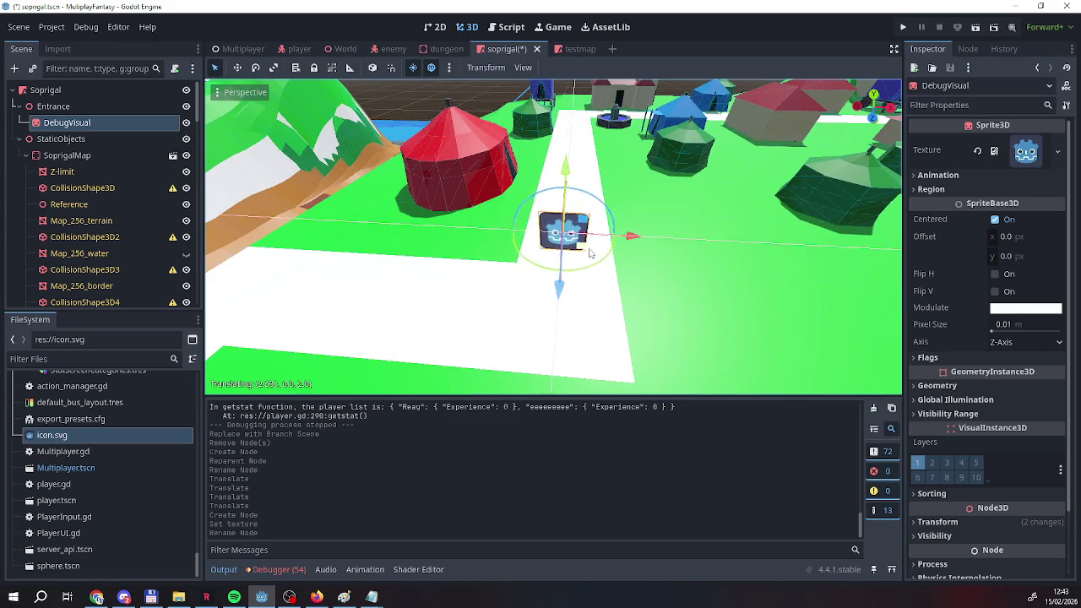
pyautogui.scroll(4, 557, 211)
pyautogui.scroll(-5, 553, 237)
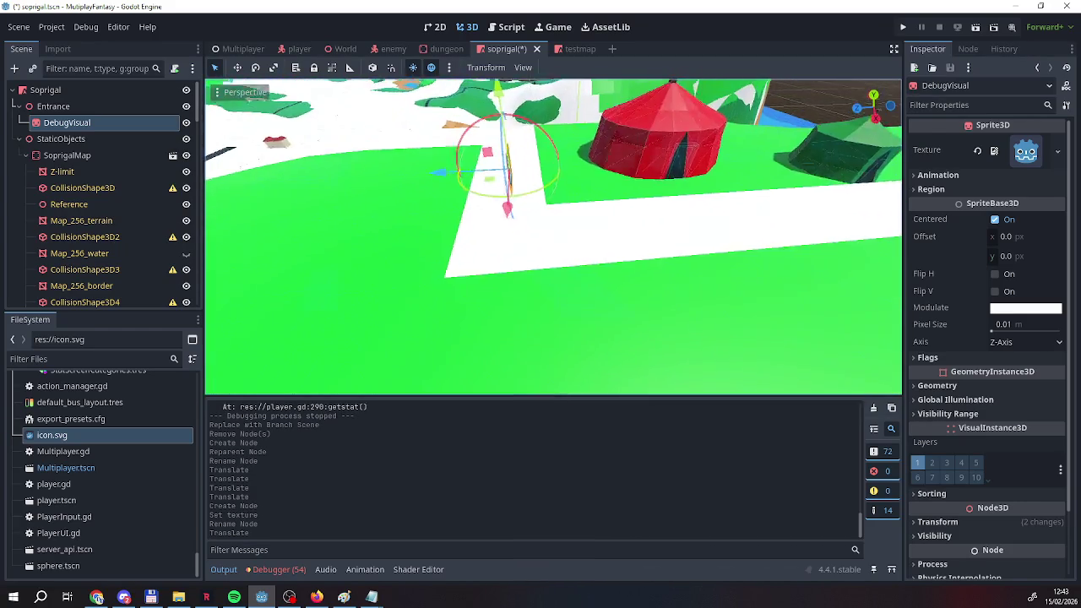
pyautogui.scroll(3, 554, 228)
pyautogui.moveTo(499, 202); pyautogui.dragTo(299, 195)
# Paste DebugVisual as a child of the Entrance node.
pyautogui.click(90, 106)
pyautogui.rightClick(90, 107)
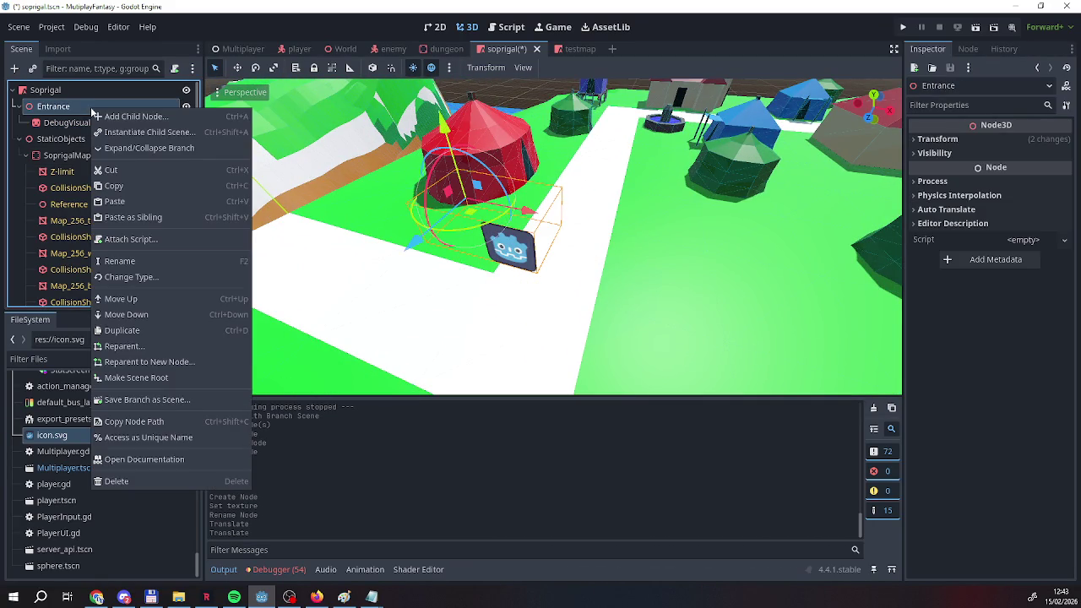
pyautogui.click(72, 125)
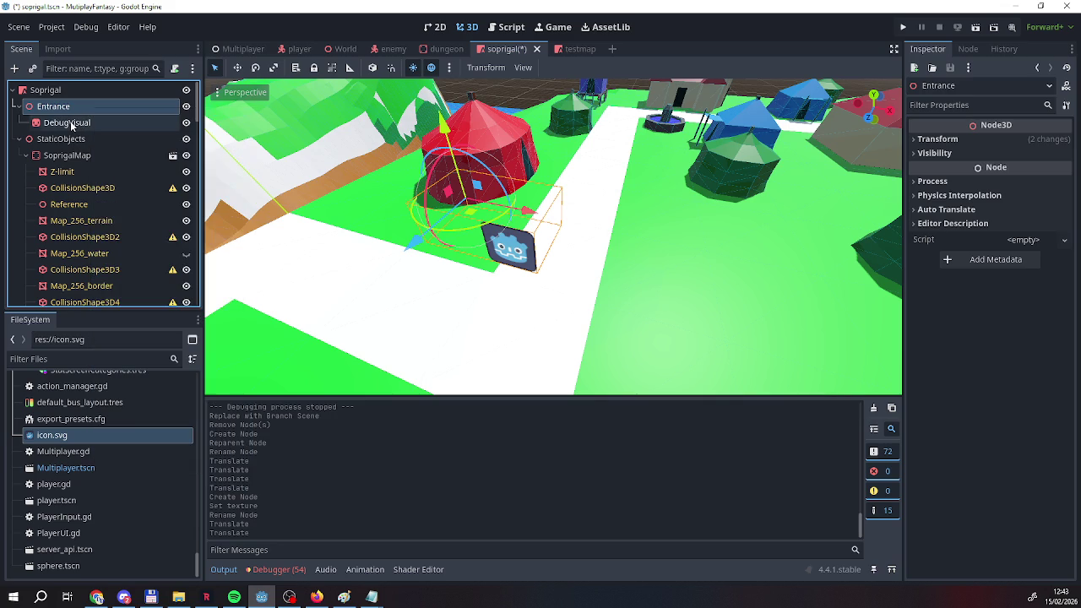
pyautogui.keyDown('ctrl'); pyautogui.click(46, 125); pyautogui.keyUp('ctrl')
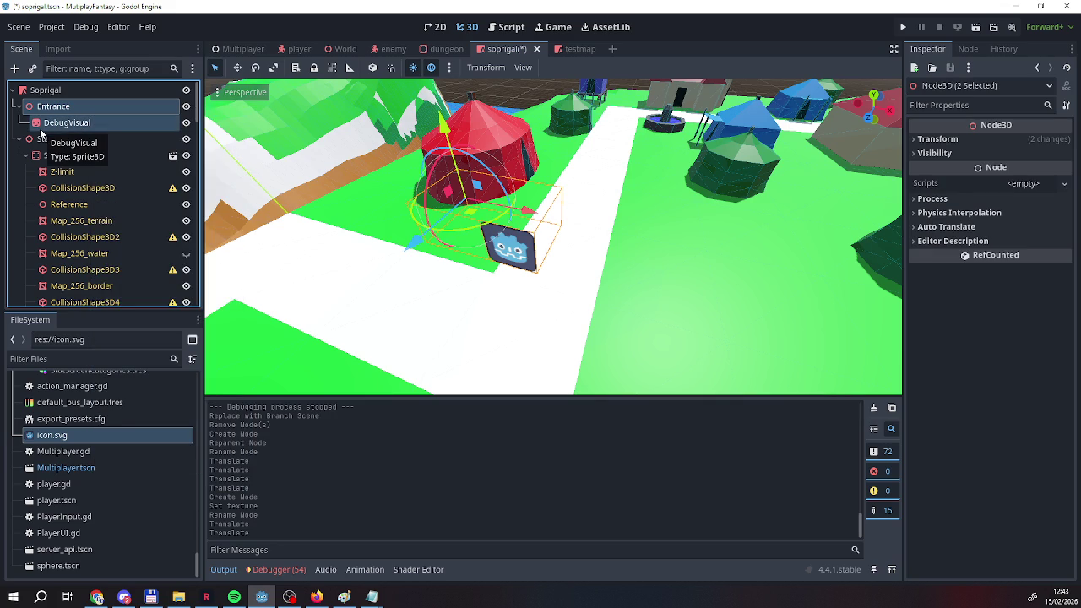
pyautogui.click(62, 123)
pyautogui.click(63, 106)
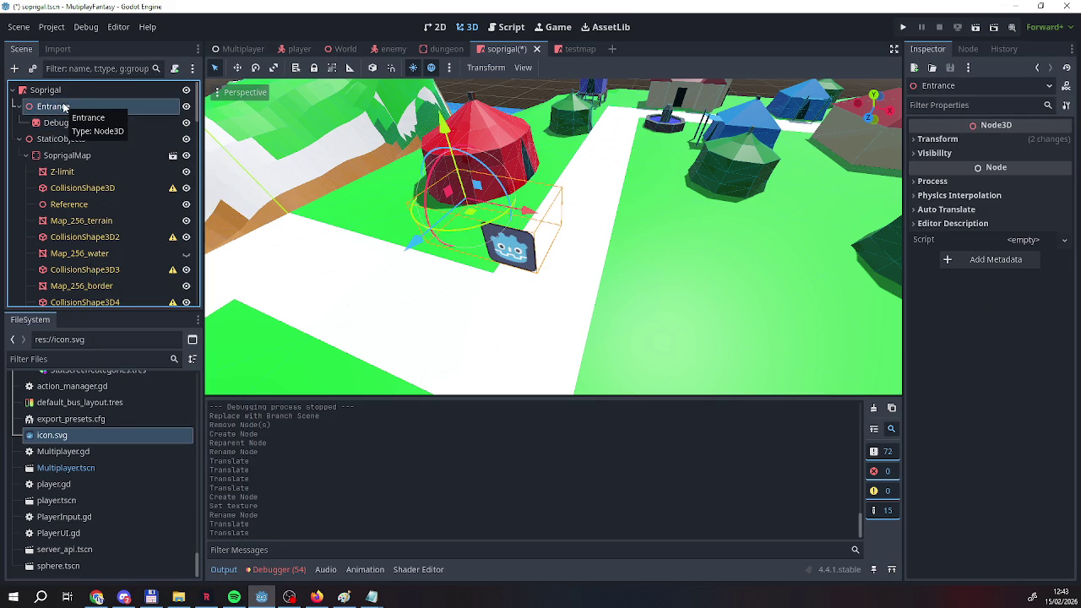
pyautogui.hotkey('ctrl', 'v')
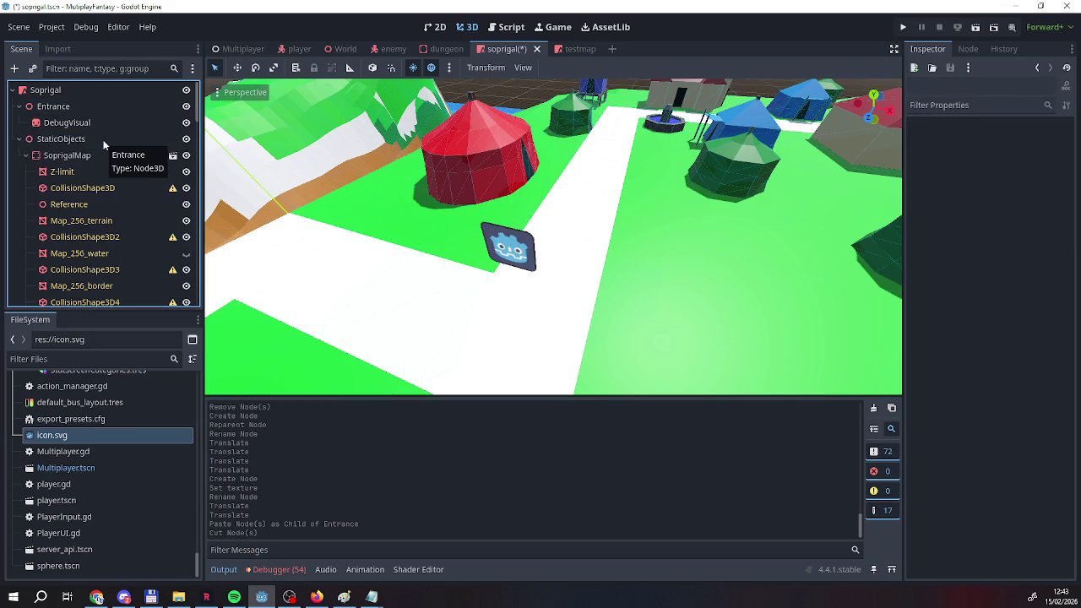
pyautogui.click(89, 111)
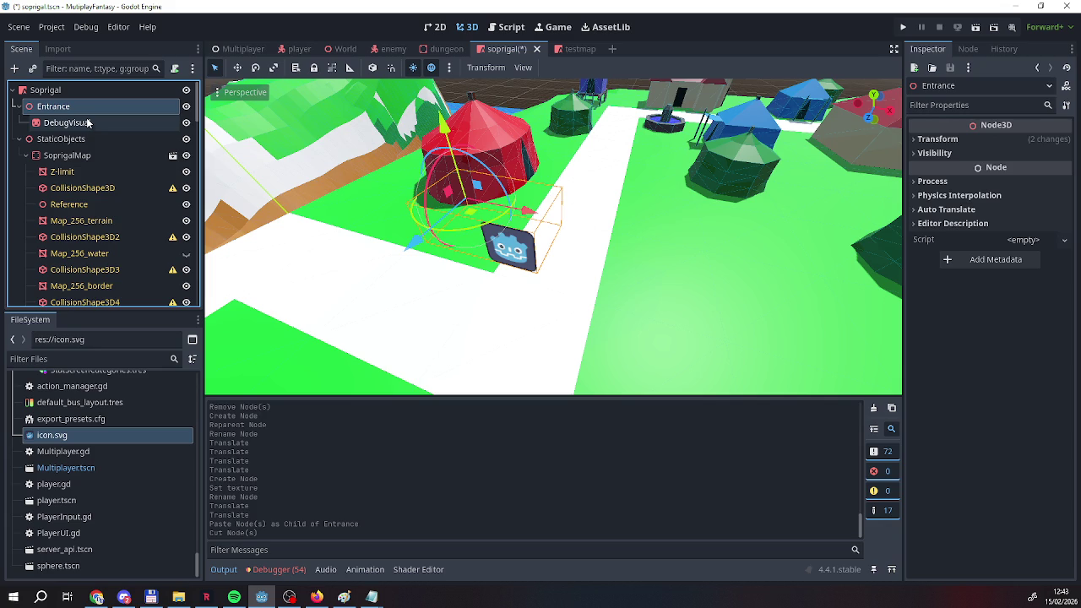
pyautogui.click(576, 48)
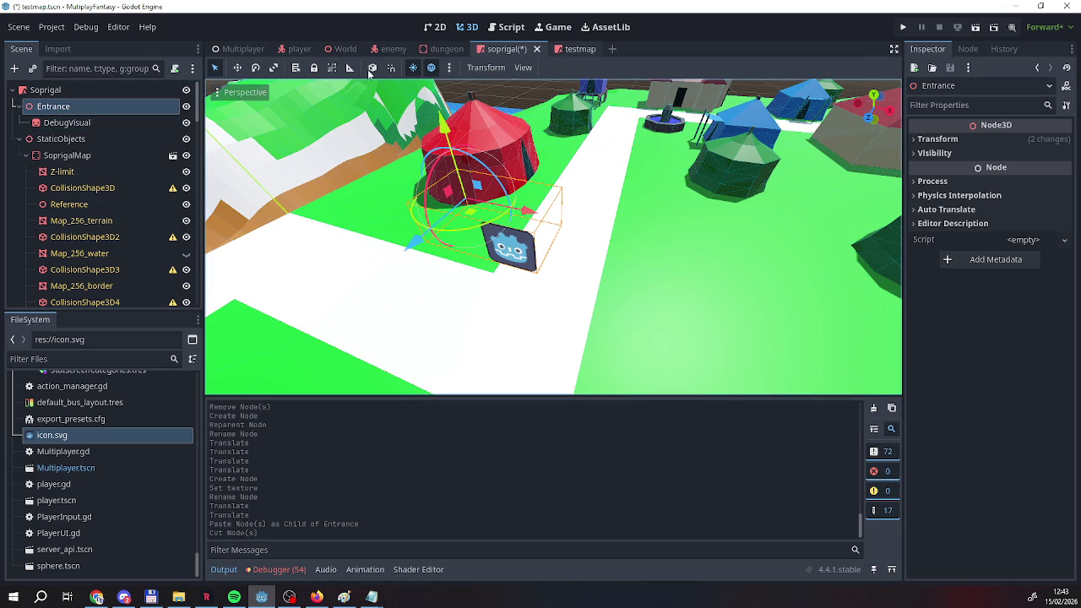
# Paste Entrance under the testmap root and move it away from the red dome.
pyautogui.click(93, 89)
pyautogui.hotkey('ctrl', 'v')
pyautogui.moveTo(72, 295)
pyautogui.mouseDown()
pyautogui.moveTo(48, 169)
pyautogui.moveTo(49, 100)
pyautogui.moveTo(34, 108)
pyautogui.moveTo(50, 103)
pyautogui.mouseUp()
pyautogui.moveTo(304, 219); pyautogui.dragTo(406, 232)
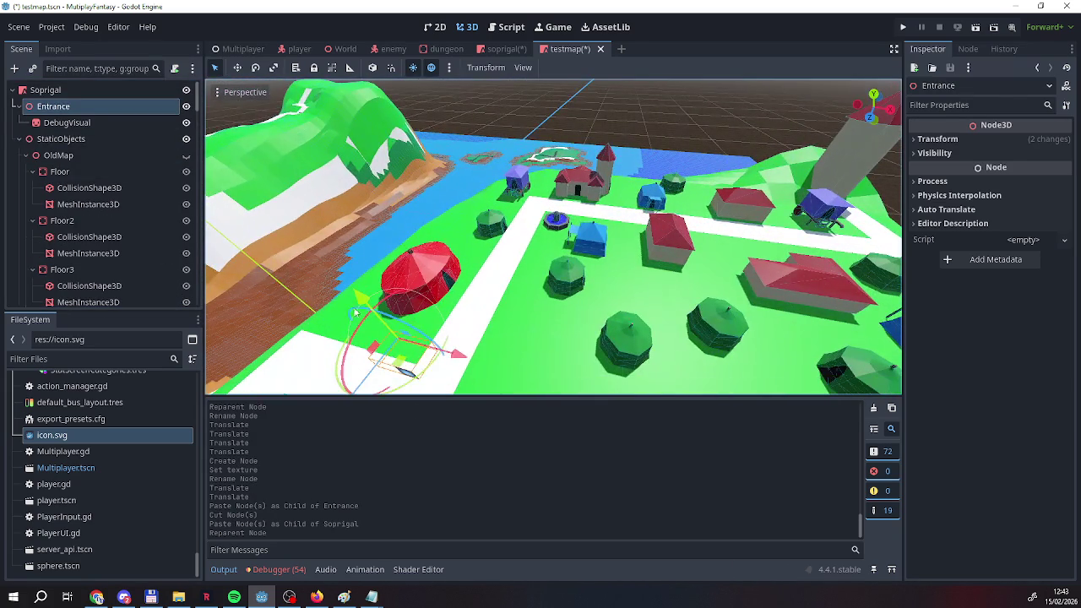
pyautogui.moveTo(397, 338)
pyautogui.mouseDown()
pyautogui.moveTo(718, 169)
pyautogui.moveTo(870, 215)
pyautogui.mouseUp()
pyautogui.moveTo(549, 253); pyautogui.dragTo(599, 221)
pyautogui.moveTo(488, 187); pyautogui.dragTo(570, 176)
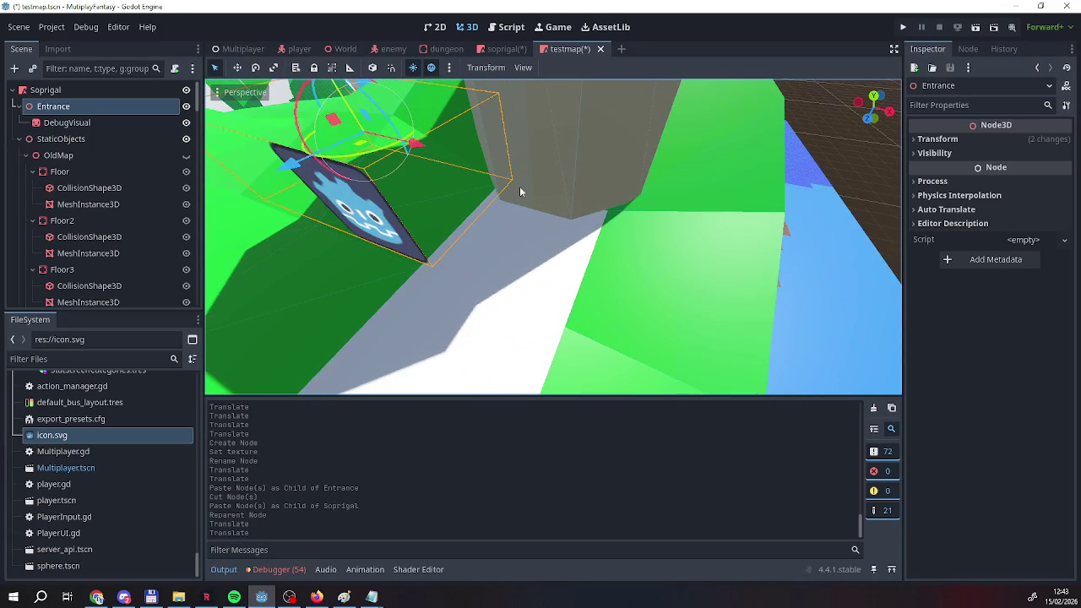
# Reset DebugVisual's position to zero, then move Entrance right and down by the tower.
pyautogui.click(67, 122)
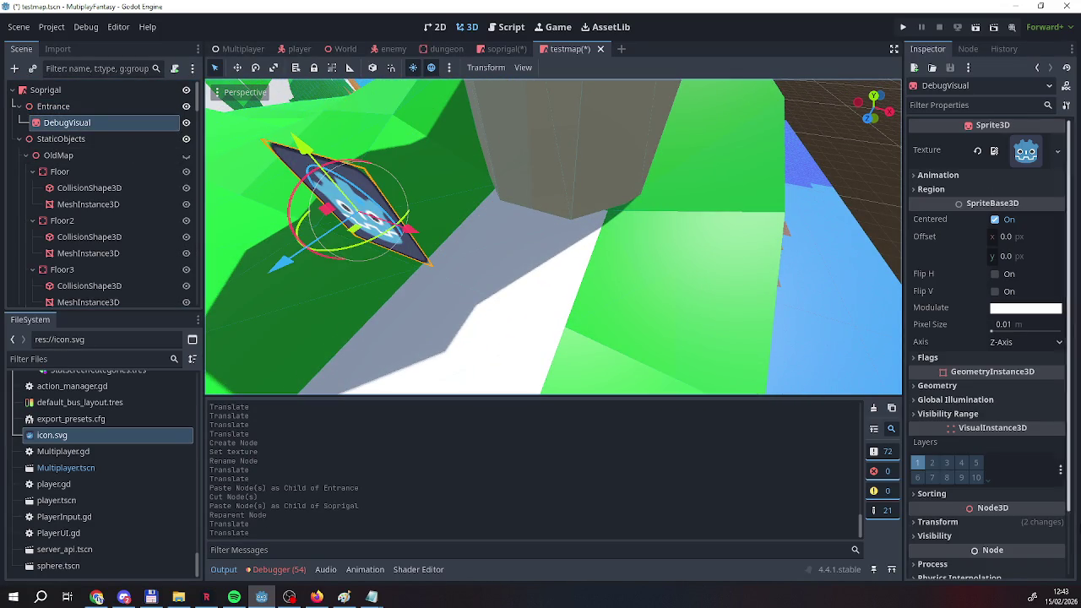
pyautogui.click(946, 522)
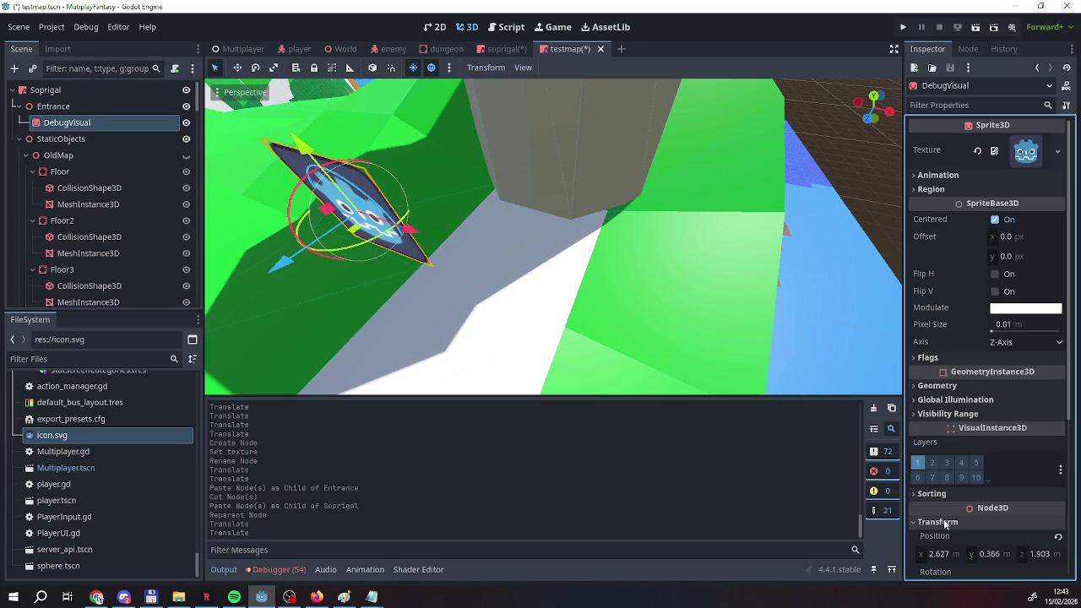
pyautogui.click(1059, 538)
pyautogui.click(53, 106)
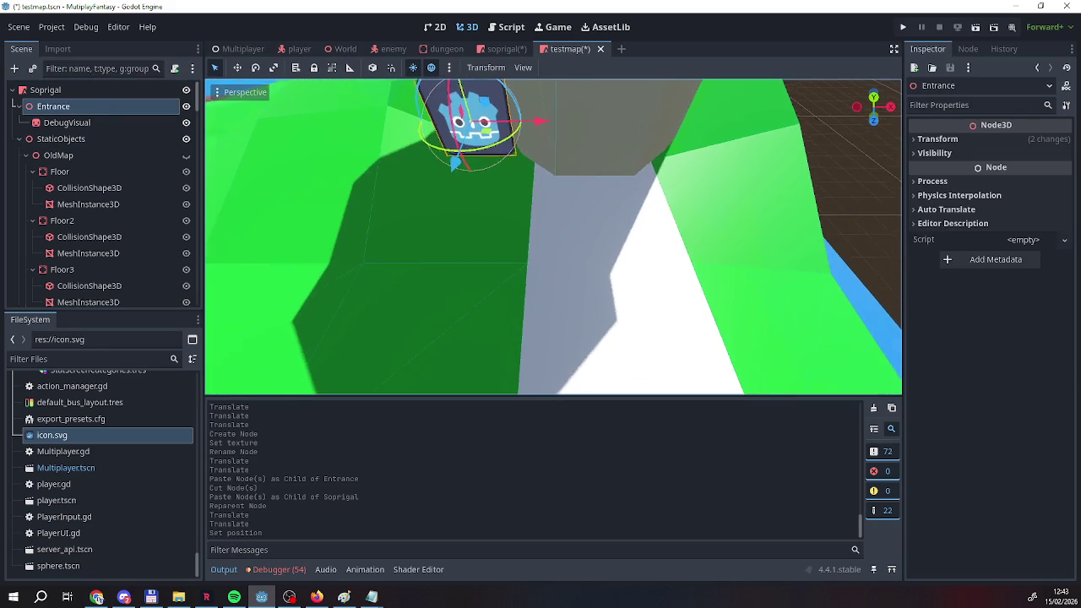
pyautogui.moveTo(473, 136)
pyautogui.mouseDown()
pyautogui.moveTo(708, 239)
pyautogui.moveTo(663, 226)
pyautogui.mouseUp()
pyautogui.click(490, 49)
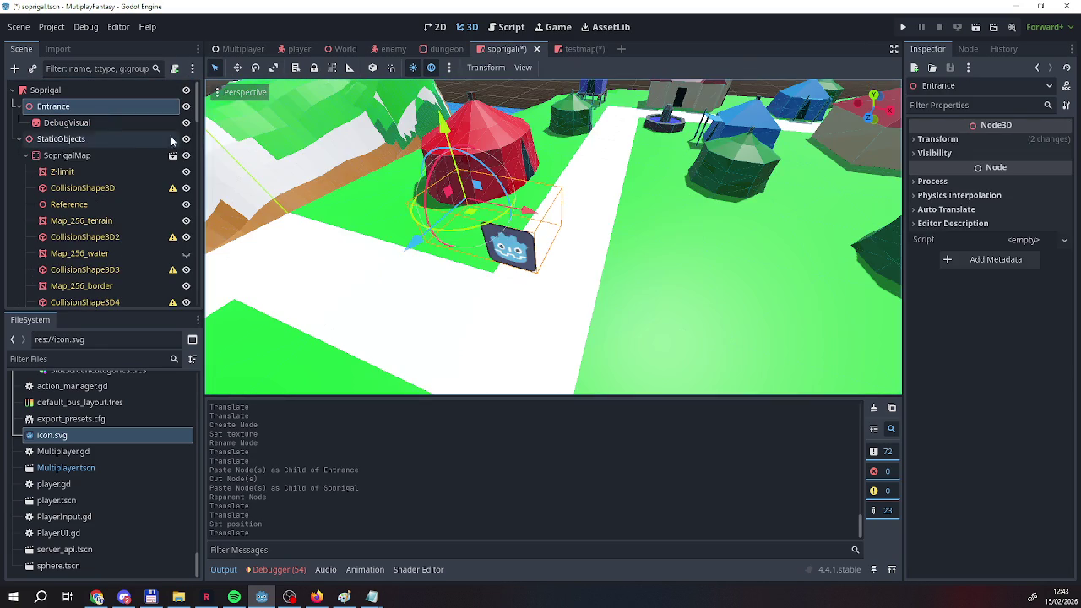
# Save both the Soprigal and testmap scenes.
pyautogui.click(97, 105)
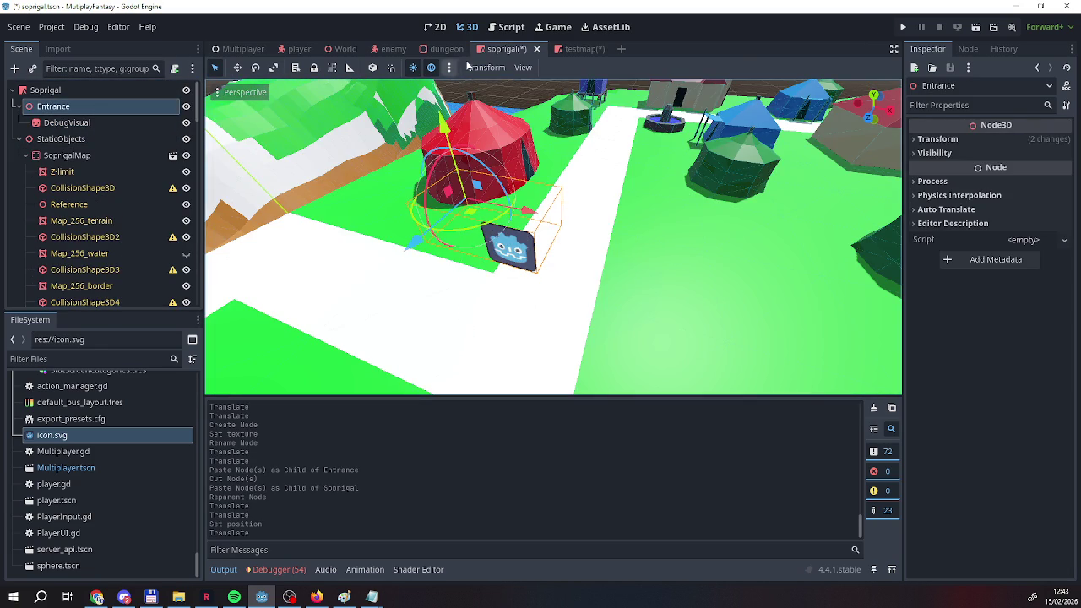
pyautogui.rightClick(507, 51)
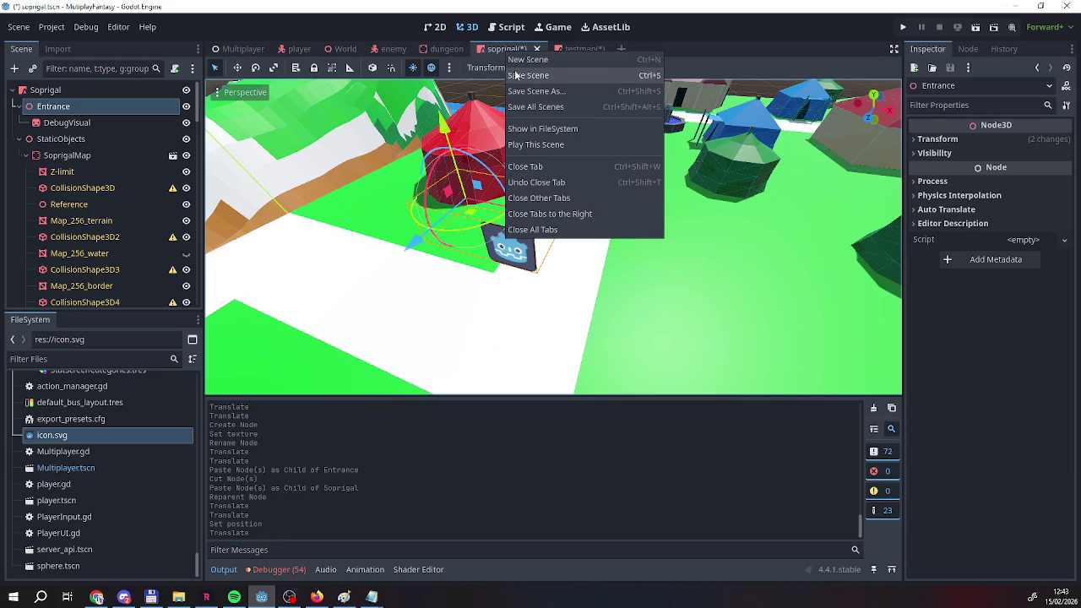
pyautogui.click(516, 76)
pyautogui.rightClick(569, 56)
pyautogui.click(587, 85)
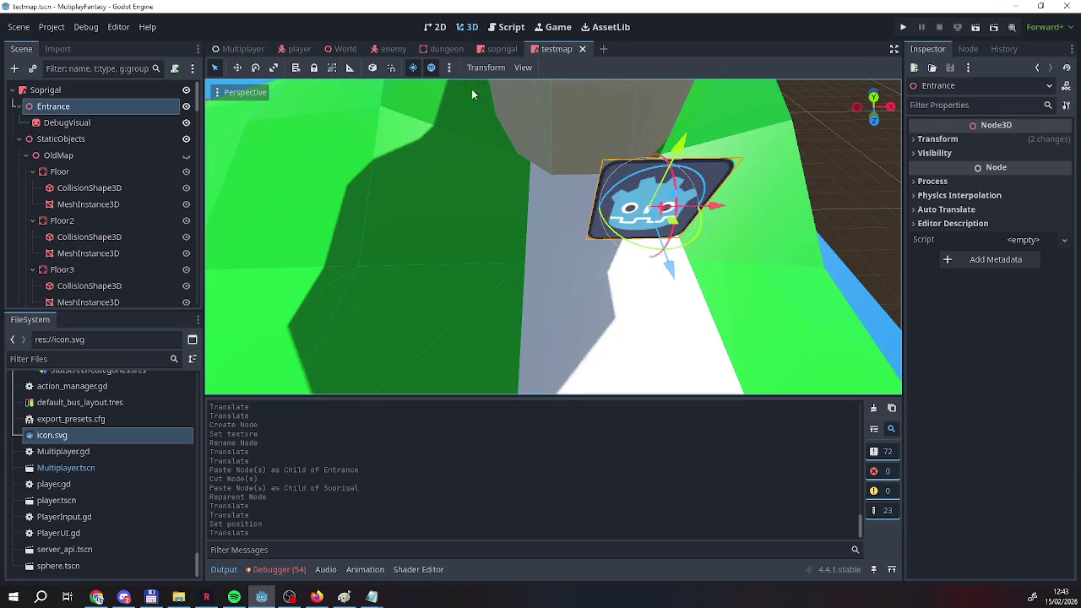
# Return to Soprigal and show the Entrance node's position, rotation and scale in the Inspector.
pyautogui.click(502, 49)
pyautogui.scroll(3, 554, 237)
pyautogui.scroll(2, 391, 176)
pyautogui.click(51, 108)
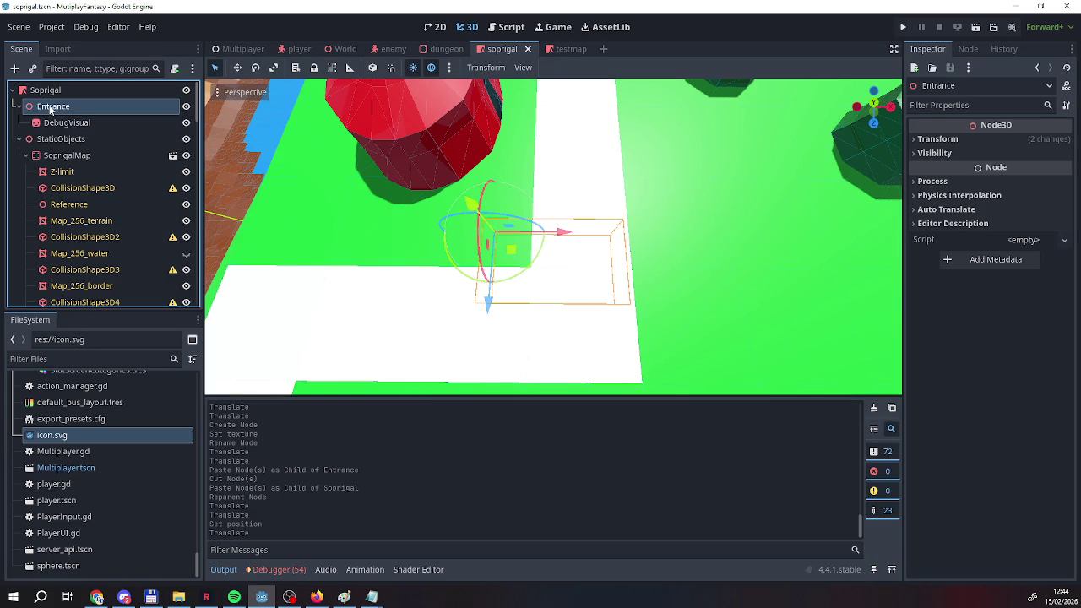
pyautogui.click(957, 140)
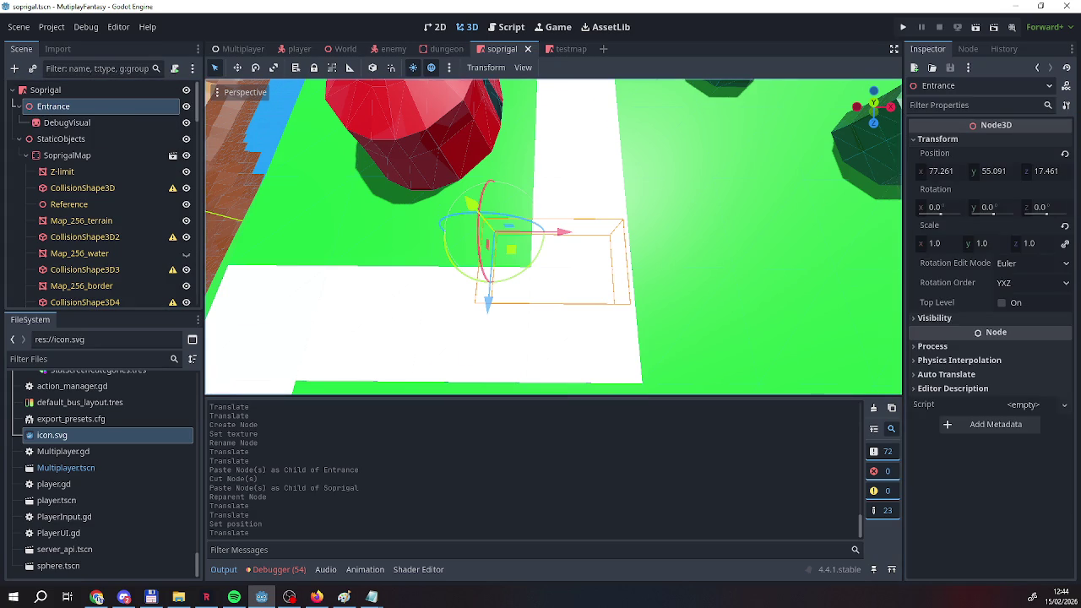
# Reset DebugVisual's position to 0, 0, 0, frame it, and save the Soprigal scene.
pyautogui.click(67, 123)
pyautogui.scroll(-5, 944, 461)
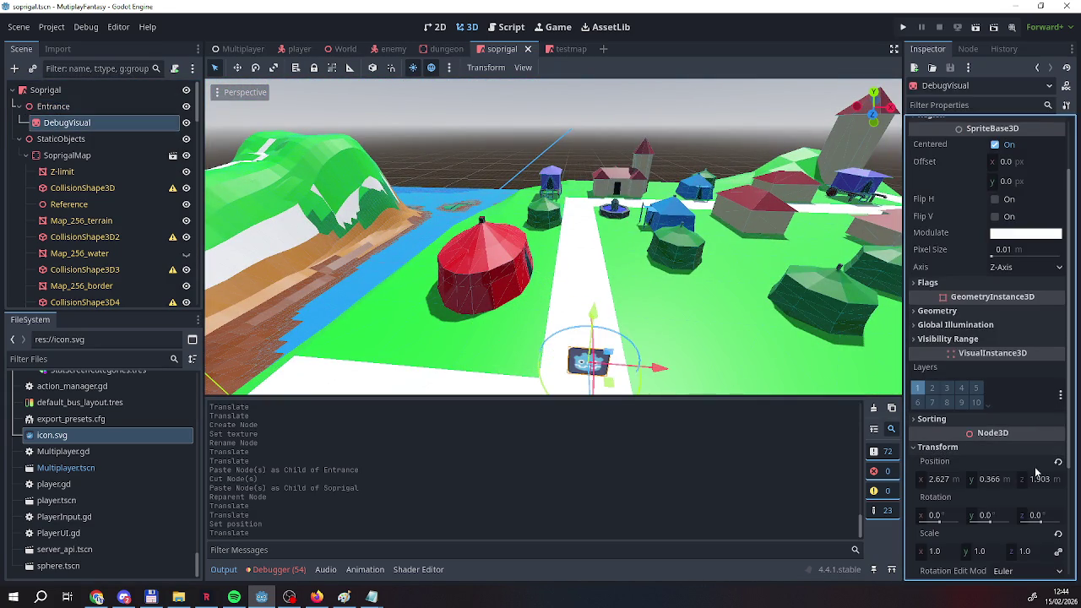
pyautogui.click(1058, 461)
pyautogui.press('f')
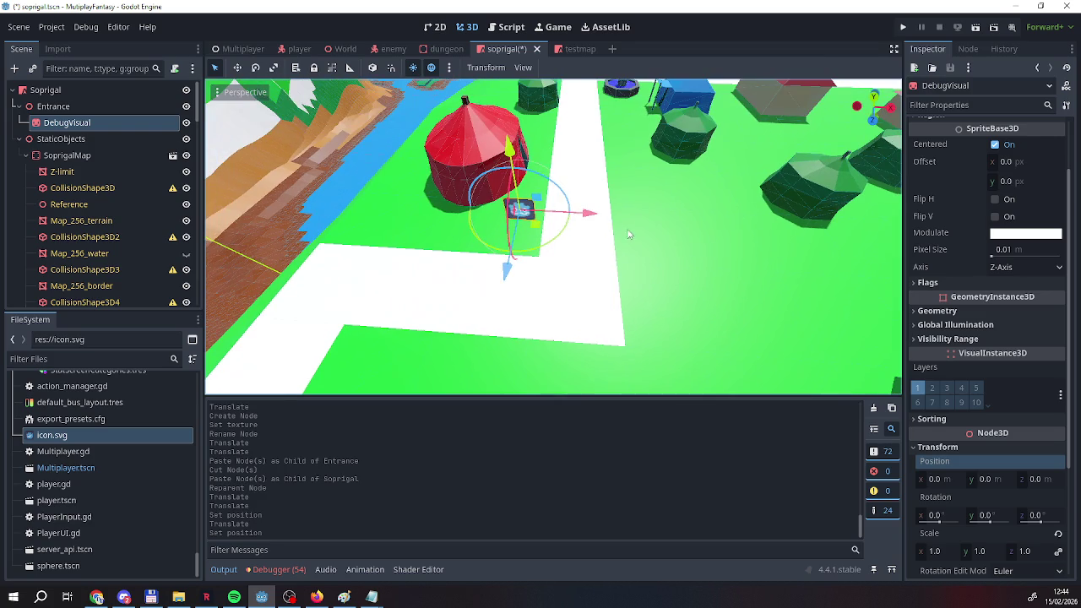
pyautogui.rightClick(506, 51)
pyautogui.click(528, 78)
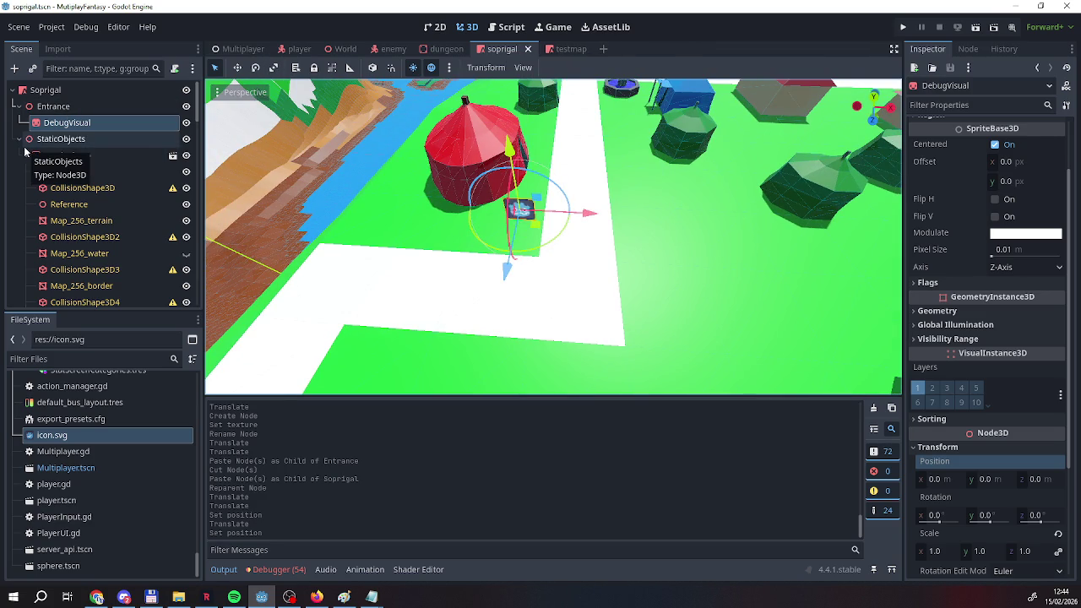
# Zoom out to view the village and reselect the Entrance node beside the red tent.
pyautogui.click(45, 90)
pyautogui.click(54, 105)
pyautogui.click(46, 89)
pyautogui.moveTo(485, 289)
pyautogui.mouseDown()
pyautogui.moveTo(485, 228)
pyautogui.moveTo(498, 219)
pyautogui.moveTo(465, 221)
pyautogui.mouseUp()
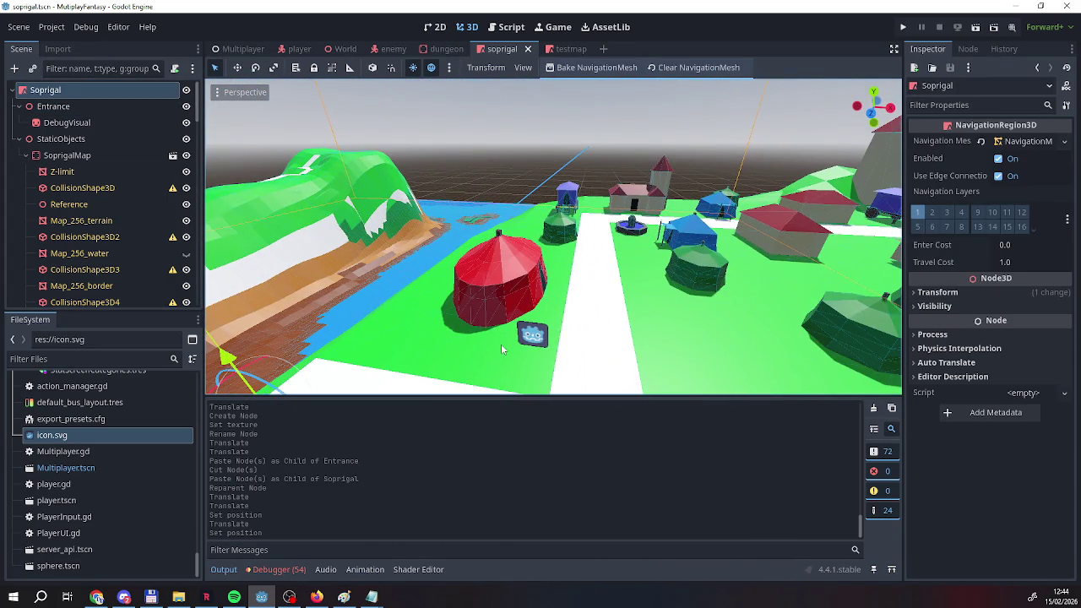
pyautogui.click(80, 107)
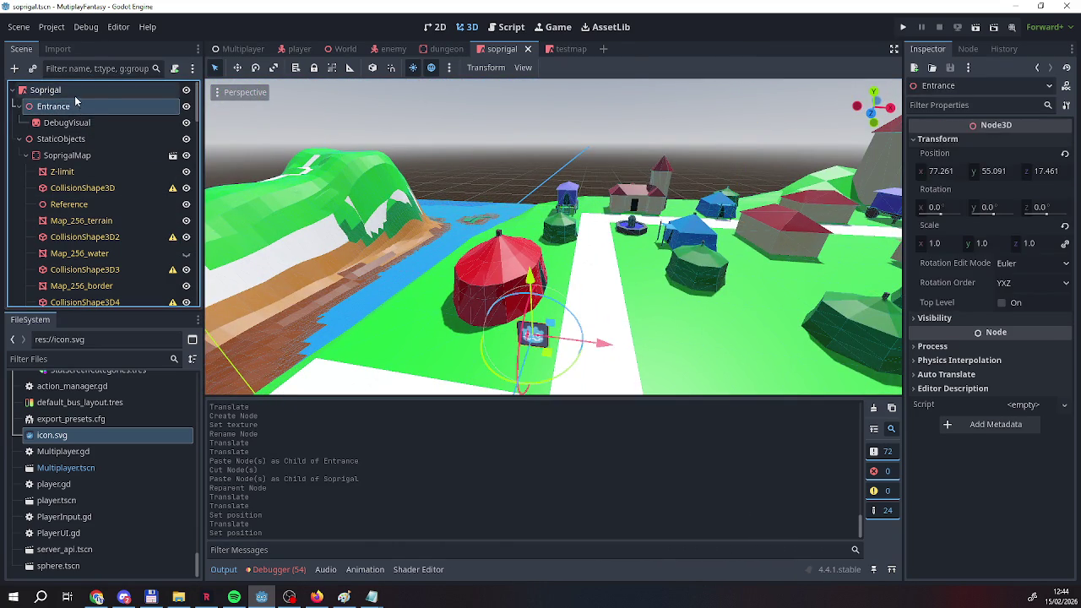
pyautogui.press('Up')
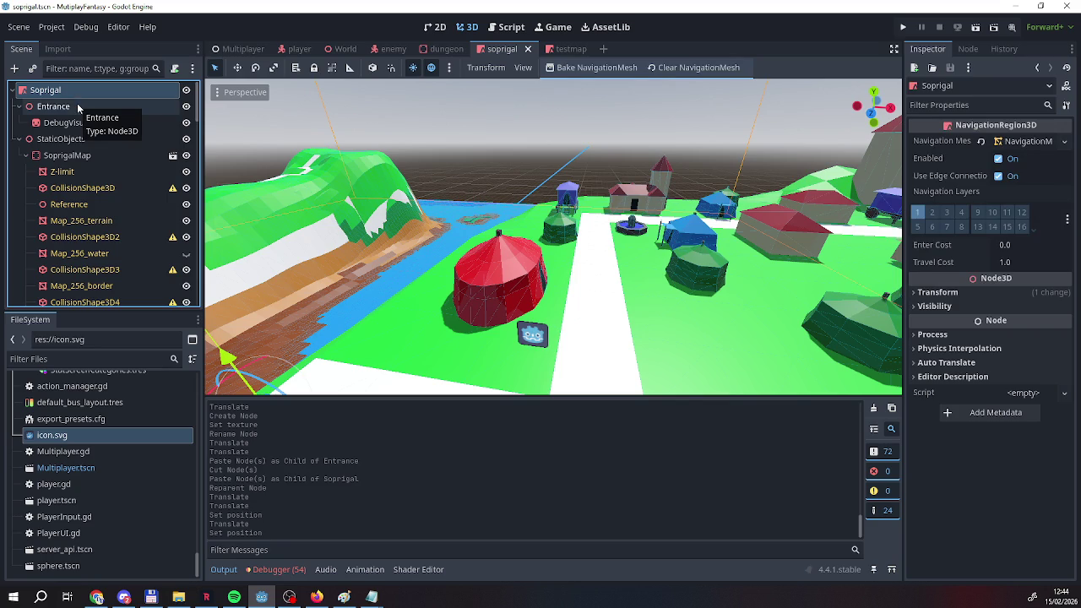
pyautogui.click(78, 108)
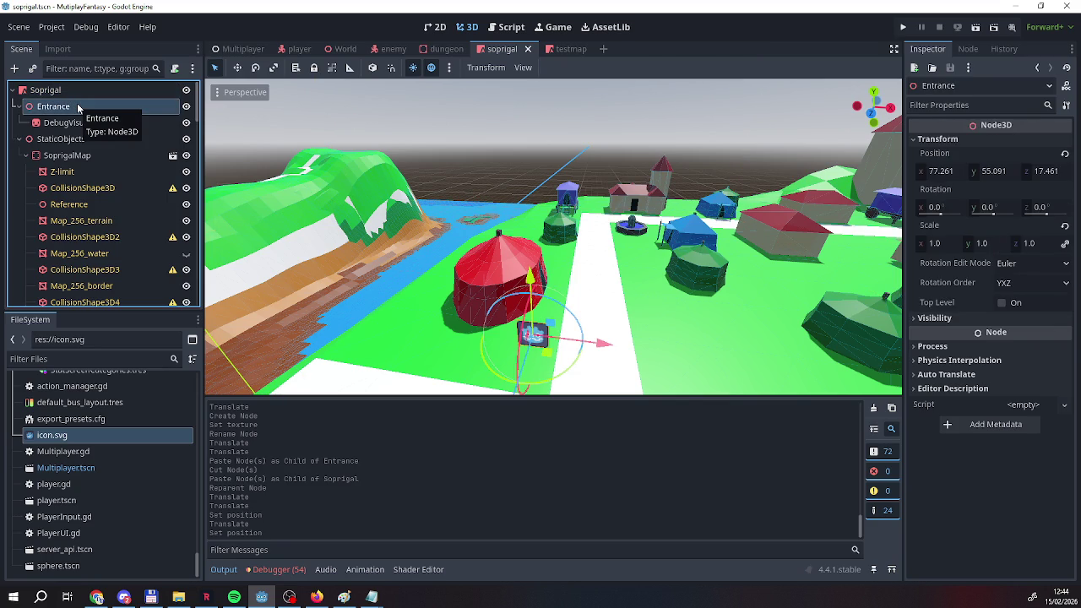
# Browse the player and World scenes, then open UIManager's ui_manager.gd from the Multiplayer scene.
pyautogui.click(221, 48)
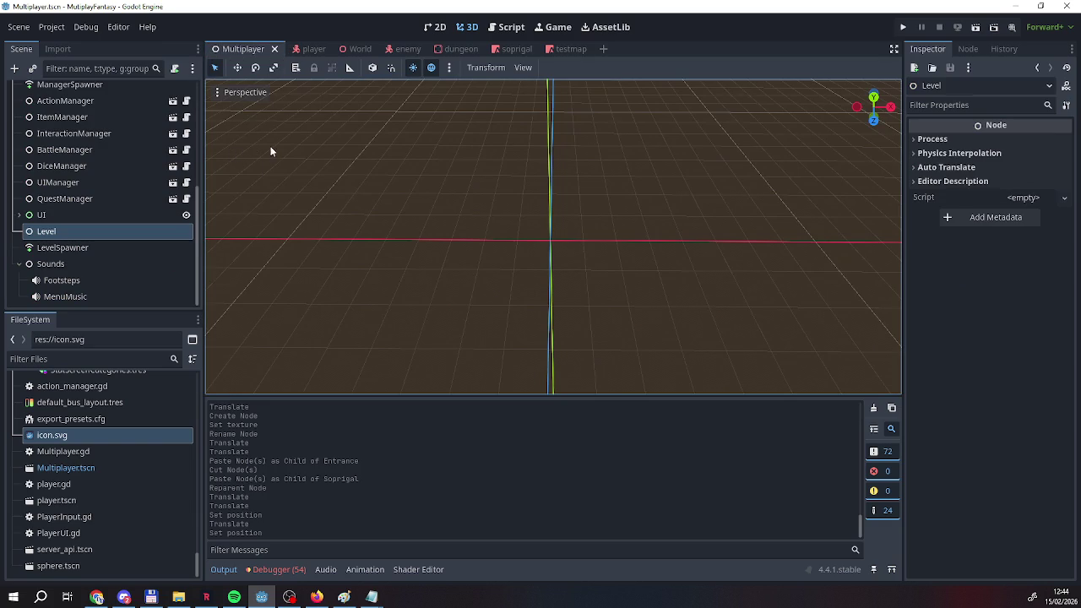
pyautogui.click(311, 49)
pyautogui.click(361, 48)
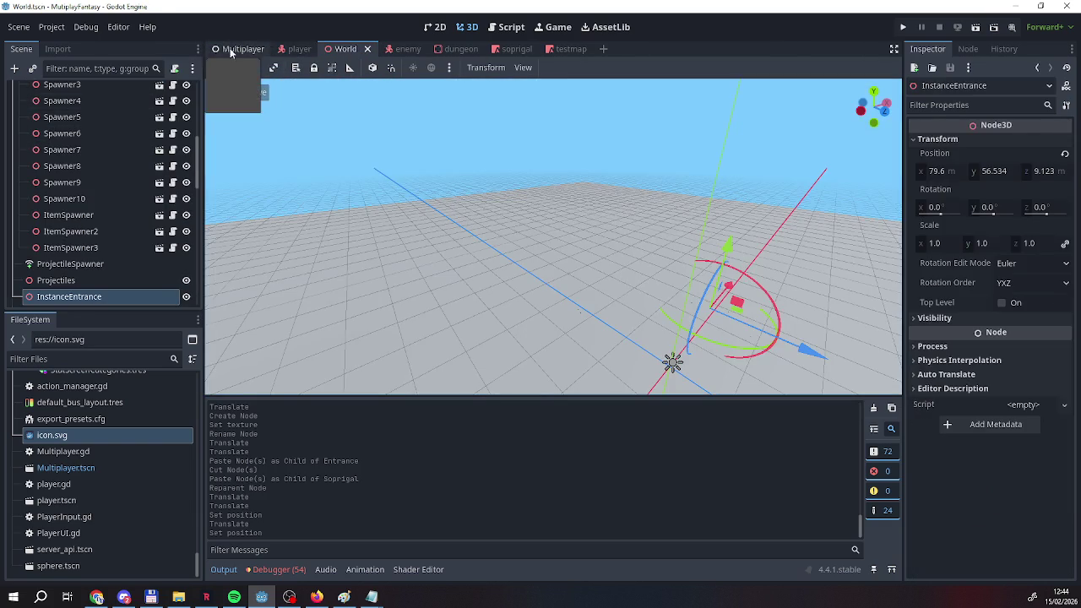
pyautogui.click(241, 49)
pyautogui.click(186, 293)
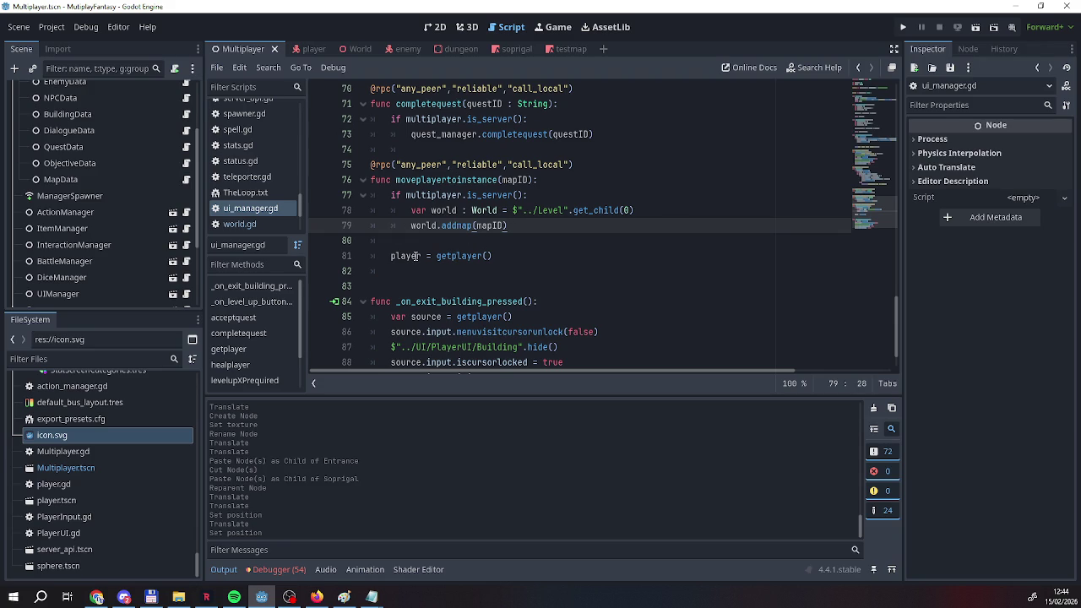
pyautogui.click(505, 256)
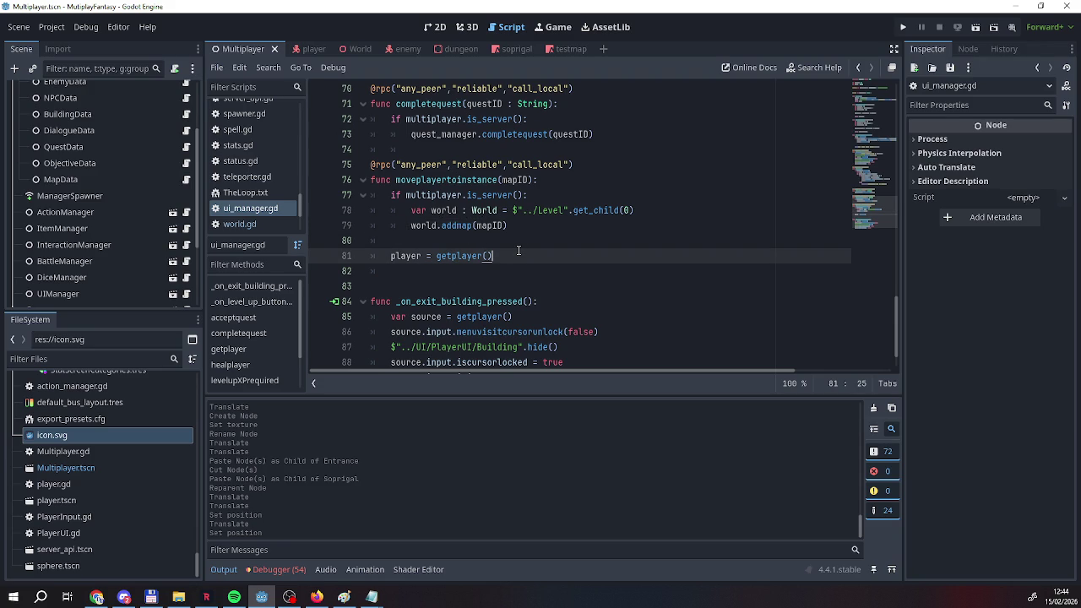
pyautogui.scroll(3, 91, 207)
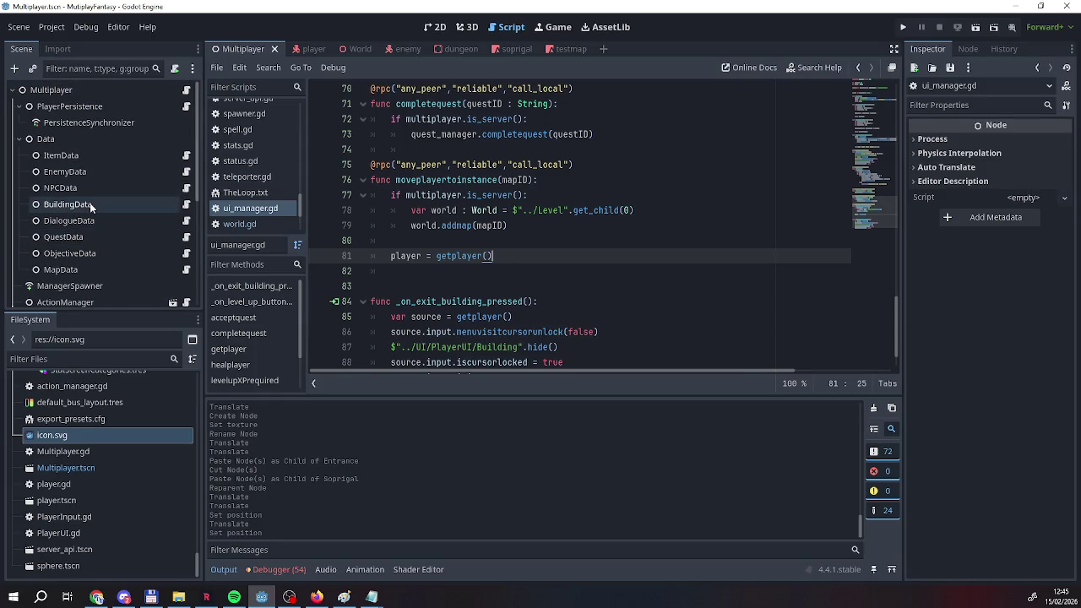
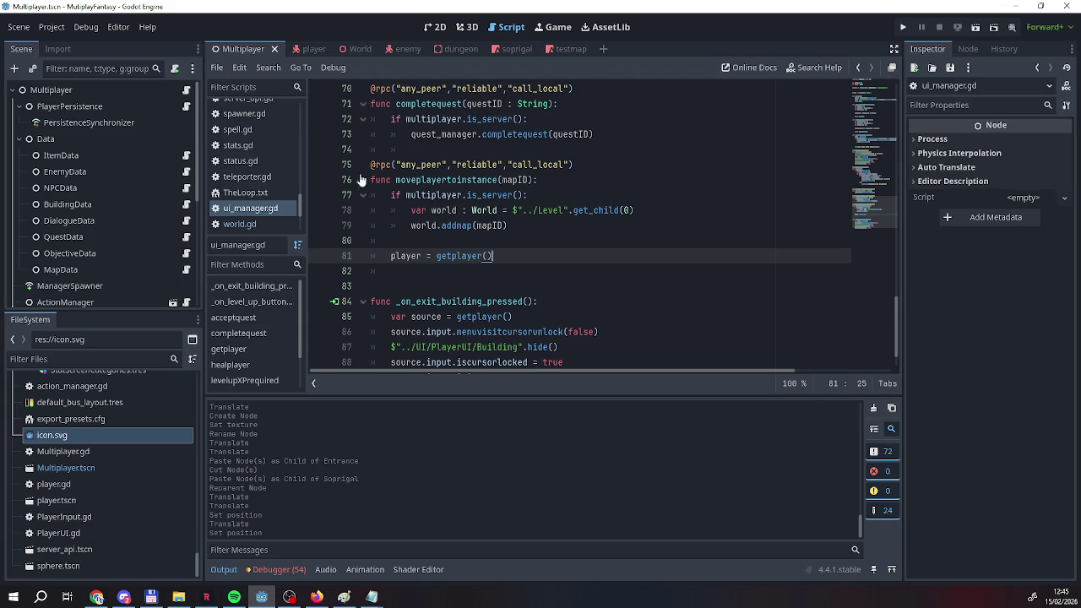
# Pass through the World scene's world.gd and bring up the testmap scene.
pyautogui.moveTo(460, 195)
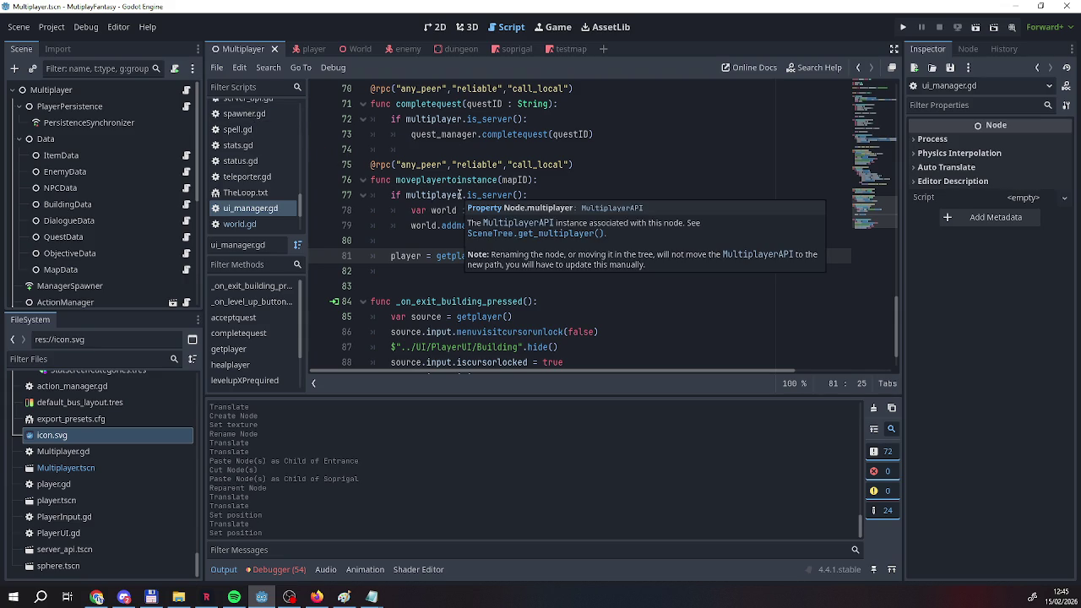
pyautogui.click(345, 48)
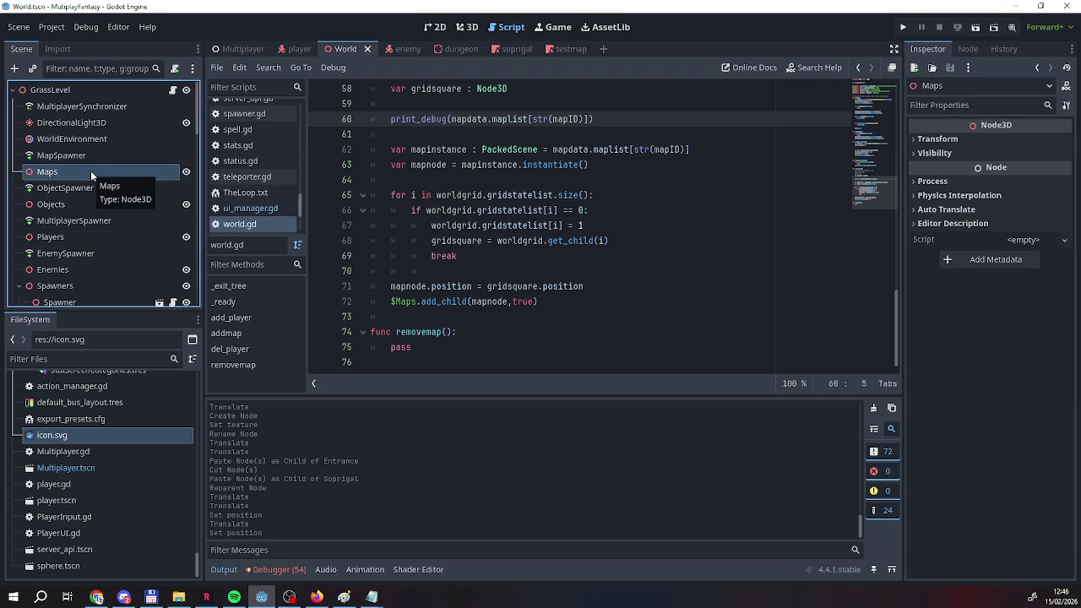
pyautogui.moveTo(418, 125)
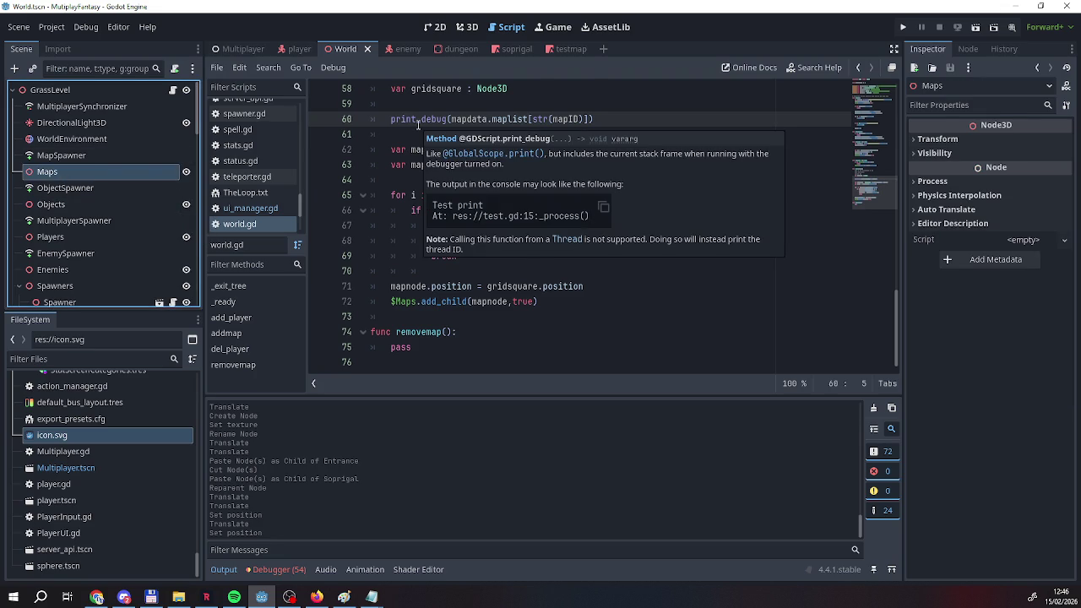
pyautogui.click(569, 49)
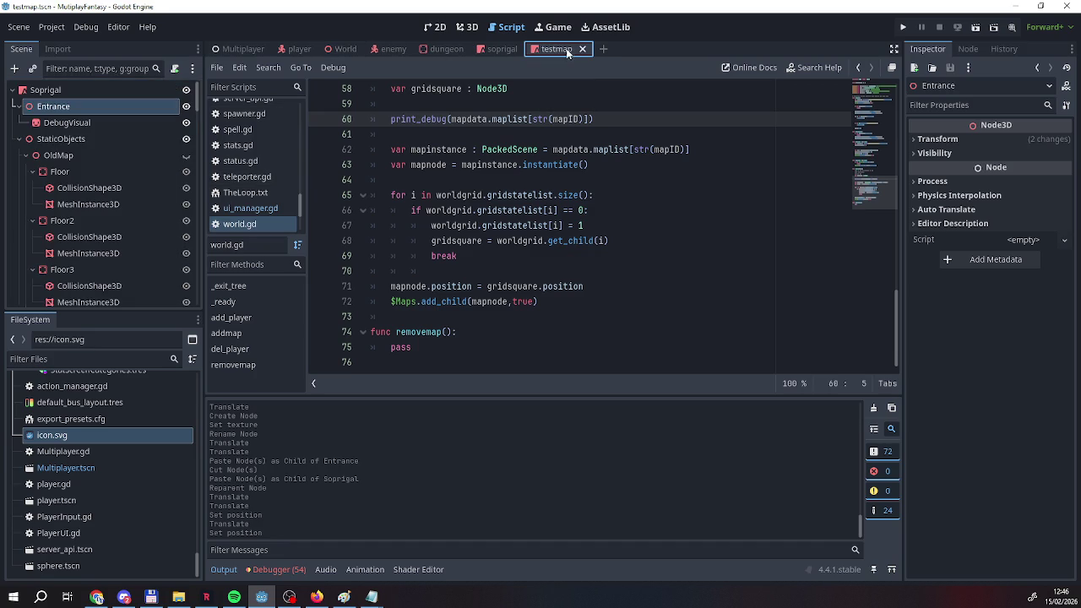
# Rename the testmap scene's root node to TestMap.
pyautogui.click(89, 89)
pyautogui.click(89, 88)
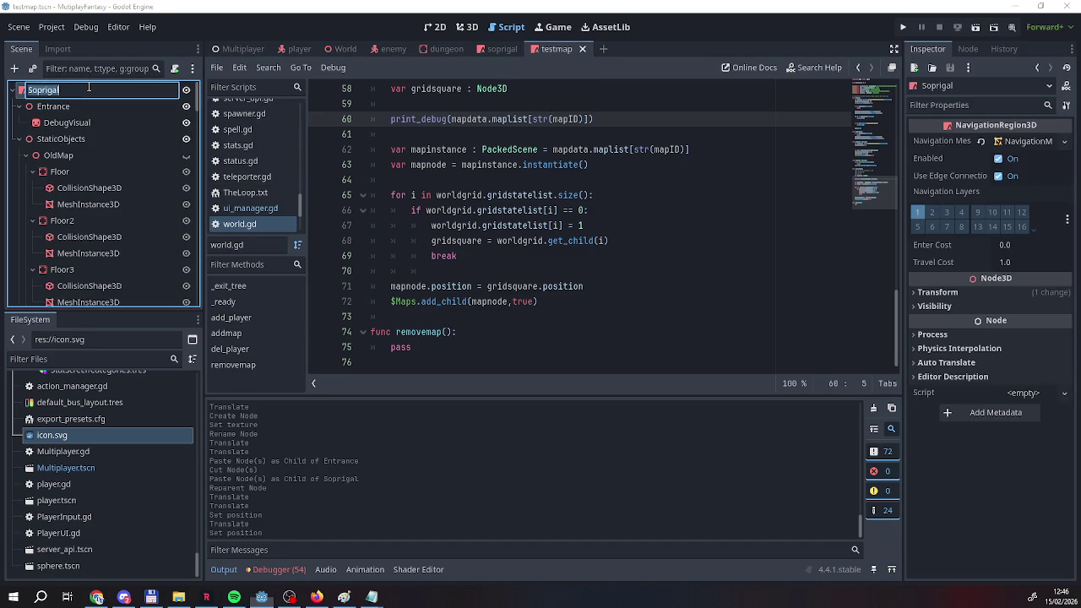
pyautogui.write('z')
pyautogui.press('BackSpace')
pyautogui.write('Testa')
pyautogui.press('BackSpace')
pyautogui.write('Map')
pyautogui.press('Return')
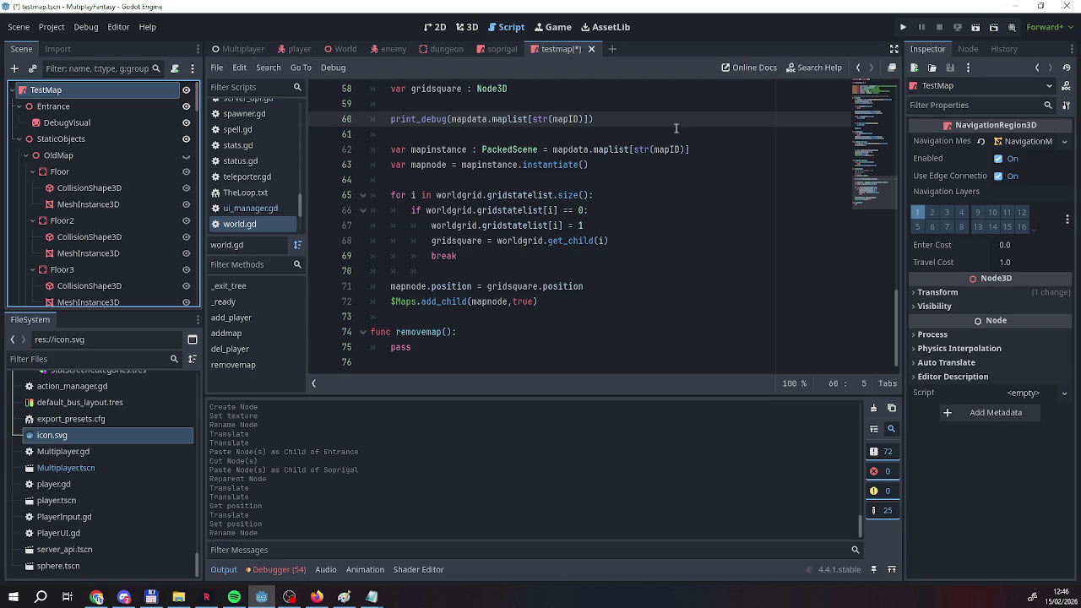
# Save the testmap scene, then move to the soprigal scene and begin renaming its Soprigal root.
pyautogui.rightClick(559, 54)
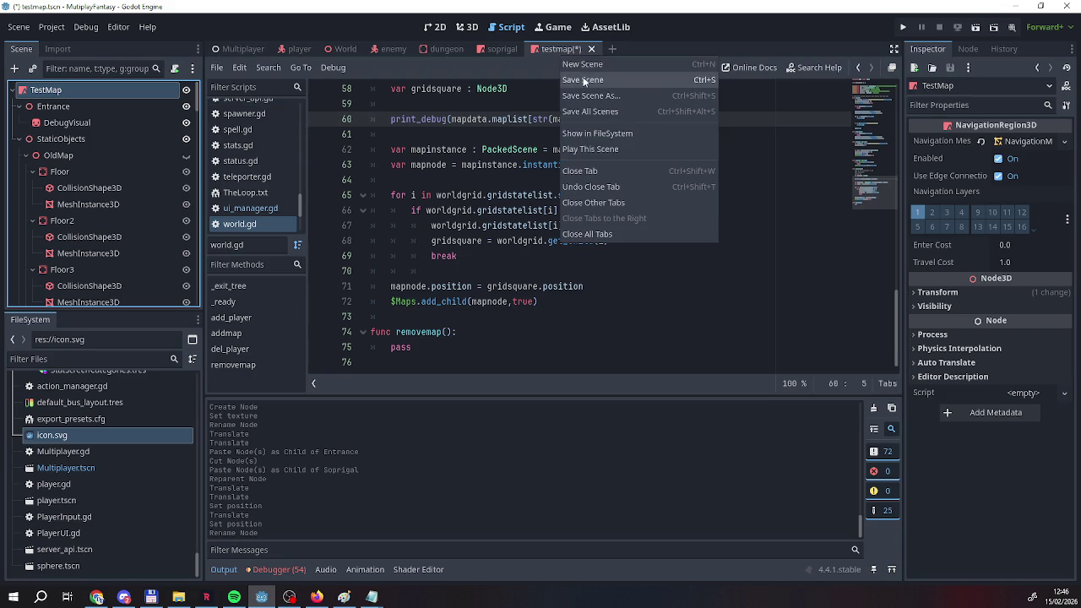
pyautogui.click(585, 81)
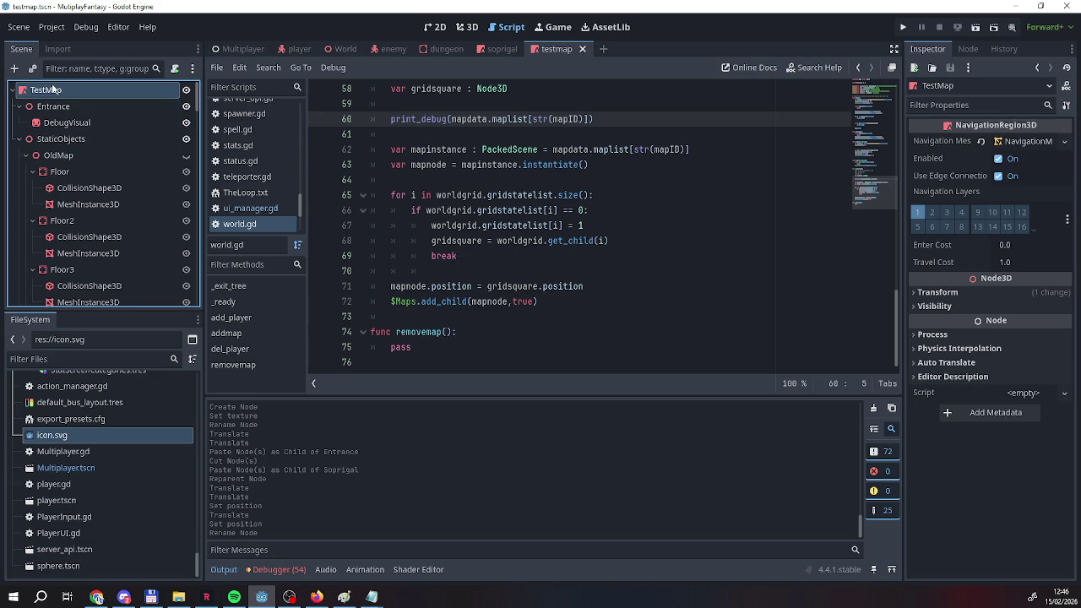
pyautogui.click(484, 43)
pyautogui.doubleClick(59, 89)
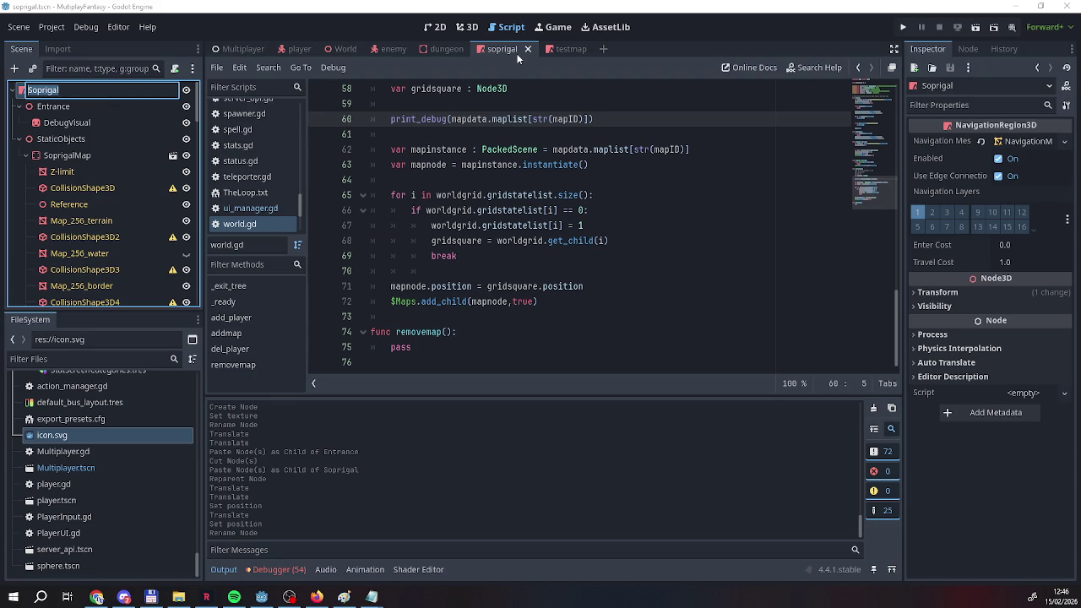
# Change the Exit line's instance value to 1 in the Dialogues notes and minimise both Notepad windows.
pyautogui.moveTo(370, 598)
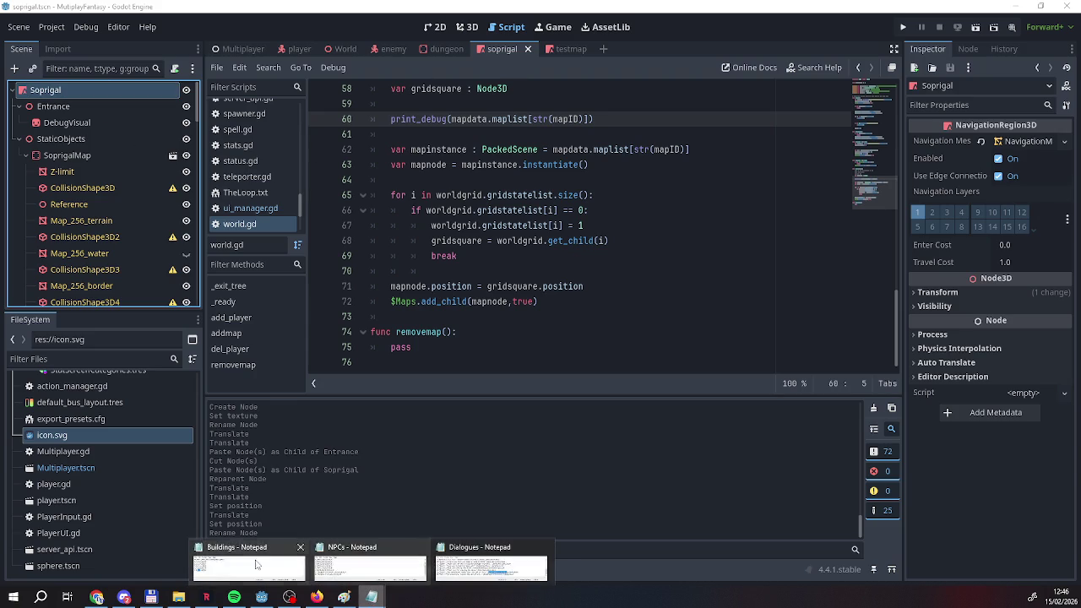
pyautogui.click(253, 564)
pyautogui.click(448, 578)
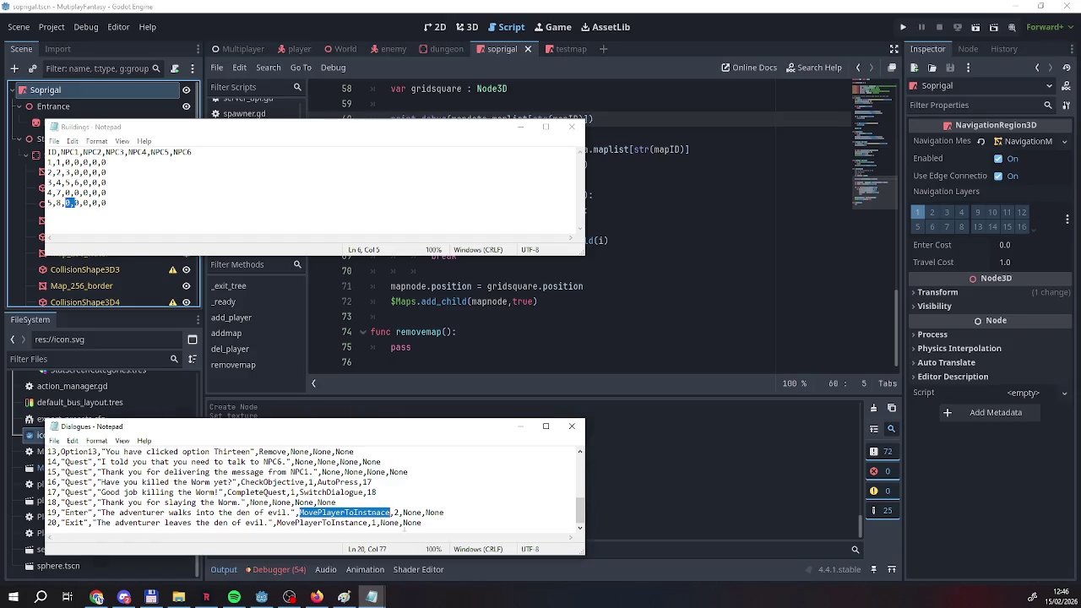
pyautogui.click(372, 523)
pyautogui.write('1')
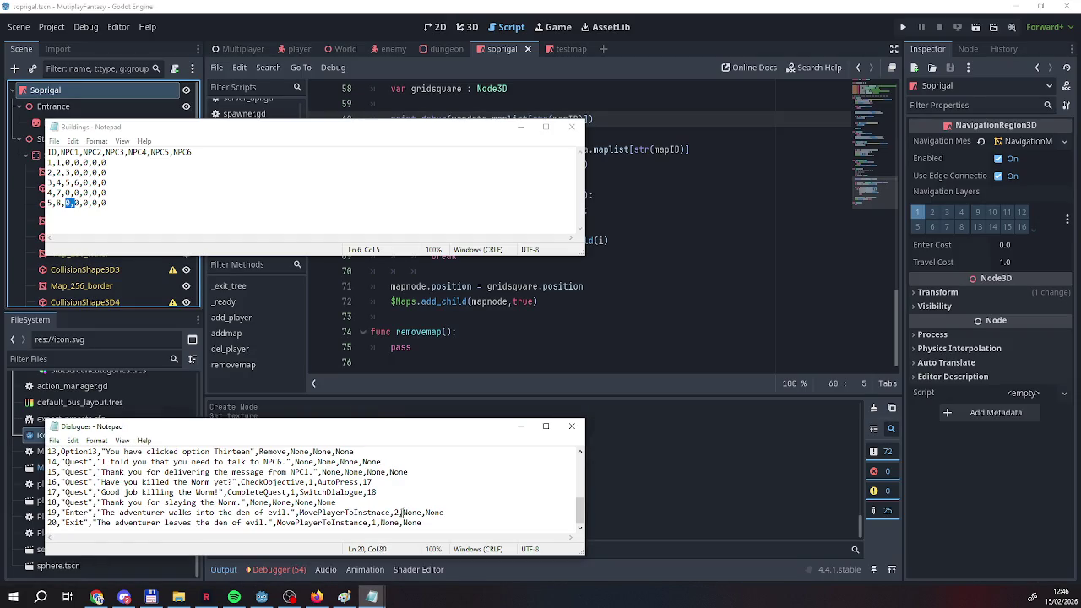
pyautogui.click(520, 126)
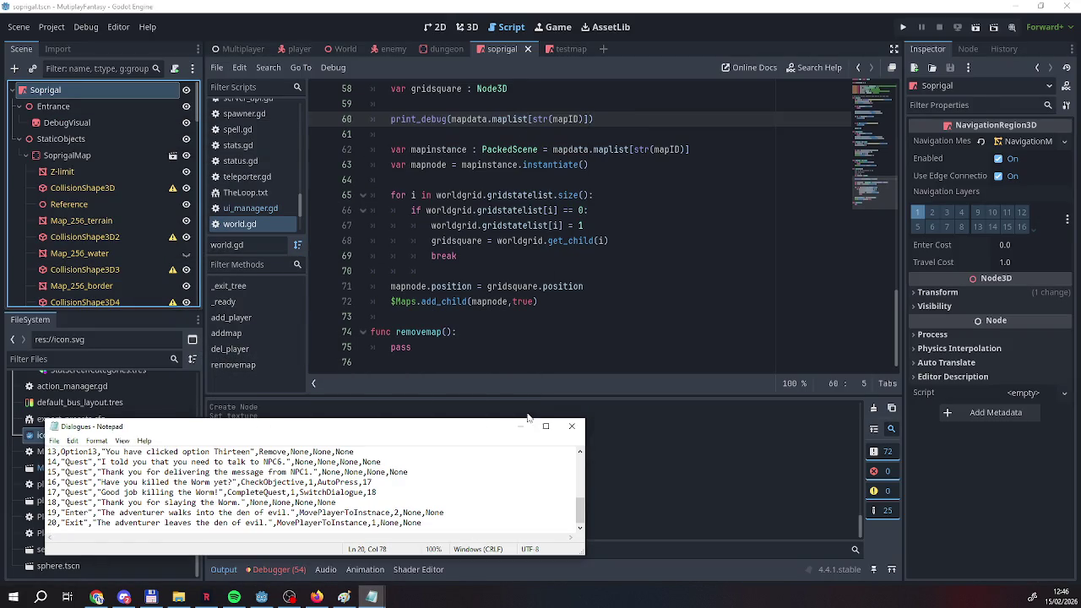
pyautogui.click(520, 426)
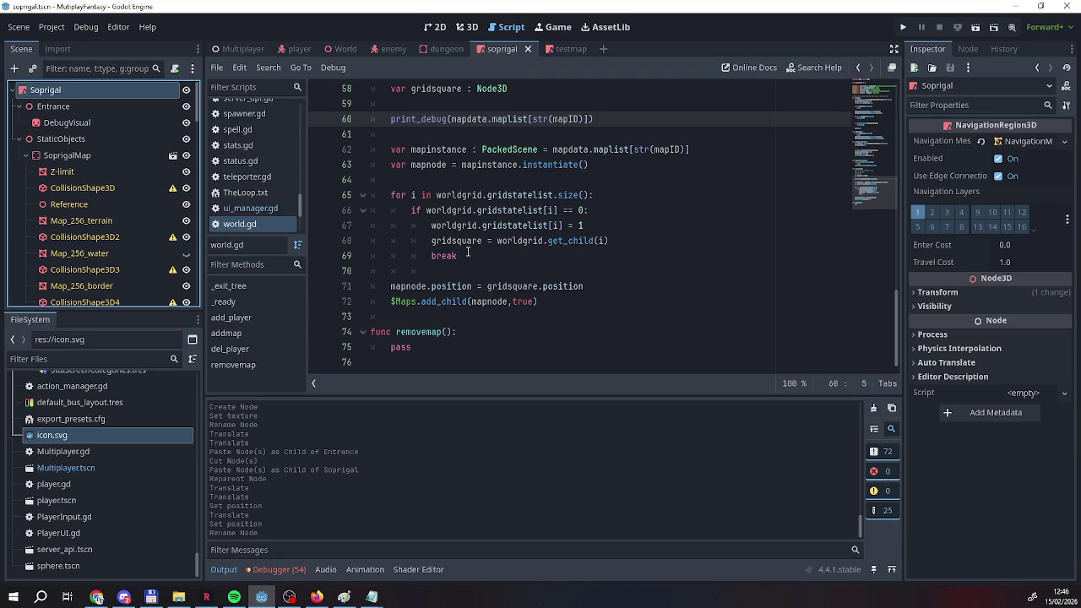
pyautogui.click(552, 48)
pyautogui.click(485, 48)
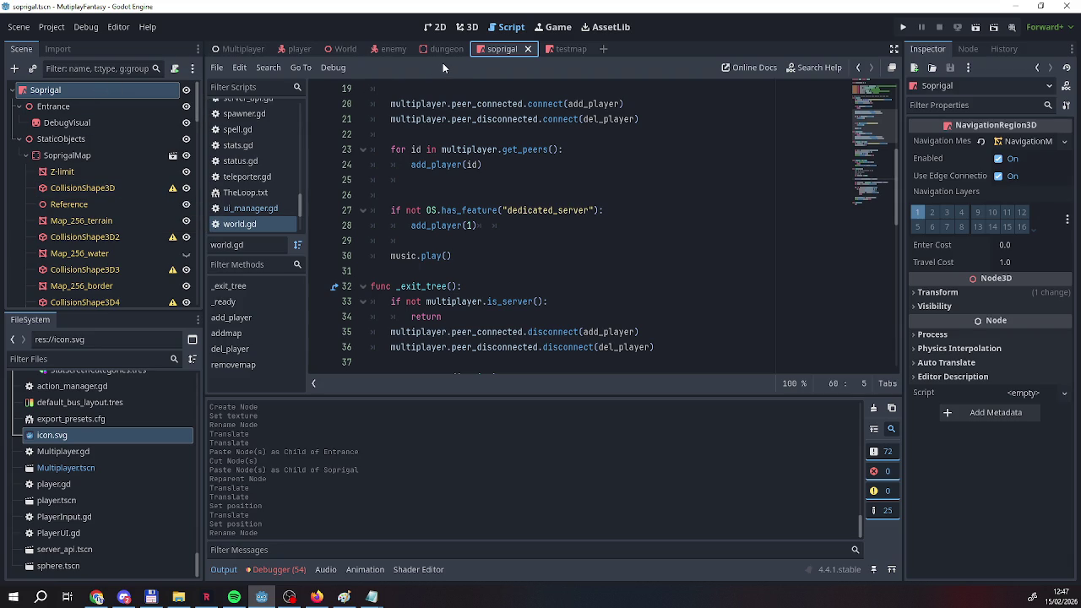
pyautogui.moveTo(433, 101)
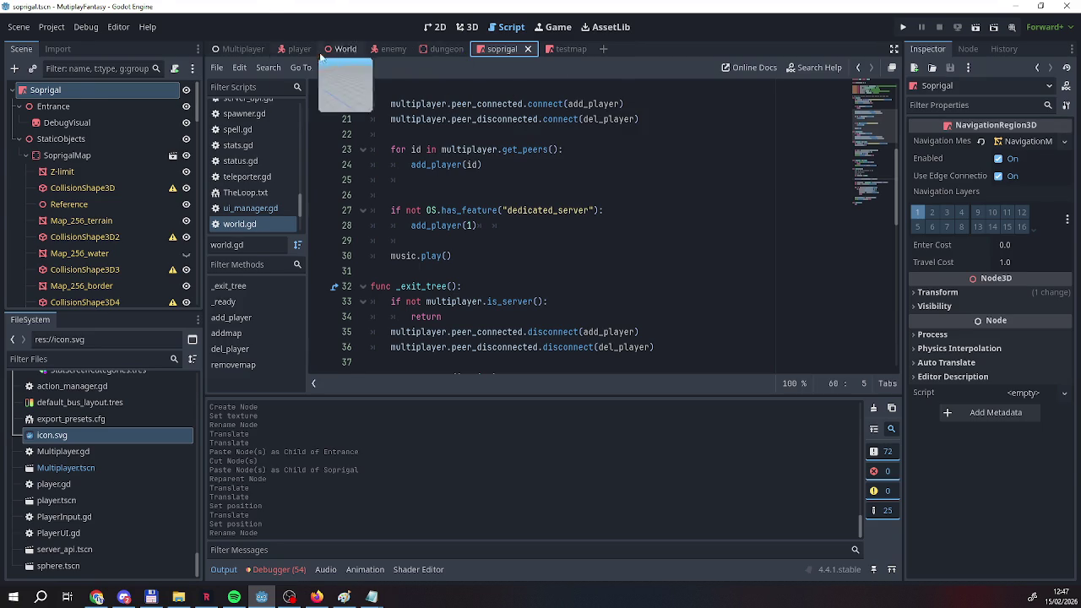
pyautogui.click(246, 49)
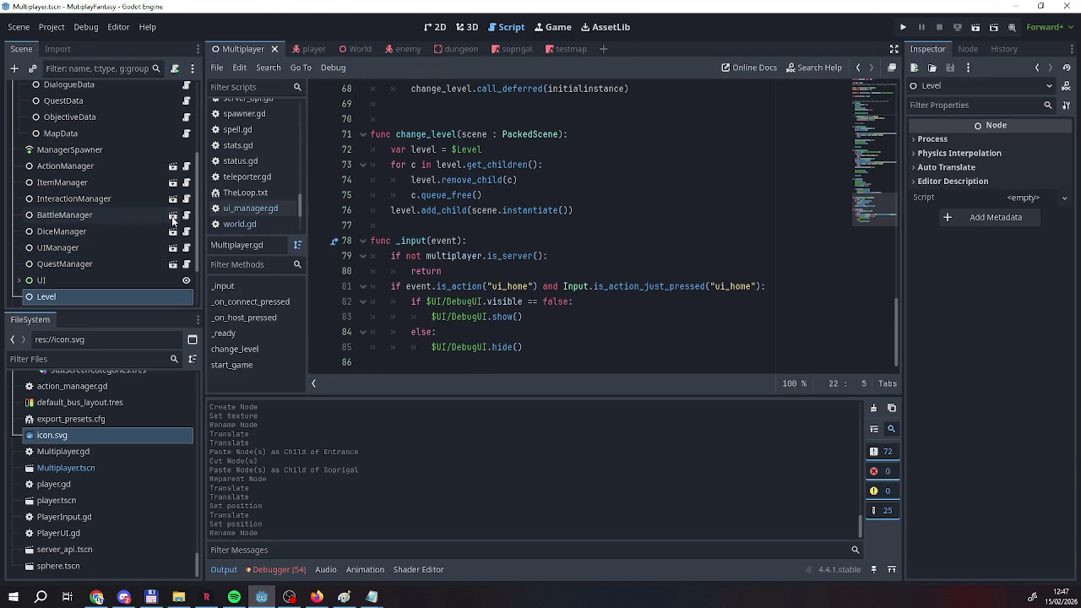
pyautogui.scroll(3, 83, 196)
pyautogui.scroll(1, 83, 194)
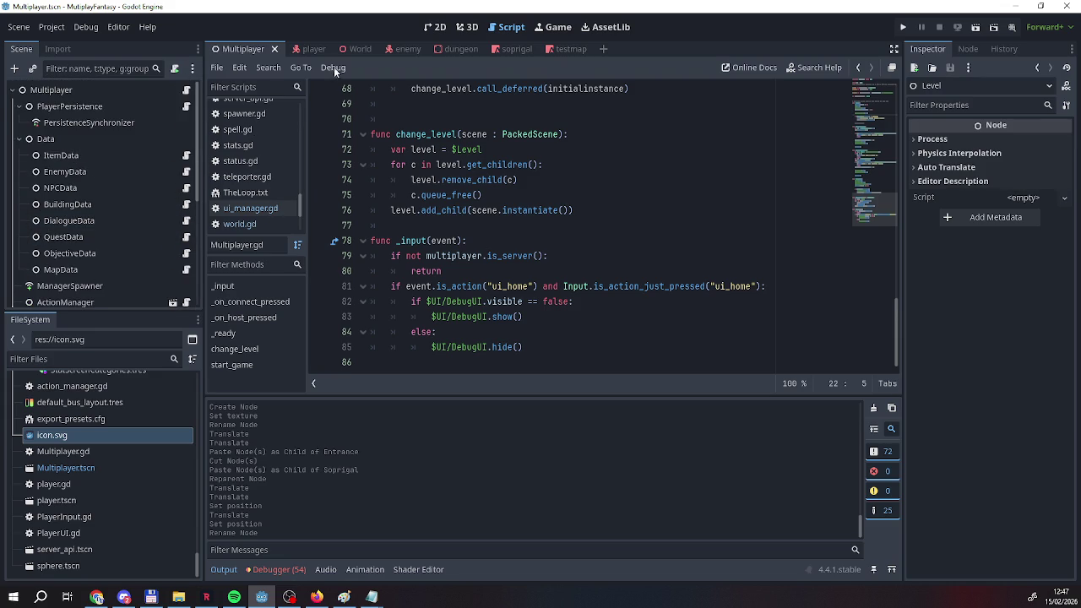
pyautogui.click(505, 49)
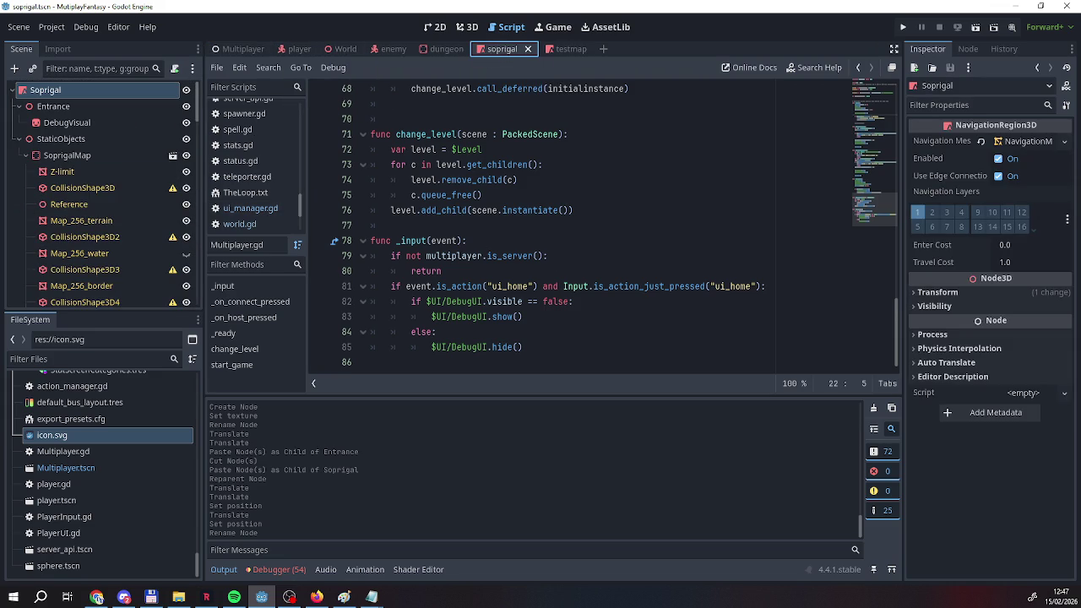
pyautogui.rightClick(72, 94)
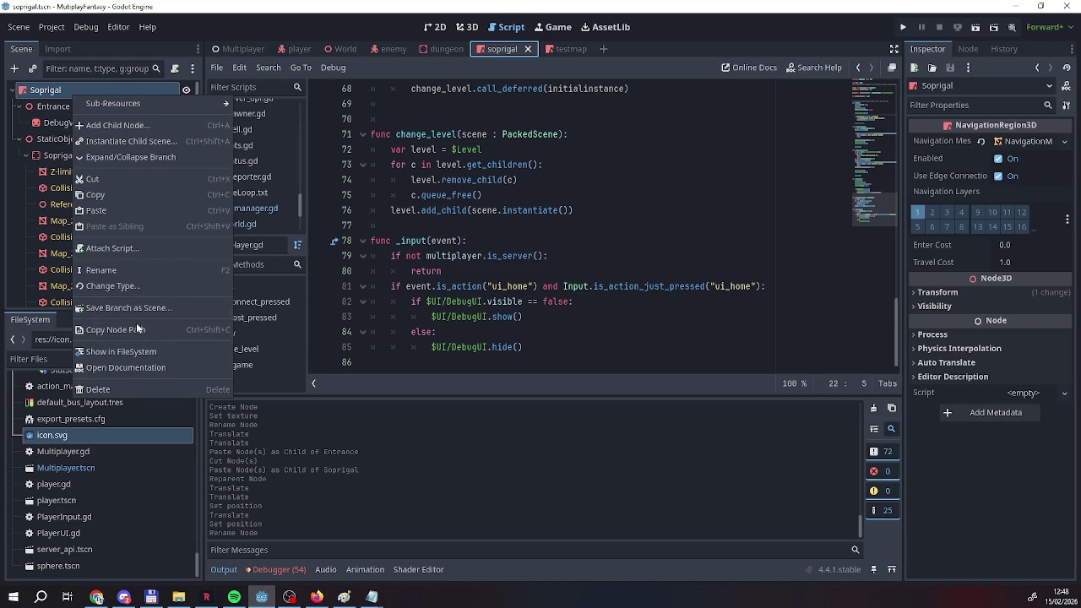
# Attach a new script named map.gd in the Scripts folder to the Soprigal root.
pyautogui.click(111, 248)
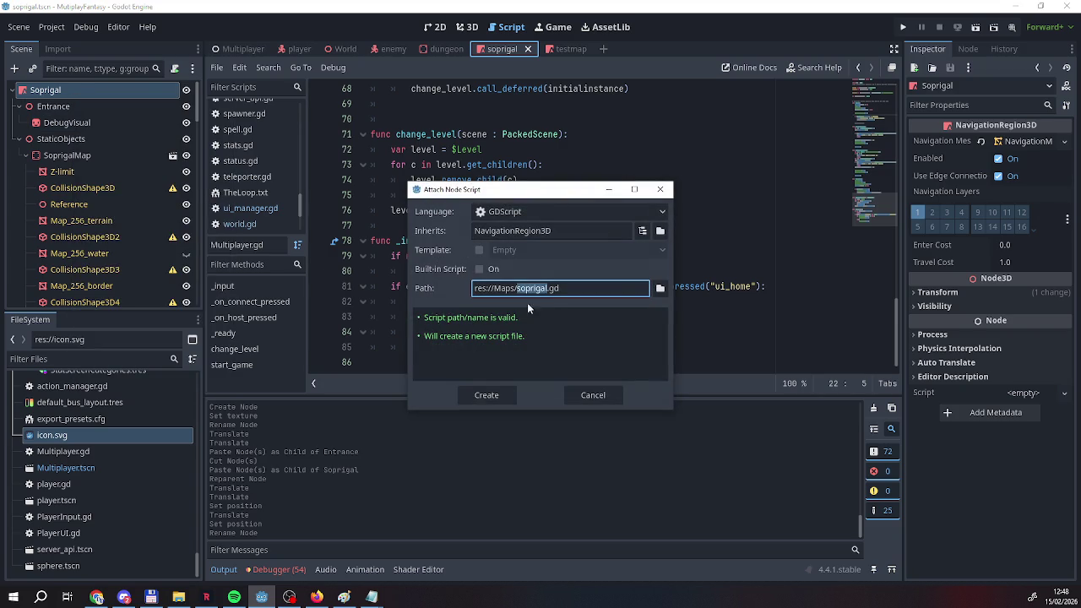
pyautogui.click(657, 289)
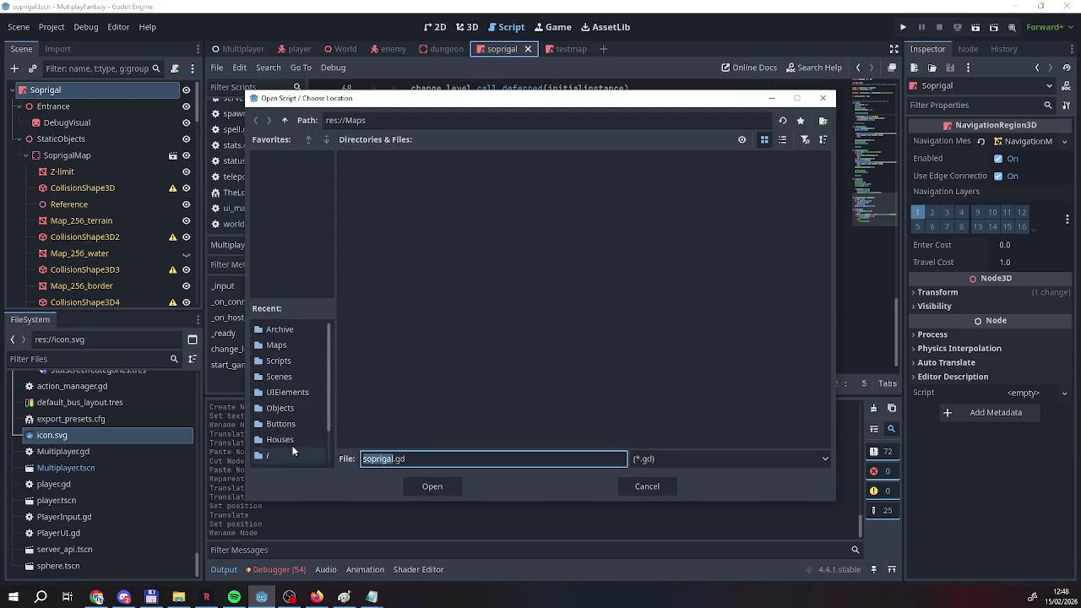
pyautogui.click(279, 361)
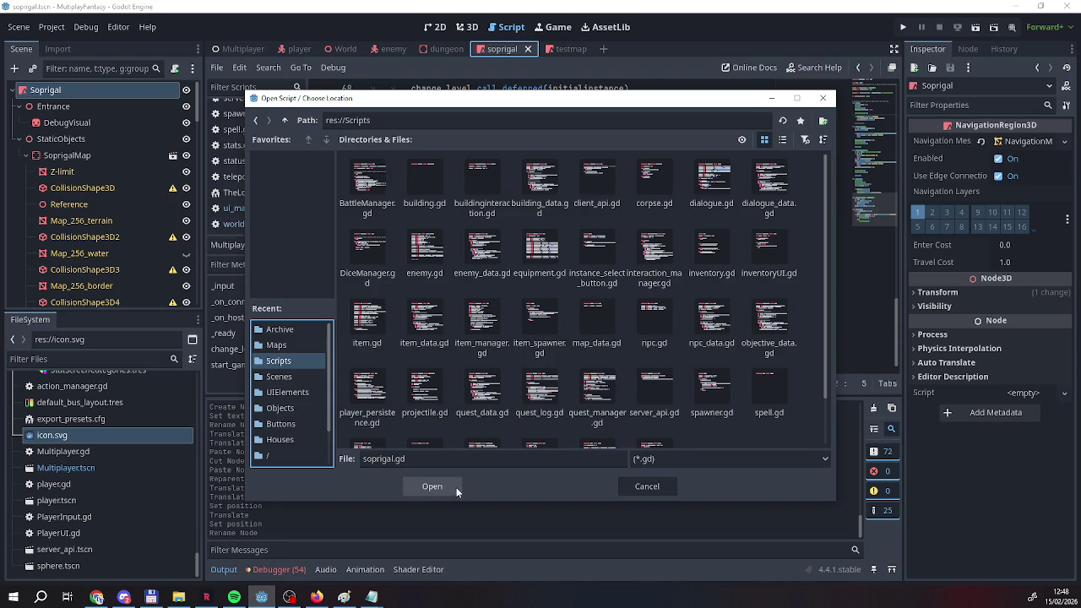
pyautogui.click(430, 487)
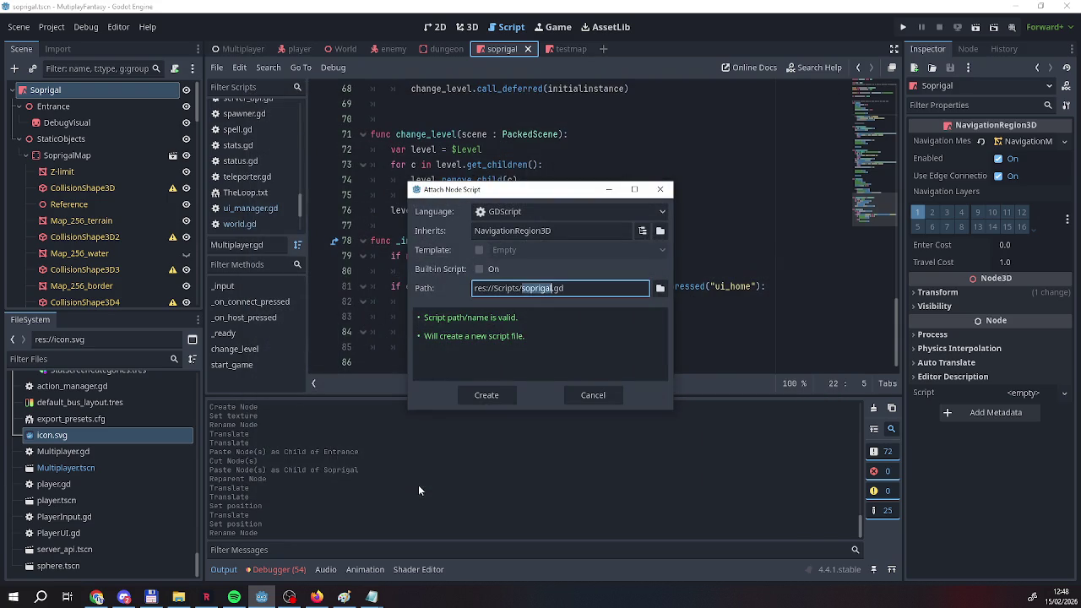
pyautogui.write('map')
pyautogui.click(484, 400)
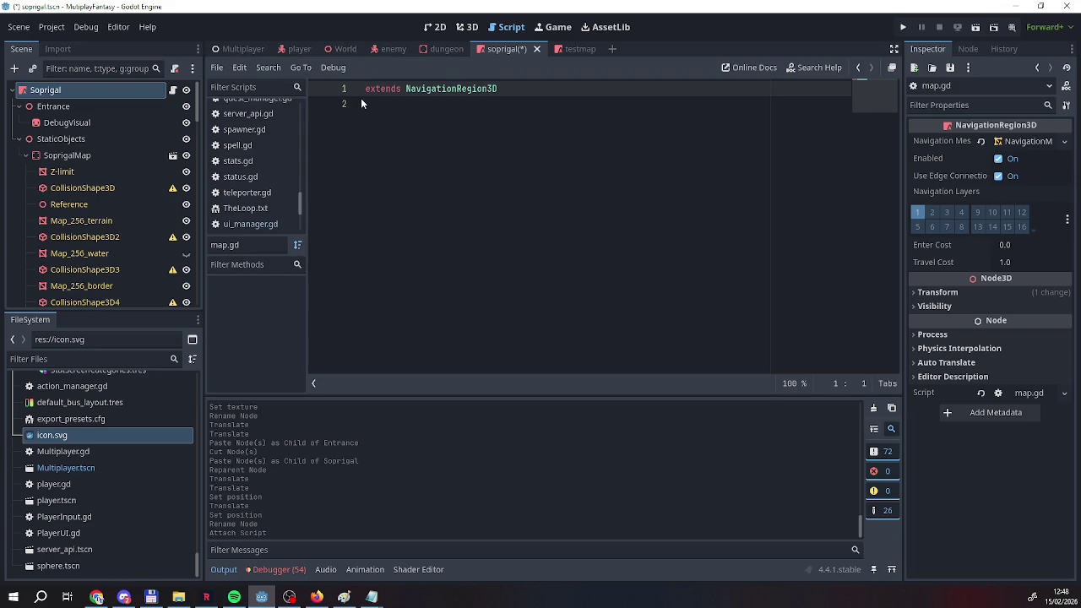
# Declare 'class_name Map' at the top of map.gd.
pyautogui.write('clas')
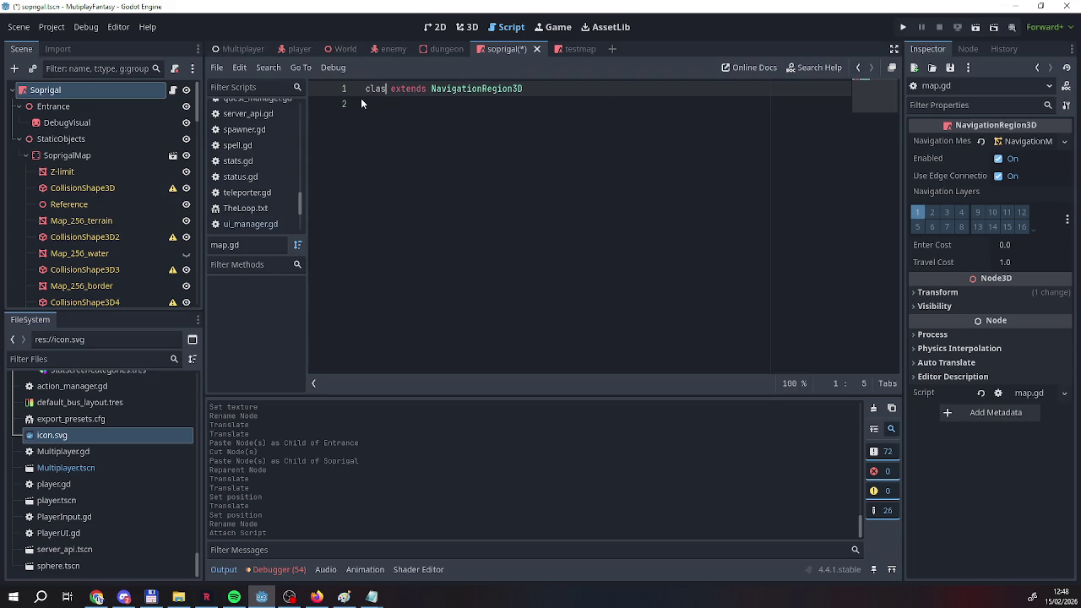
pyautogui.press('Down')
pyautogui.press('Return')
pyautogui.write('Nao')
pyautogui.press('BackSpace')
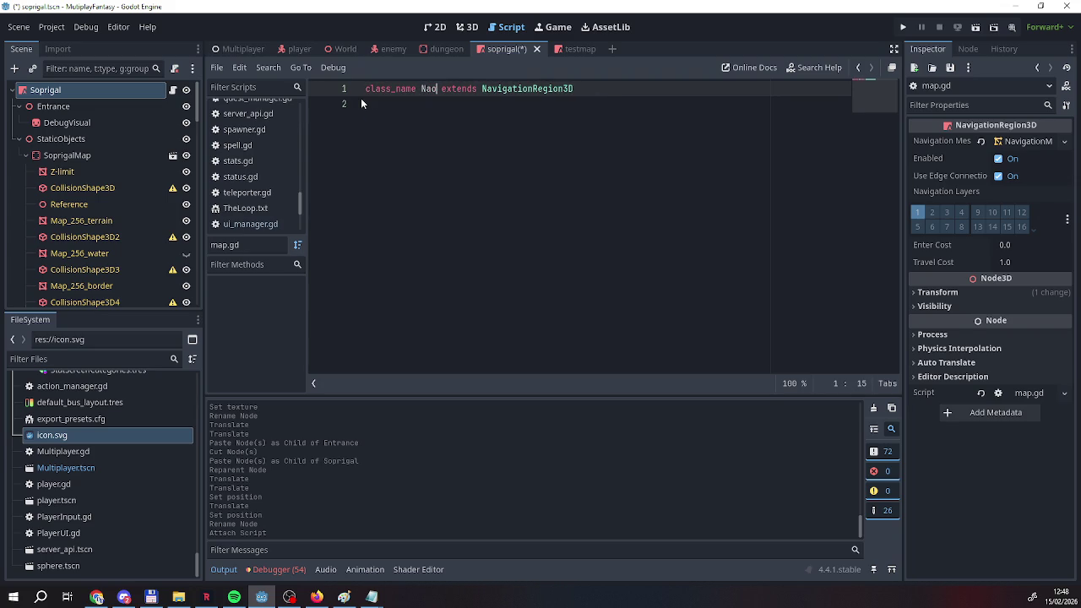
pyautogui.press('BackSpace')
pyautogui.press('BackSpace')
pyautogui.write('Ma')
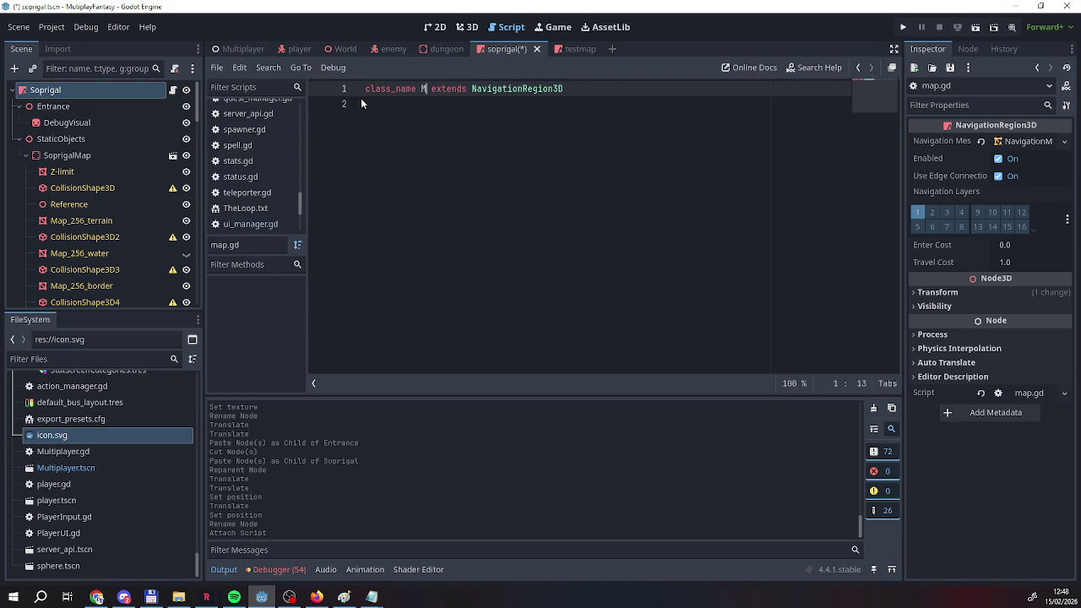
pyautogui.write('o')
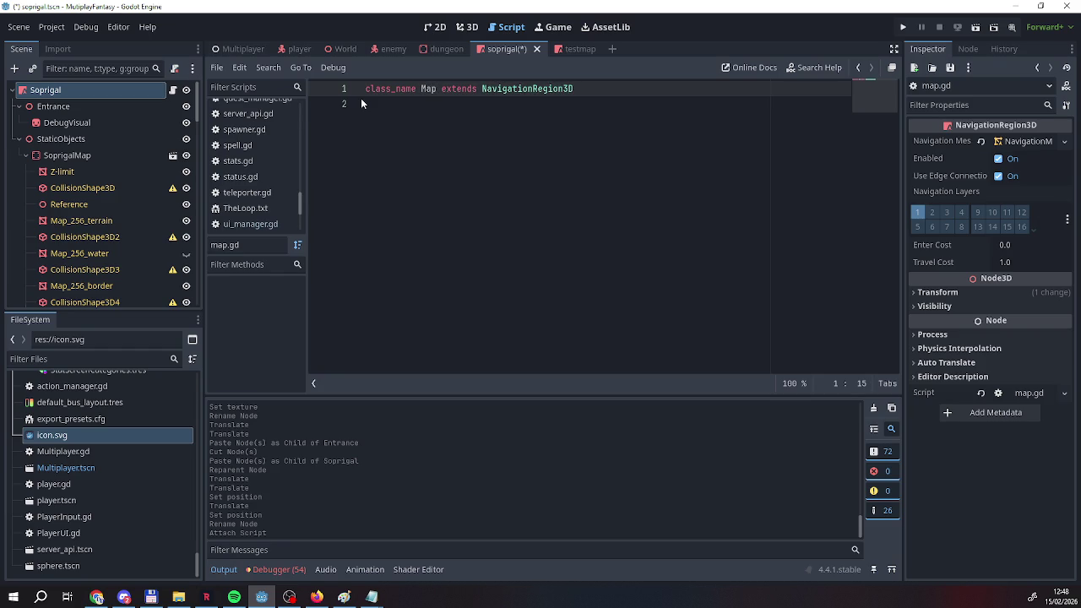
pyautogui.click(360, 98)
# Save the soprigal scene and switch to the testmap scene.
pyautogui.rightClick(523, 49)
pyautogui.click(537, 76)
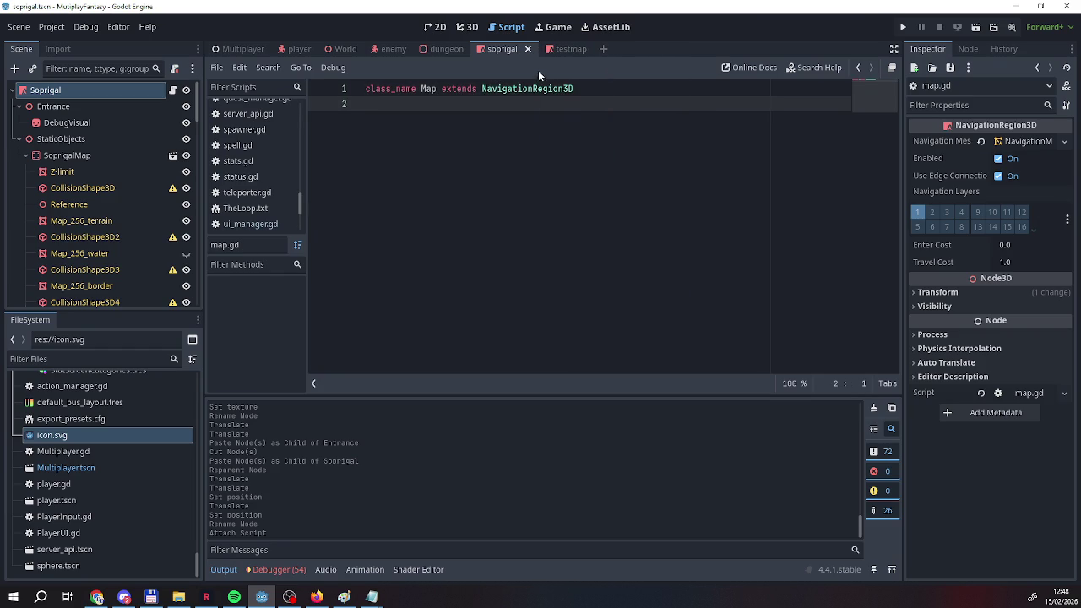
pyautogui.click(558, 49)
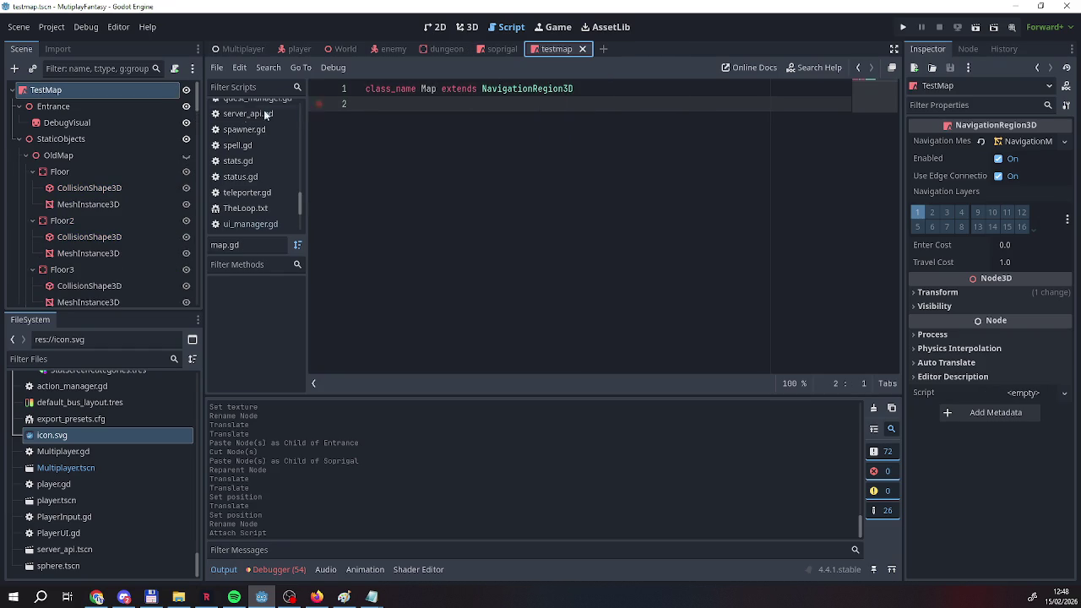
# Attach the existing Scripts/map.gd to the TestMap root node.
pyautogui.rightClick(125, 93)
pyautogui.click(181, 247)
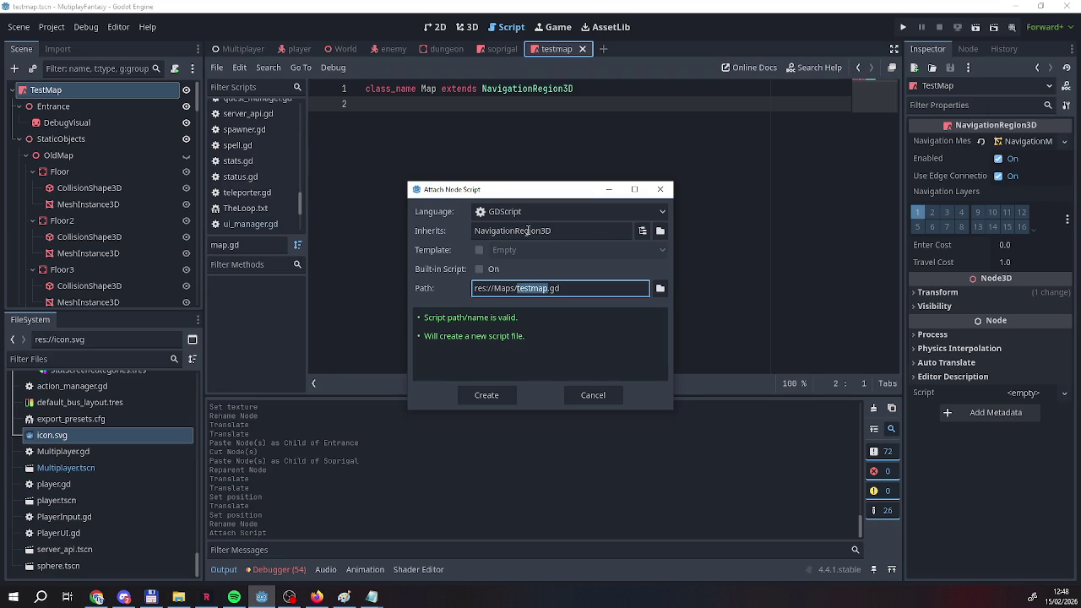
pyautogui.click(661, 288)
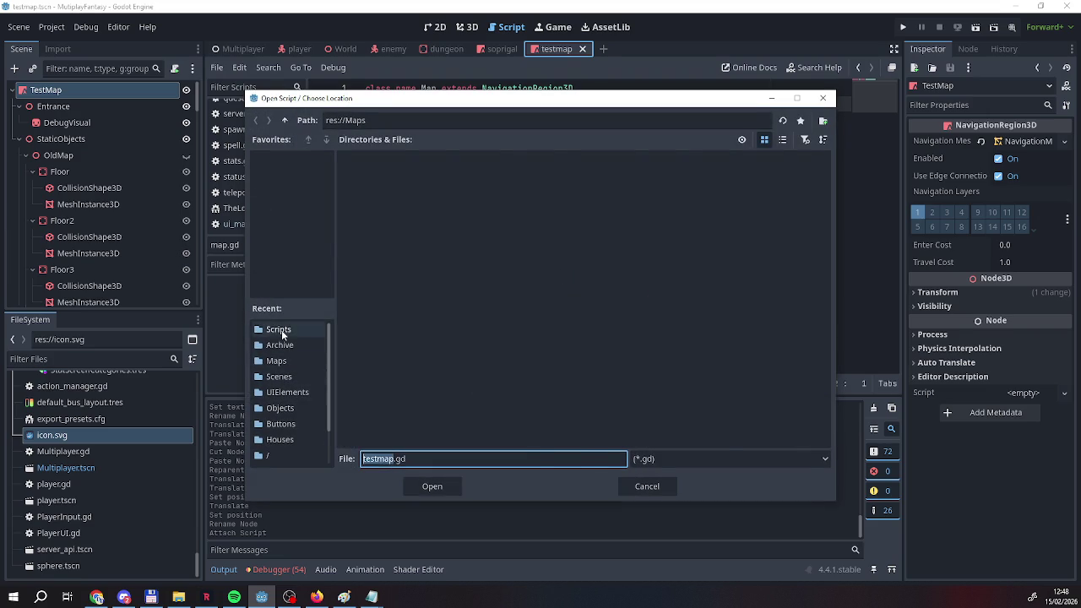
pyautogui.click(279, 330)
pyautogui.scroll(-1, 655, 329)
pyautogui.doubleClick(611, 286)
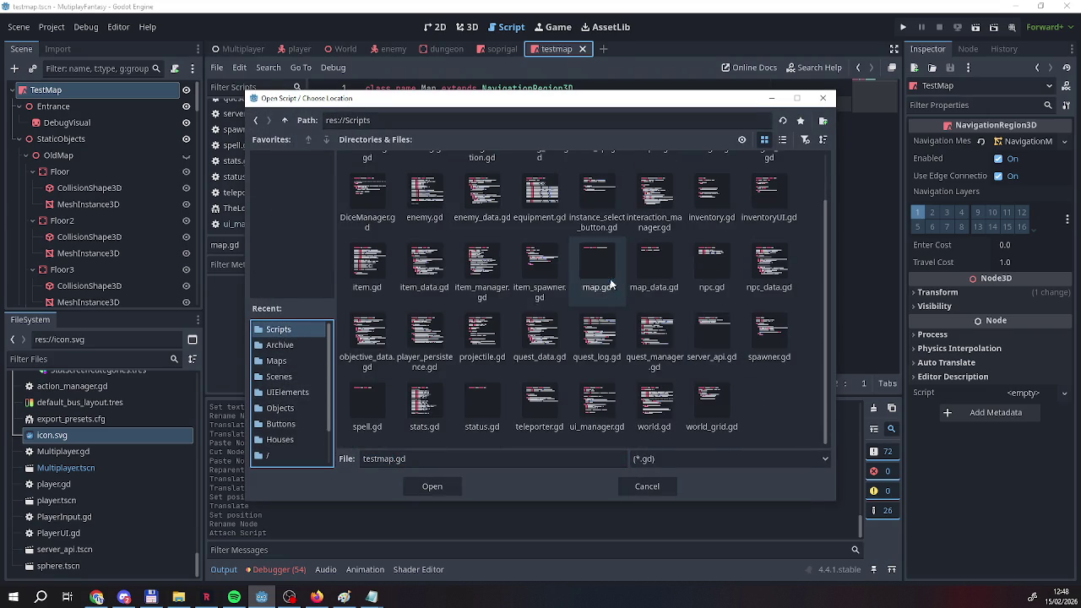
pyautogui.click(463, 395)
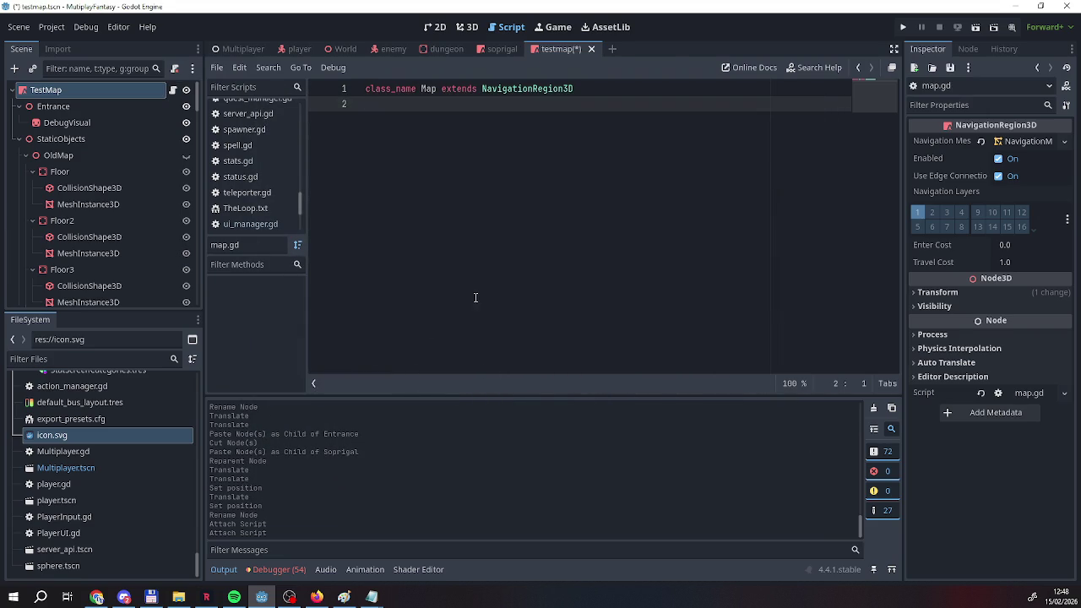
# Save the testmap scene and return to Soprigal's map.gd below the class line.
pyautogui.rightClick(546, 51)
pyautogui.click(576, 74)
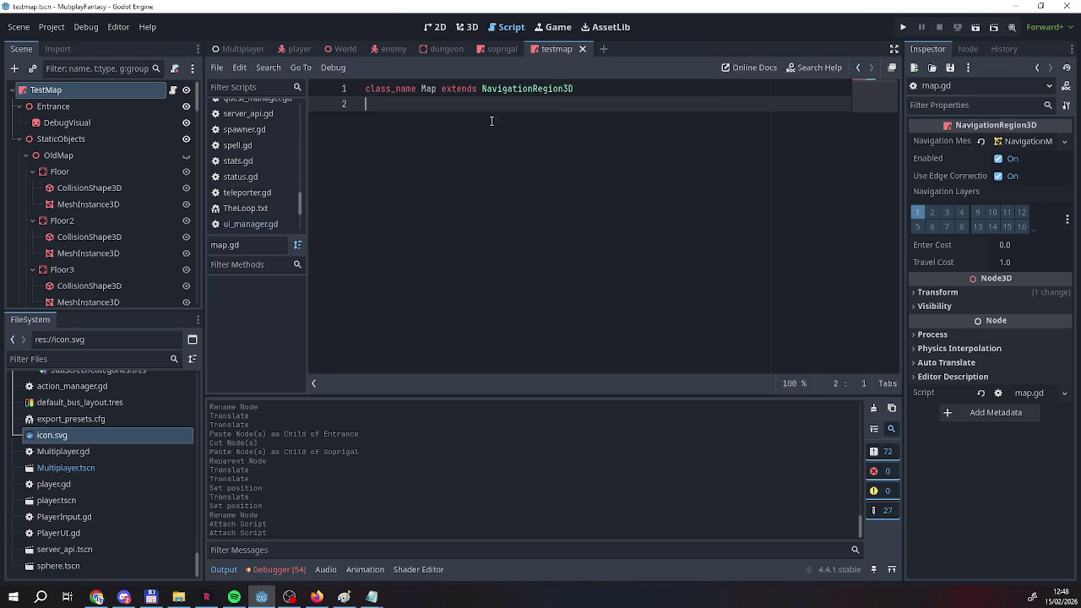
pyautogui.click(496, 48)
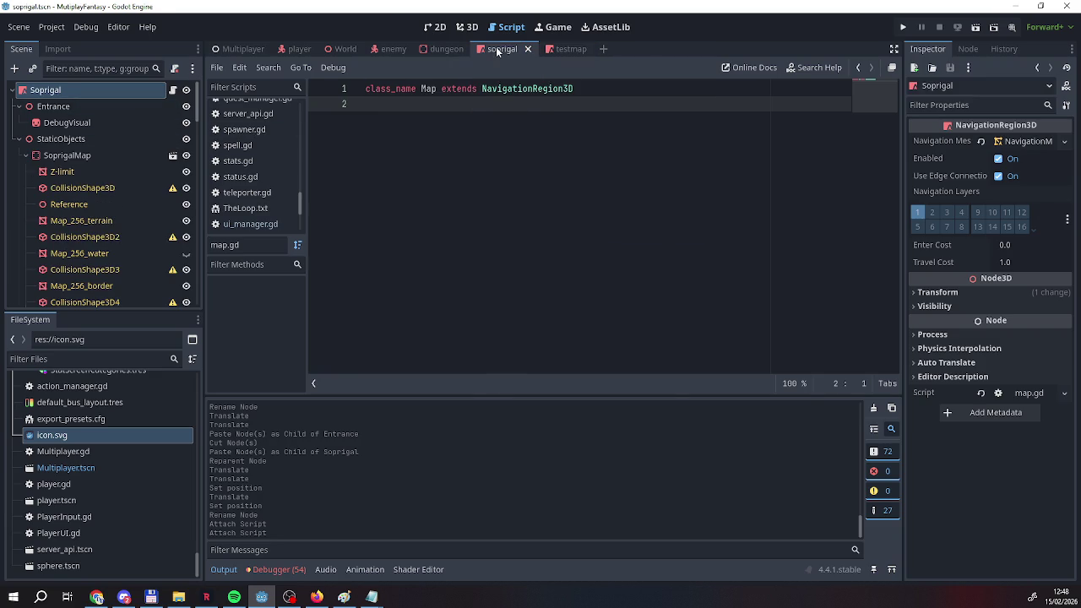
pyautogui.click(566, 49)
pyautogui.click(502, 48)
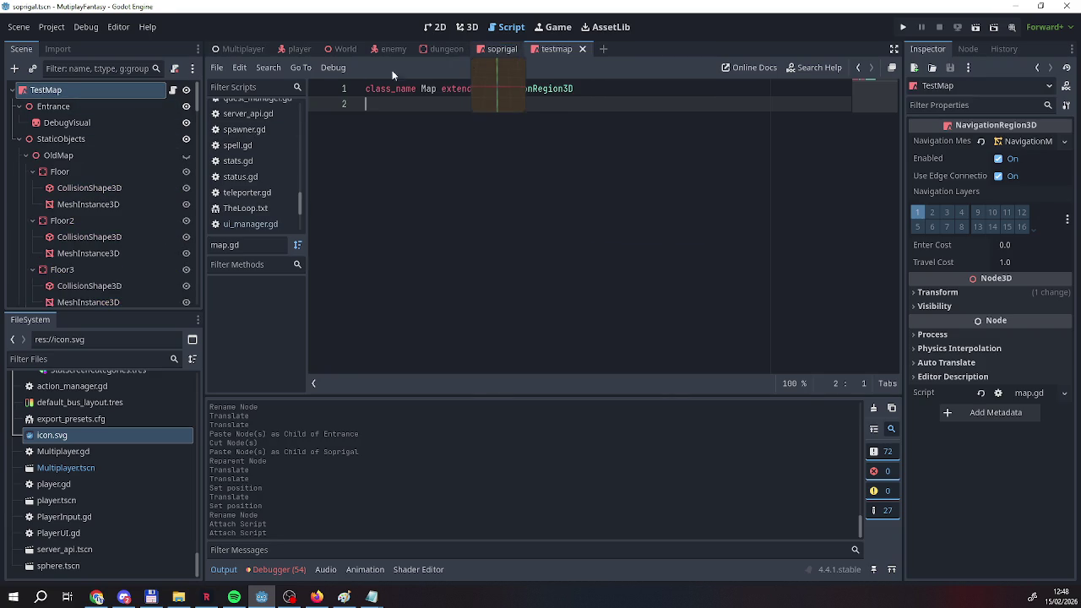
pyautogui.click(387, 103)
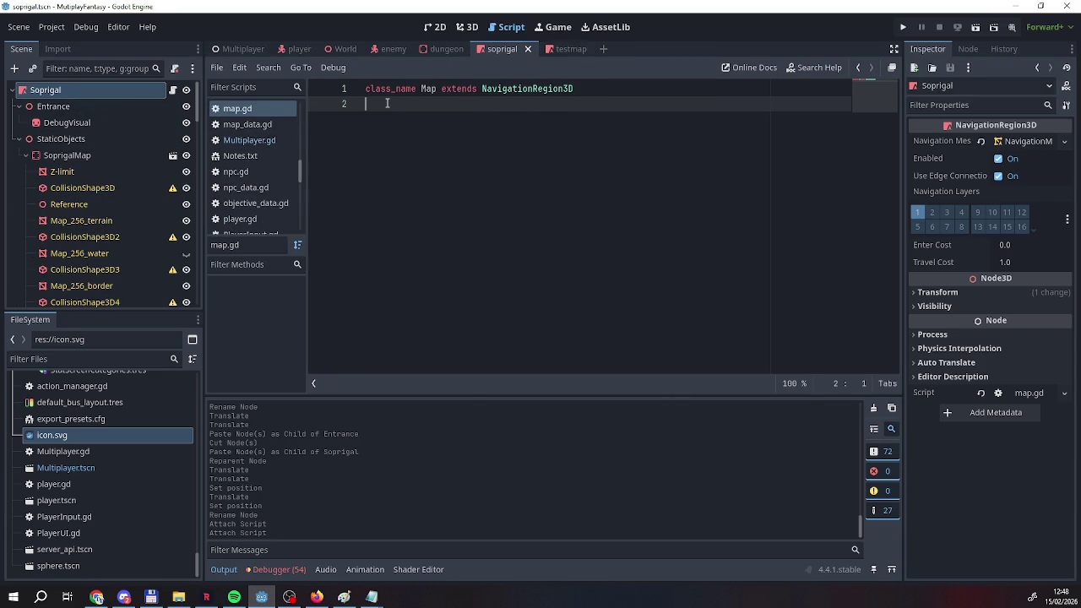
pyautogui.press('Return')
pyautogui.write('@export gv')
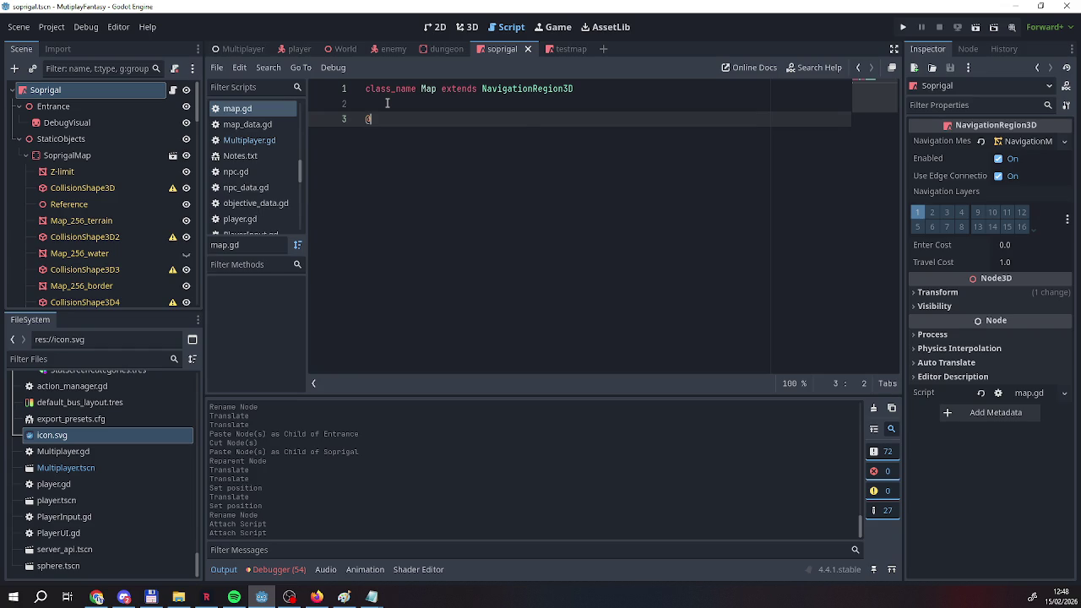
pyautogui.press('BackSpace')
pyautogui.press('BackSpace')
pyautogui.write('va')
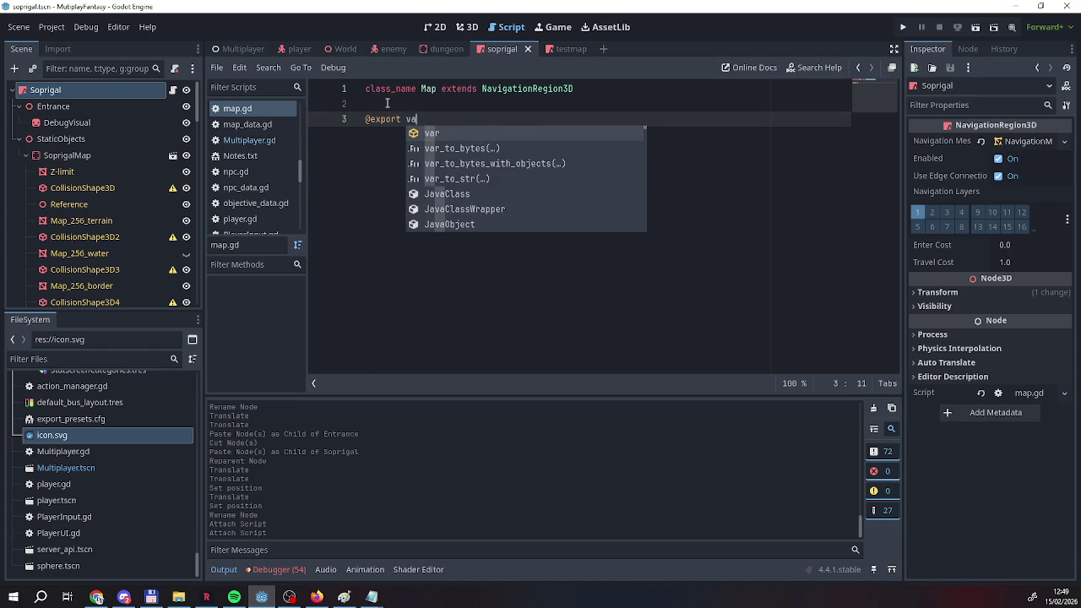
pyautogui.write('r ma')
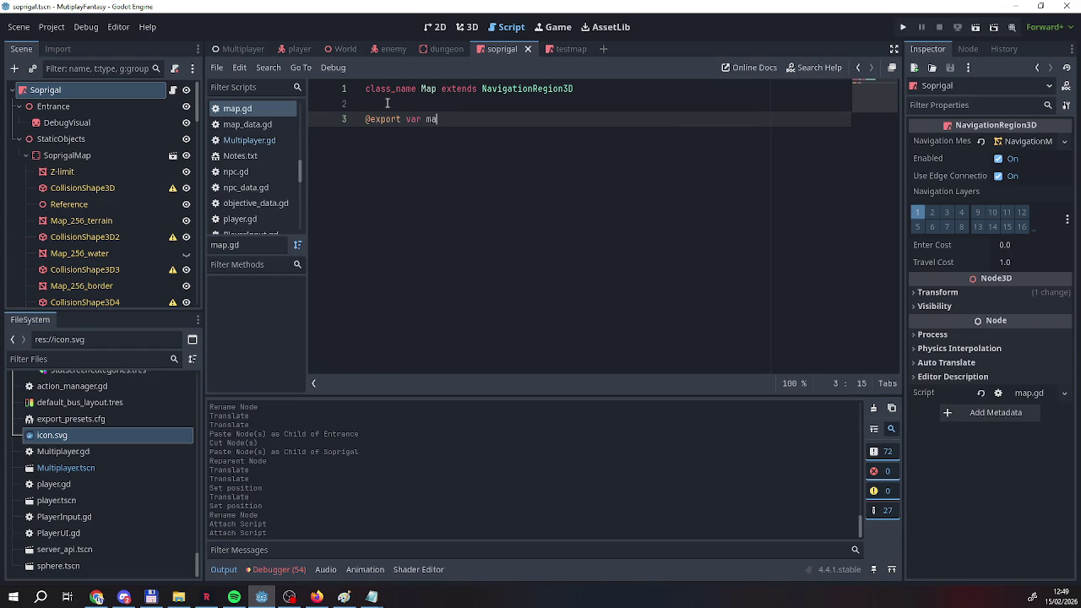
pyautogui.write('pID =')
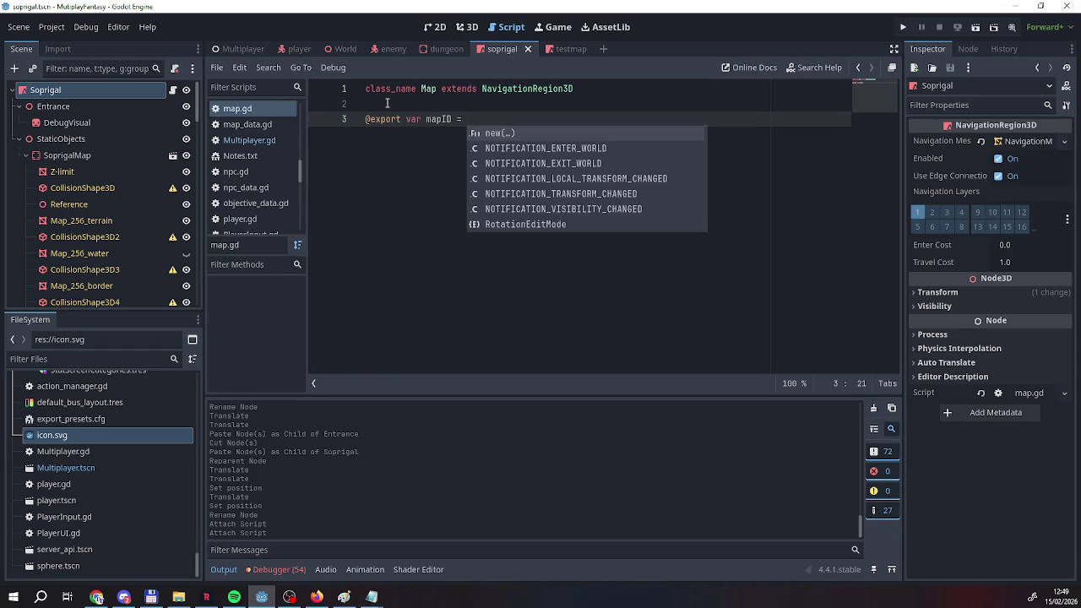
pyautogui.press('BackSpace')
pyautogui.press('BackSpace')
pyautogui.press('BackSpace')
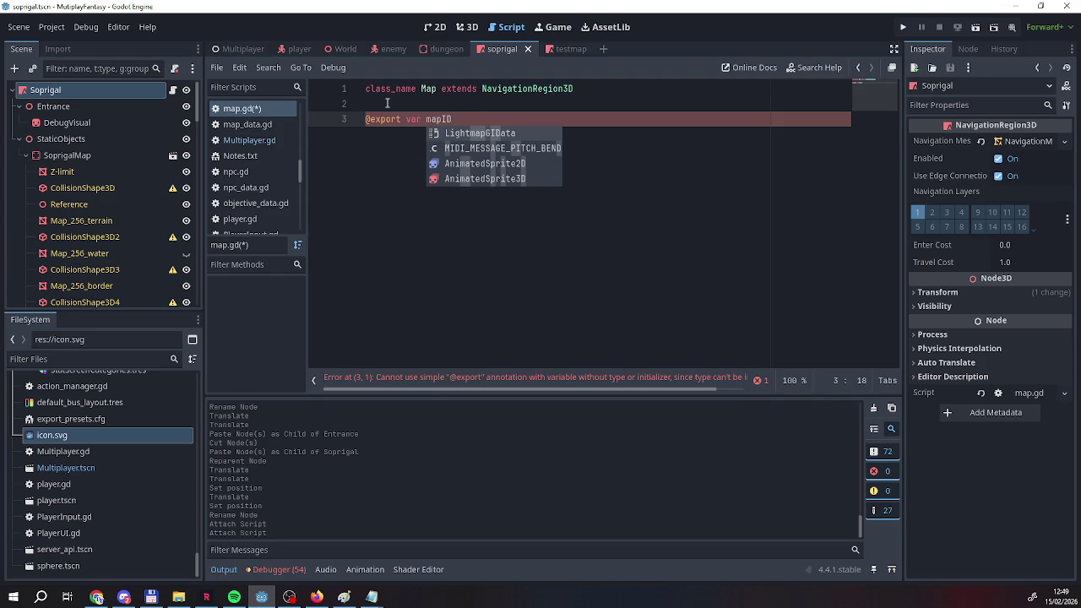
pyautogui.write(' : I')
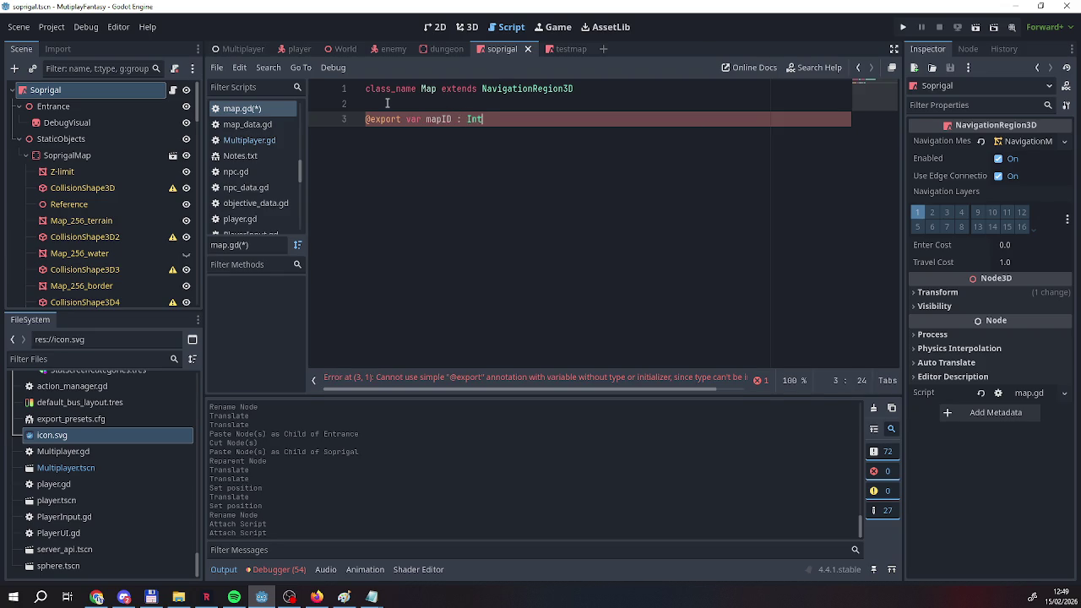
pyautogui.write('nt')
pyautogui.press('Escape')
pyautogui.press('Return')
pyautogui.press('Return')
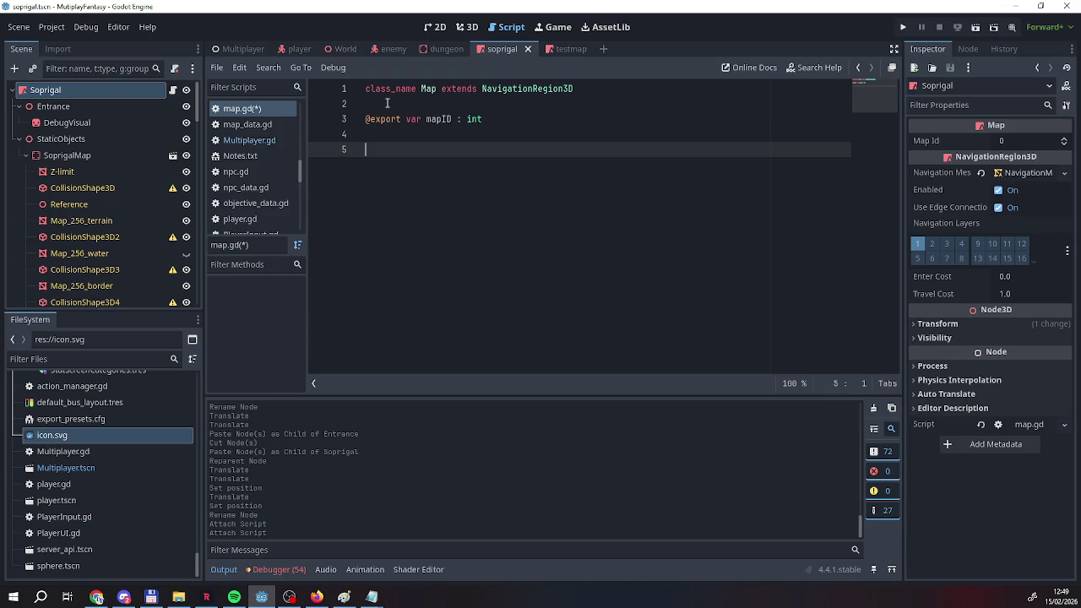
pyautogui.write('@')
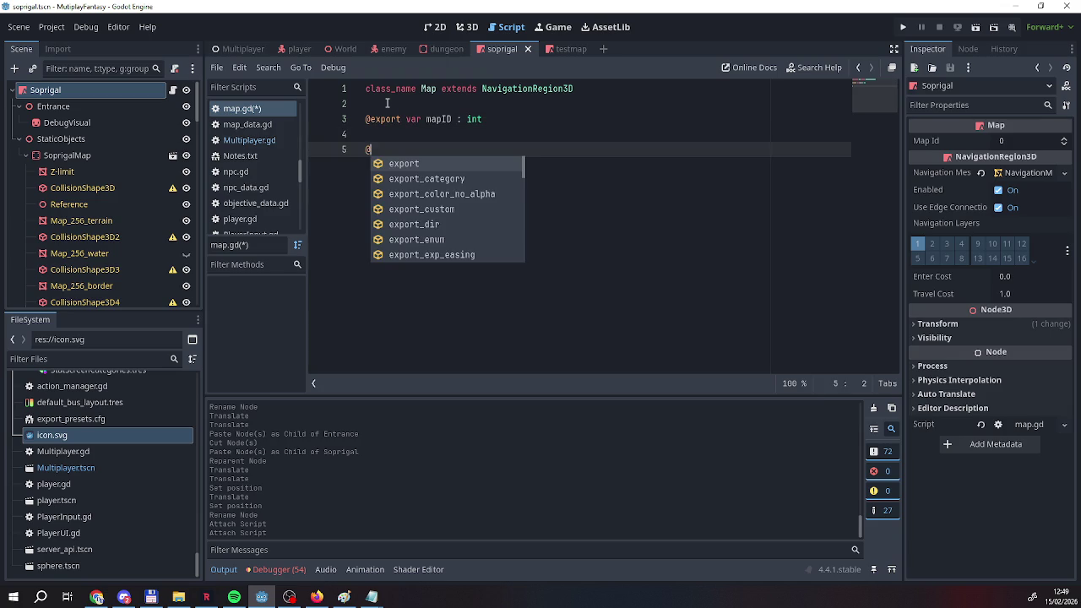
pyautogui.press('BackSpace')
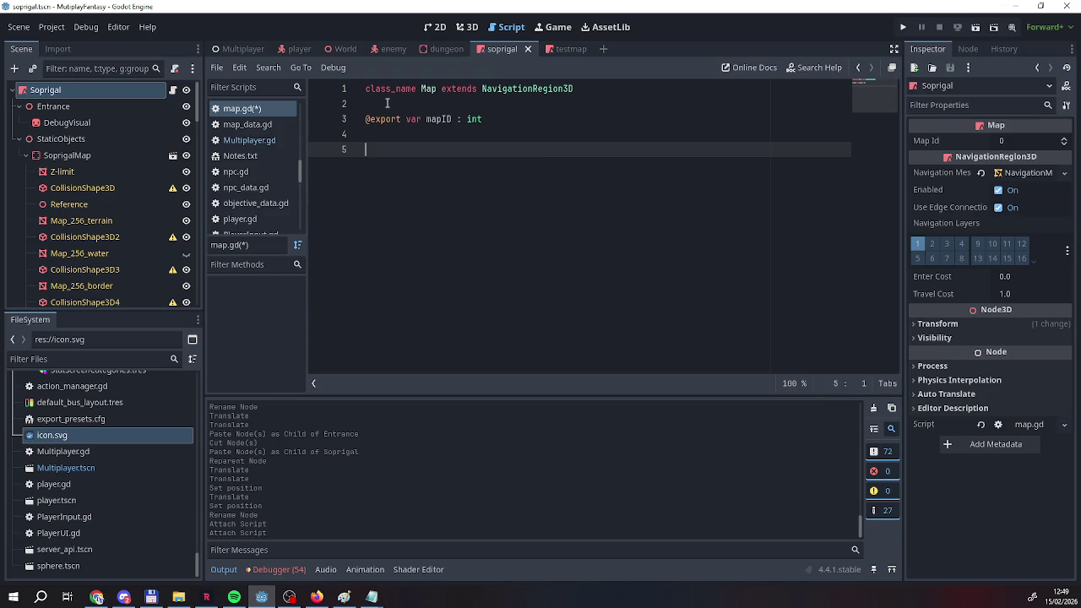
# Add an empty 'func _ready():' on line 5 of map.gd.
pyautogui.write('func')
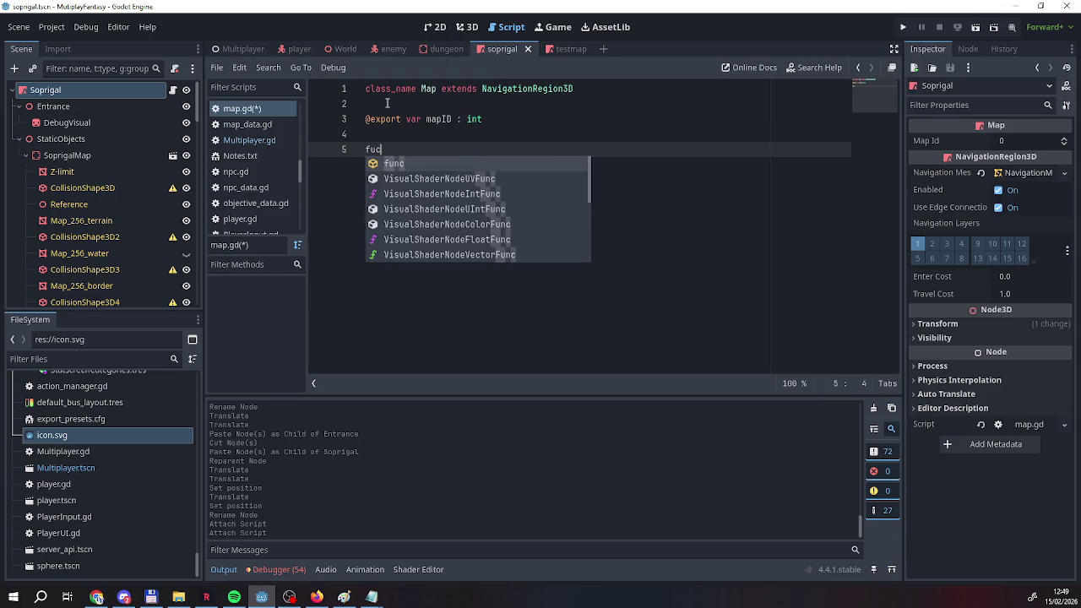
pyautogui.write(' _o')
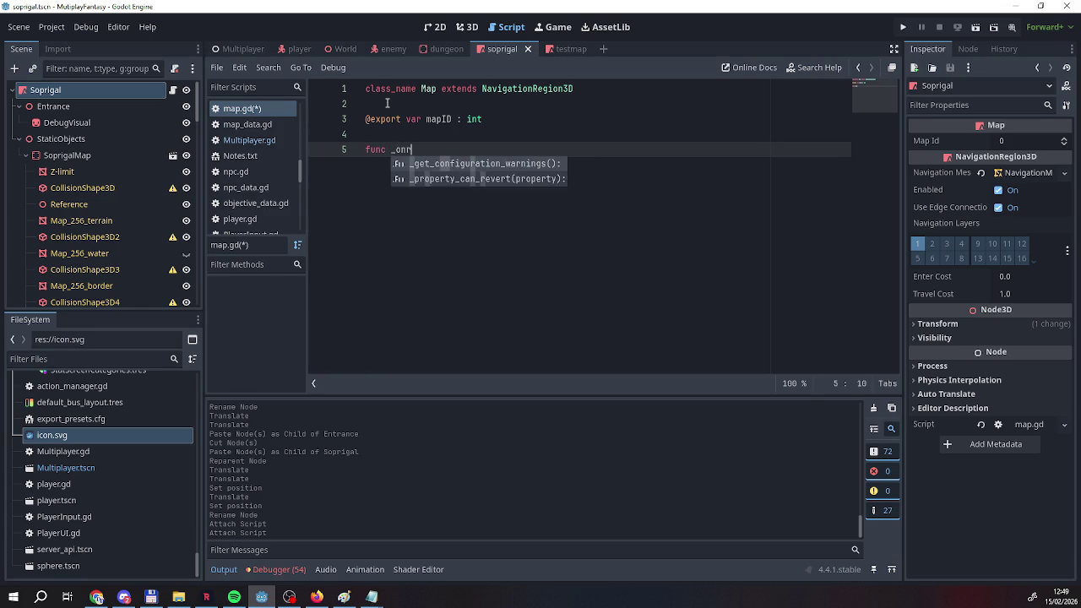
pyautogui.press('BackSpace')
pyautogui.write('read')
pyautogui.press('Return')
pyautogui.press('Return')
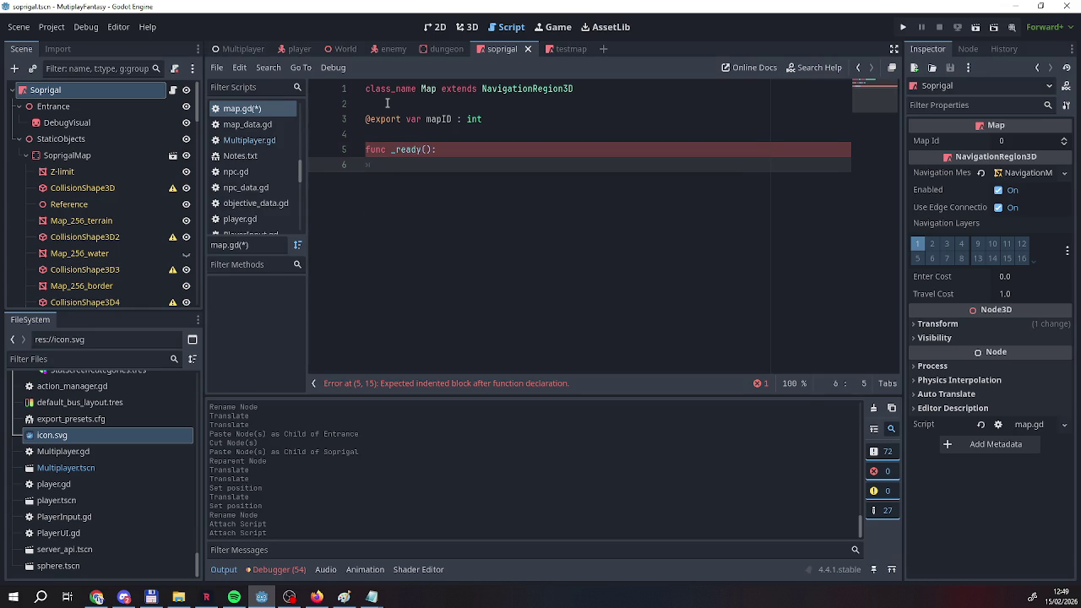
pyautogui.click(508, 119)
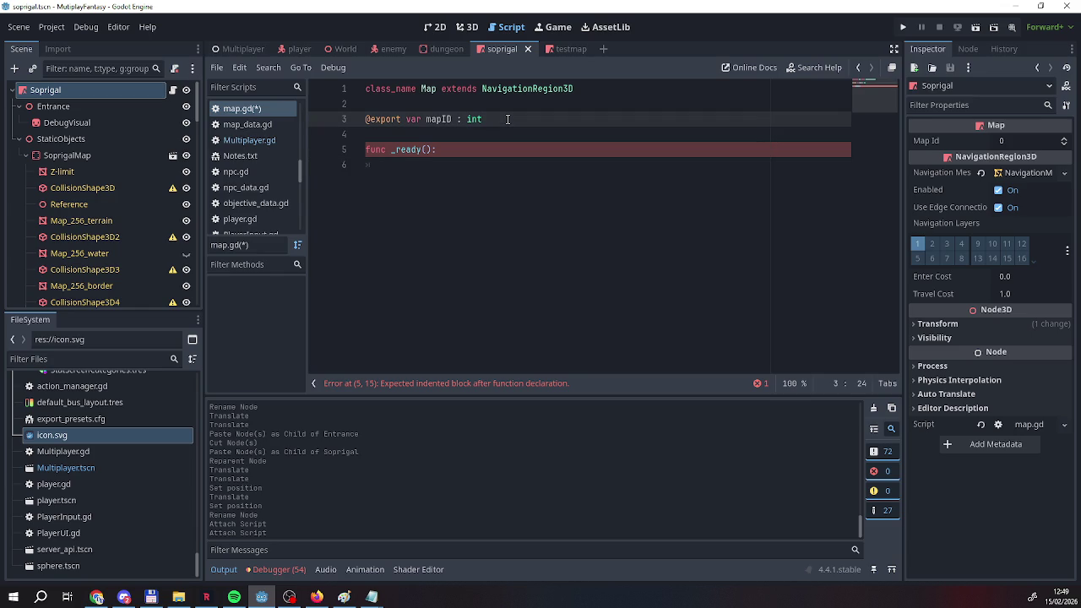
pyautogui.press('Return')
pyautogui.write('@')
pyautogui.press('BackSpace')
pyautogui.press('BackSpace')
pyautogui.write('@exoir')
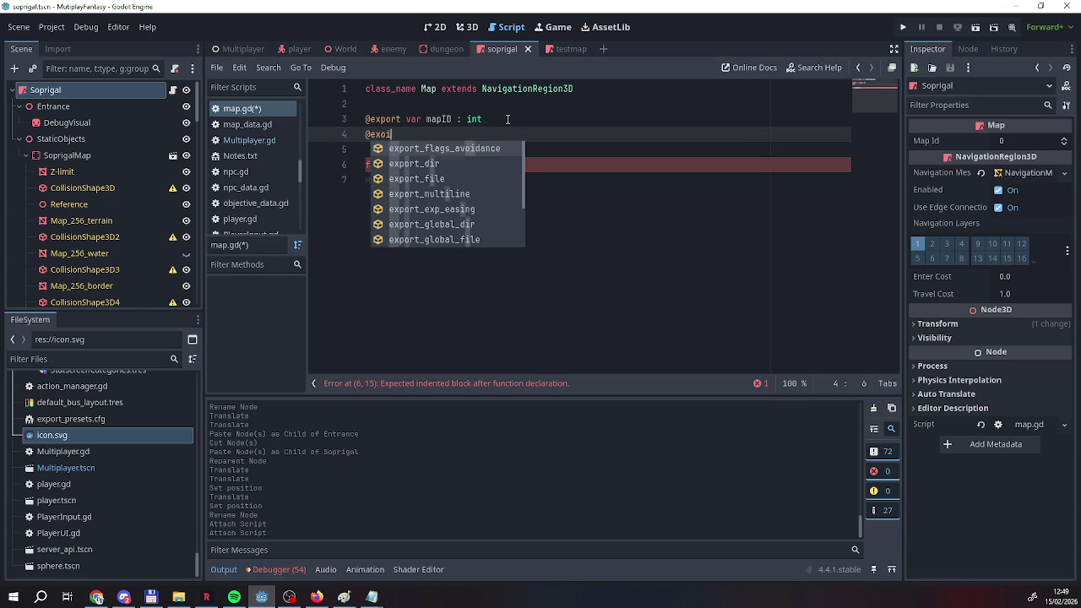
pyautogui.press('BackSpace')
pyautogui.press('BackSpace')
pyautogui.write('port')
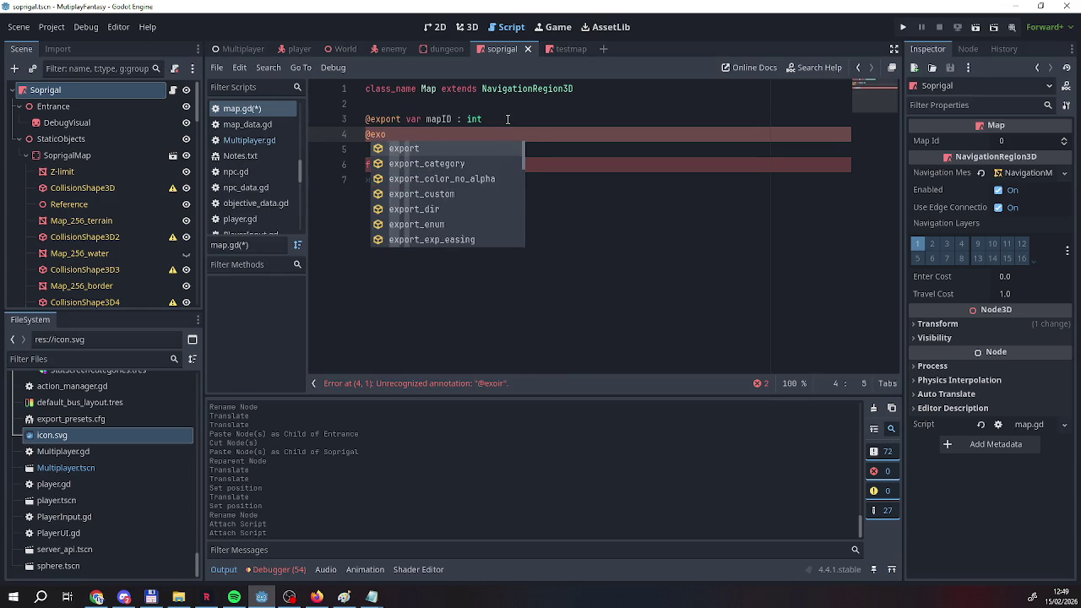
pyautogui.write(' var ')
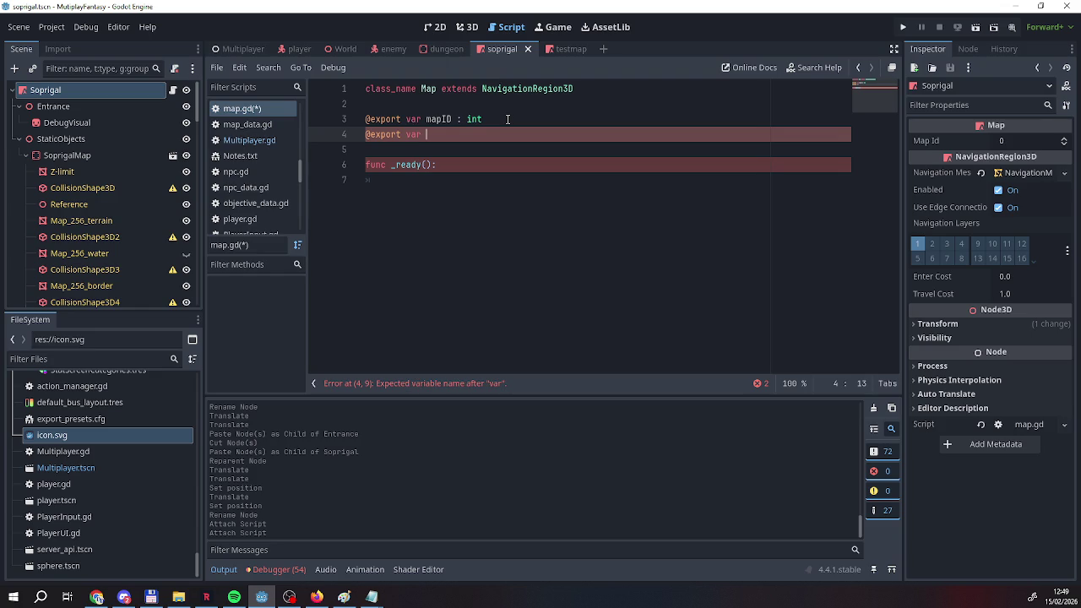
pyautogui.write('map')
pyautogui.press('BackSpace')
pyautogui.press('BackSpace')
pyautogui.press('BackSpace')
pyautogui.write('mapentrance')
pyautogui.write(' : ')
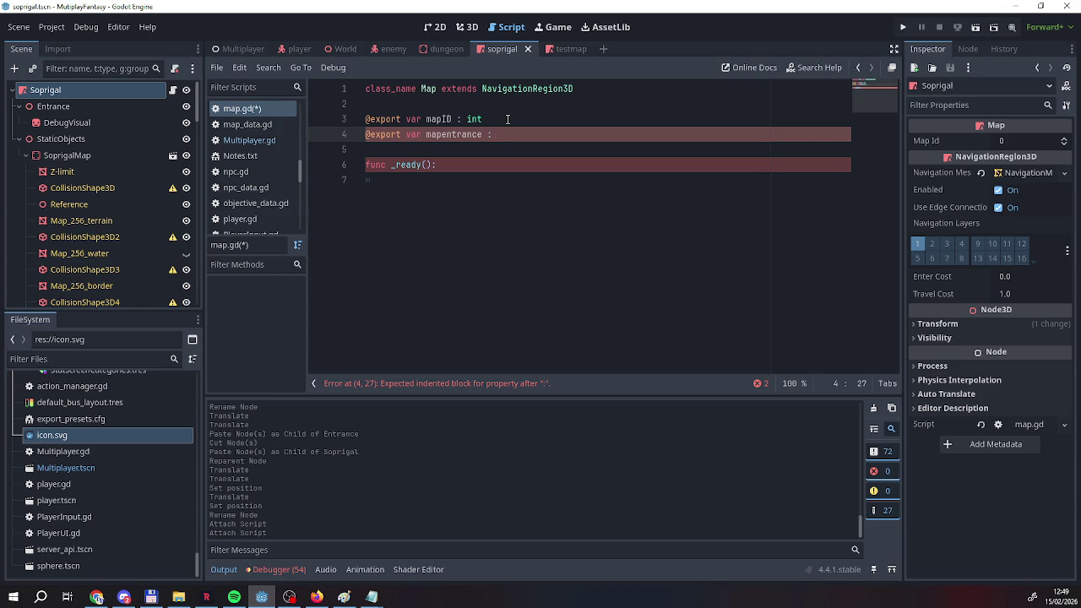
pyautogui.write('vec')
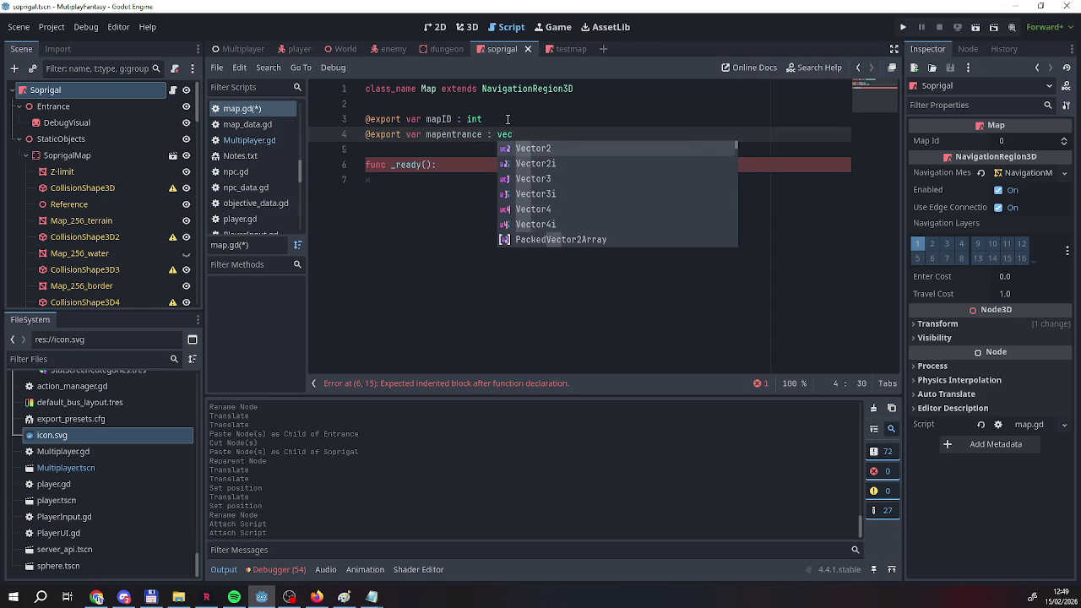
pyautogui.write('tor3')
pyautogui.press('Return')
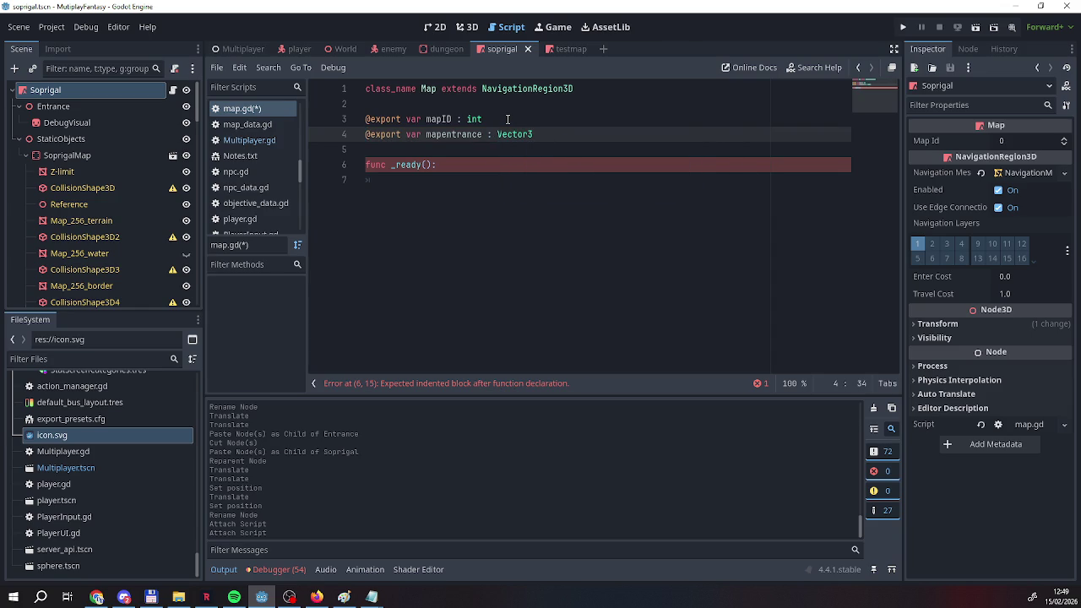
pyautogui.press('Down')
pyautogui.press('Down')
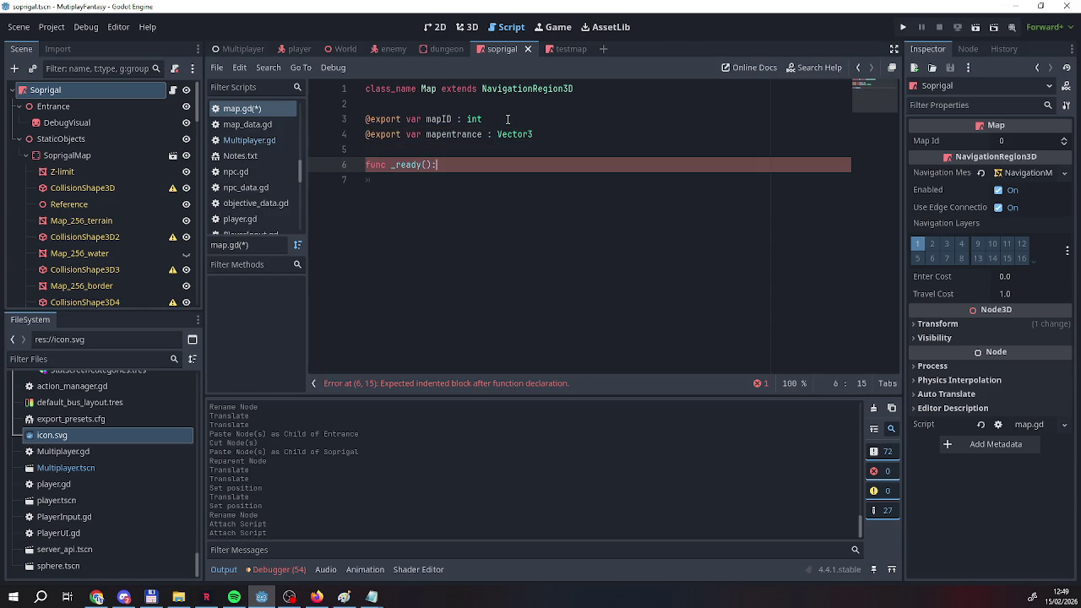
# In _ready, assign mapentrance = $Entrance.position.
pyautogui.press('Down')
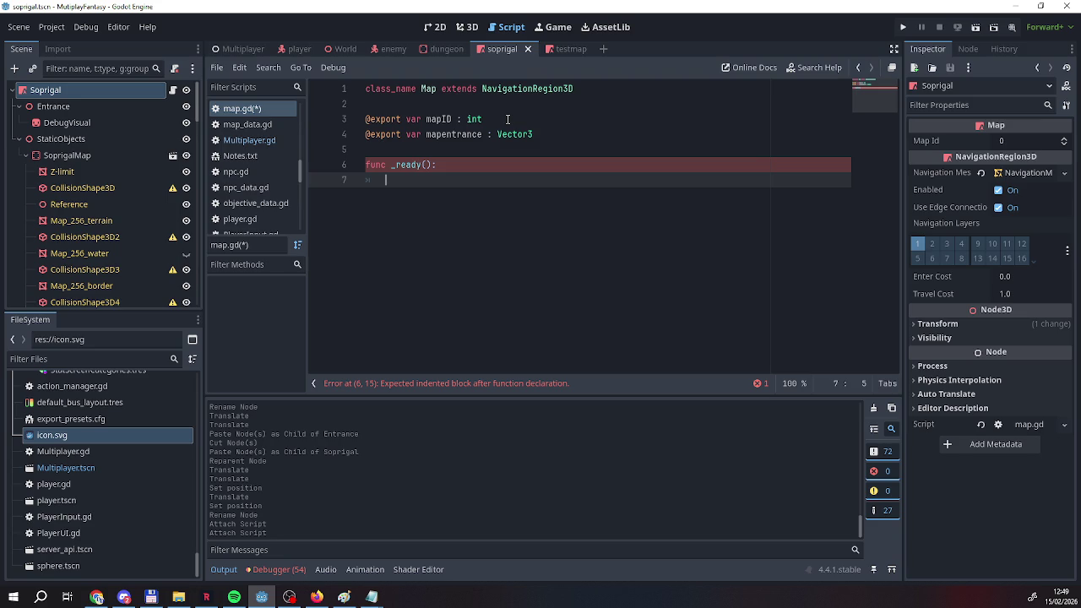
pyautogui.write('map')
pyautogui.press('Return')
pyautogui.write('=')
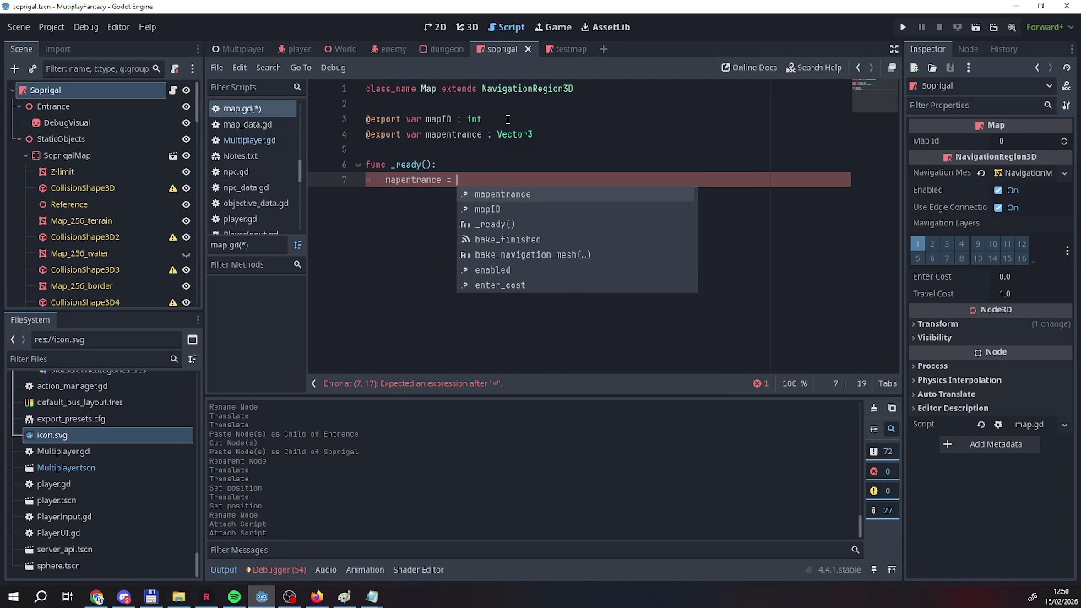
pyautogui.moveTo(53, 106)
pyautogui.mouseDown()
pyautogui.moveTo(375, 175)
pyautogui.moveTo(478, 179)
pyautogui.mouseUp()
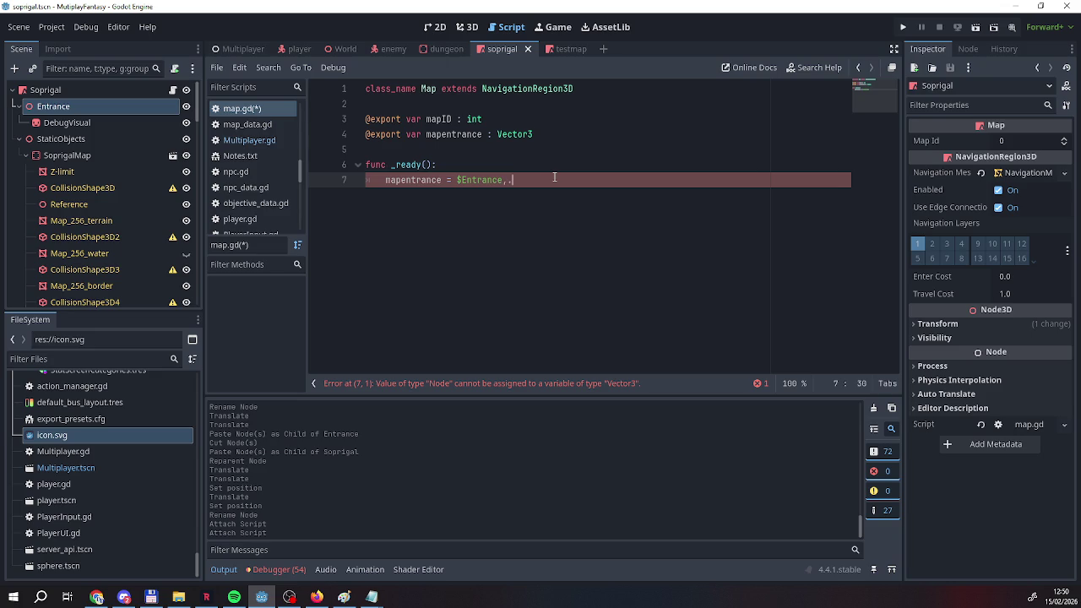
pyautogui.write('.')
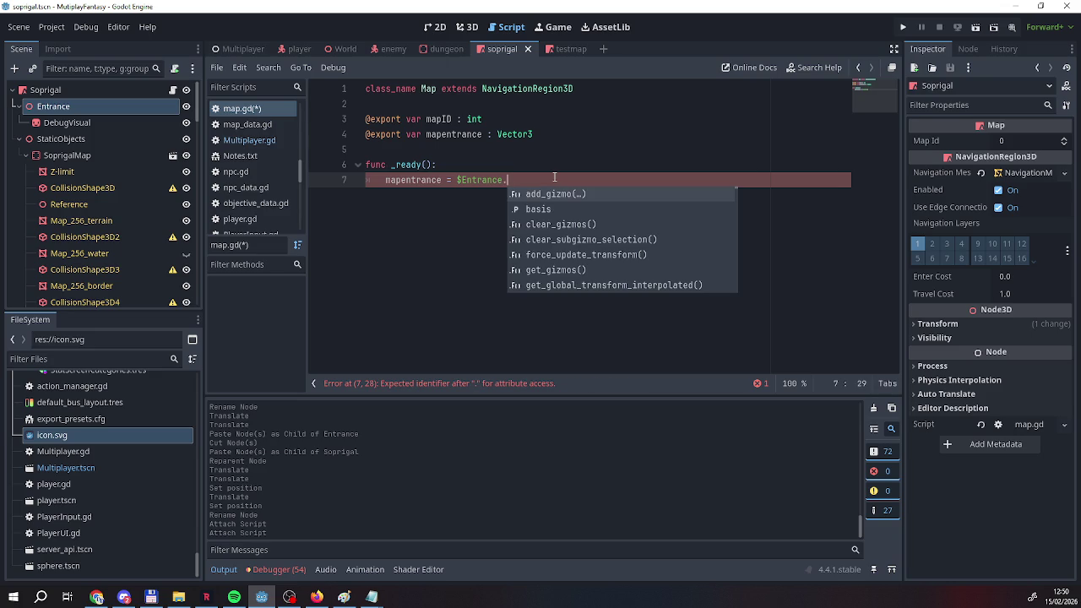
pyautogui.write('position')
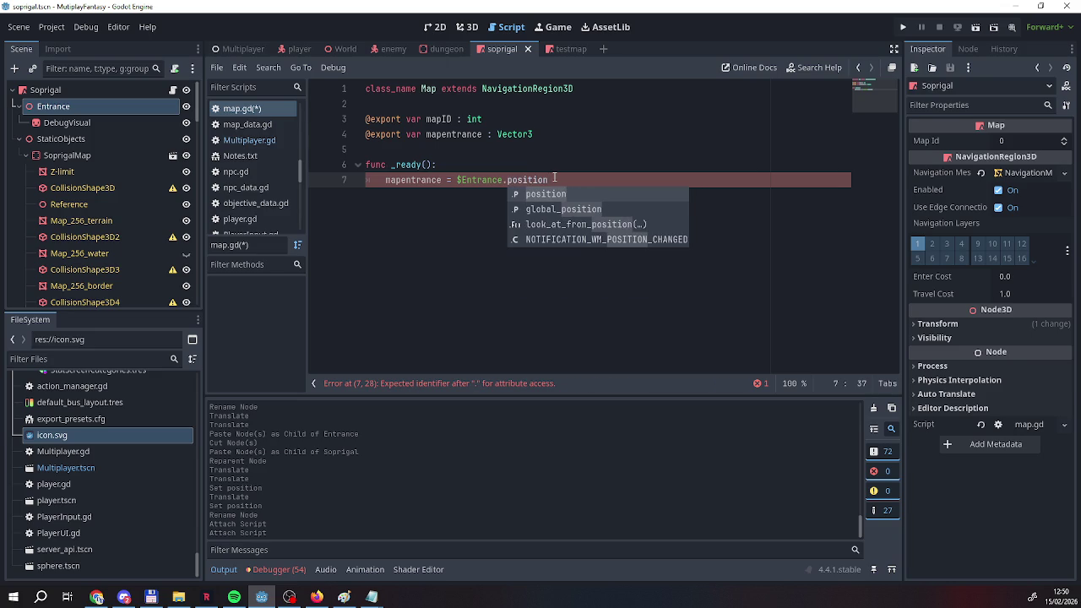
# Rename the mapentrance variable to mapentranceposition in both the declaration and _ready.
pyautogui.click(487, 133)
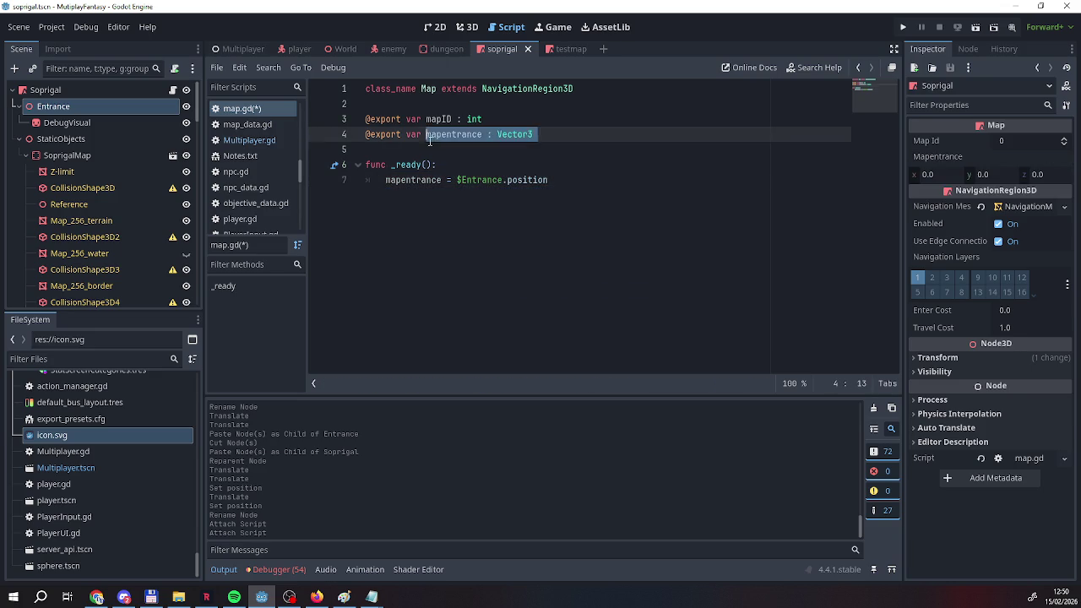
pyautogui.moveTo(489, 128); pyautogui.dragTo(481, 134)
pyautogui.click(483, 134)
pyautogui.write('position')
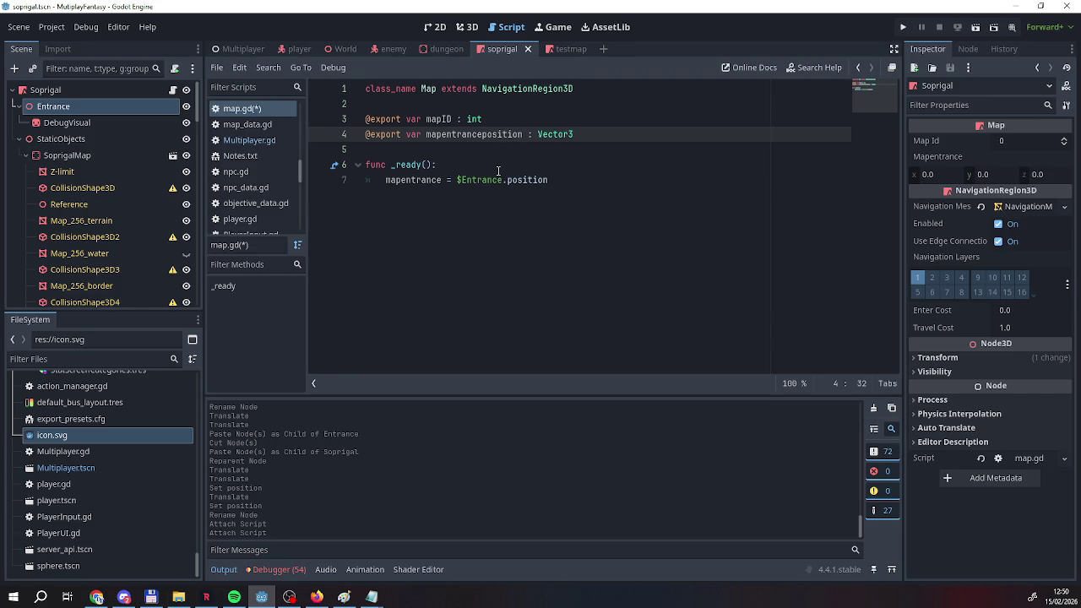
pyautogui.click(606, 178)
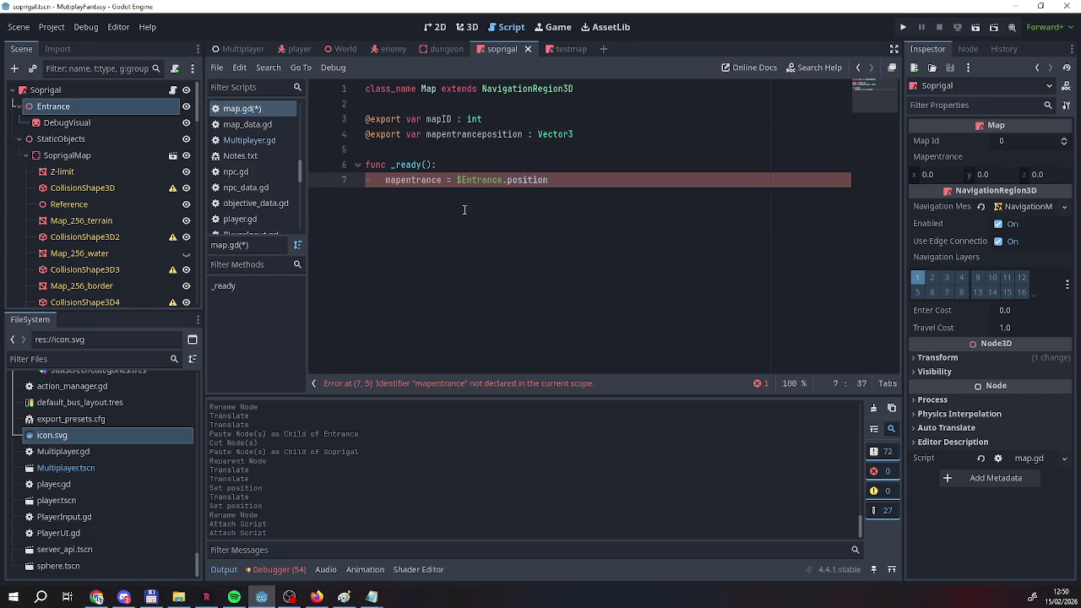
pyautogui.click(443, 180)
pyautogui.write('p')
pyautogui.press('Return')
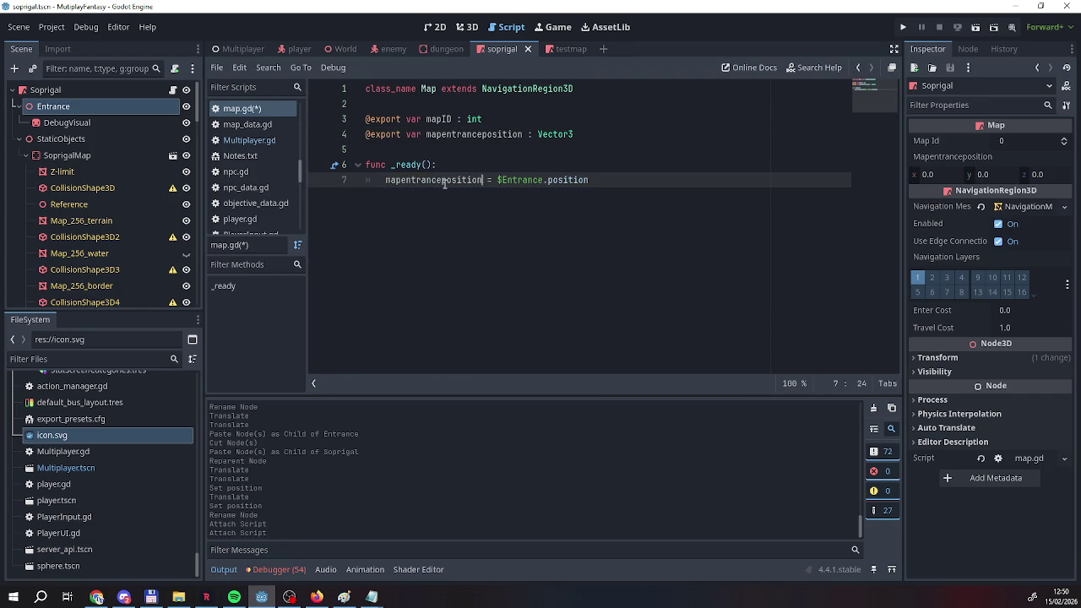
pyautogui.click(583, 222)
# Save map.gd with Ctrl+S and select the Soprigal root node.
pyautogui.rightClick(253, 120)
pyautogui.click(250, 108)
pyautogui.rightClick(230, 108)
pyautogui.press('Escape')
pyautogui.hotkey('ctrl', 's')
pyautogui.click(54, 90)
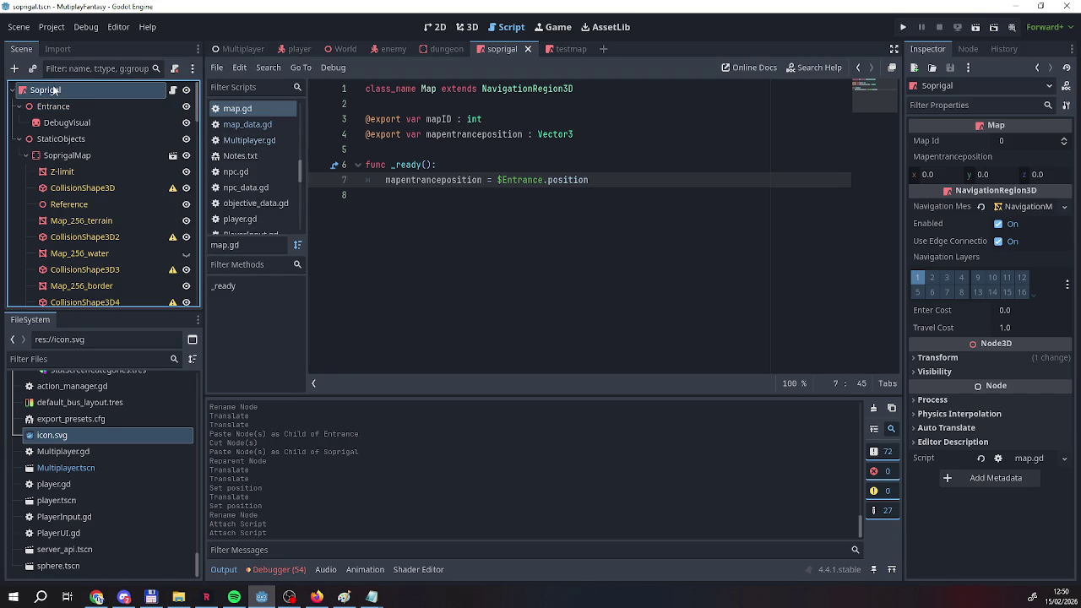
# Set Soprigal's Map Id to 1 and save the soprigal scene.
pyautogui.click(1065, 140)
pyautogui.rightClick(513, 49)
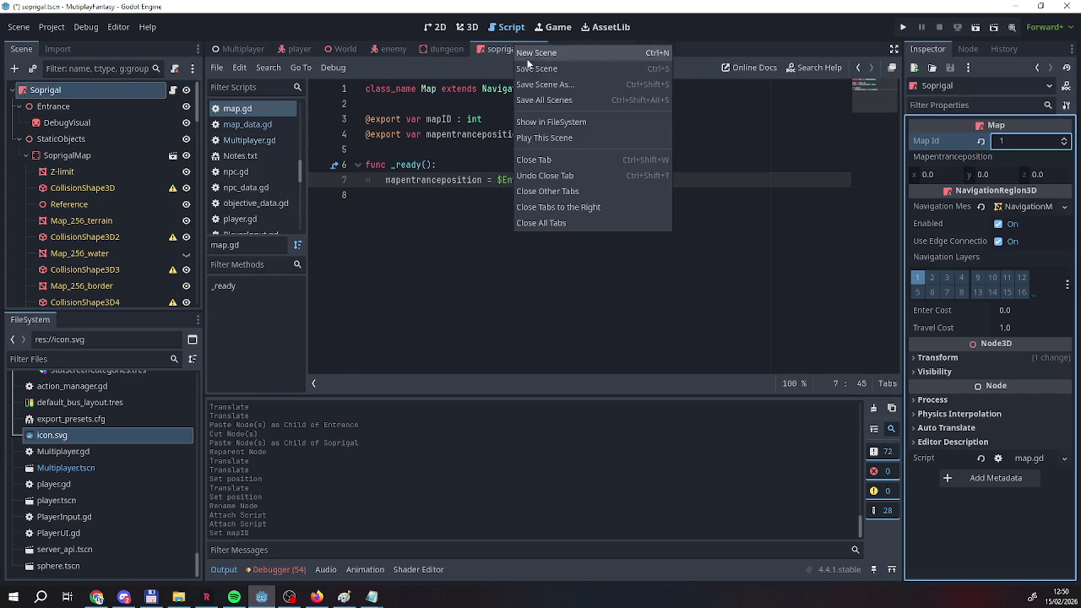
pyautogui.click(535, 71)
# Set TestMap's Map Id to 2 and save the testmap scene.
pyautogui.click(559, 49)
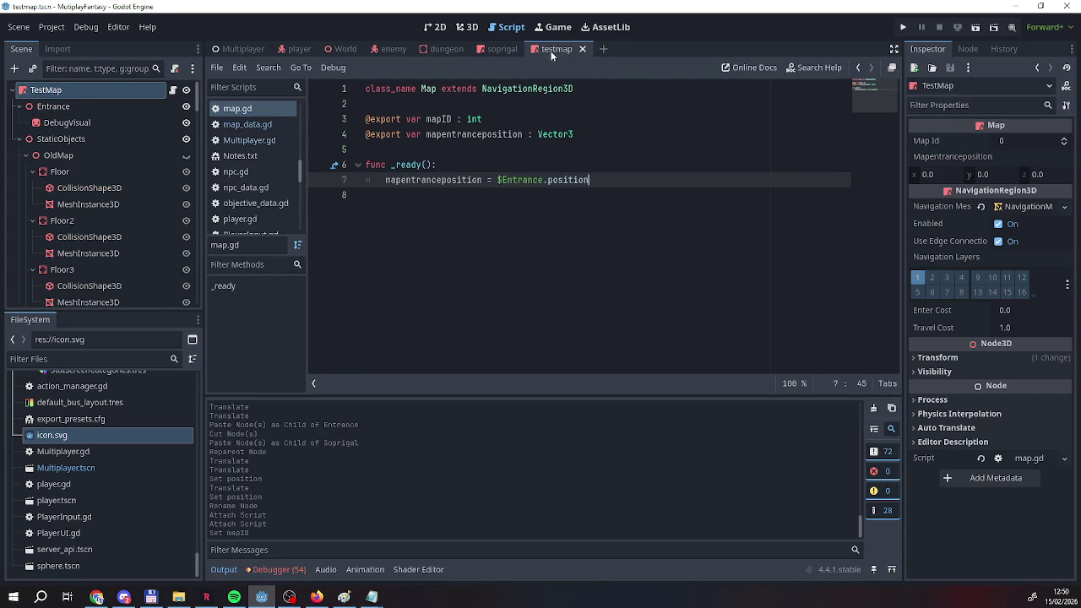
pyautogui.click(1063, 144)
pyautogui.click(1062, 140)
pyautogui.click(1063, 140)
pyautogui.click(1063, 140)
pyautogui.click(747, 104)
pyautogui.rightClick(550, 50)
pyautogui.click(561, 74)
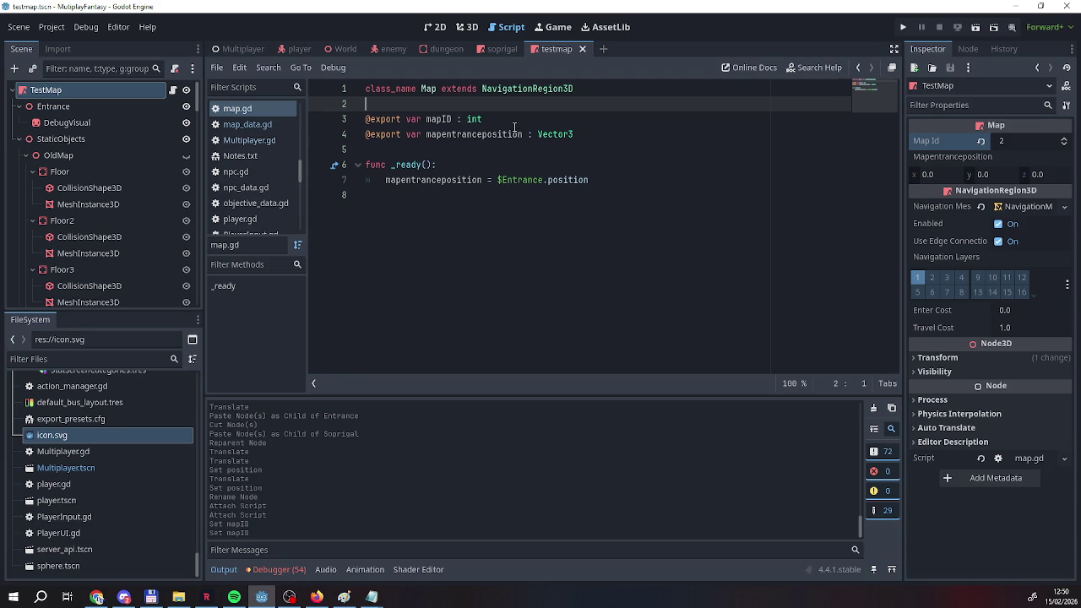
# Recheck the soprigal scene's Map Id, then switch to the Multiplayer scene.
pyautogui.click(479, 51)
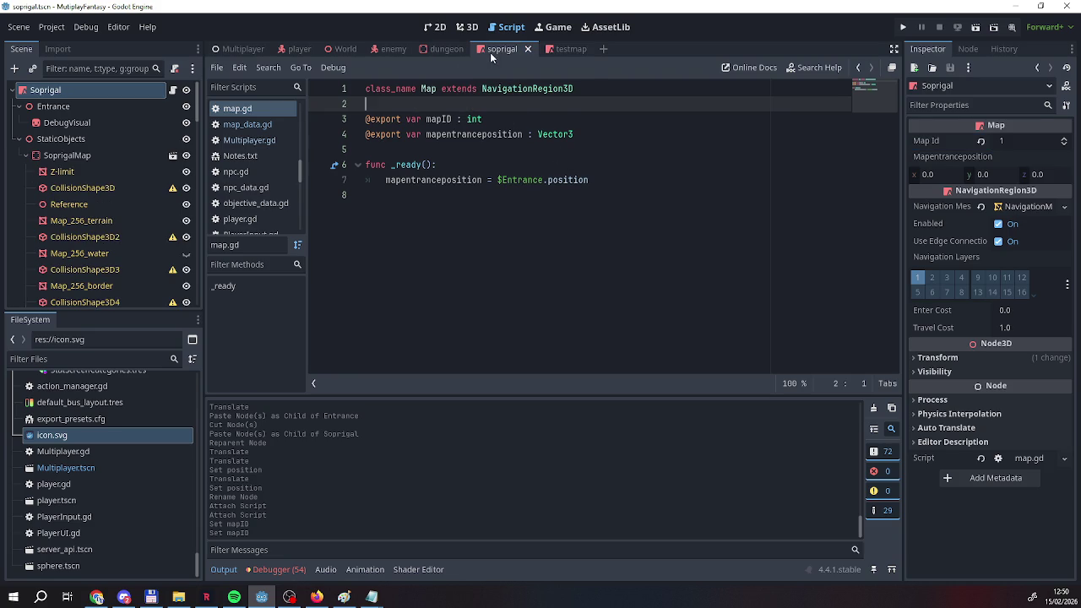
pyautogui.click(557, 51)
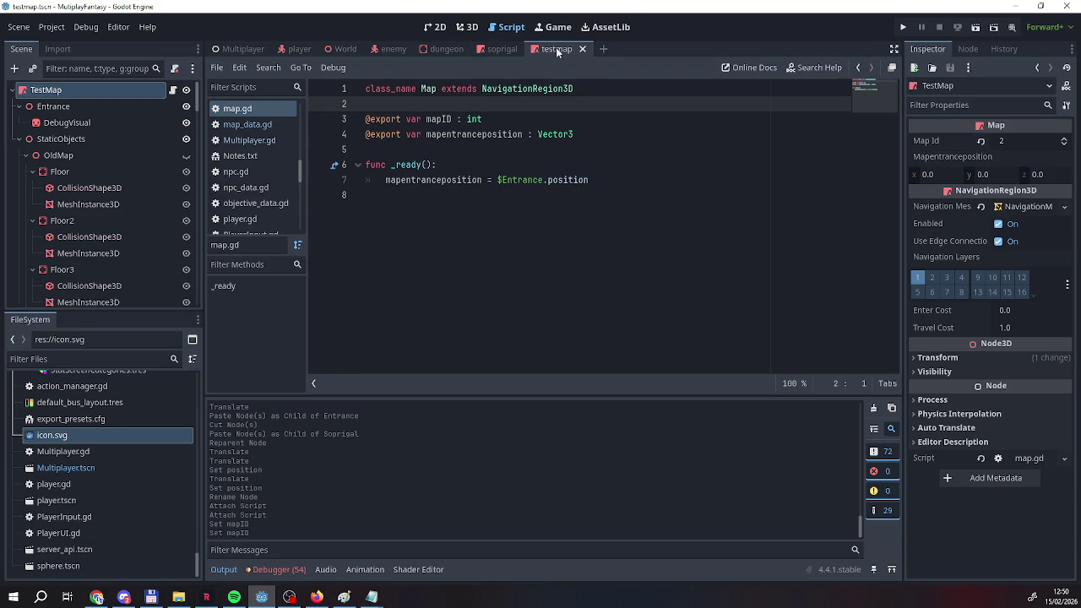
pyautogui.click(500, 49)
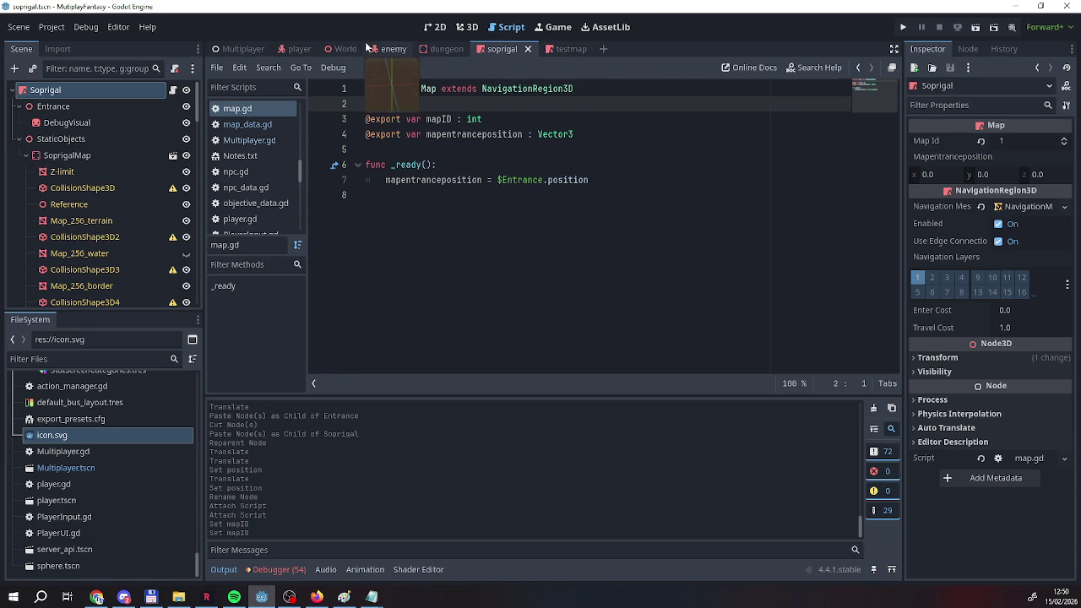
pyautogui.click(244, 47)
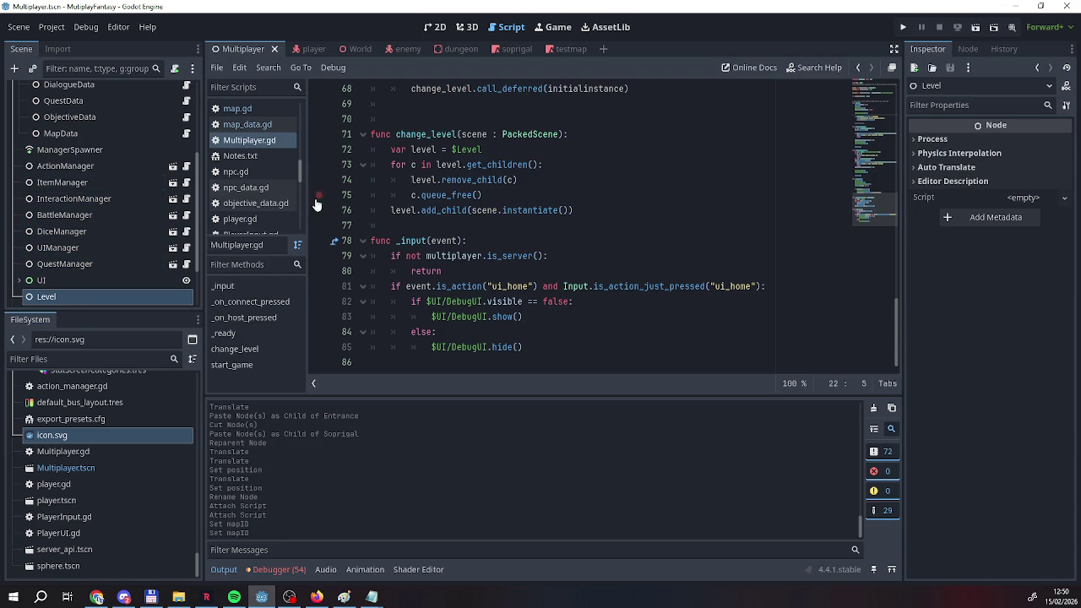
# Open UIManager's ui_manager.gd and view its moveplayertoinstance function calling world.addmap.
pyautogui.scroll(3, 382, 245)
pyautogui.scroll(-3, 382, 244)
pyautogui.scroll(-2, 146, 258)
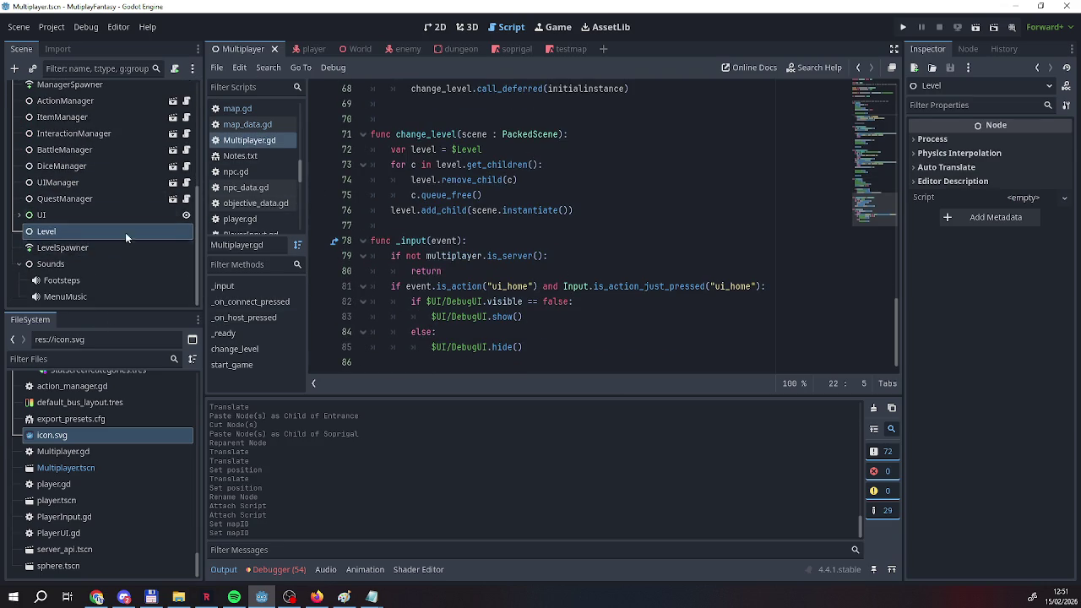
pyautogui.scroll(4, 121, 245)
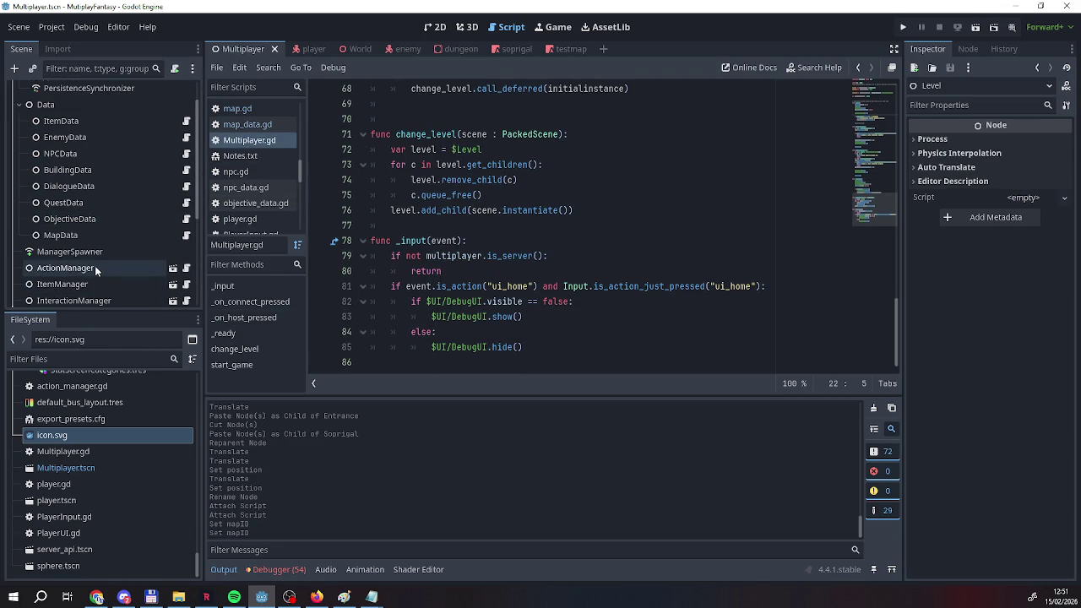
pyautogui.scroll(2, 93, 254)
pyautogui.scroll(-5, 84, 220)
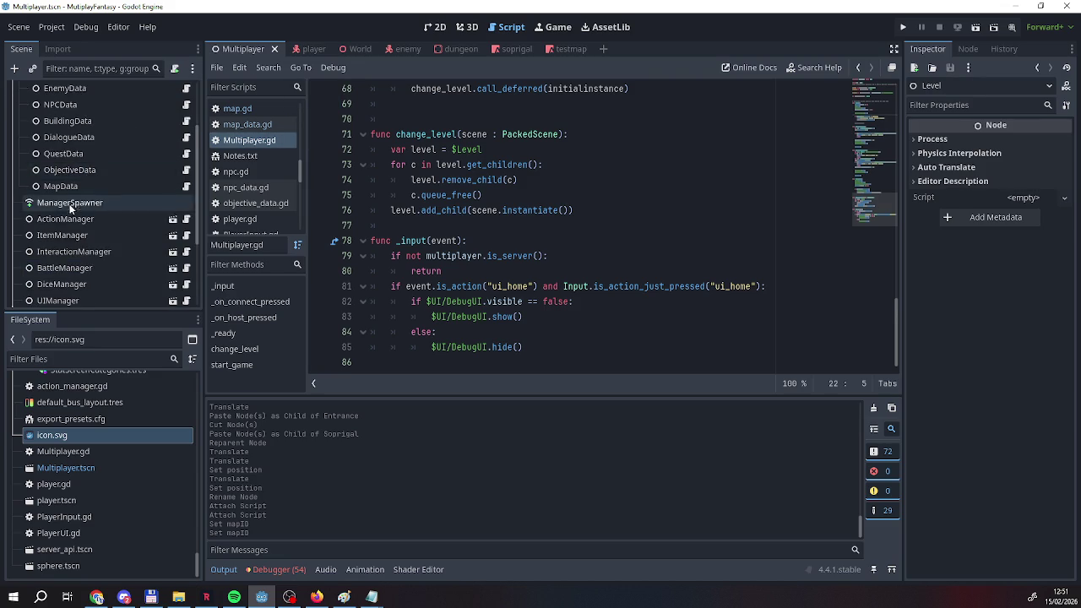
pyautogui.click(186, 245)
pyautogui.scroll(-1, 507, 220)
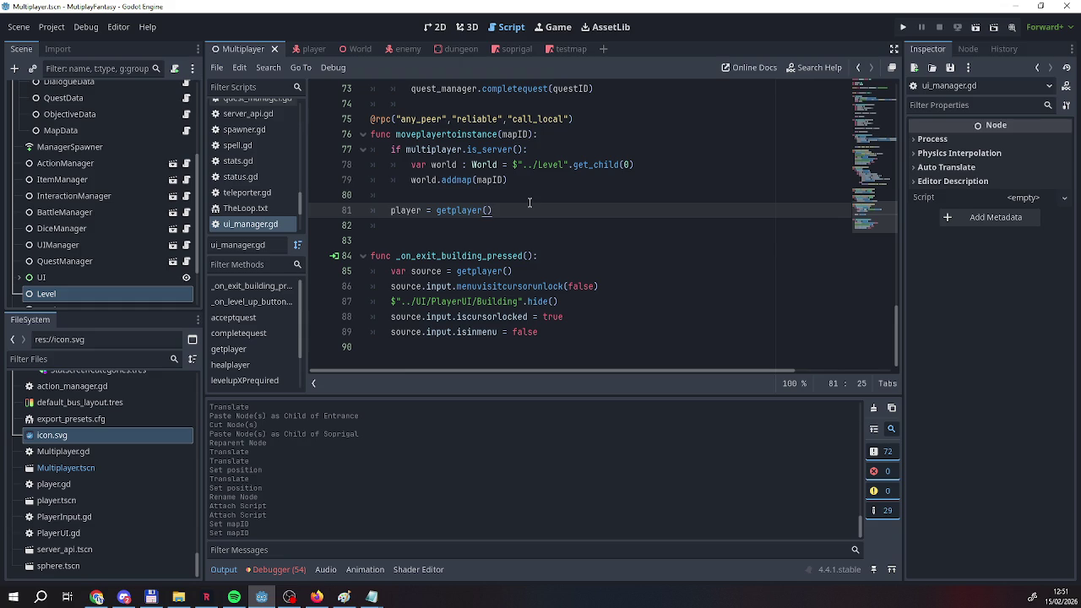
# Insert empty indented lines after world.addmap(mapID) in ui_manager.gd.
pyautogui.click(545, 170)
pyautogui.click(542, 184)
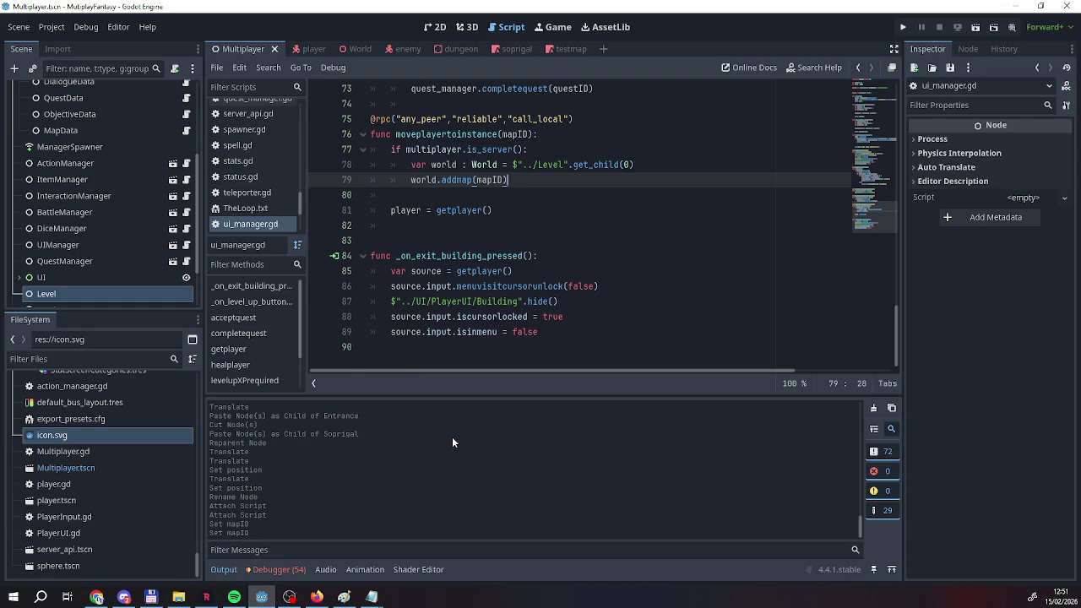
pyautogui.press('Return')
pyautogui.press('Down')
pyautogui.press('Return')
pyautogui.press('Up')
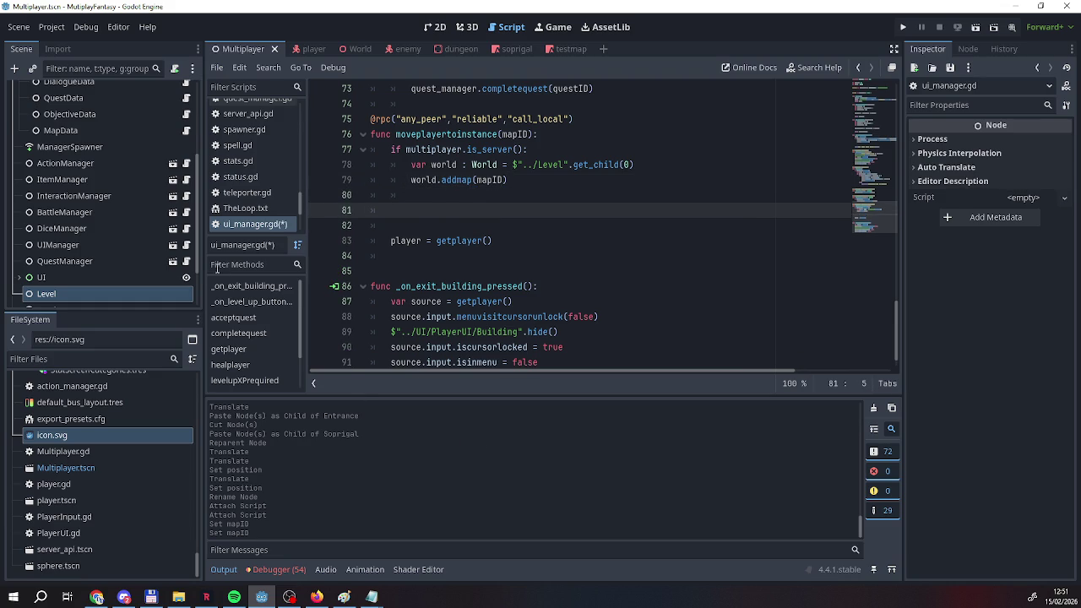
# Drag in a Level node reference, delete it and the extra line, then switch to the World scene.
pyautogui.scroll(-2, 102, 284)
pyautogui.moveTo(47, 269)
pyautogui.mouseDown()
pyautogui.moveTo(402, 225)
pyautogui.moveTo(395, 211)
pyautogui.mouseUp()
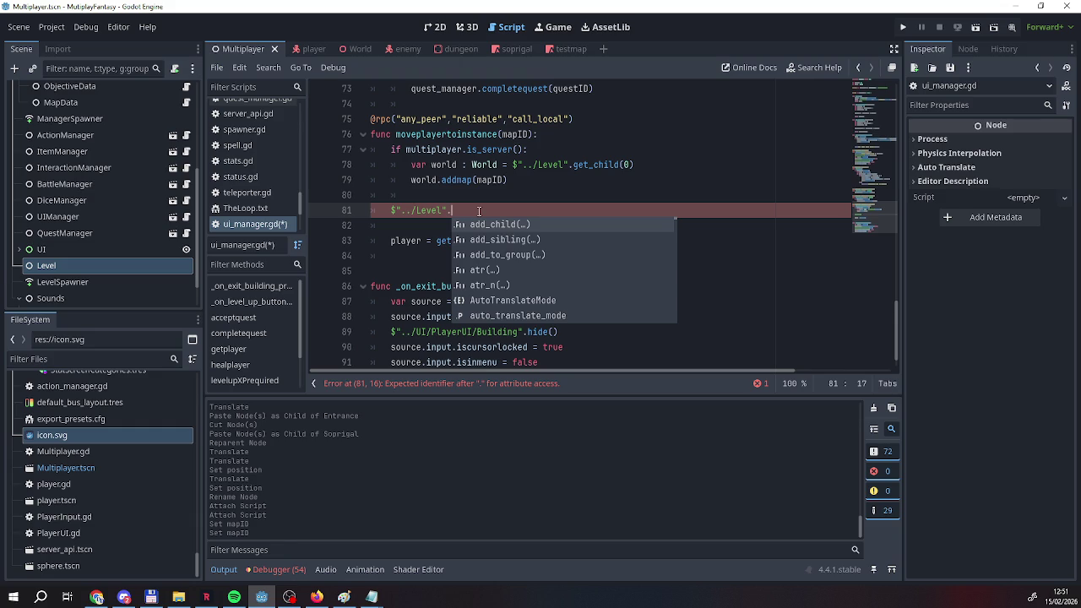
pyautogui.press('BackSpace')
pyautogui.press('BackSpace')
pyautogui.press('BackSpace')
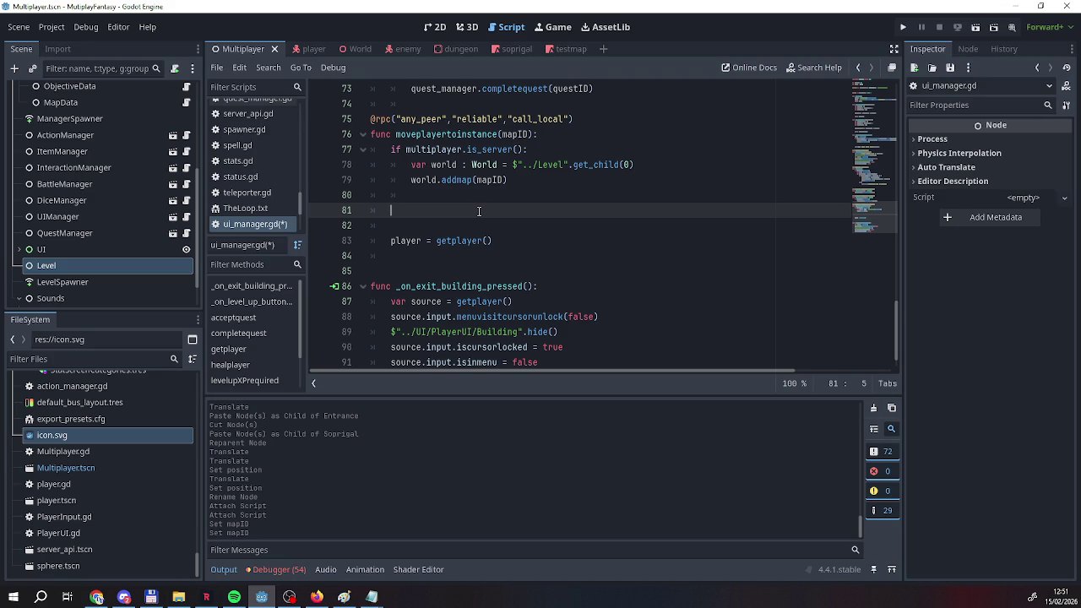
pyautogui.press('BackSpace')
pyautogui.press('BackSpace')
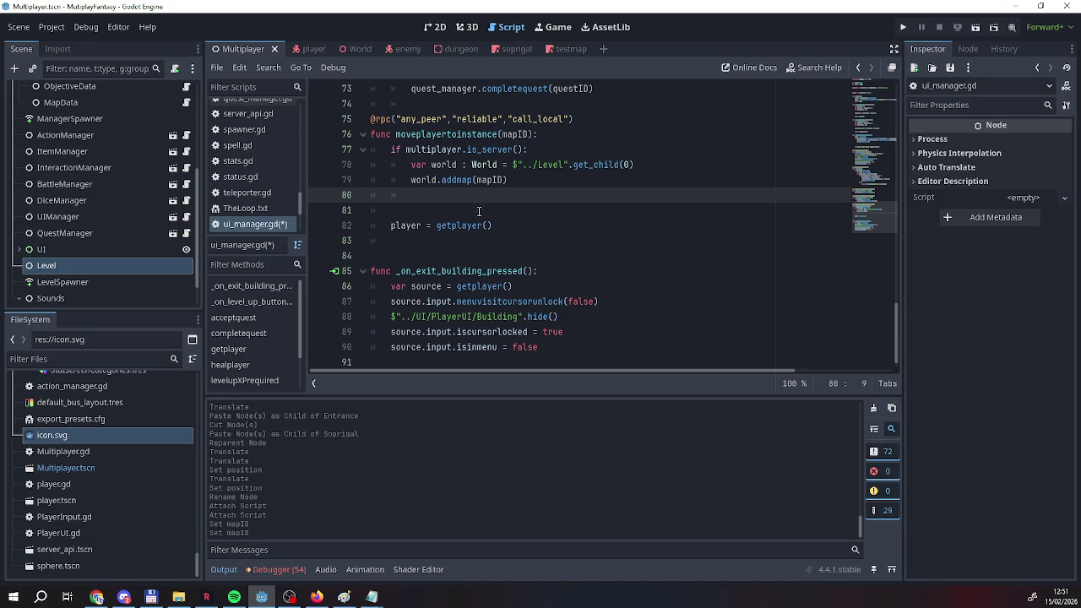
pyautogui.scroll(6, 517, 242)
pyautogui.scroll(-5, 476, 239)
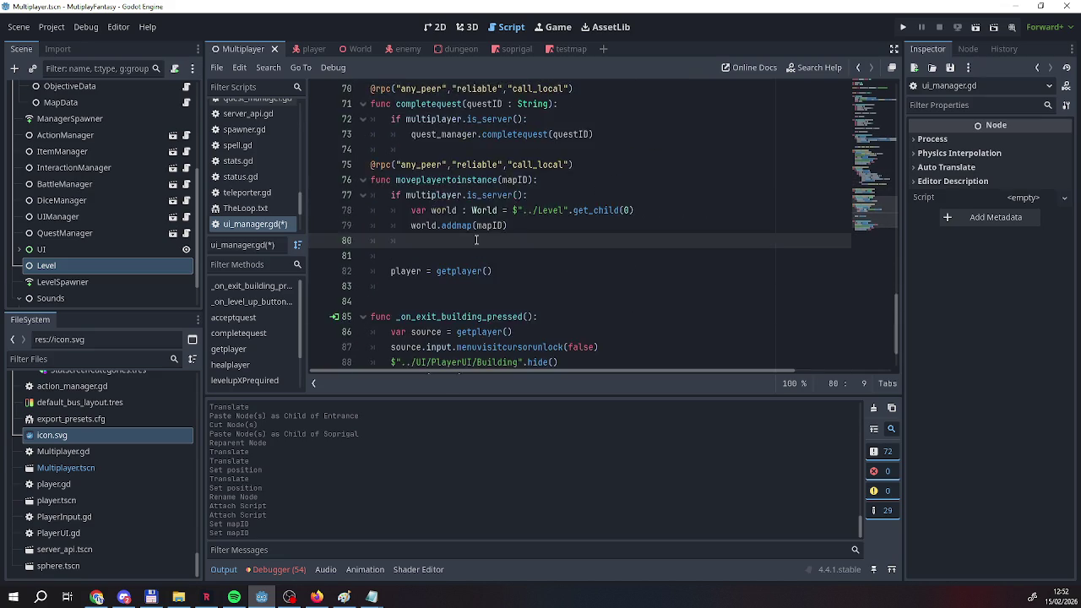
pyautogui.scroll(-1, 476, 240)
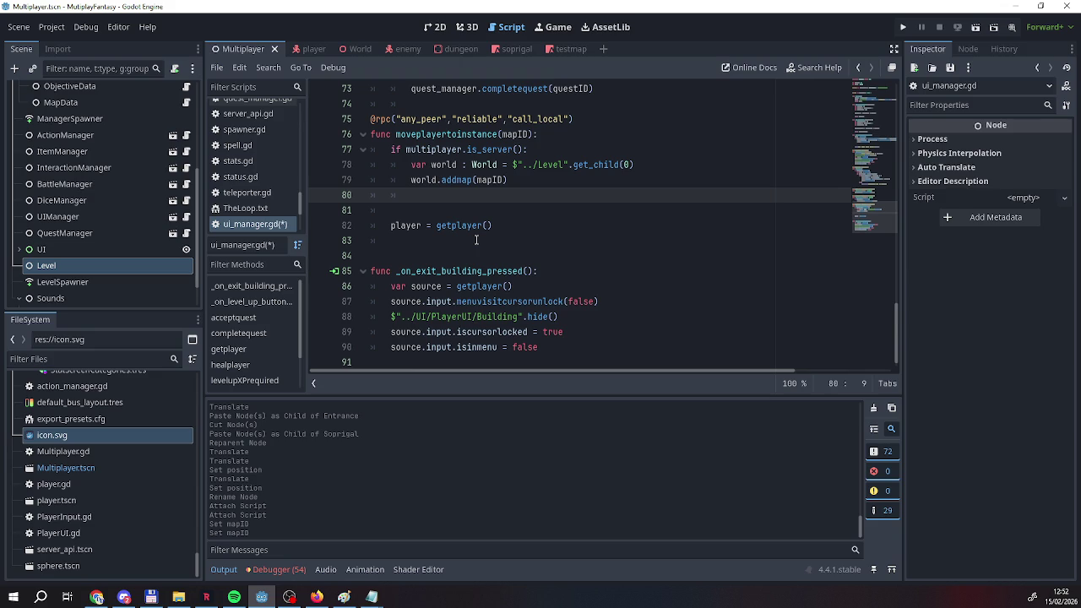
pyautogui.click(345, 48)
# Rename the GrassLevel root node to World and save the World scene.
pyautogui.click(173, 91)
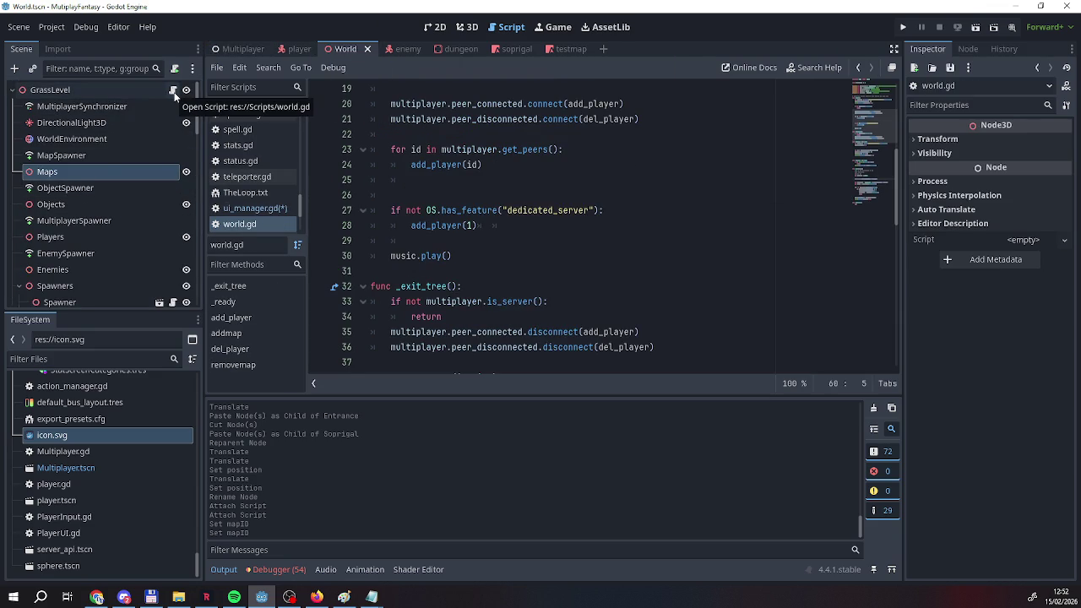
pyautogui.doubleClick(77, 89)
pyautogui.write('Wolf')
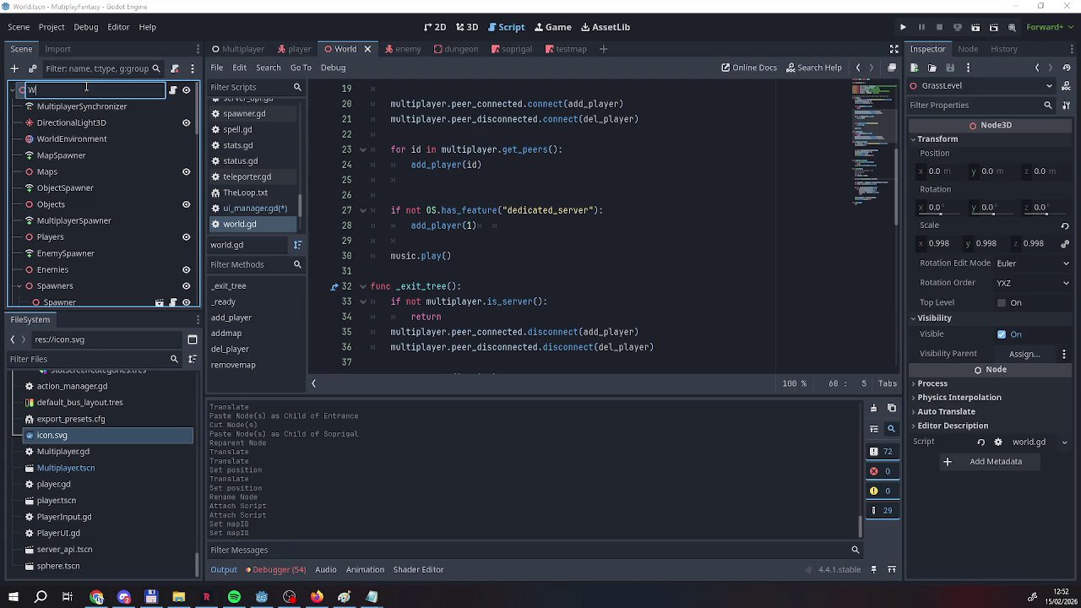
pyautogui.press('BackSpace')
pyautogui.press('BackSpace')
pyautogui.write('rld')
pyautogui.press('Return')
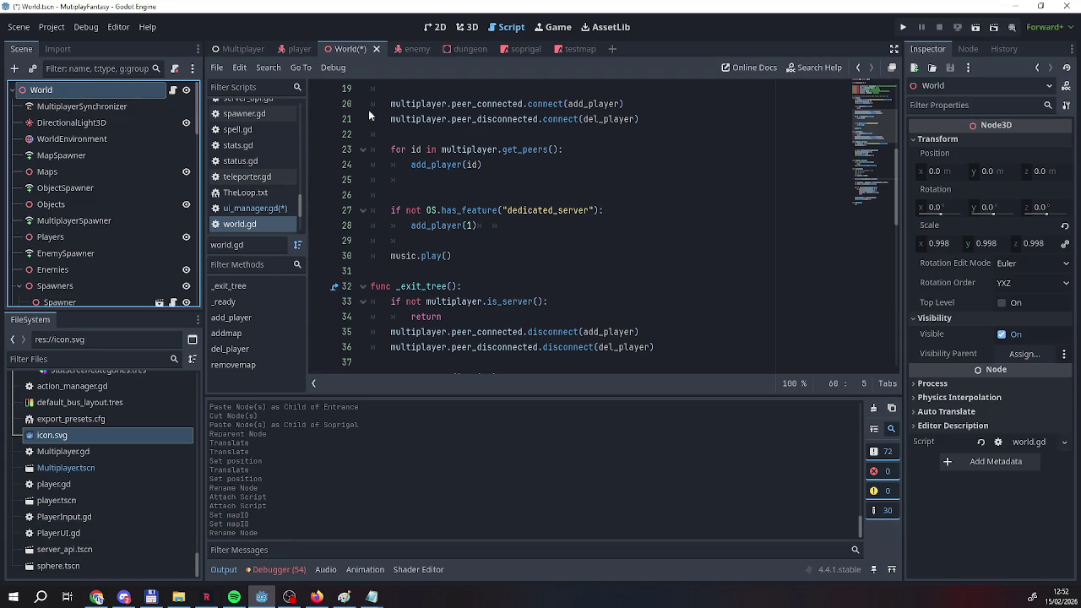
pyautogui.rightClick(333, 49)
pyautogui.click(351, 74)
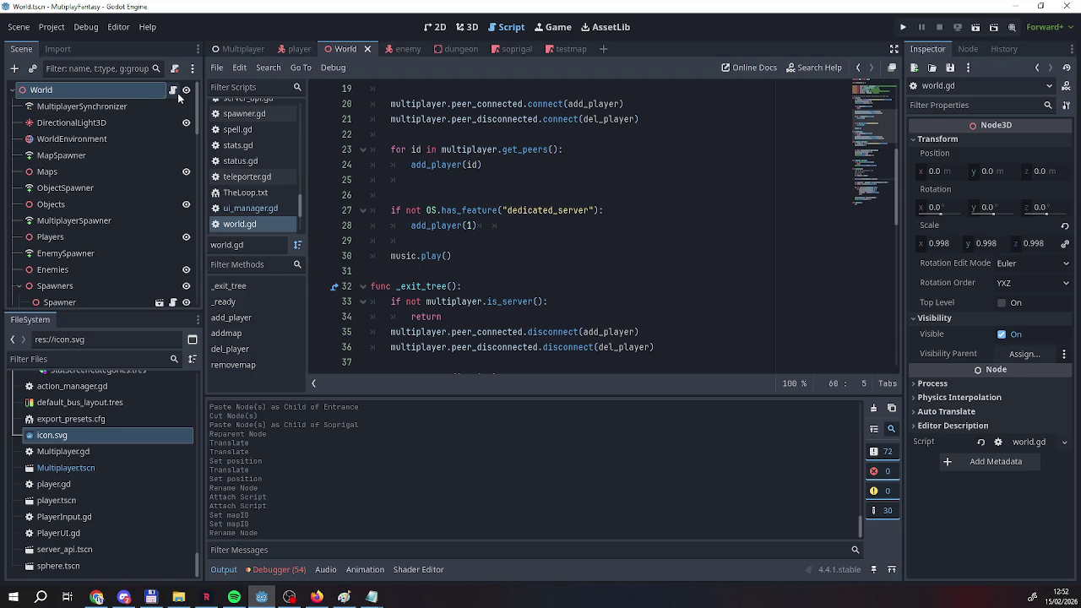
pyautogui.scroll(-3, 603, 245)
pyautogui.scroll(-6, 604, 245)
pyautogui.scroll(-3, 595, 242)
pyautogui.scroll(3, 595, 242)
pyautogui.scroll(11, 583, 239)
pyautogui.scroll(4, 566, 237)
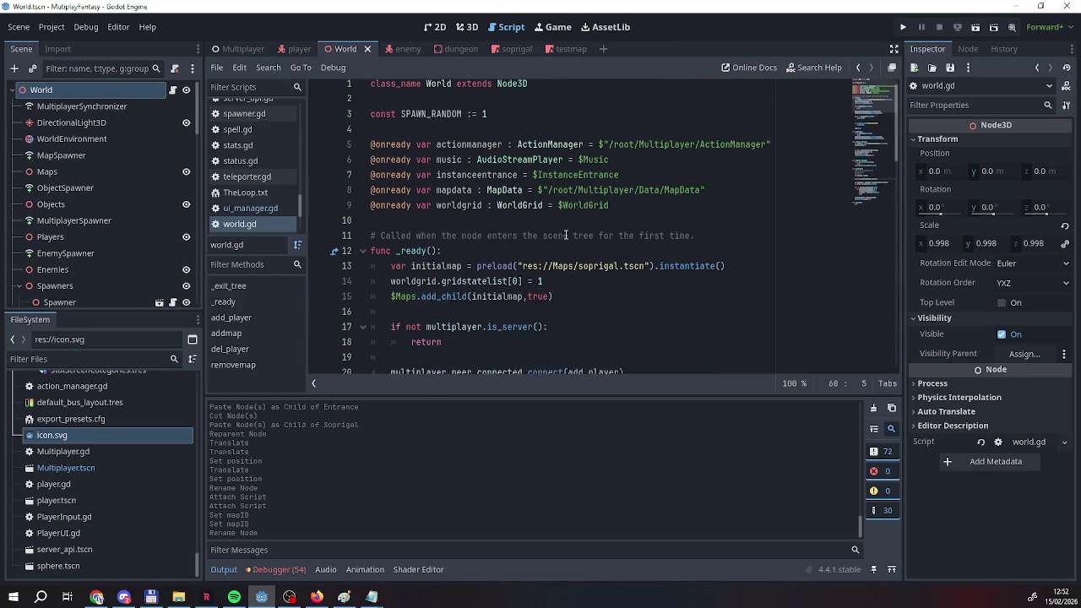
pyautogui.click(625, 211)
pyautogui.click(626, 215)
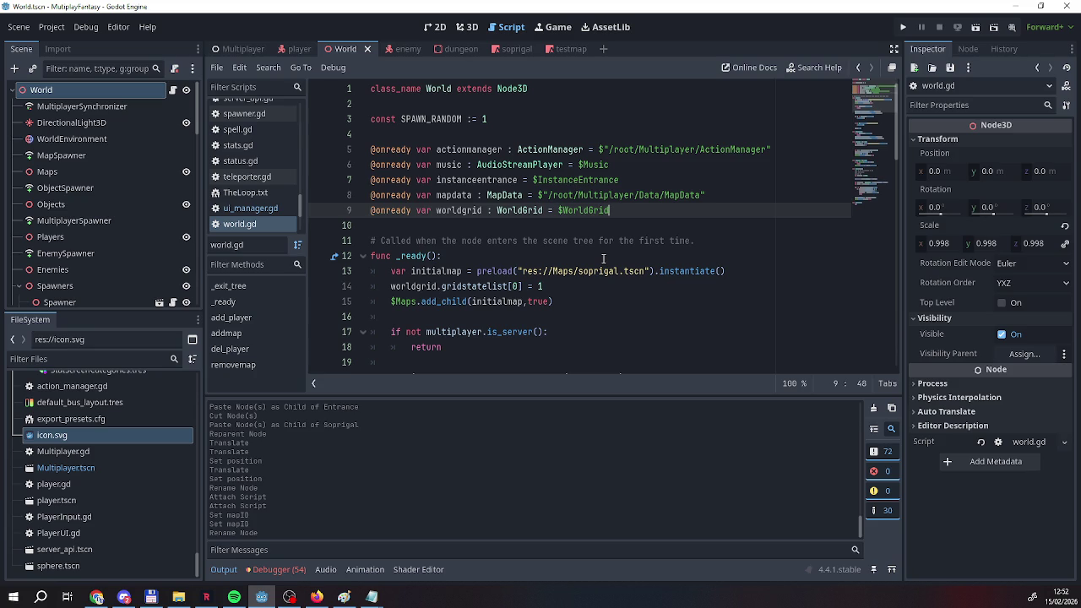
pyautogui.scroll(-3, 603, 257)
pyautogui.scroll(1, 603, 257)
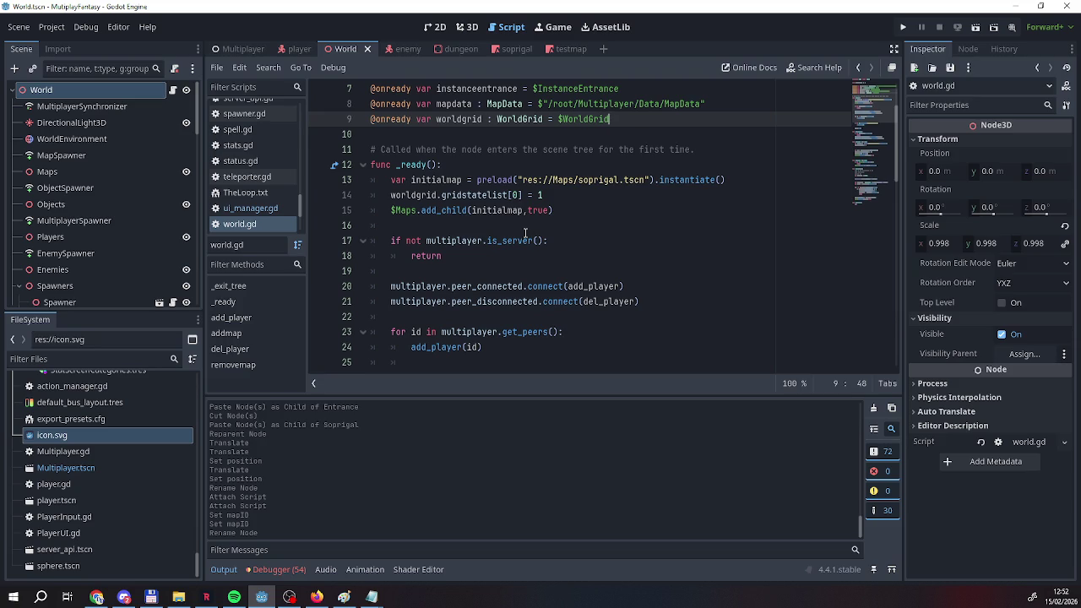
pyautogui.scroll(-5, 194, 185)
pyautogui.scroll(5, 113, 189)
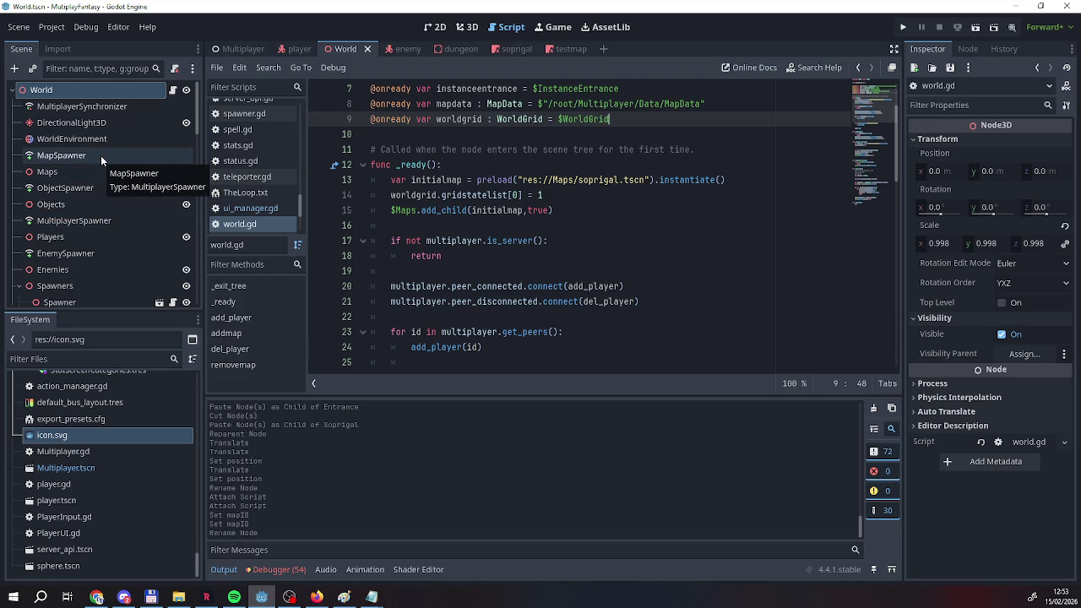
pyautogui.moveTo(402, 166)
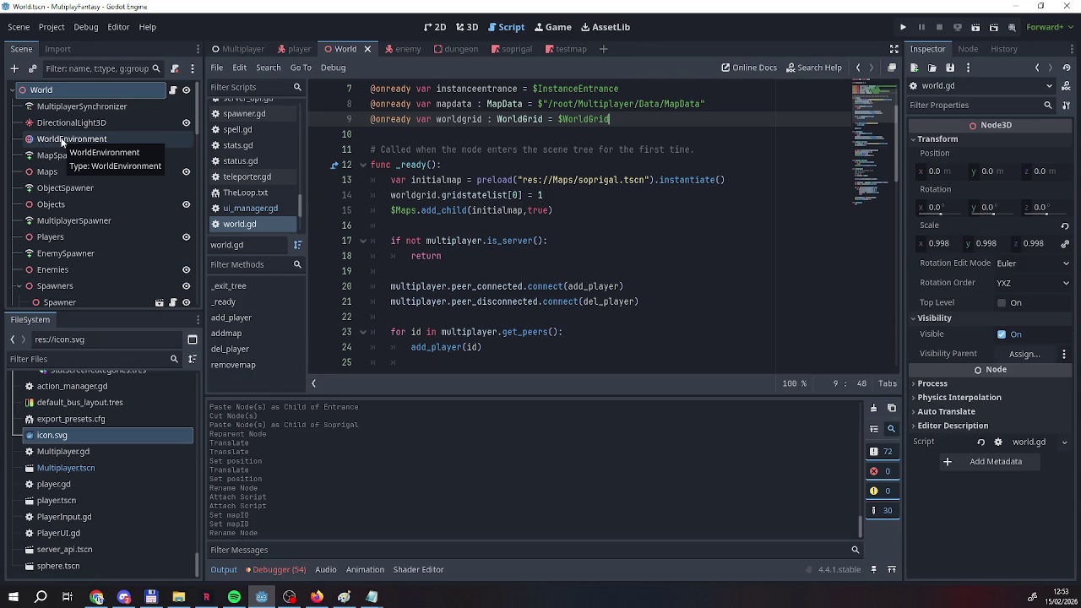
pyautogui.press('Return')
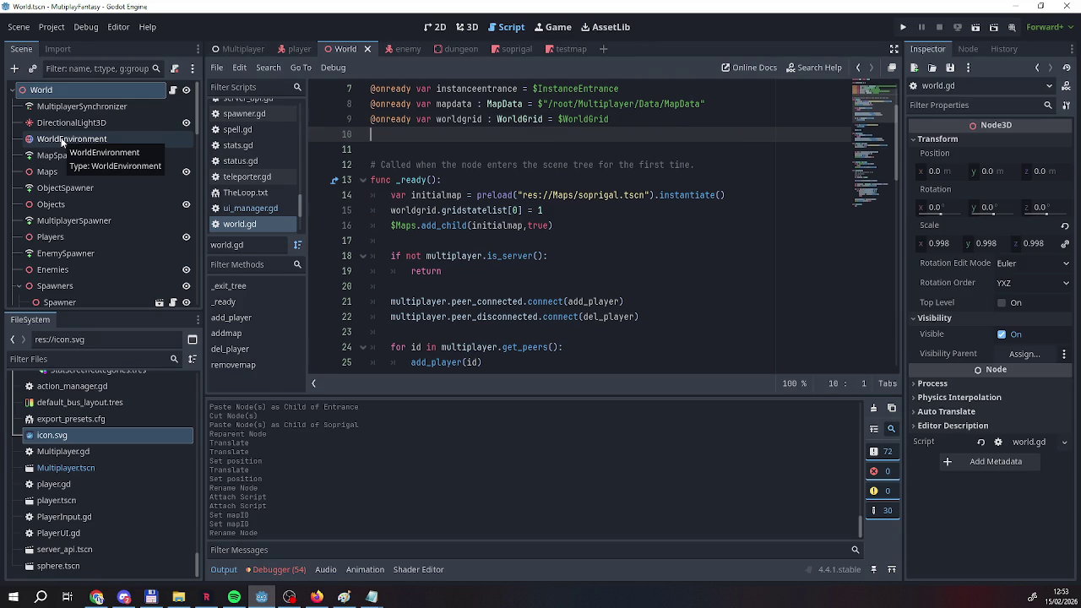
# Declare 'var activemaps : Dictionary' on line 10 of world.gd.
pyautogui.write('var')
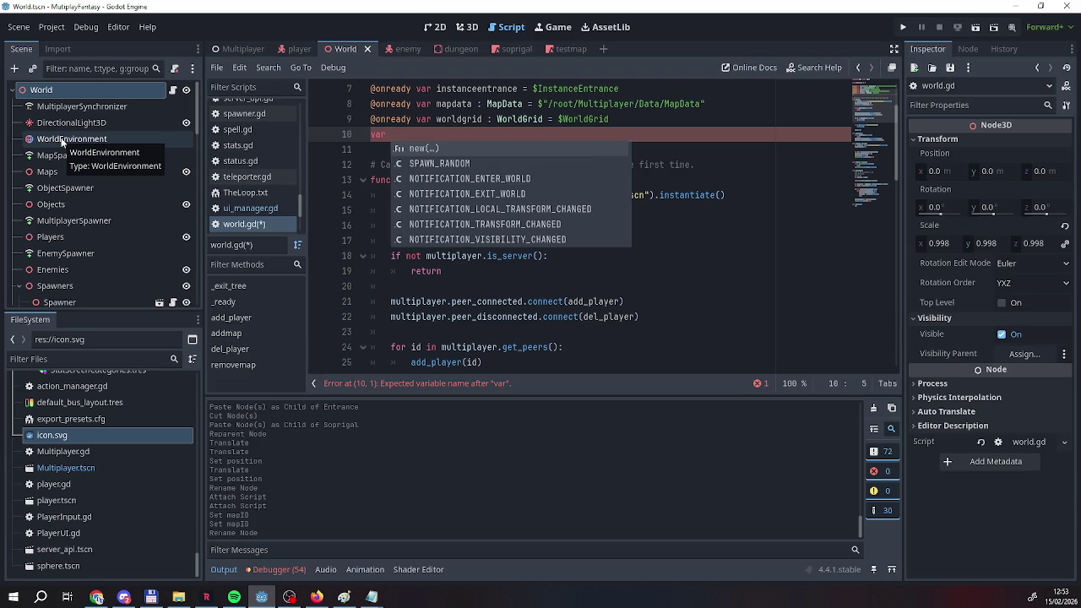
pyautogui.write('activemaps : Dictionary')
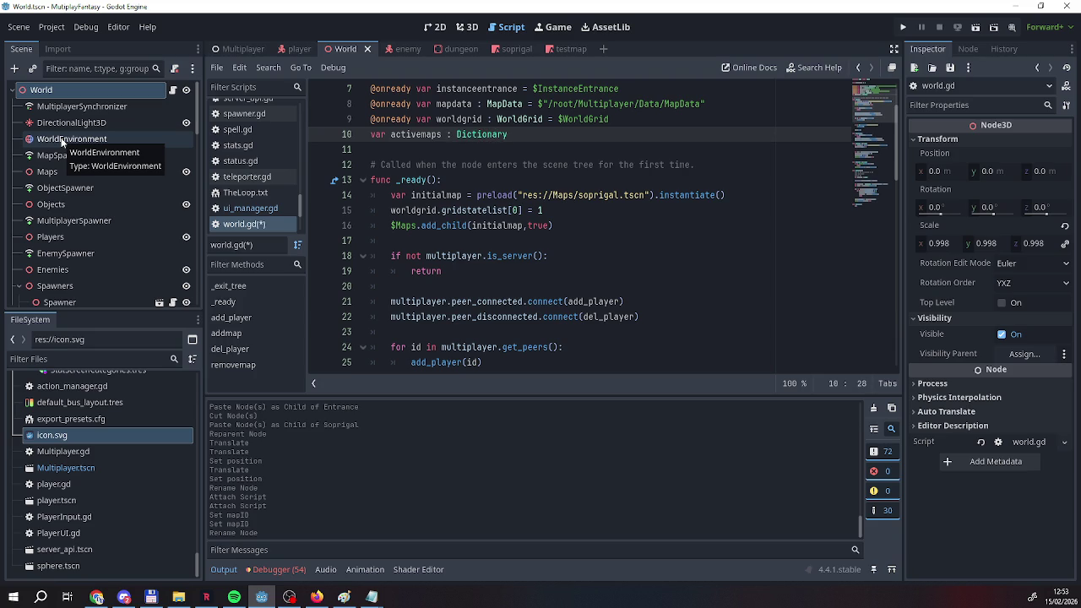
pyautogui.click(485, 268)
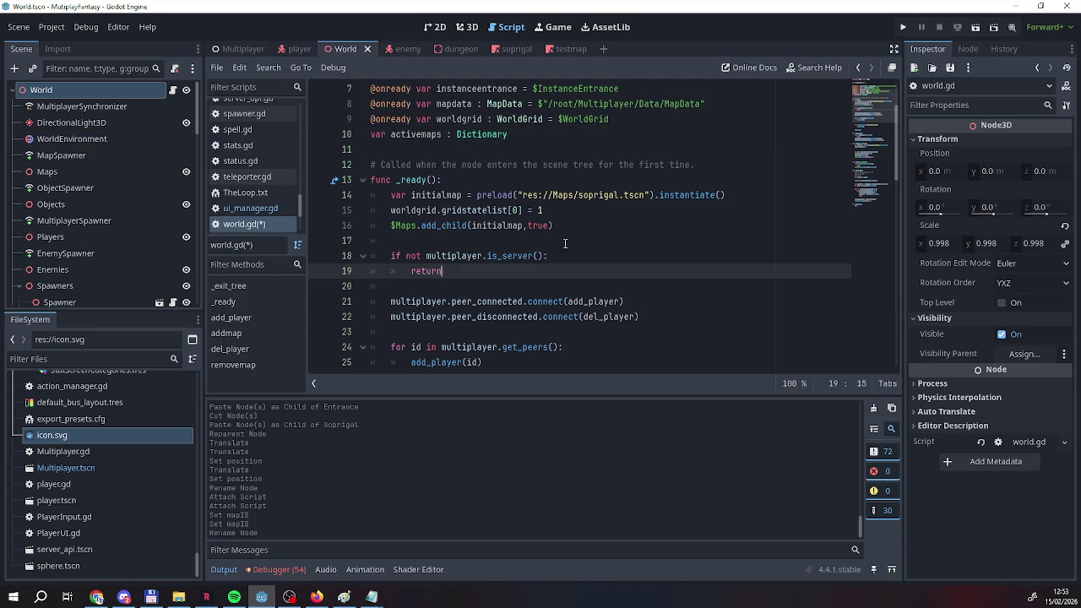
pyautogui.click(557, 240)
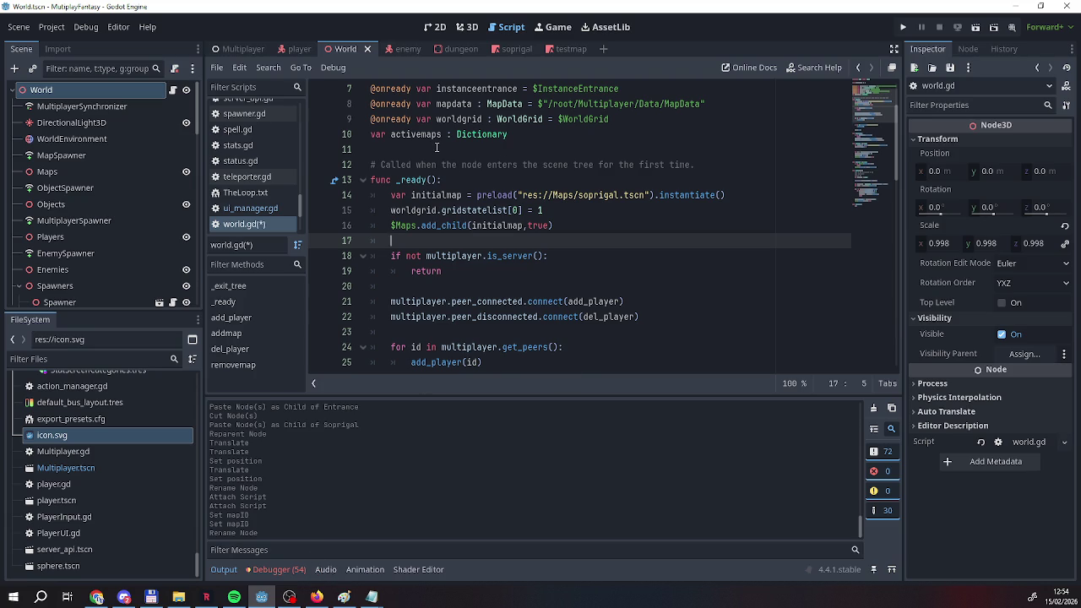
pyautogui.scroll(-3, 437, 148)
pyautogui.scroll(2, 335, 219)
# Save world.gd, then add a blank line after the add_child call in _ready.
pyautogui.rightClick(245, 224)
pyautogui.click(256, 240)
pyautogui.scroll(2, 423, 200)
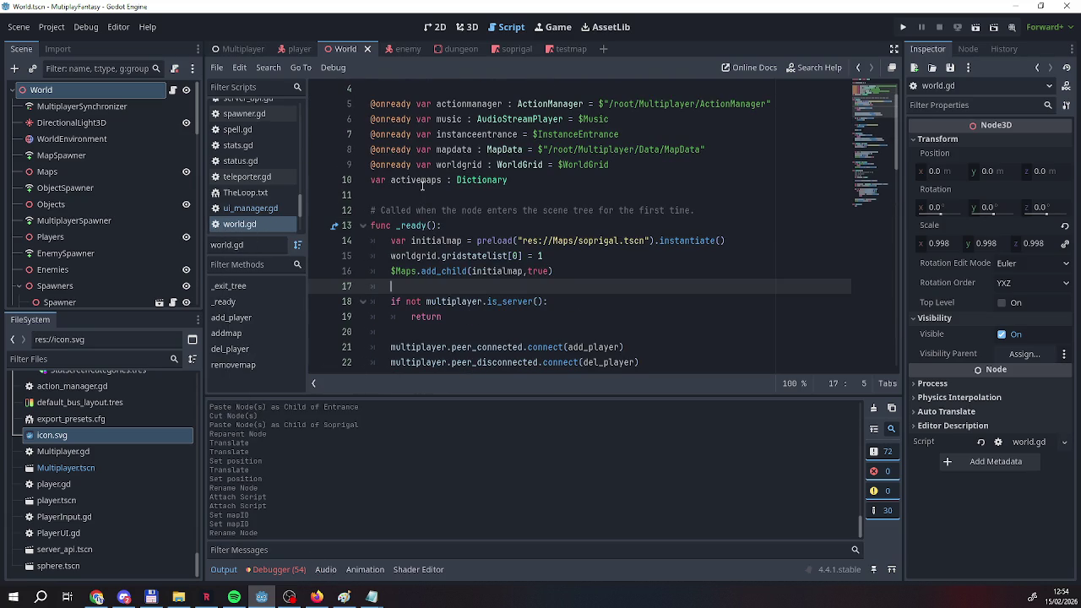
pyautogui.scroll(-3, 419, 188)
pyautogui.scroll(3, 418, 189)
pyautogui.scroll(-1, 416, 190)
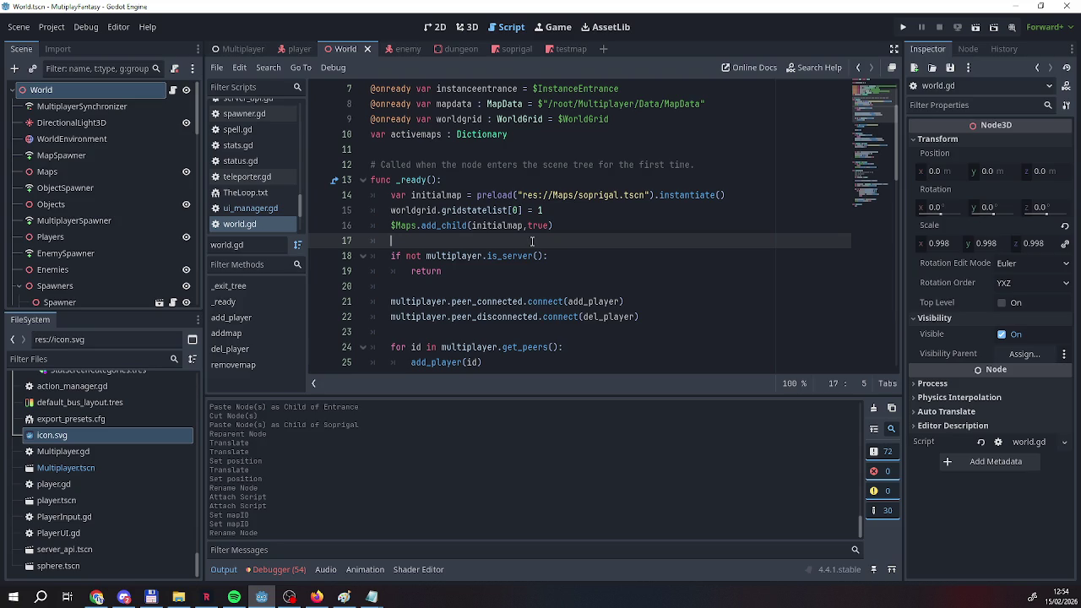
pyautogui.press('Return')
pyautogui.press('Return')
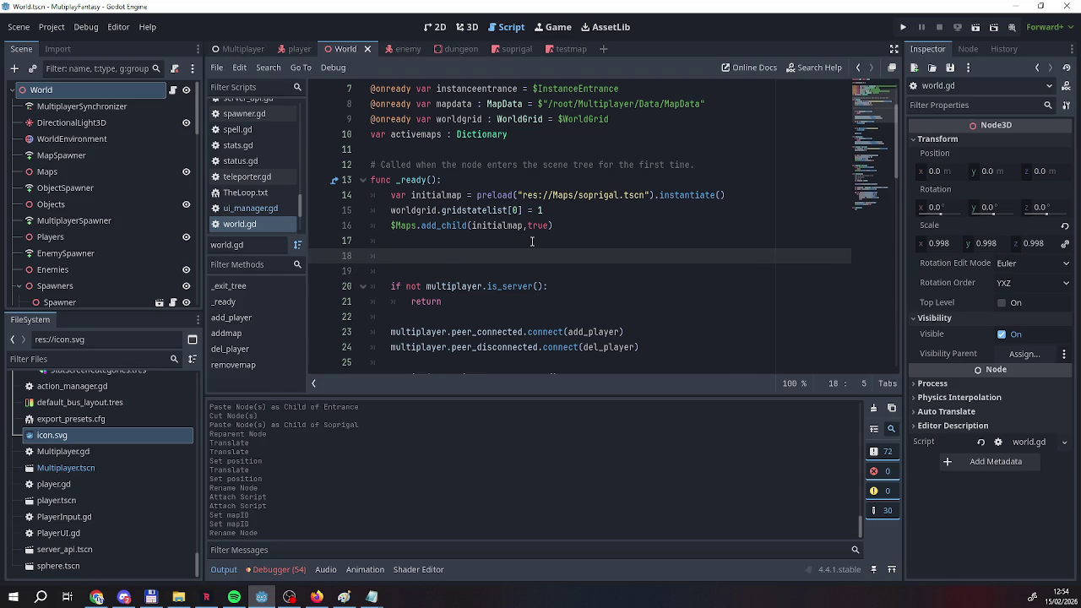
# Try writing an 'initialmap : Map =' line inside _ready, then erase it.
pyautogui.write('ui')
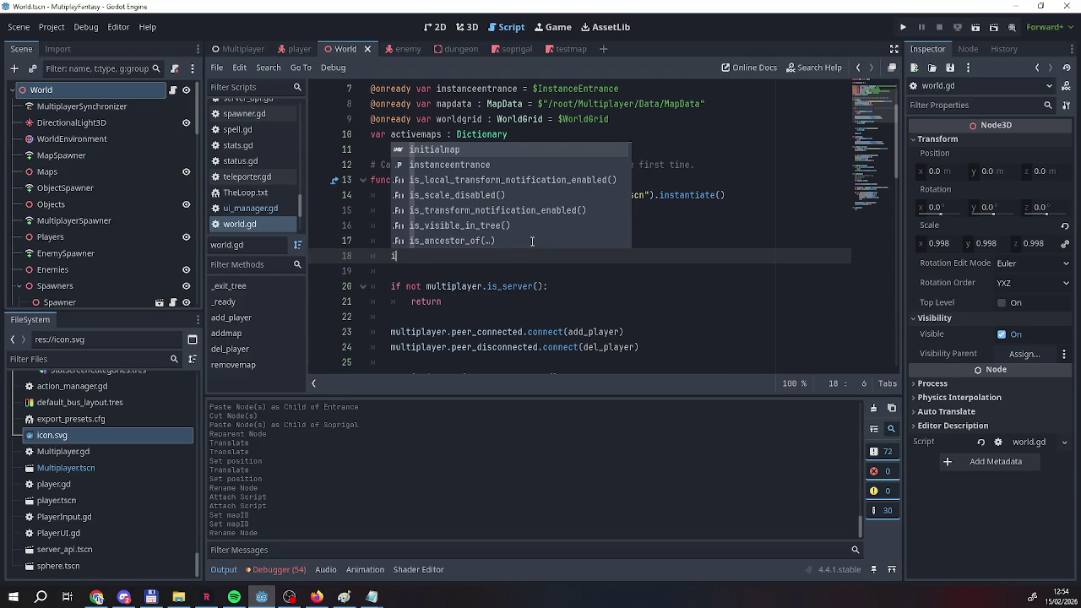
pyautogui.press('Return')
pyautogui.write('.')
pyautogui.press('BackSpace')
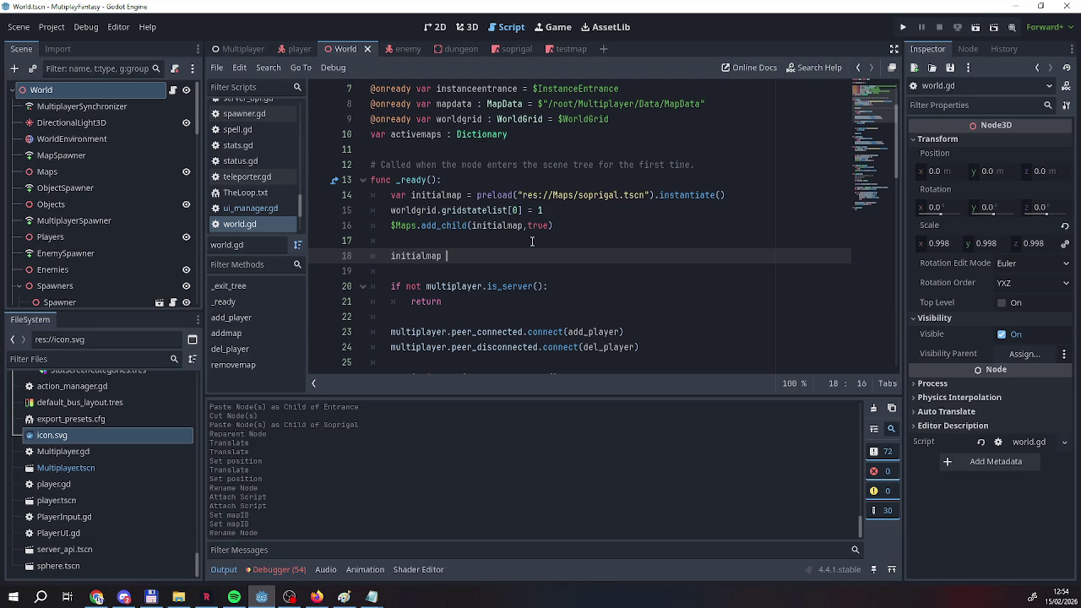
pyautogui.write(':')
pyautogui.press('BackSpace')
pyautogui.write(':')
pyautogui.write(' Map')
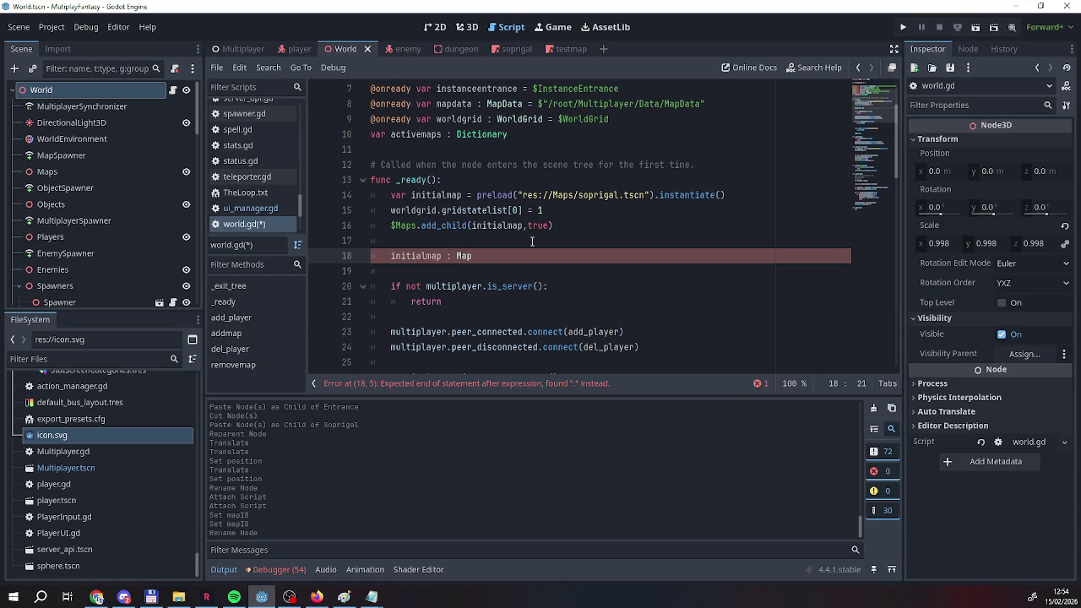
pyautogui.write('=')
pyautogui.press('BackSpace')
pyautogui.press('BackSpace')
pyautogui.press('BackSpace')
# Add a class-level 'var initialmap : Map' declaration below activemaps.
pyautogui.click(572, 140)
pyautogui.scroll(1, 572, 141)
pyautogui.moveTo(463, 241); pyautogui.dragTo(391, 240)
pyautogui.hotkey('ctrl', 'c')
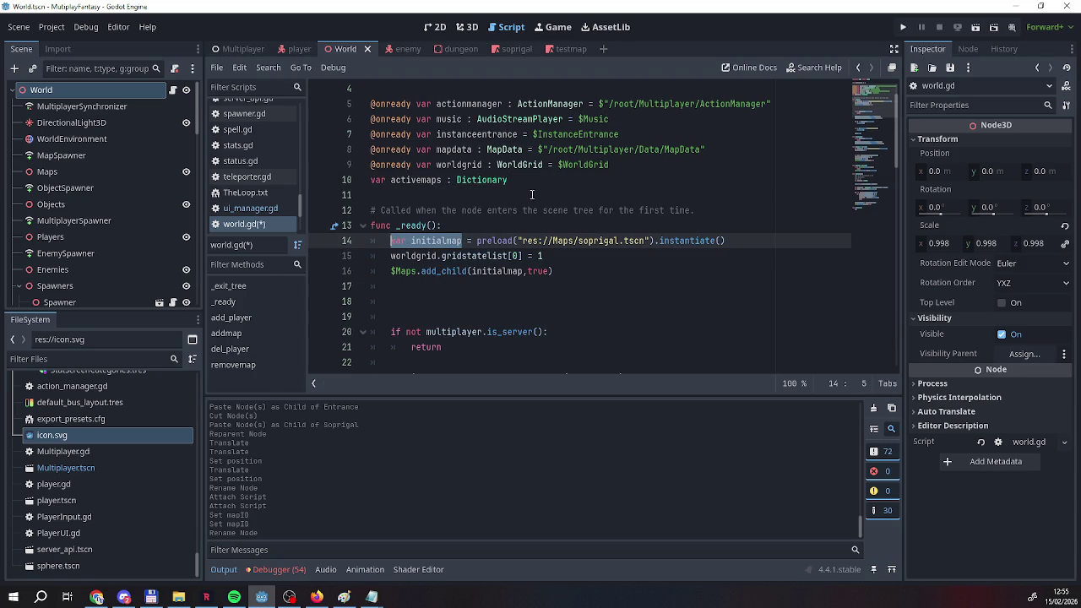
pyautogui.click(544, 184)
pyautogui.press('Return')
pyautogui.hotkey('ctrl', 'v')
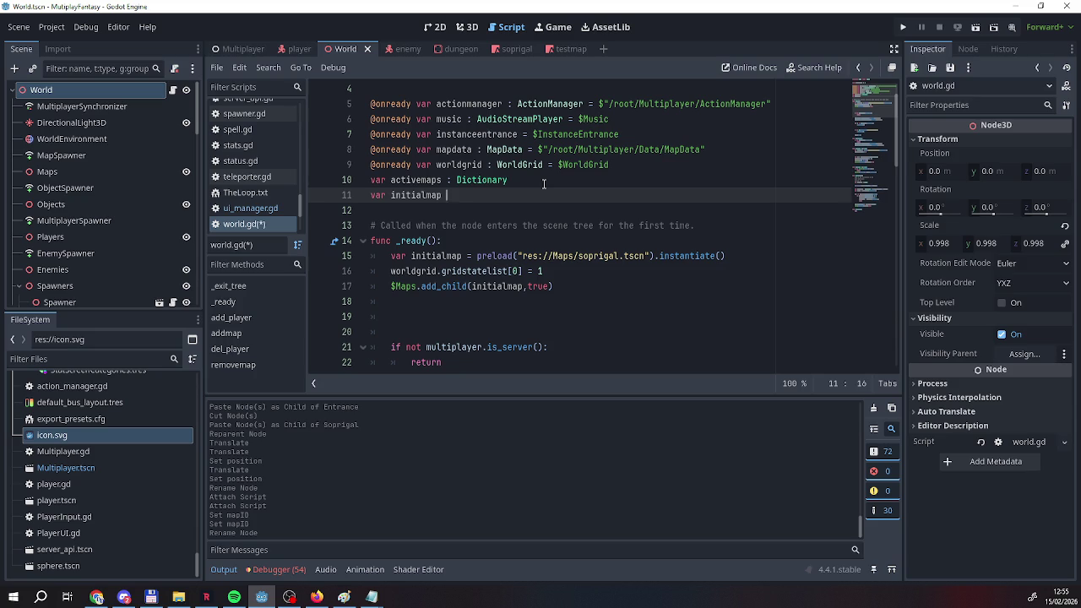
pyautogui.write(': Map')
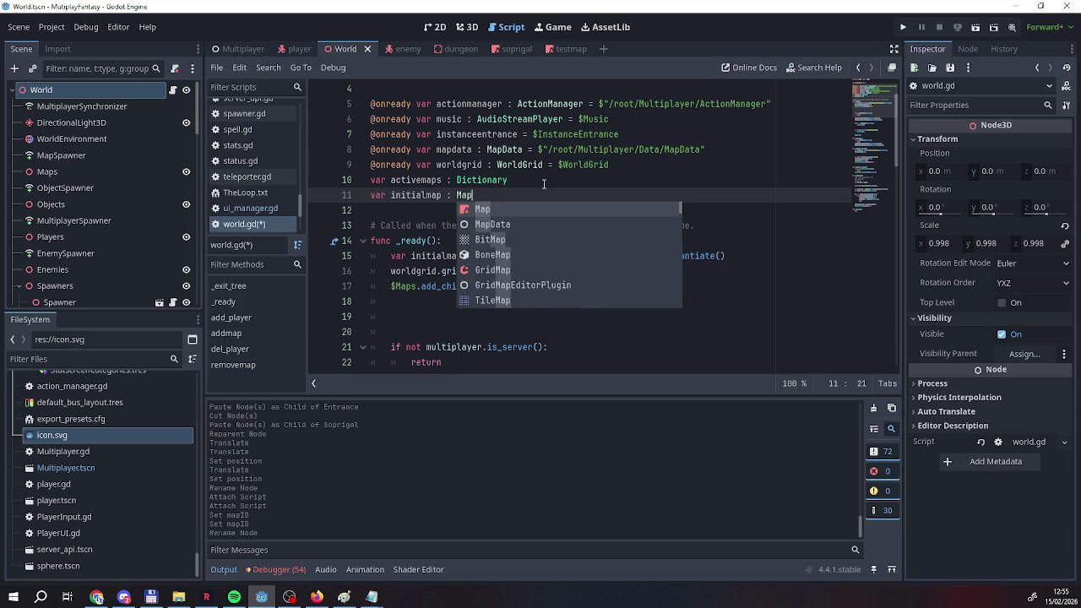
pyautogui.press('Escape')
# Remove 'var' from the initialmap preload line so _ready assigns the member variable.
pyautogui.doubleClick(391, 256)
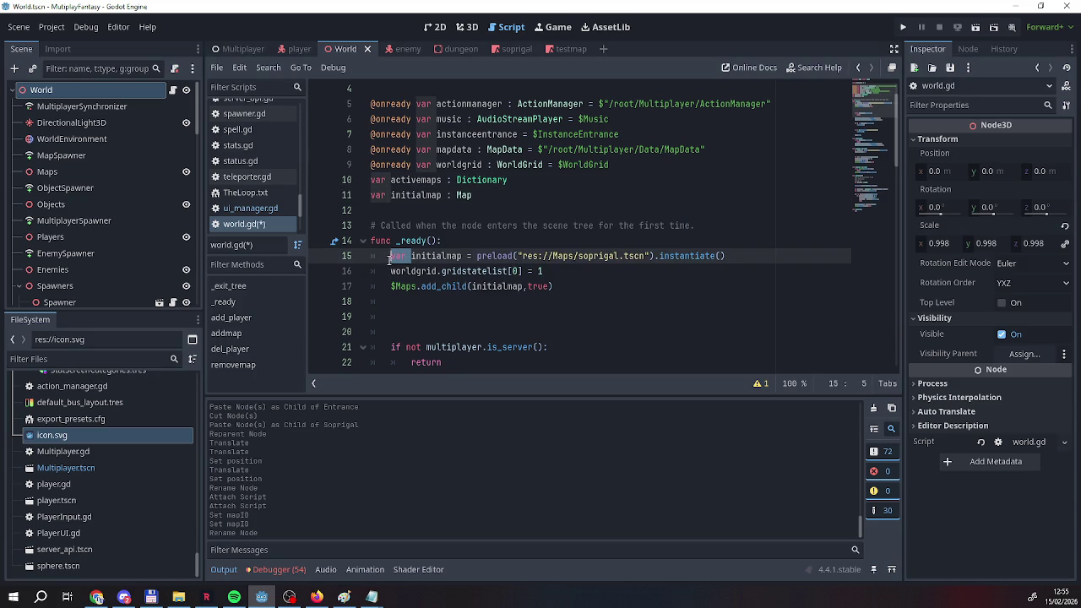
pyautogui.press('Delete')
pyautogui.press('Delete')
pyautogui.click(534, 271)
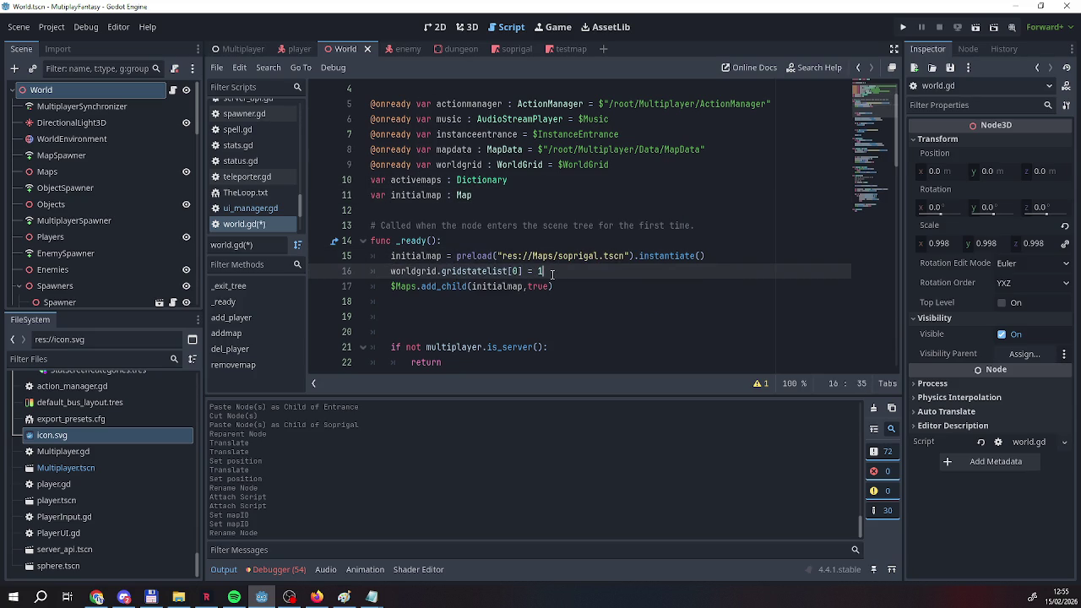
pyautogui.click(569, 286)
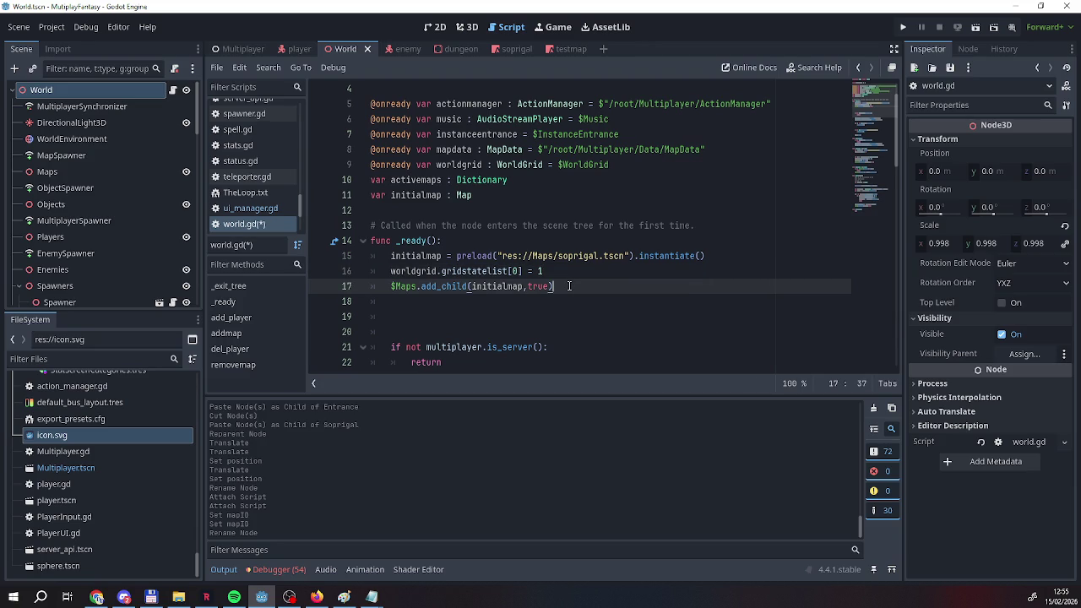
pyautogui.scroll(-1, 506, 278)
pyautogui.click(418, 271)
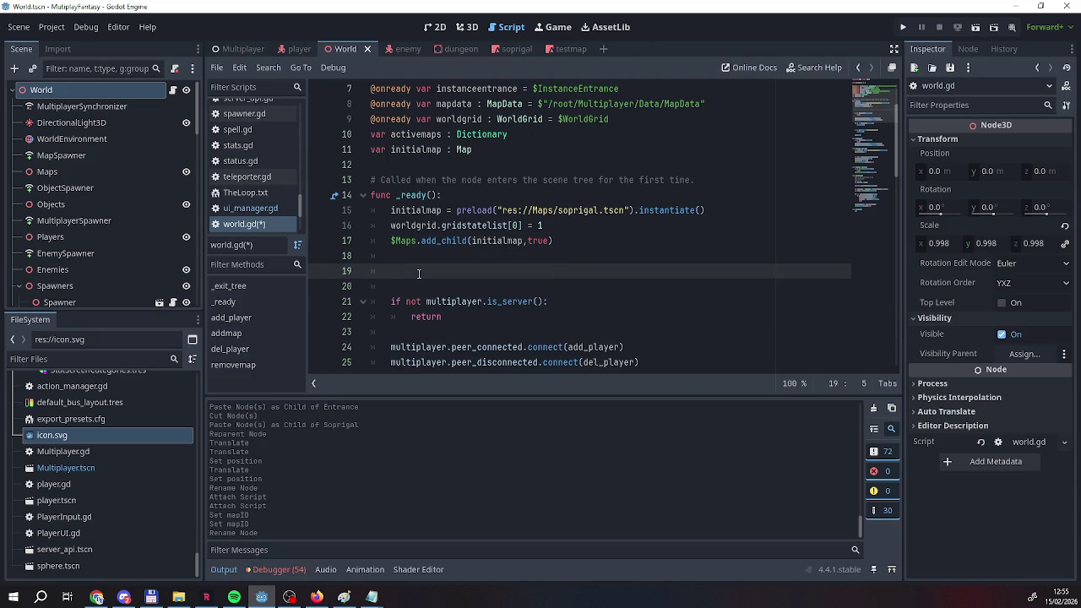
# Begin the line 'activemaps[initialmap.mapID] =' on line 19 of _ready.
pyautogui.scroll(-1, 418, 274)
pyautogui.scroll(1, 416, 274)
pyautogui.write('active')
pyautogui.press('Return')
pyautogui.press('BackSpace')
pyautogui.write('[')
pyautogui.write('ini')
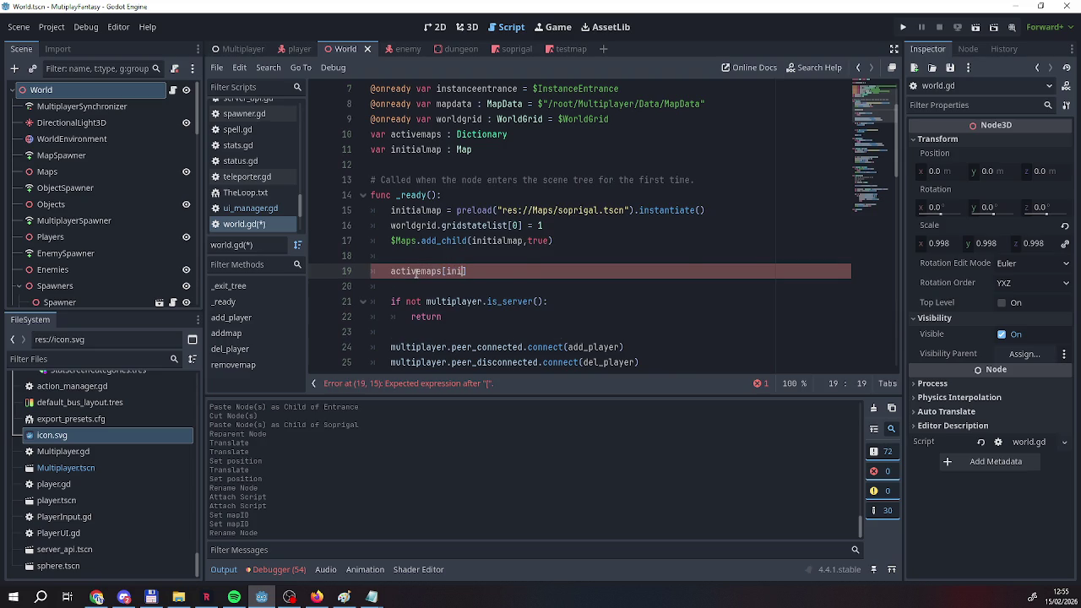
pyautogui.press('Return')
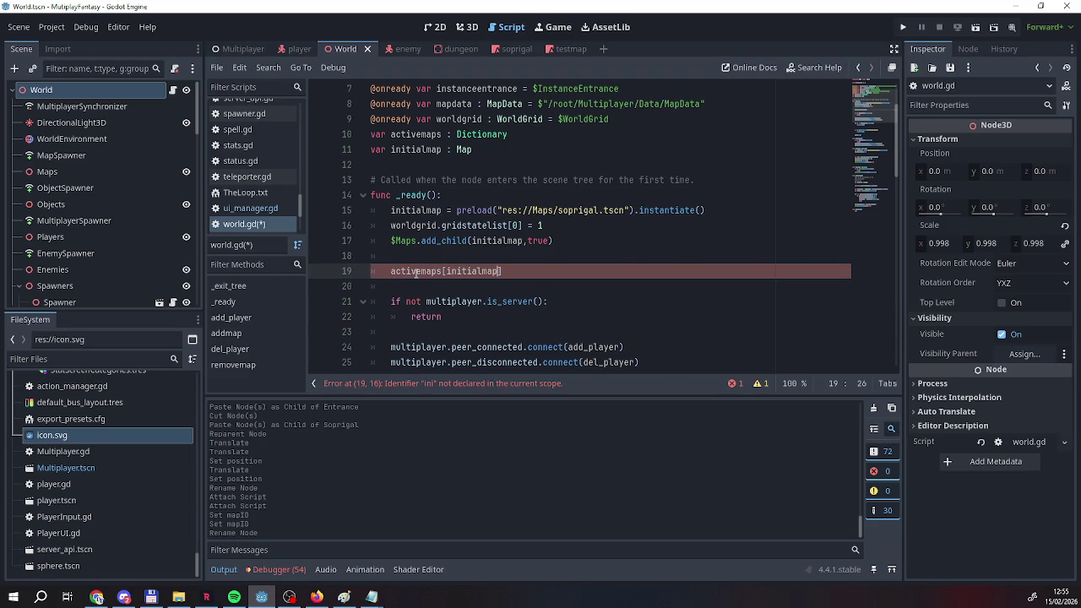
pyautogui.write('.')
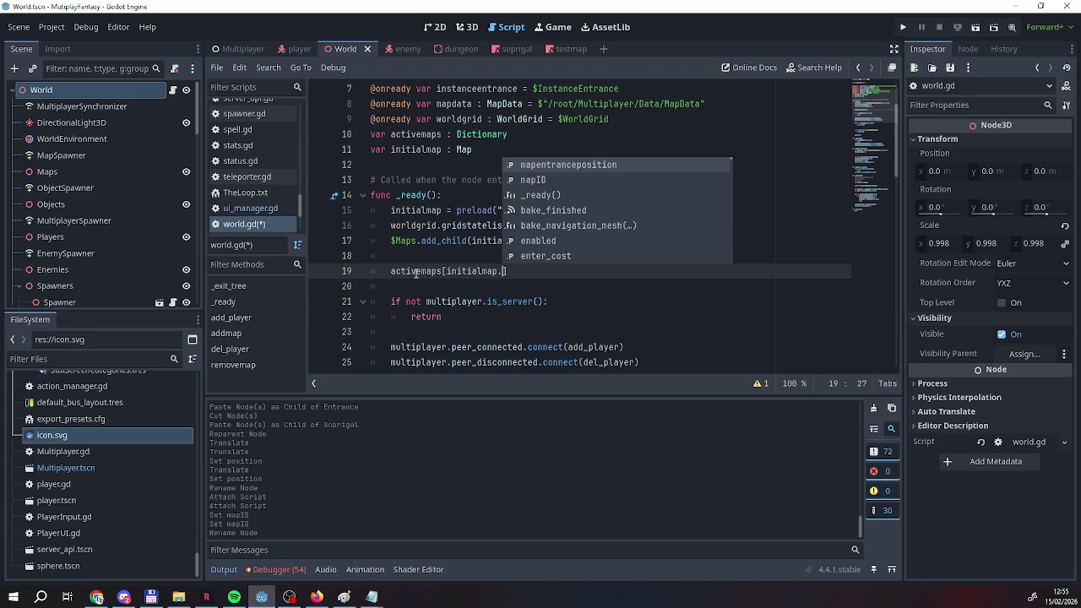
pyautogui.press('Down')
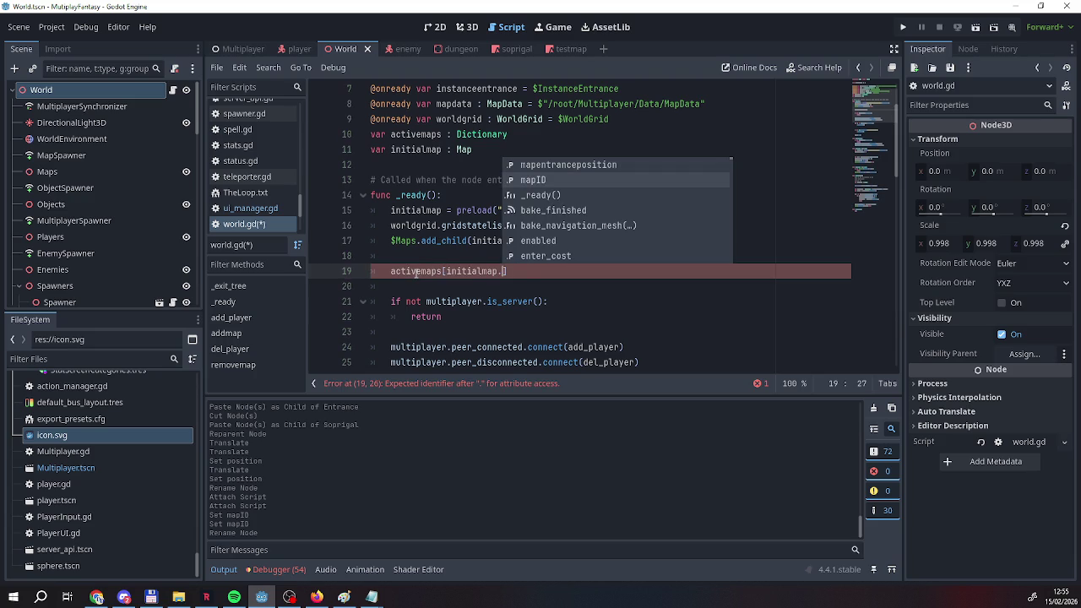
pyautogui.press('Return')
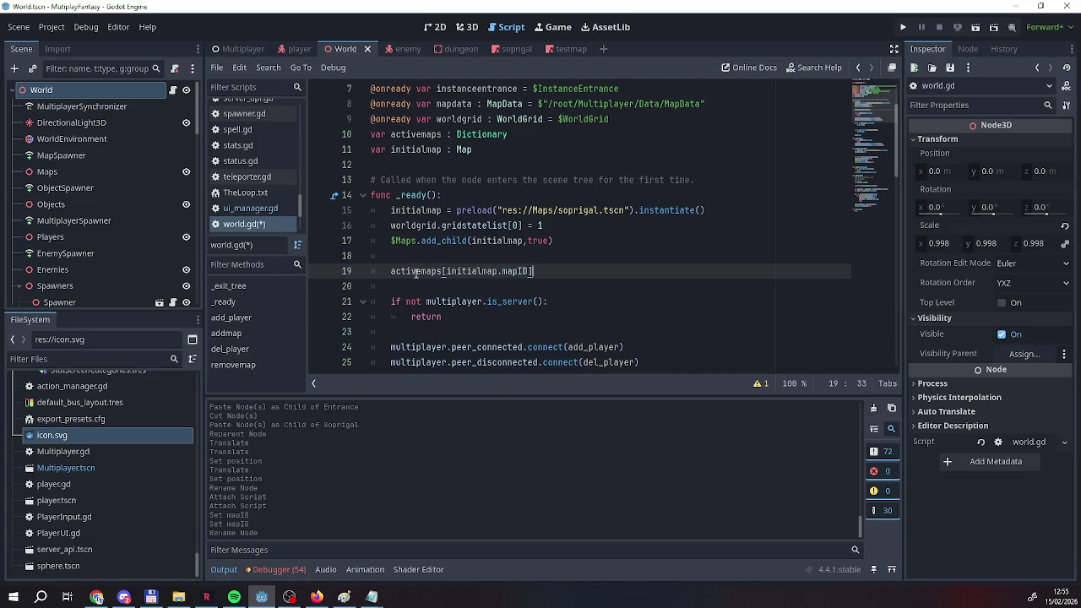
pyautogui.write(' =')
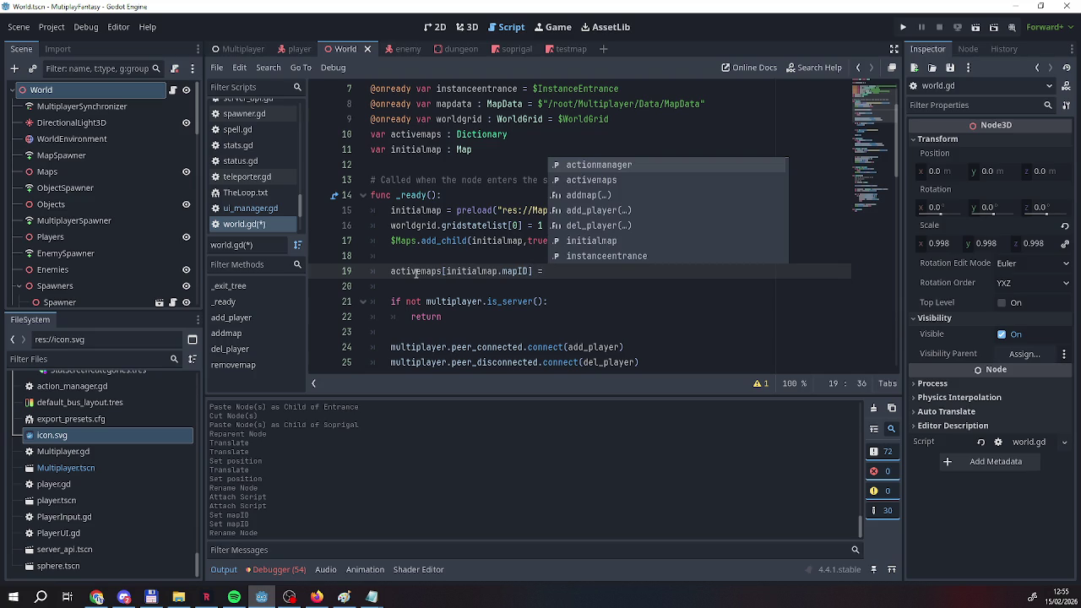
# Wrap the key in str() and assign initialmap.mapentranceposition as the stored value.
pyautogui.press('Left')
pyautogui.press('Left')
pyautogui.press('Left')
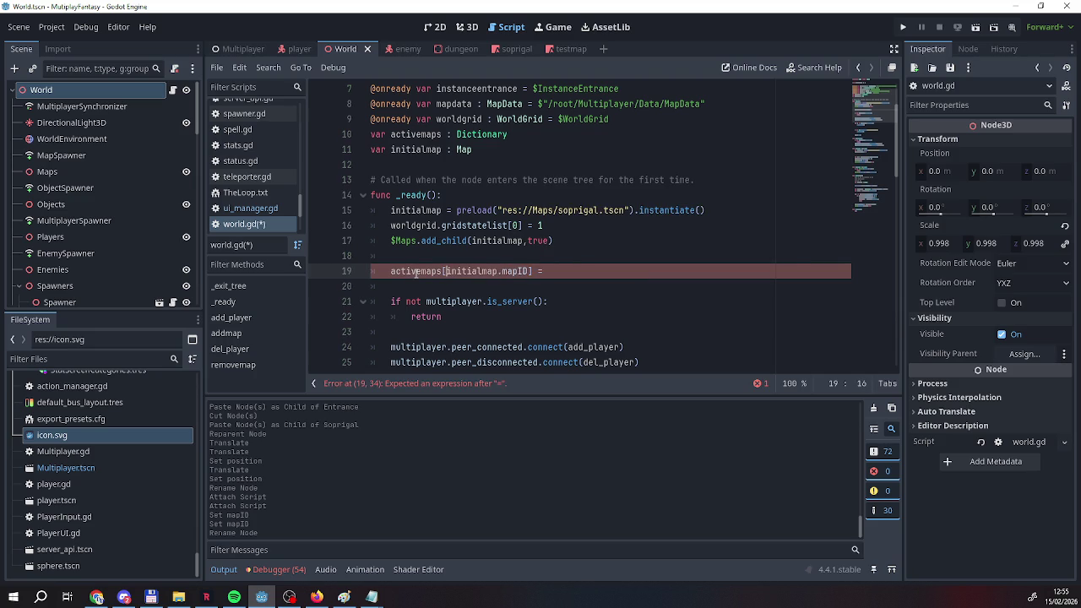
pyautogui.write('str(')
pyautogui.press('Right')
pyautogui.press('Right')
pyautogui.press('Right')
pyautogui.write(')')
pyautogui.press('Right')
pyautogui.write('map')
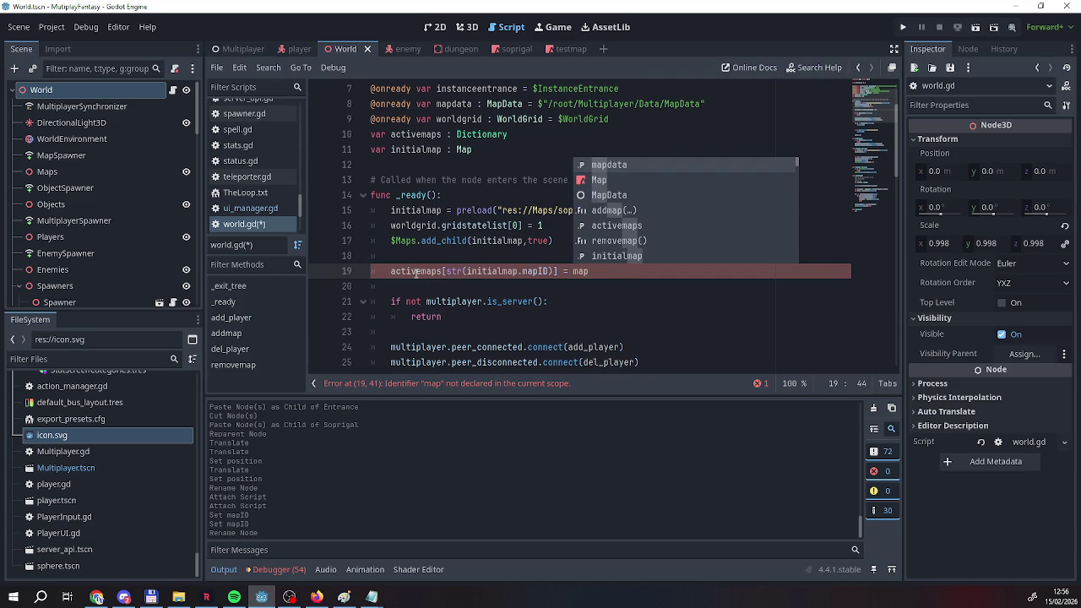
pyautogui.press('BackSpace')
pyautogui.press('BackSpace')
pyautogui.press('BackSpace')
pyautogui.write('in')
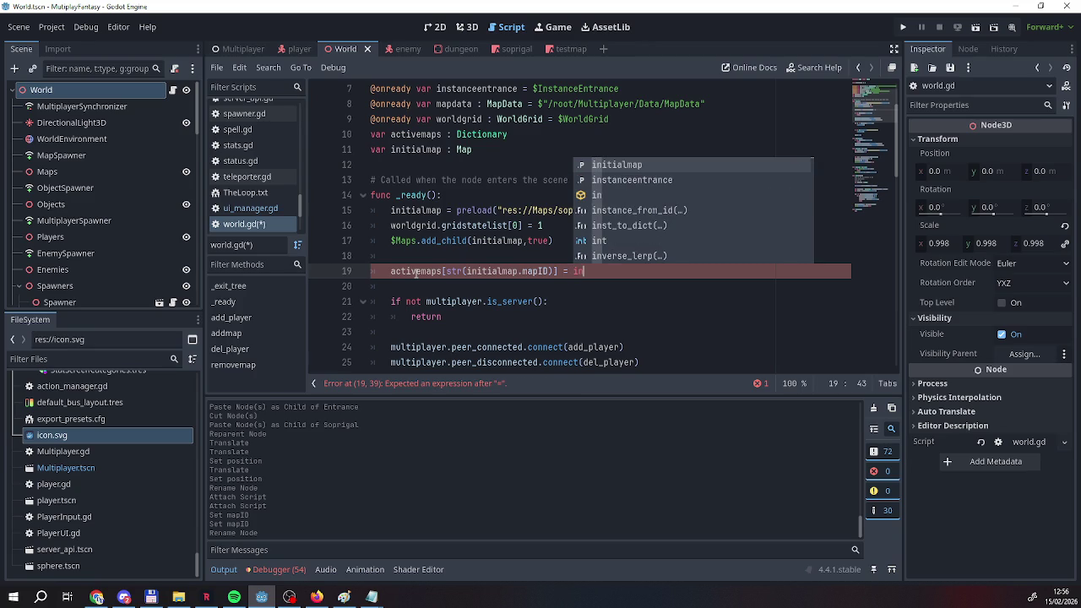
pyautogui.press('Return')
pyautogui.write('.')
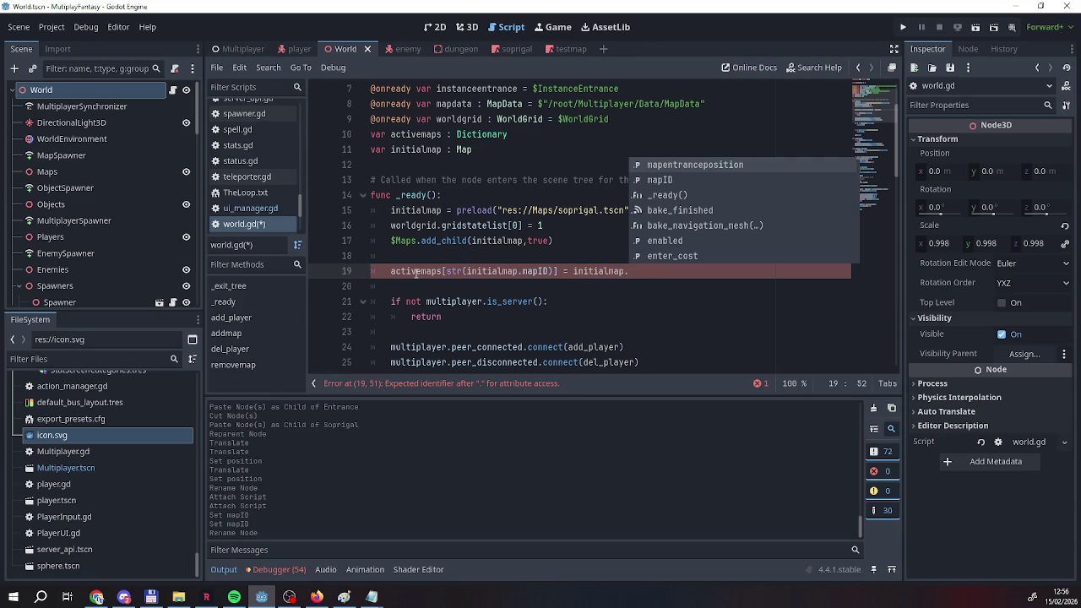
pyautogui.press('Return')
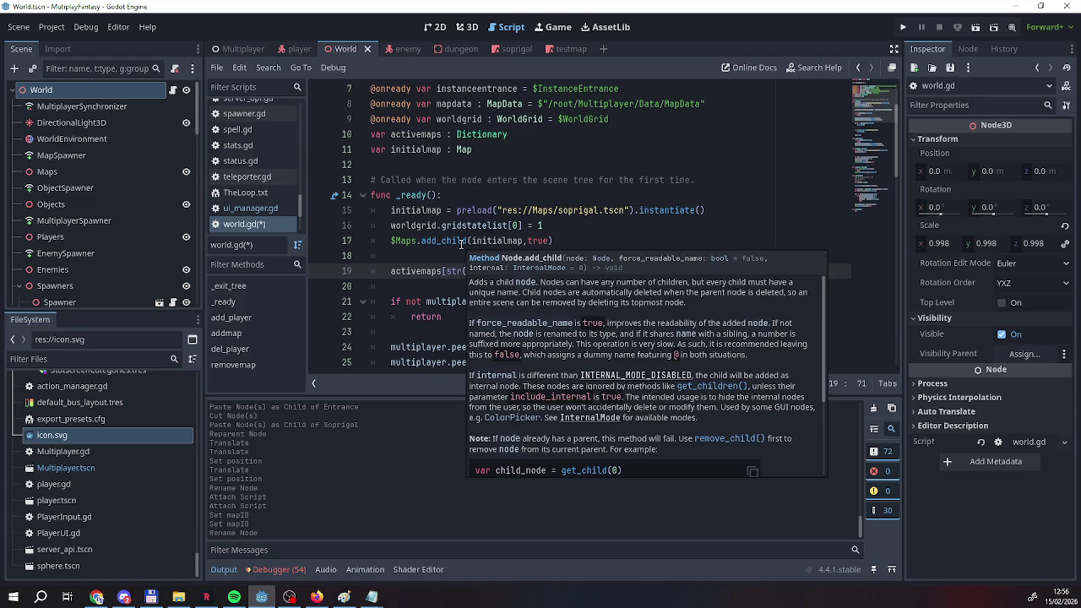
pyautogui.scroll(-2, 462, 243)
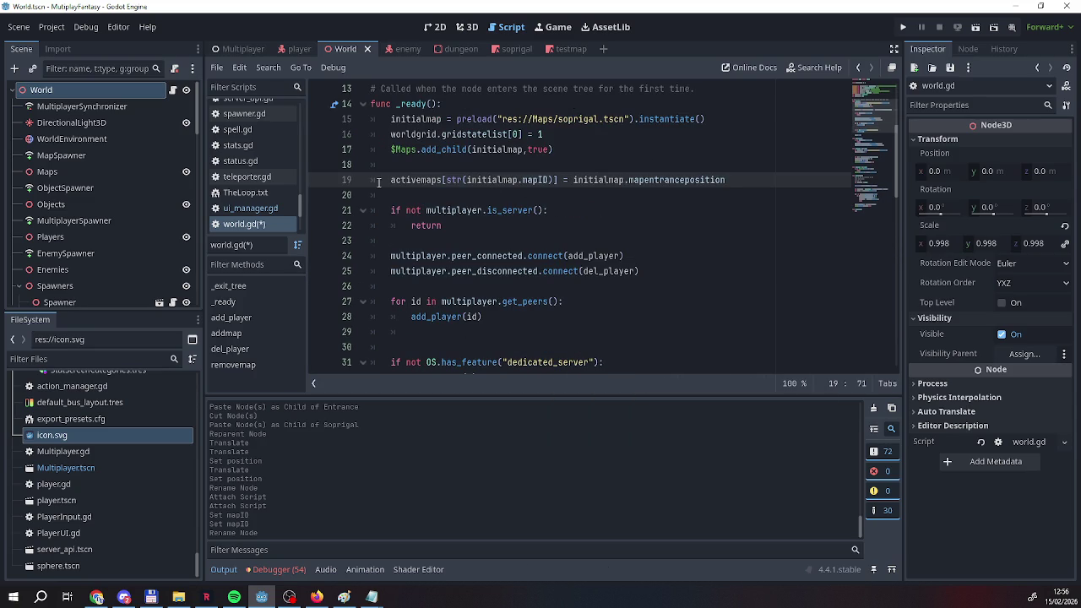
pyautogui.scroll(-15, 491, 184)
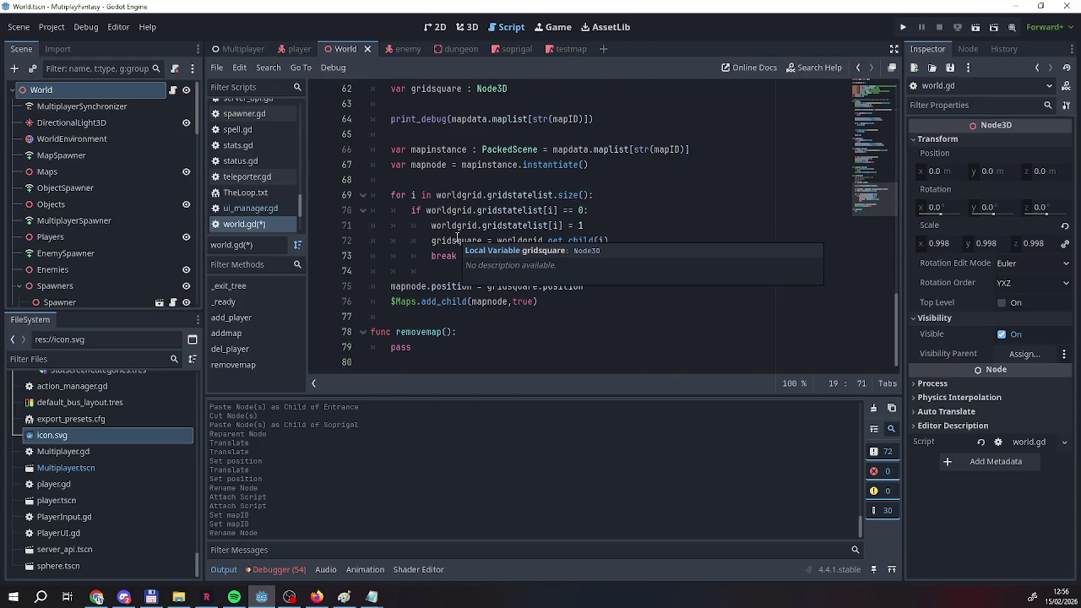
# Review the mapnode.position line in addmap, then save world.gd from the script list.
pyautogui.scroll(1, 431, 224)
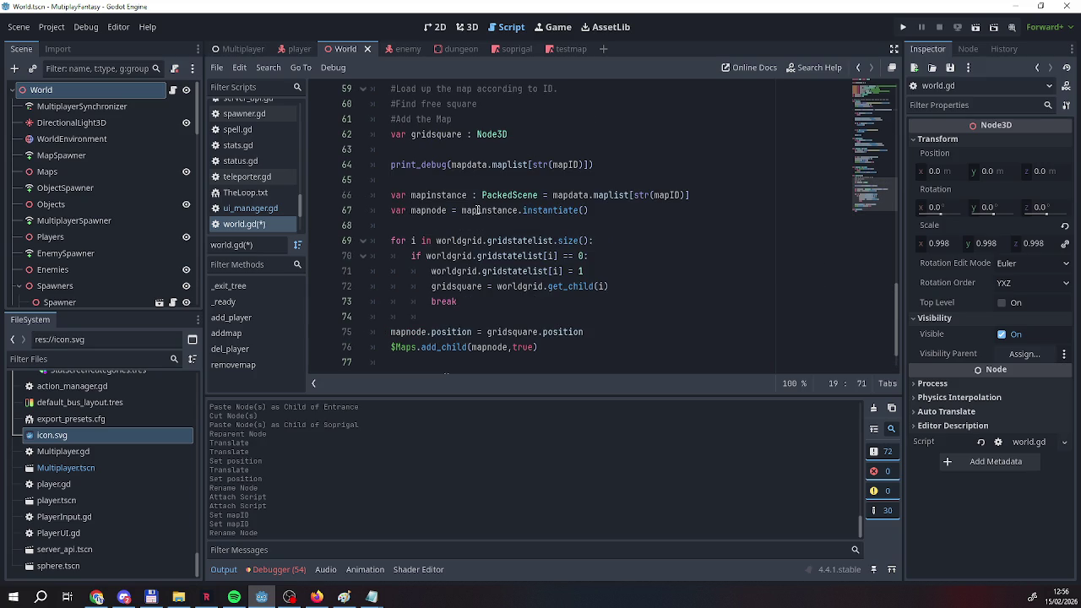
pyautogui.click(479, 318)
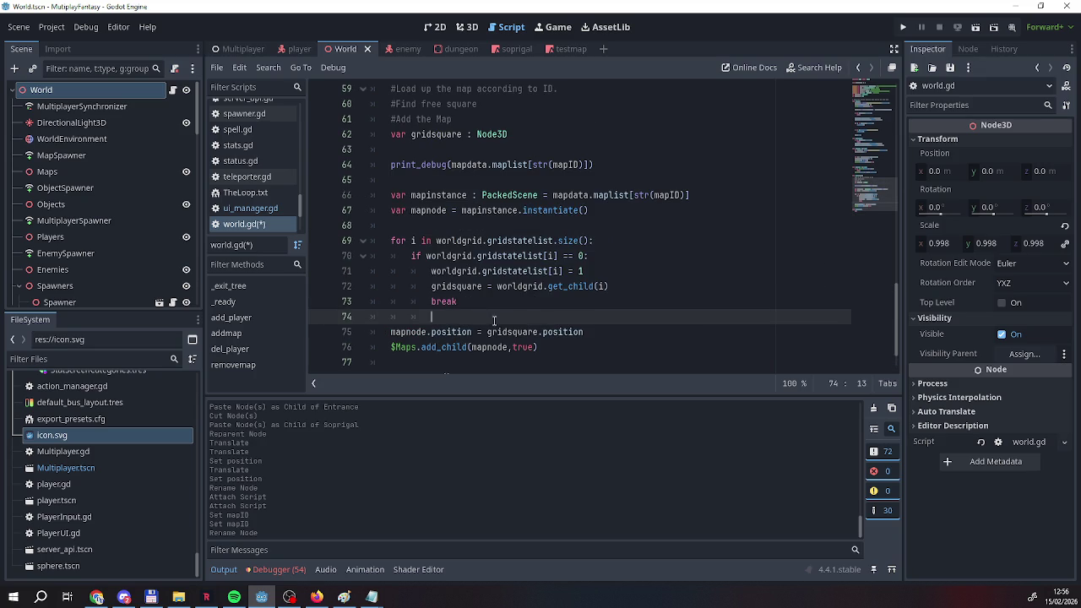
pyautogui.click(583, 332)
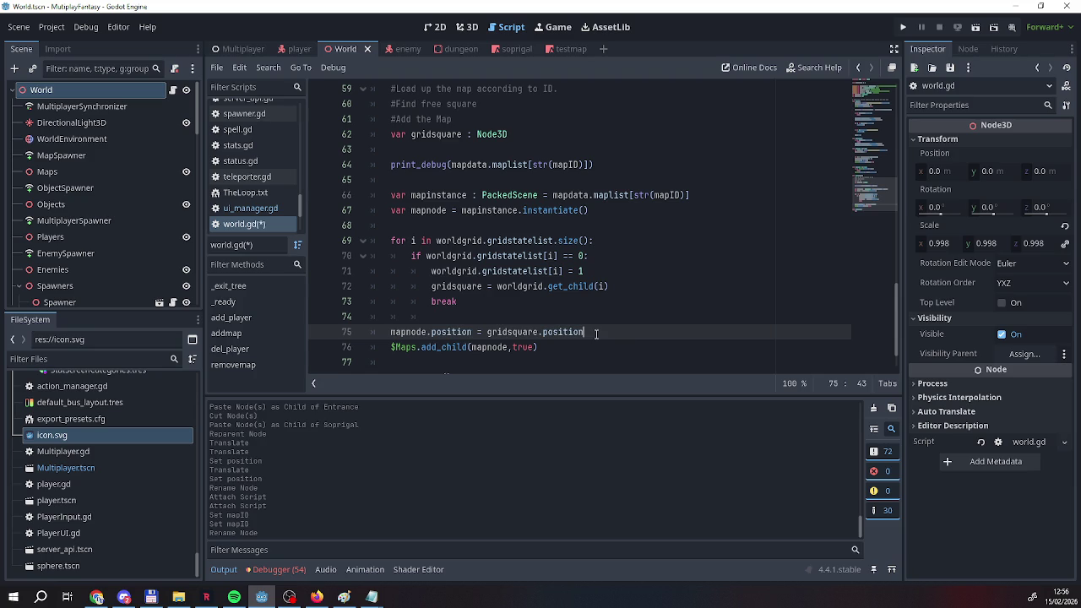
pyautogui.scroll(15, 596, 334)
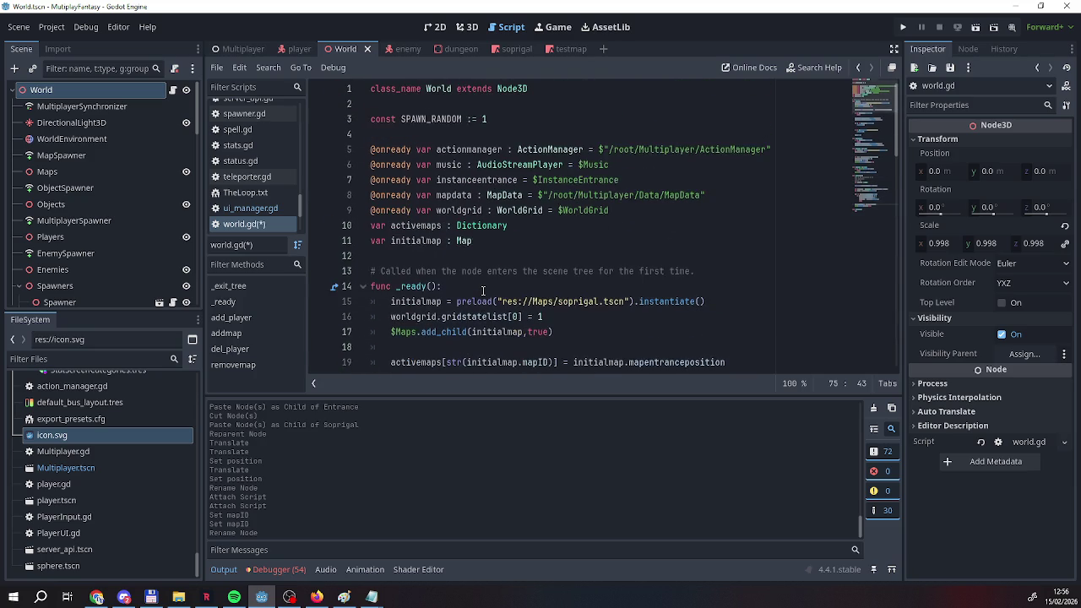
pyautogui.scroll(-2, 483, 291)
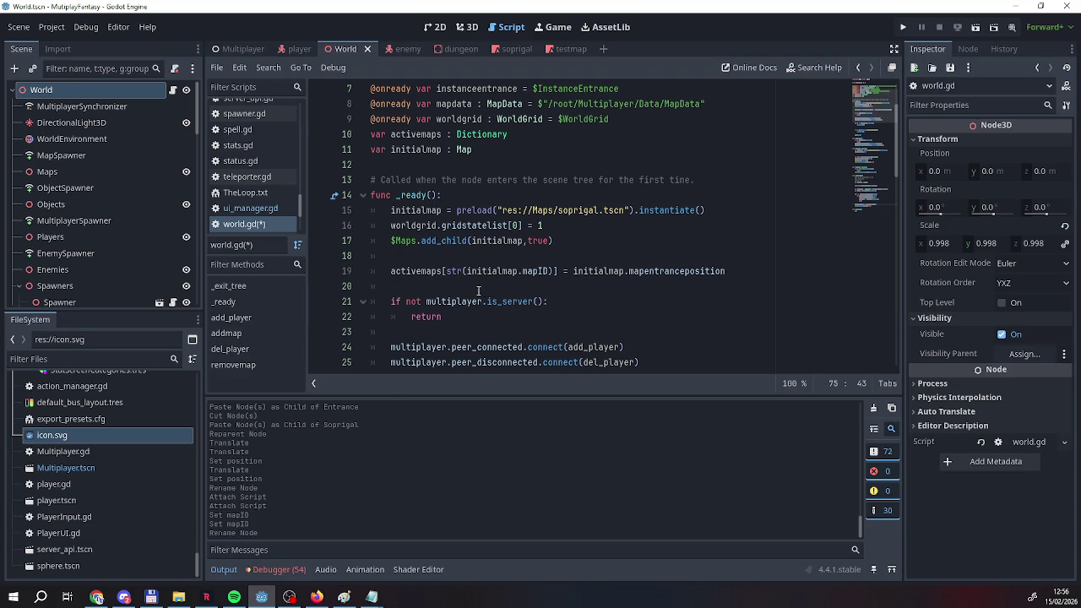
pyautogui.rightClick(244, 223)
pyautogui.click(260, 237)
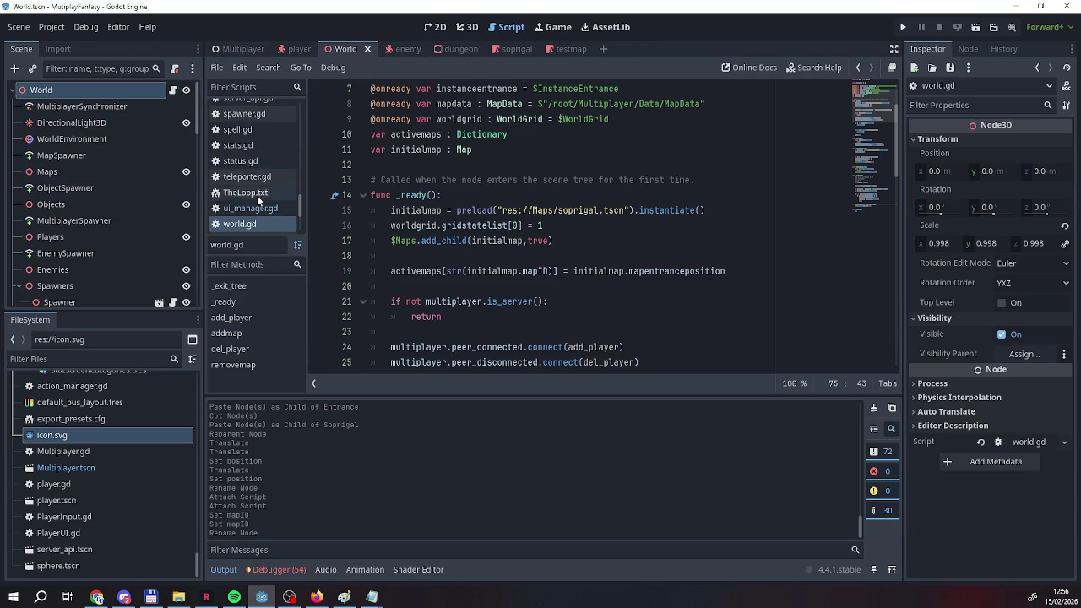
pyautogui.scroll(5, 254, 197)
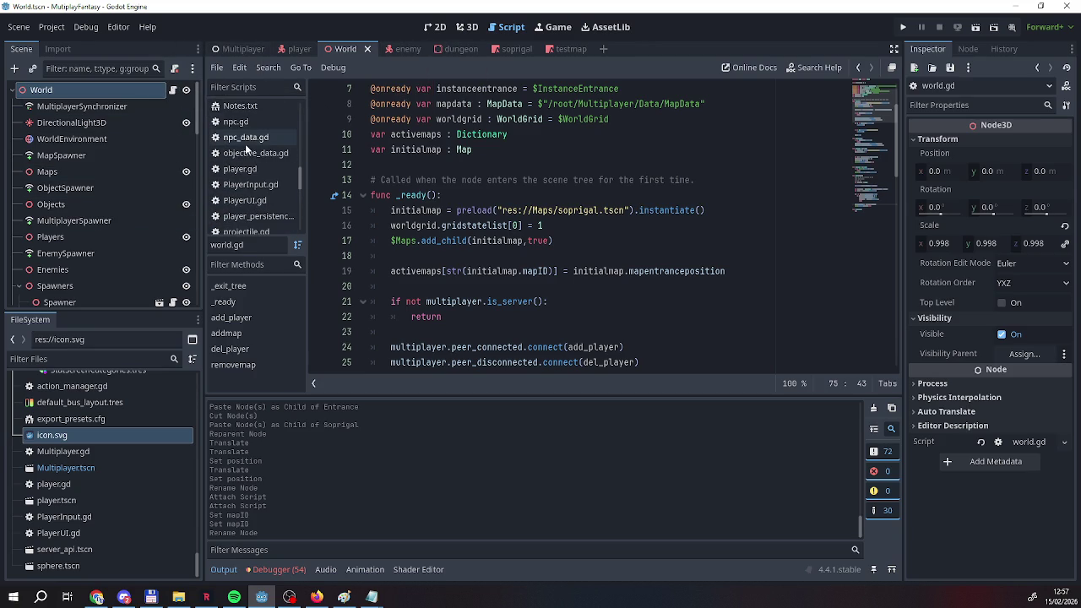
# Open map.gd and strip the property access after $Entrance on line 7.
pyautogui.scroll(-1, 248, 164)
pyautogui.scroll(4, 247, 164)
pyautogui.scroll(2, 250, 169)
pyautogui.click(245, 124)
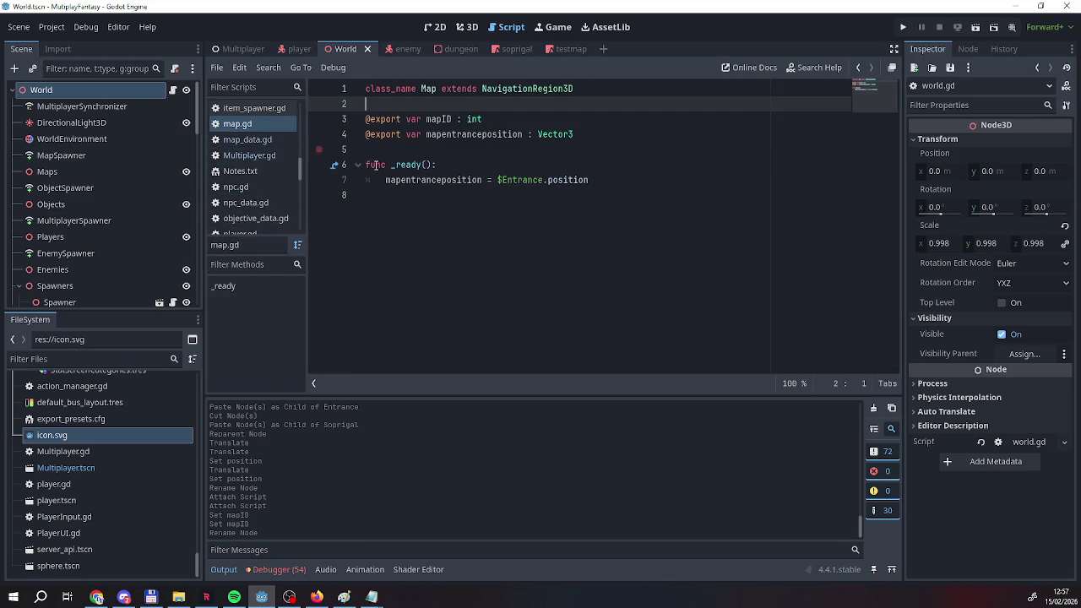
pyautogui.click(560, 180)
pyautogui.moveTo(592, 180)
pyautogui.mouseDown()
pyautogui.moveTo(545, 180)
pyautogui.moveTo(554, 182)
pyautogui.mouseUp()
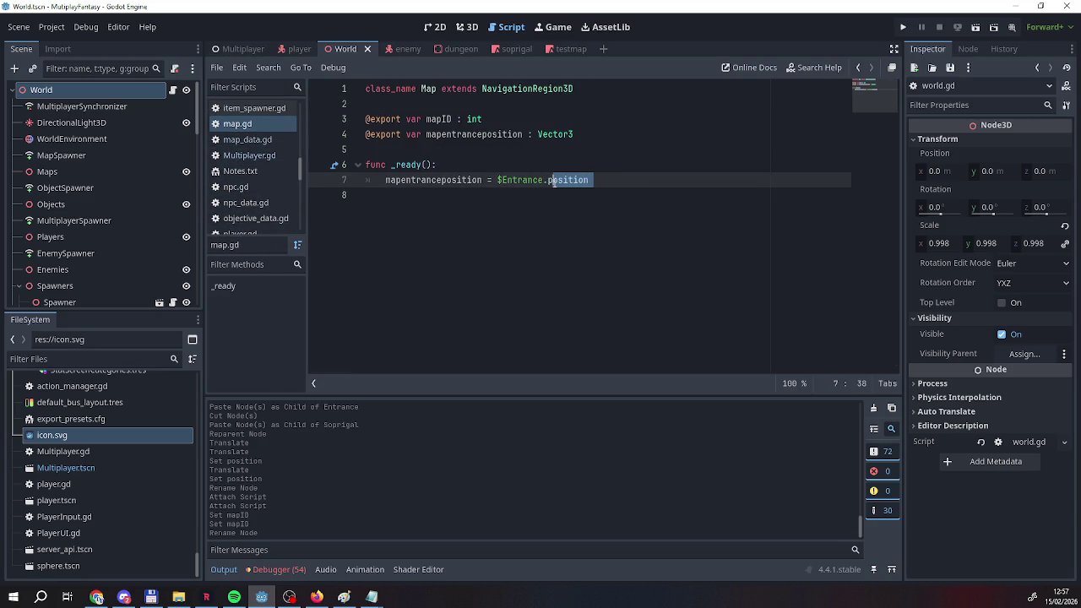
pyautogui.write('globa')
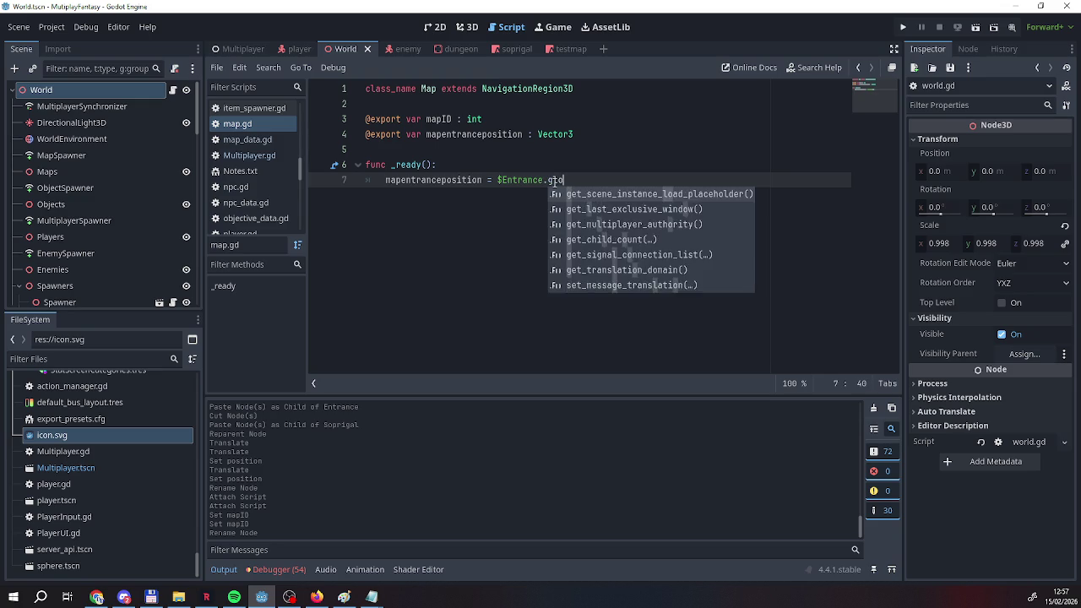
pyautogui.press('BackSpace')
pyautogui.press('BackSpace')
pyautogui.press('BackSpace')
pyautogui.write('positi')
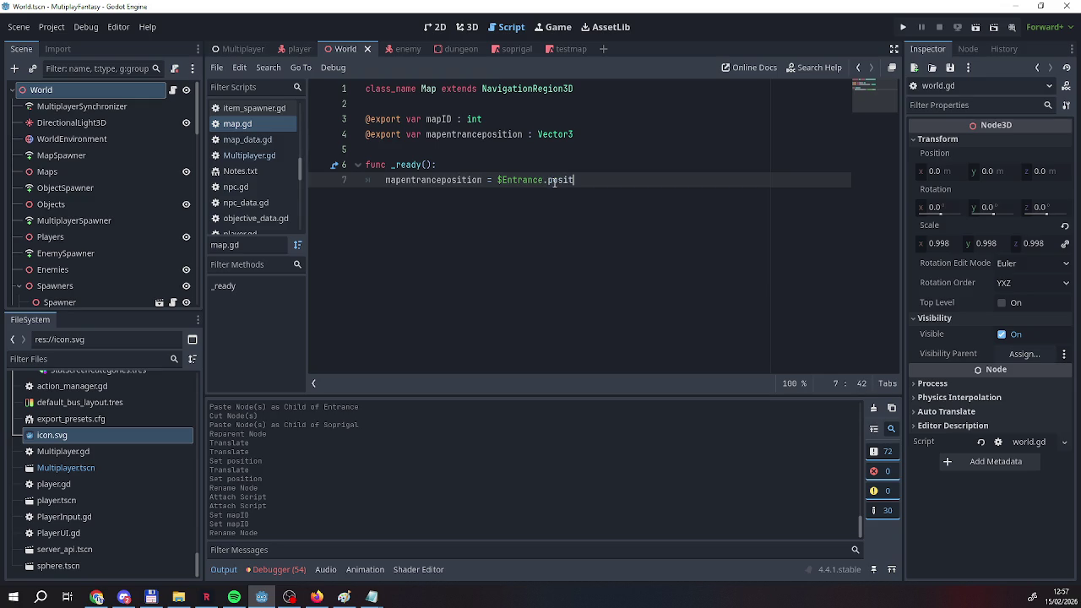
pyautogui.press('BackSpace')
pyautogui.press('BackSpace')
pyautogui.press('BackSpace')
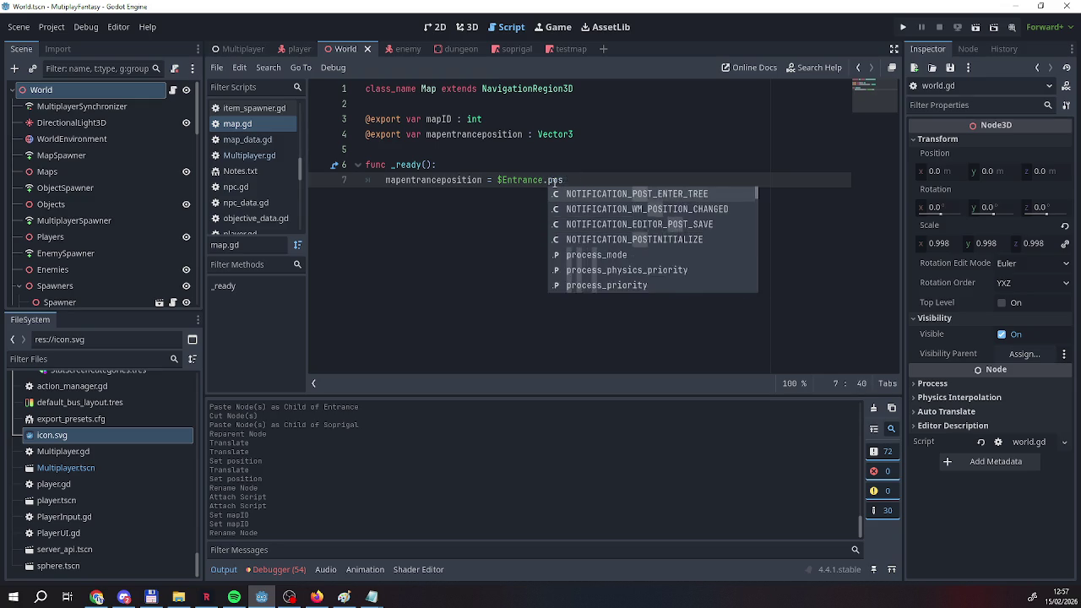
pyautogui.write('ositio')
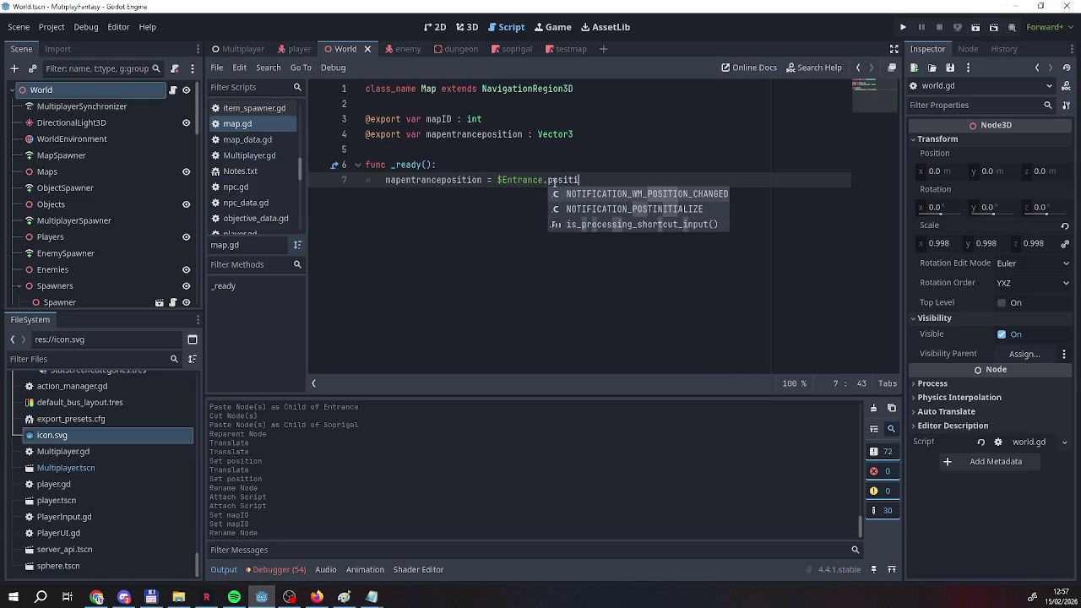
pyautogui.write('n_g')
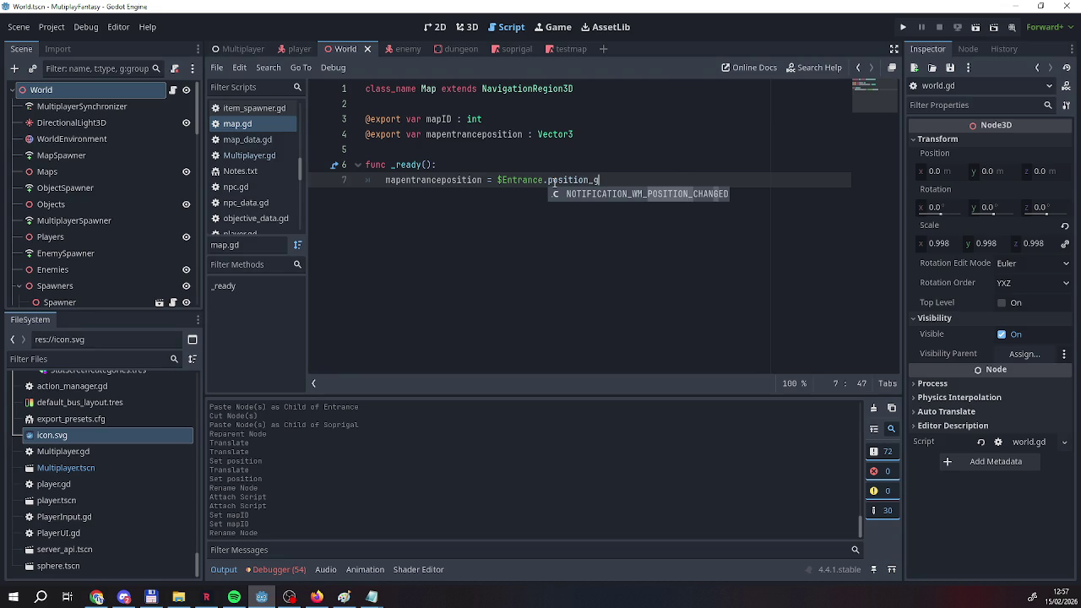
pyautogui.press('BackSpace')
pyautogui.press('BackSpace')
pyautogui.press('BackSpace')
pyautogui.write('g')
pyautogui.press('BackSpace')
pyautogui.press('BackSpace')
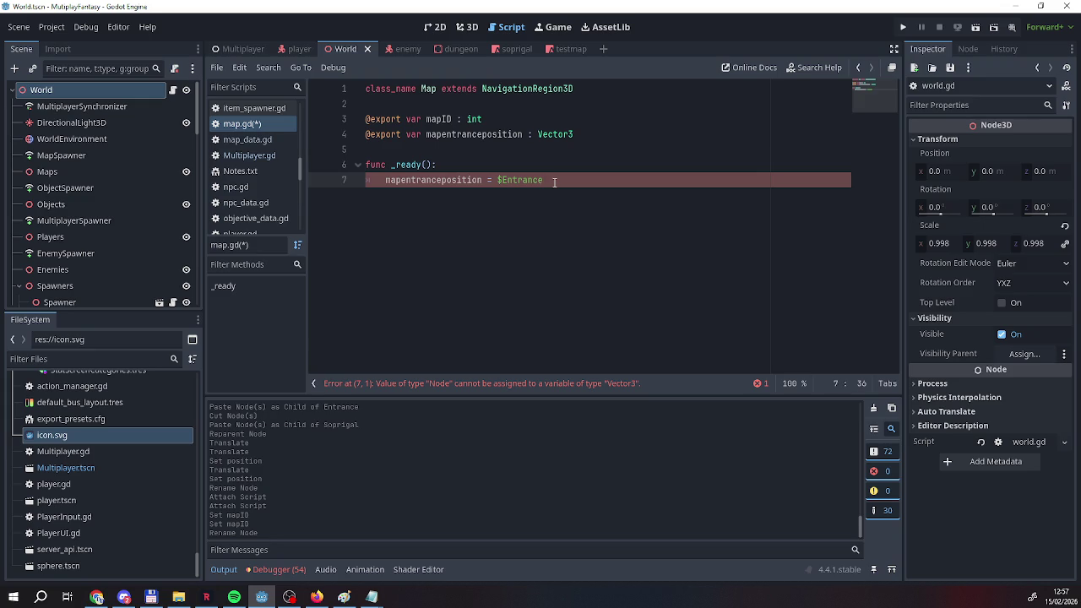
# Declare a new variable entrance : Node3D = $Entrance below the exported variables.
pyautogui.press('Up')
pyautogui.press('Up')
pyautogui.press('Up')
pyautogui.press('End')
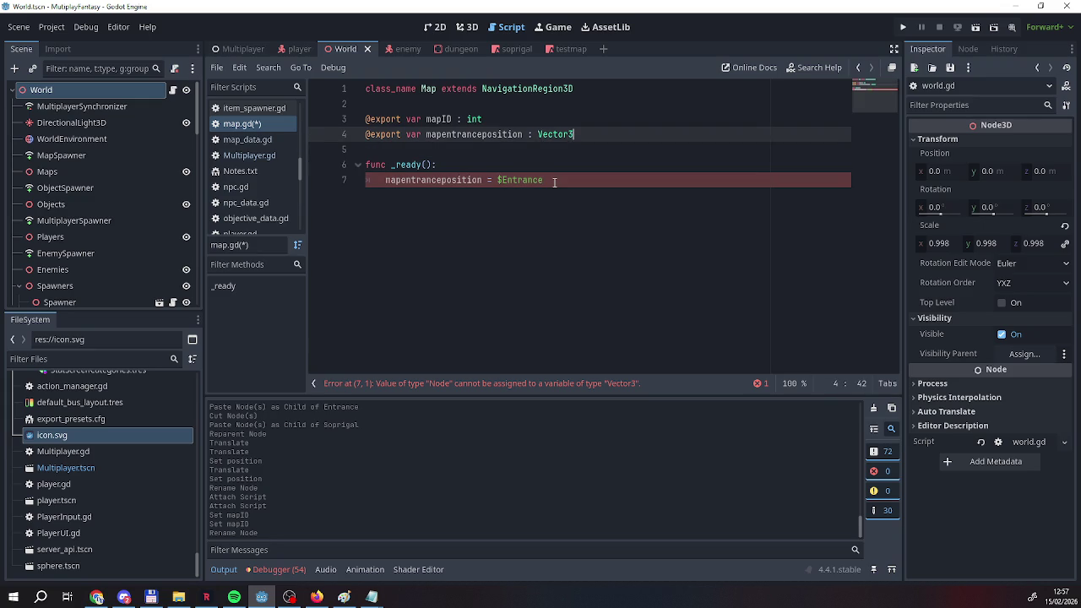
pyautogui.press('Return')
pyautogui.write('var entrance =')
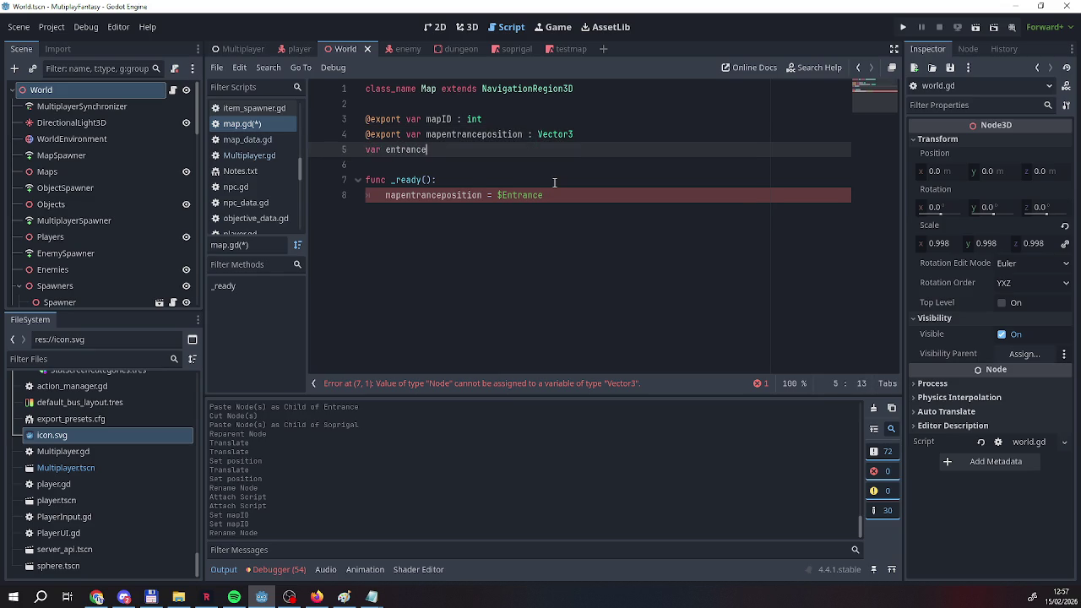
pyautogui.click(622, 287)
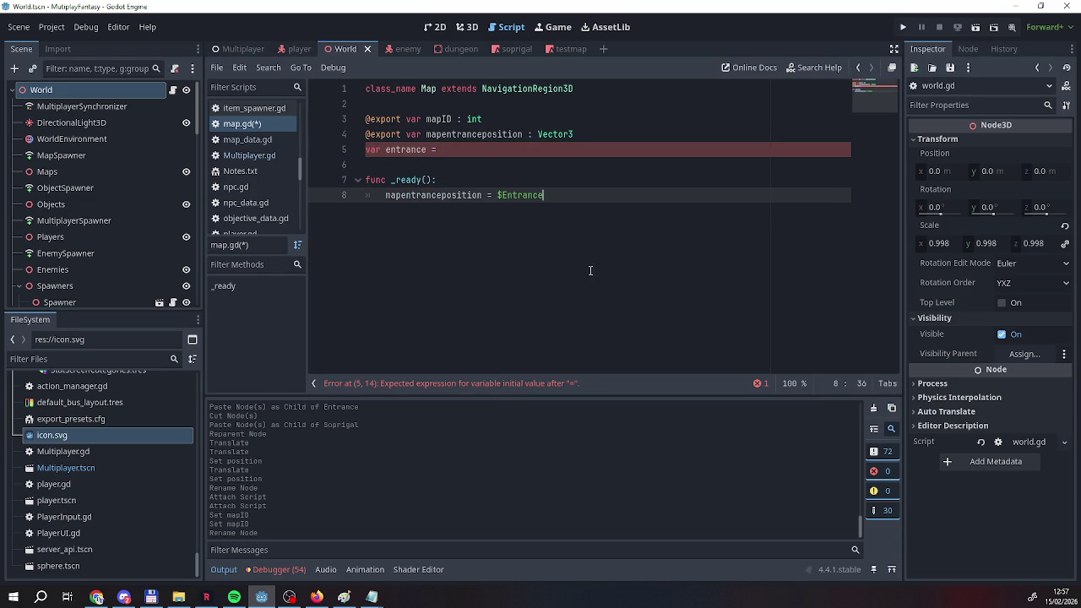
pyautogui.moveTo(543, 195)
pyautogui.mouseDown()
pyautogui.moveTo(498, 196)
pyautogui.moveTo(507, 151)
pyautogui.mouseUp()
pyautogui.click(520, 145)
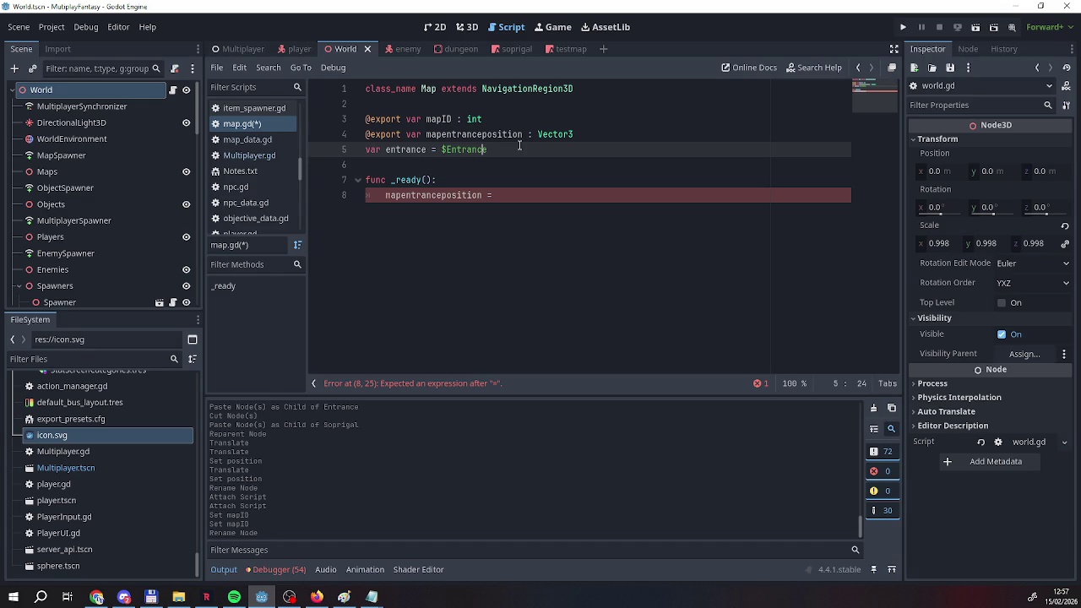
pyautogui.press('Left')
pyautogui.press('Left')
pyautogui.press('Left')
pyautogui.write(': Node3')
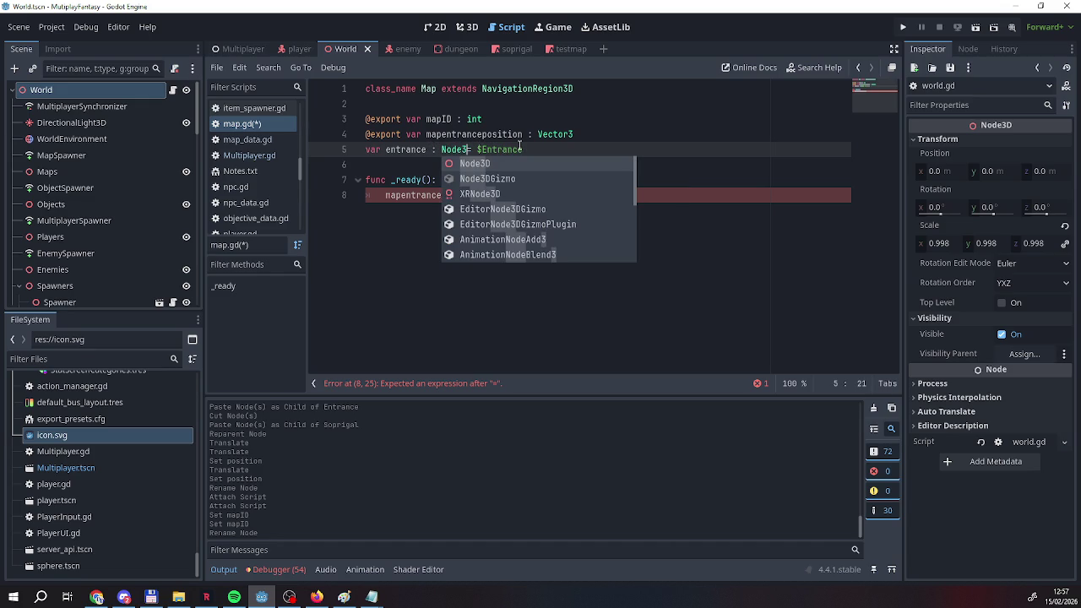
pyautogui.press('Return')
# Make line 8 assign entrance.global_position to mapentranceposition.
pyautogui.press('Down')
pyautogui.press('Down')
pyautogui.press('Down')
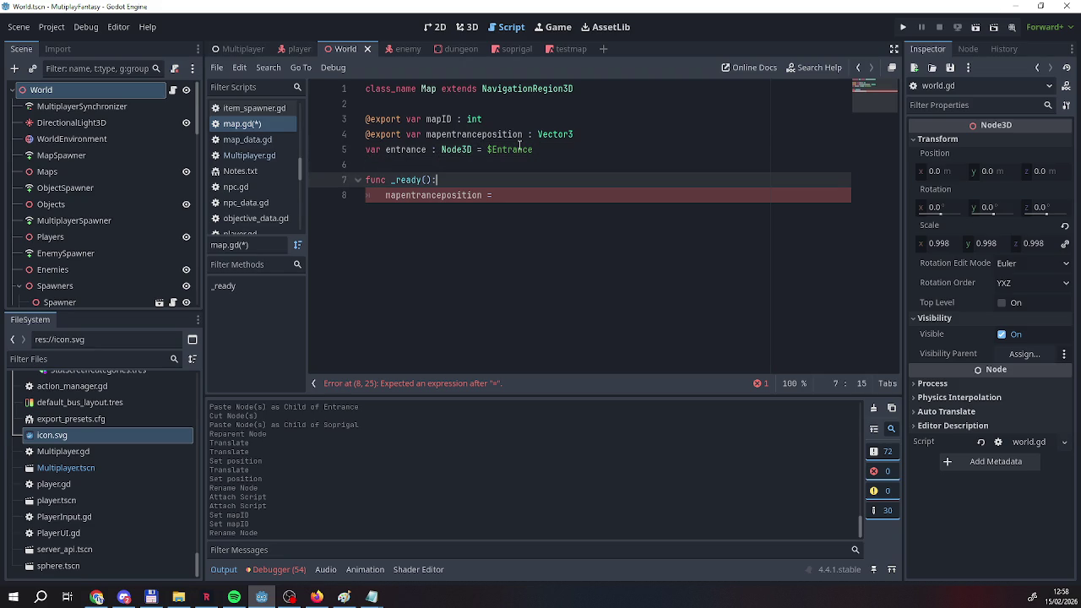
pyautogui.write('en')
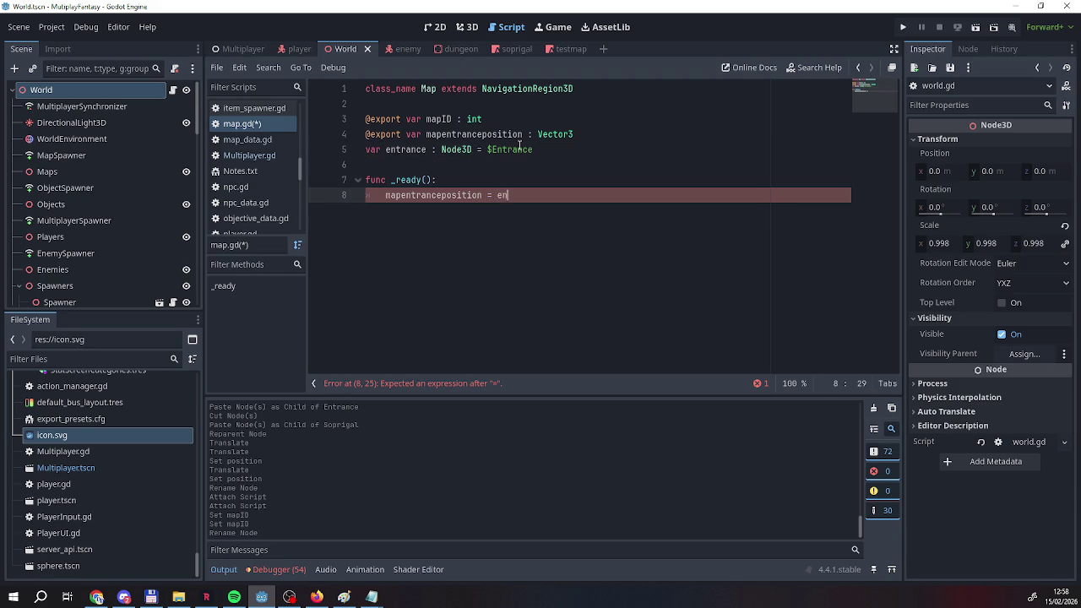
pyautogui.write('trance.global')
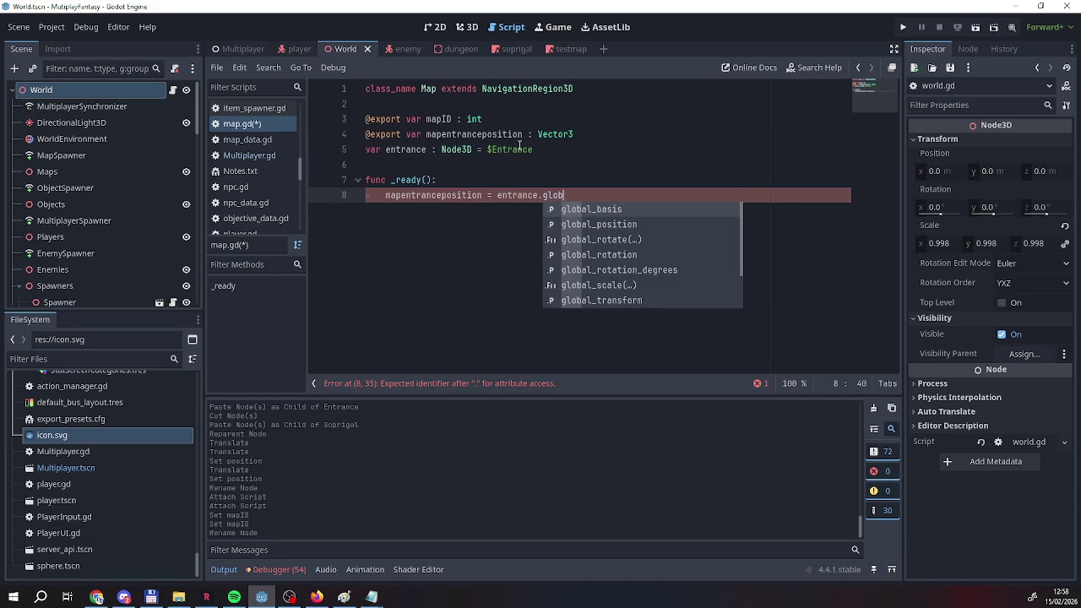
pyautogui.press('Down')
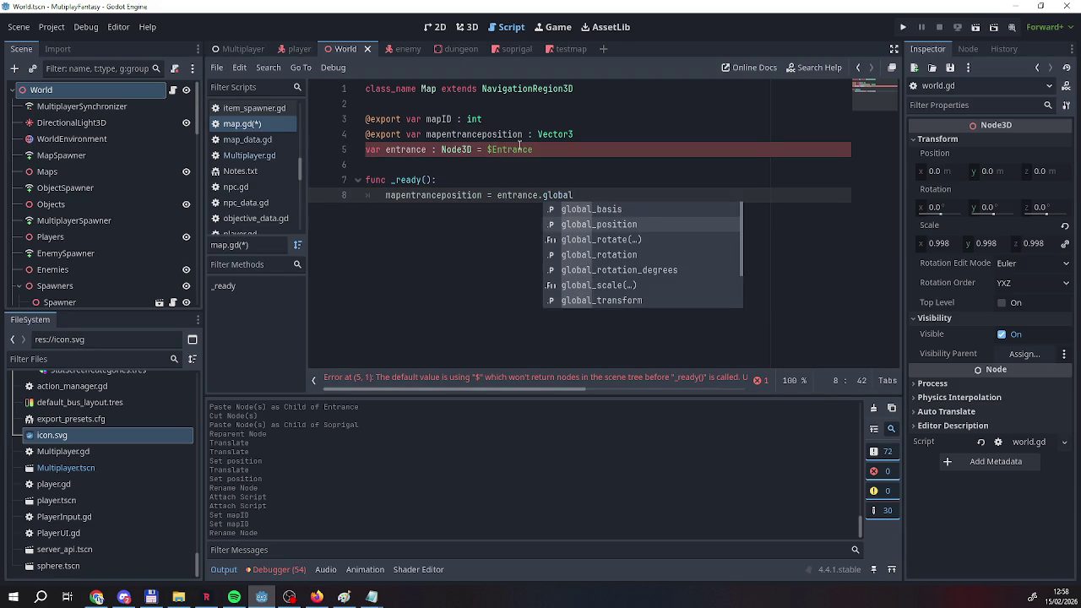
pyautogui.press('Return')
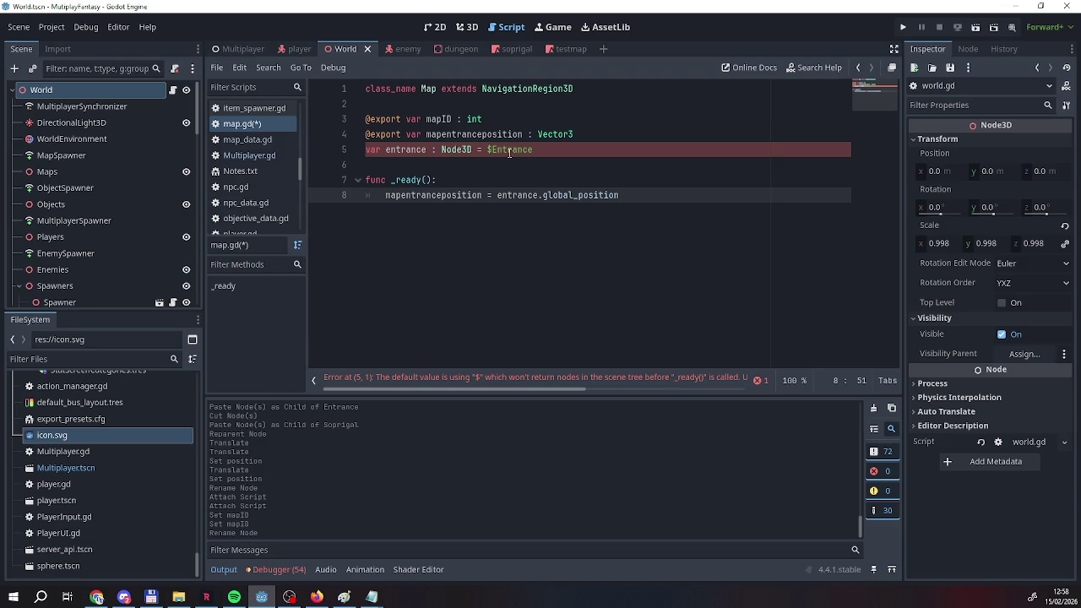
pyautogui.click(503, 149)
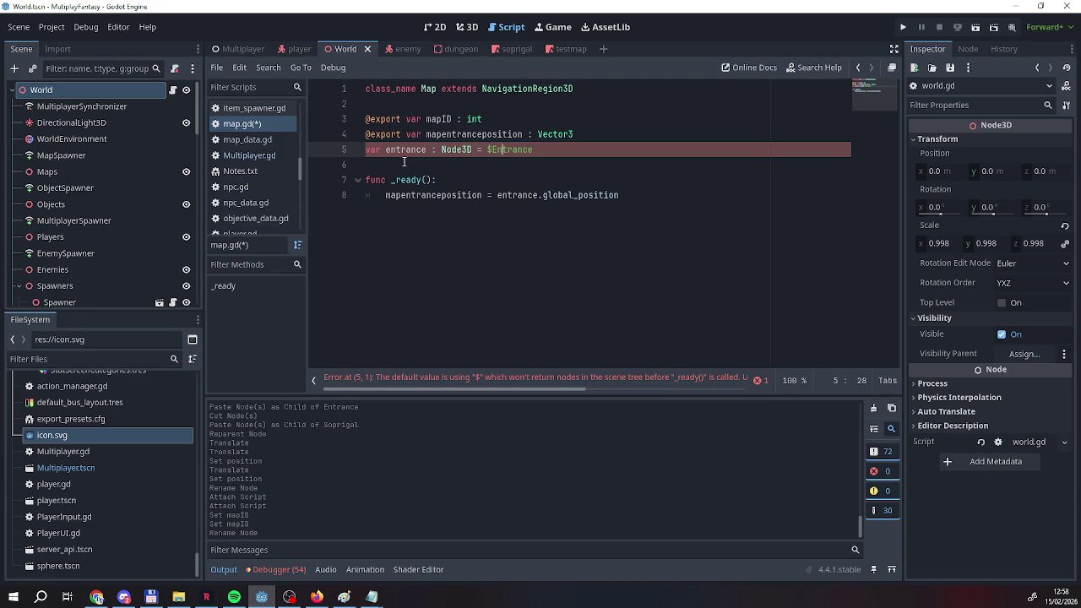
pyautogui.moveTo(435, 389)
pyautogui.mouseDown()
pyautogui.moveTo(523, 395)
pyautogui.moveTo(435, 393)
pyautogui.mouseUp()
pyautogui.click(368, 154)
pyautogui.write('@on')
pyautogui.press('Return')
pyautogui.press('Delete')
pyautogui.press('Delete')
pyautogui.press('Delete')
pyautogui.write('var')
pyautogui.click(579, 213)
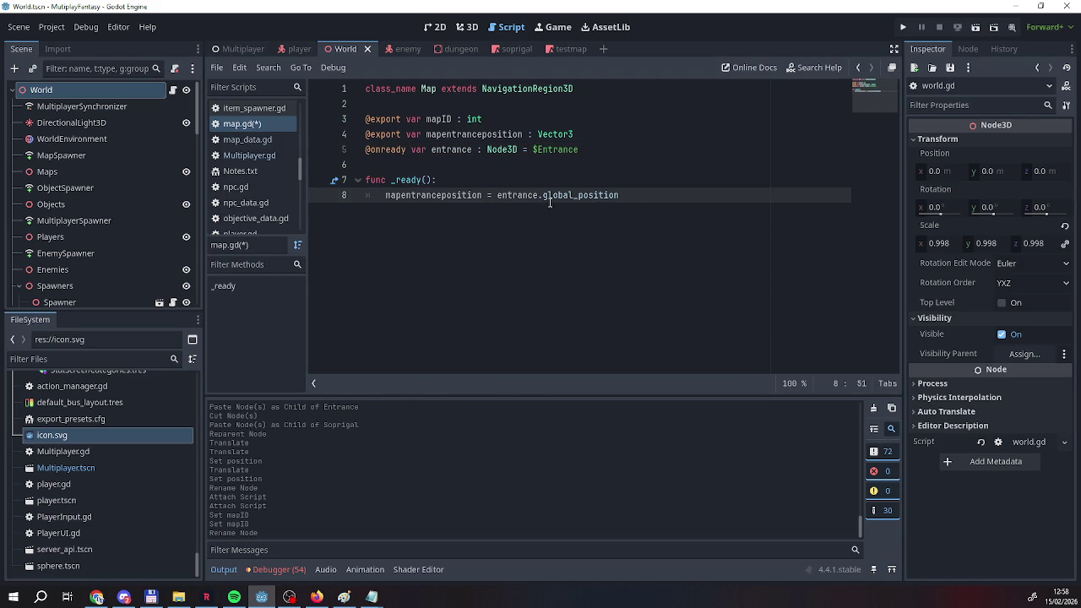
pyautogui.hotkey('ctrl', 's')
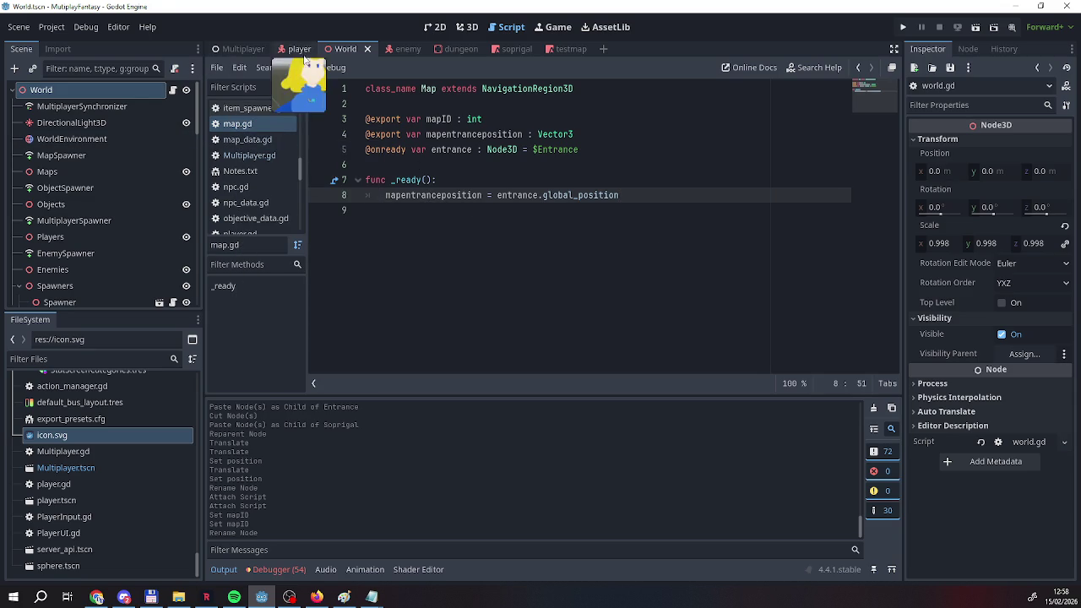
# Switch to the Multiplayer scene, open world.gd, and add a blank line after line 75 in addmap.
pyautogui.click(242, 48)
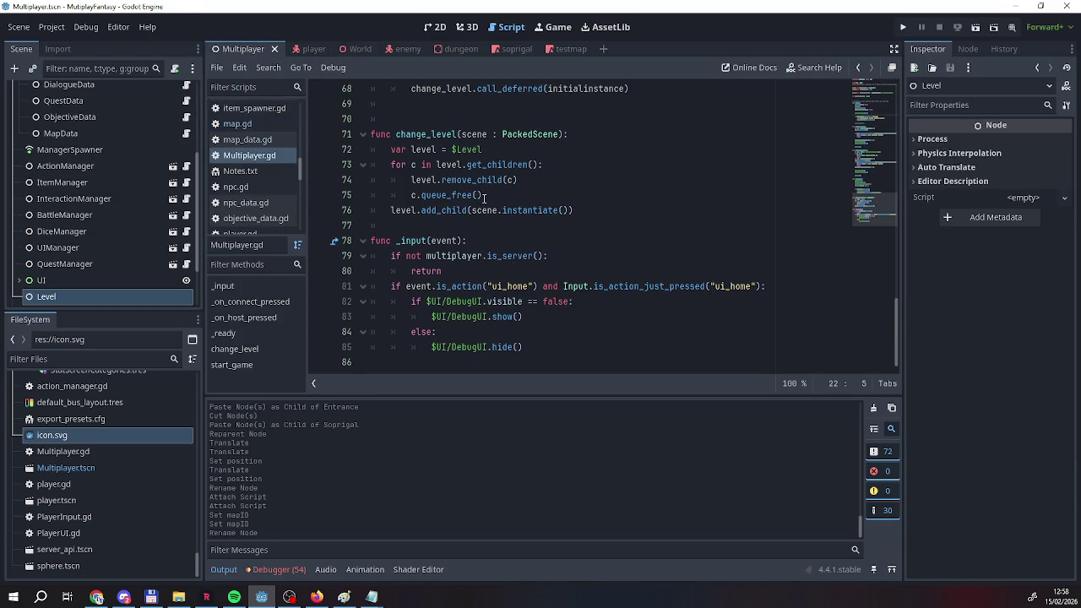
pyautogui.scroll(3, 486, 213)
pyautogui.scroll(-3, 486, 213)
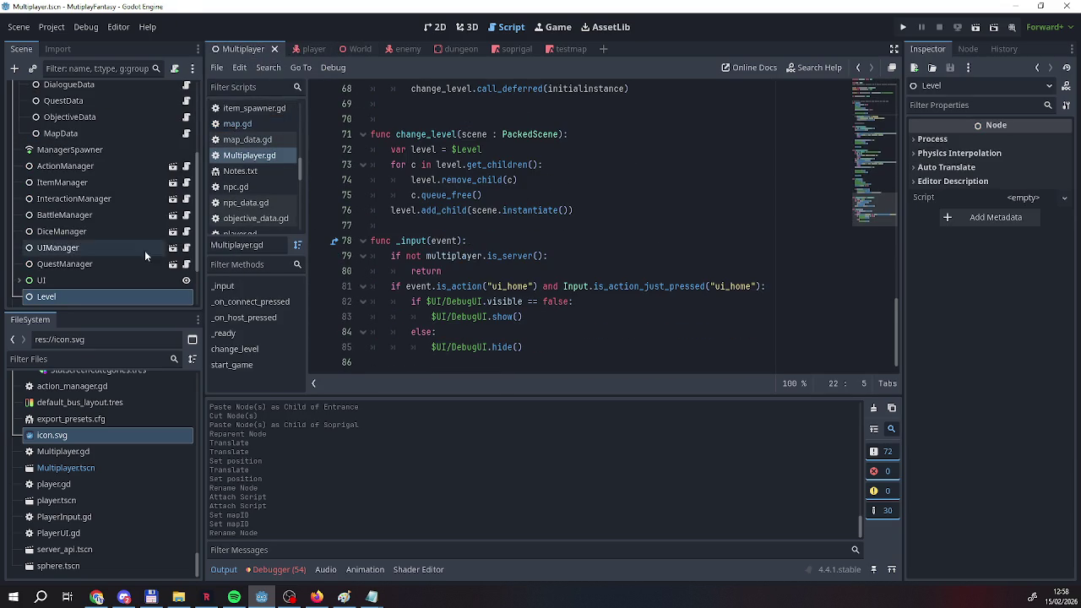
pyautogui.scroll(-1, 145, 250)
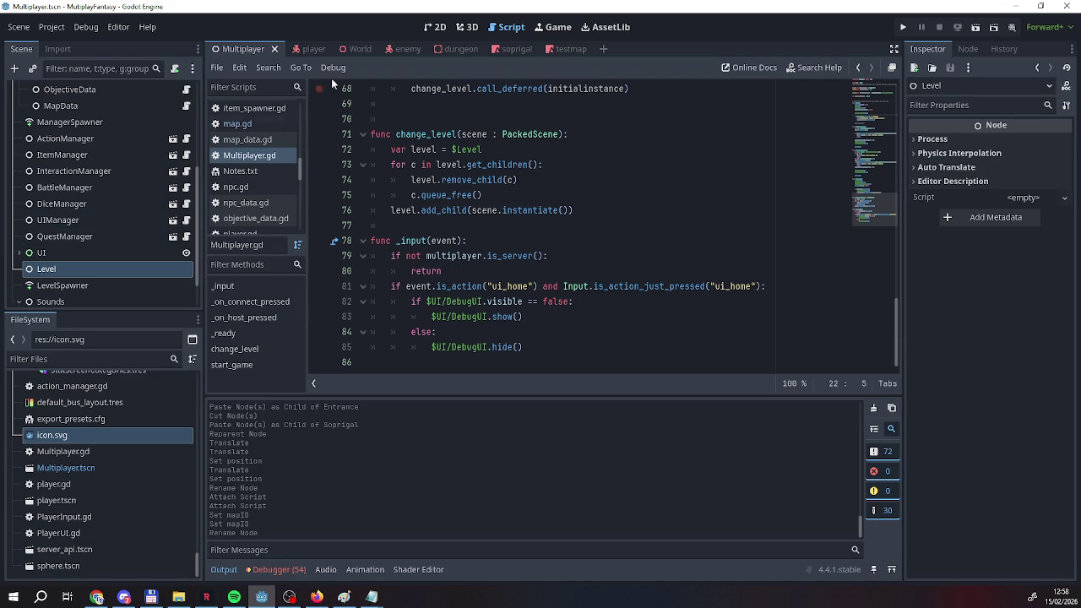
pyautogui.scroll(-3, 253, 160)
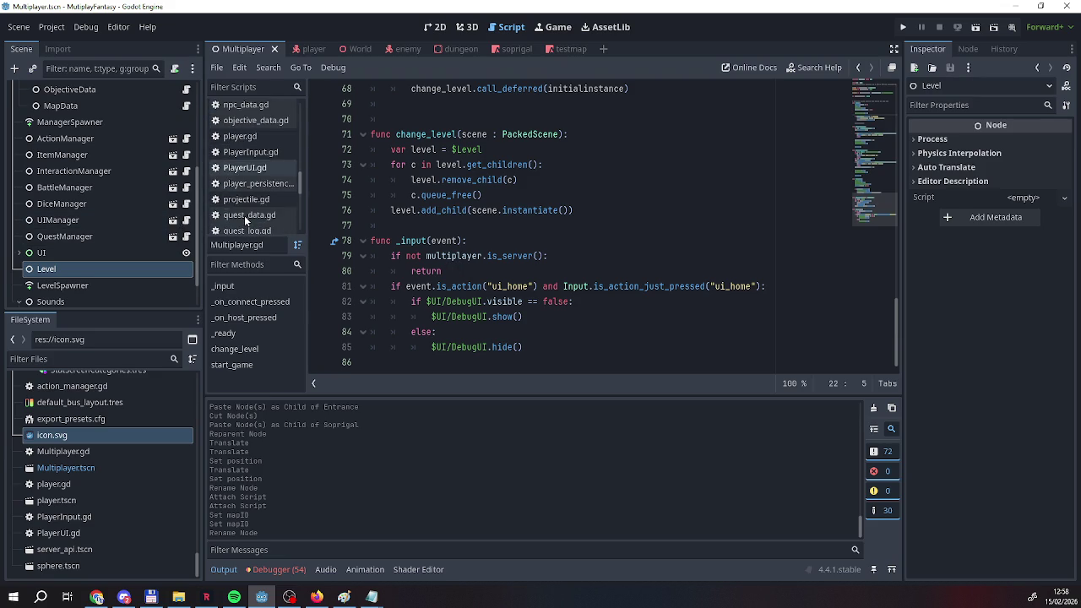
pyautogui.moveTo(296, 182); pyautogui.dragTo(301, 223)
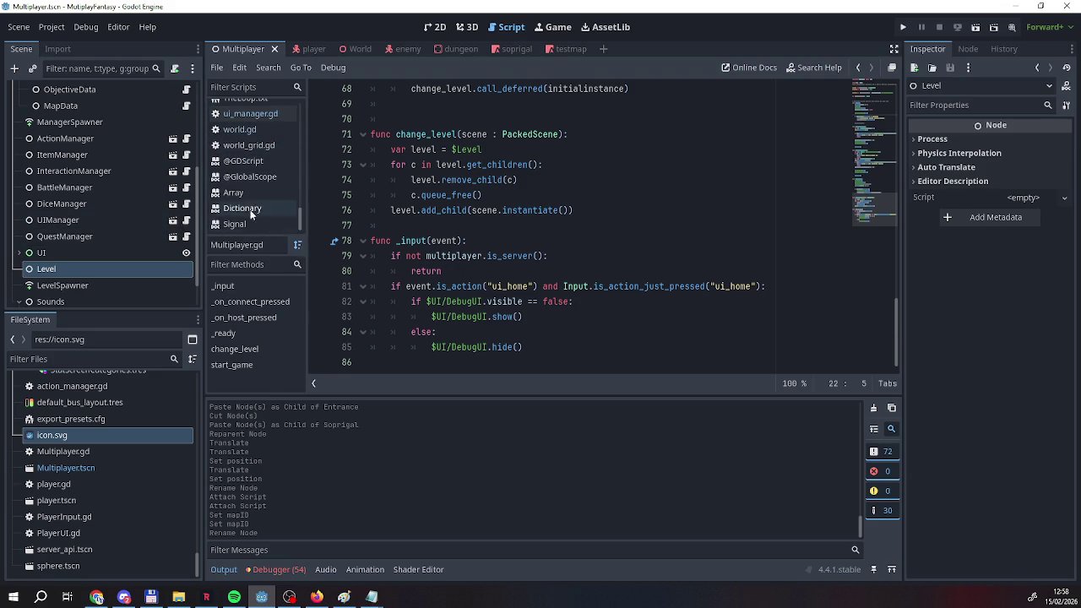
pyautogui.click(240, 129)
pyautogui.scroll(-1, 455, 226)
pyautogui.moveTo(896, 140); pyautogui.dragTo(883, 355)
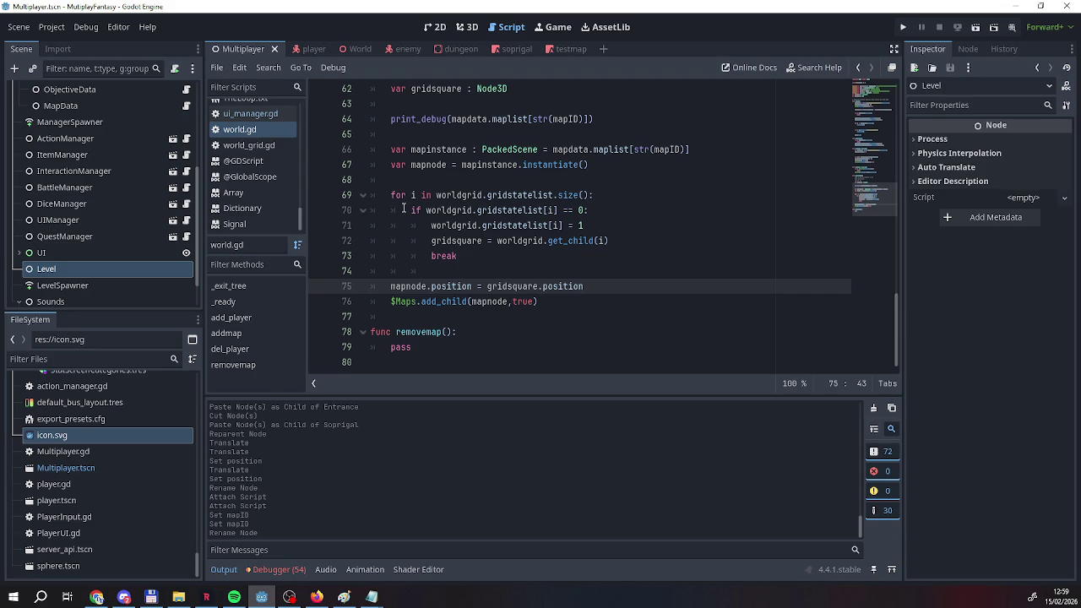
pyautogui.press('Return')
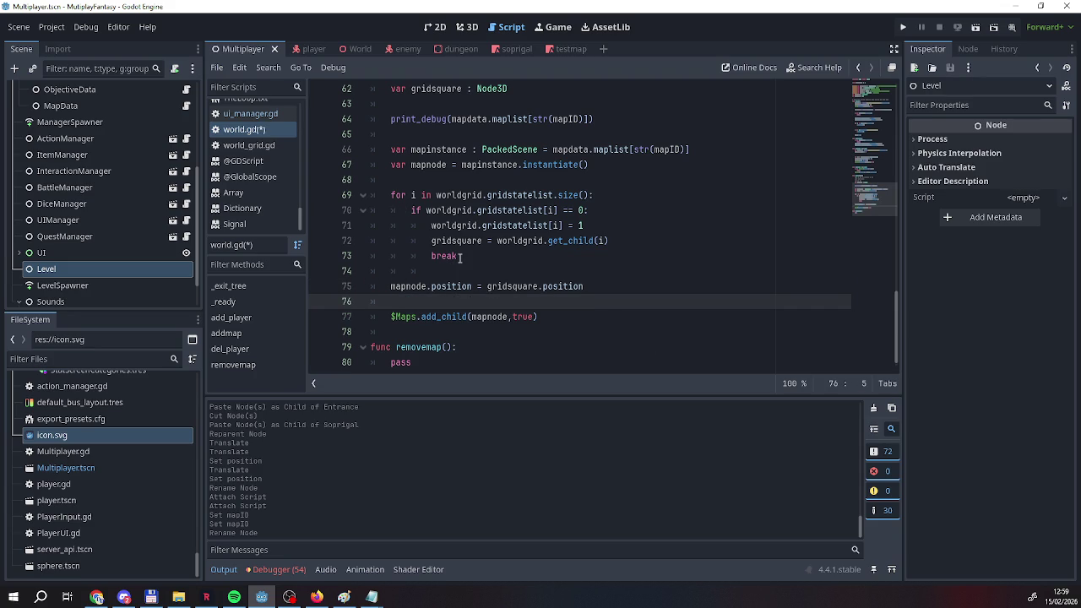
# Start line 76 in addmap with the autocompleted name activemaps.
pyautogui.scroll(2, 461, 258)
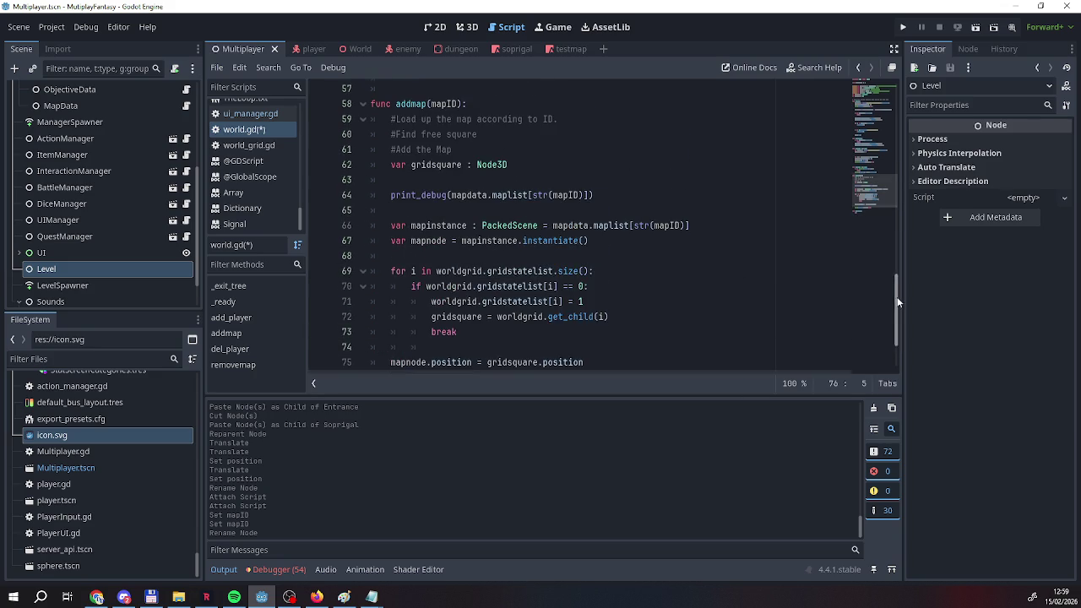
pyautogui.click(877, 111)
pyautogui.moveTo(877, 105); pyautogui.dragTo(878, 334)
pyautogui.write('ac')
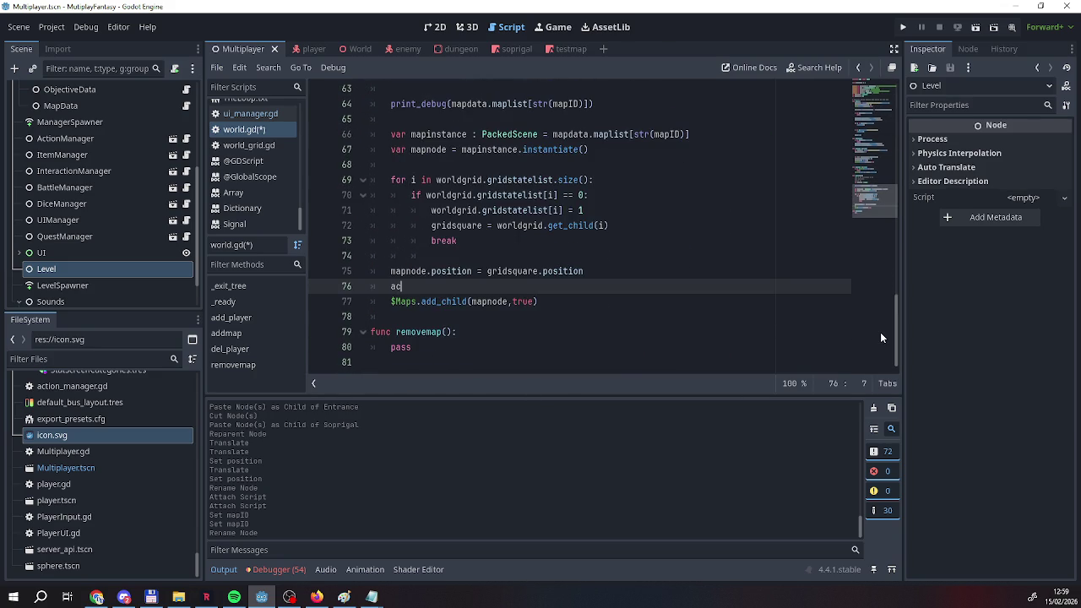
pyautogui.write('tv')
pyautogui.press('Return')
pyautogui.write('.')
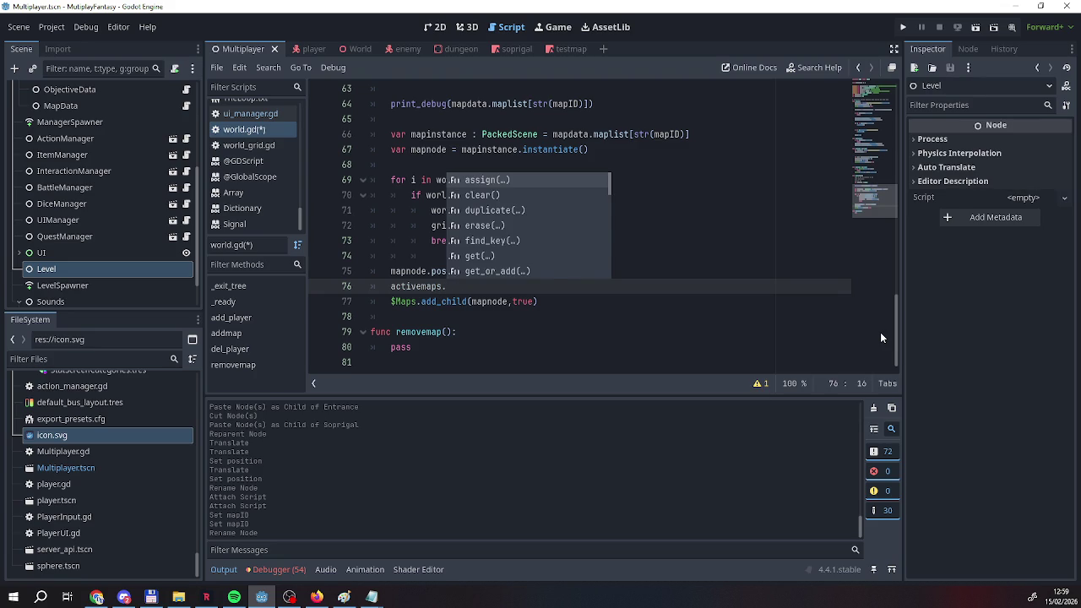
pyautogui.press('BackSpace')
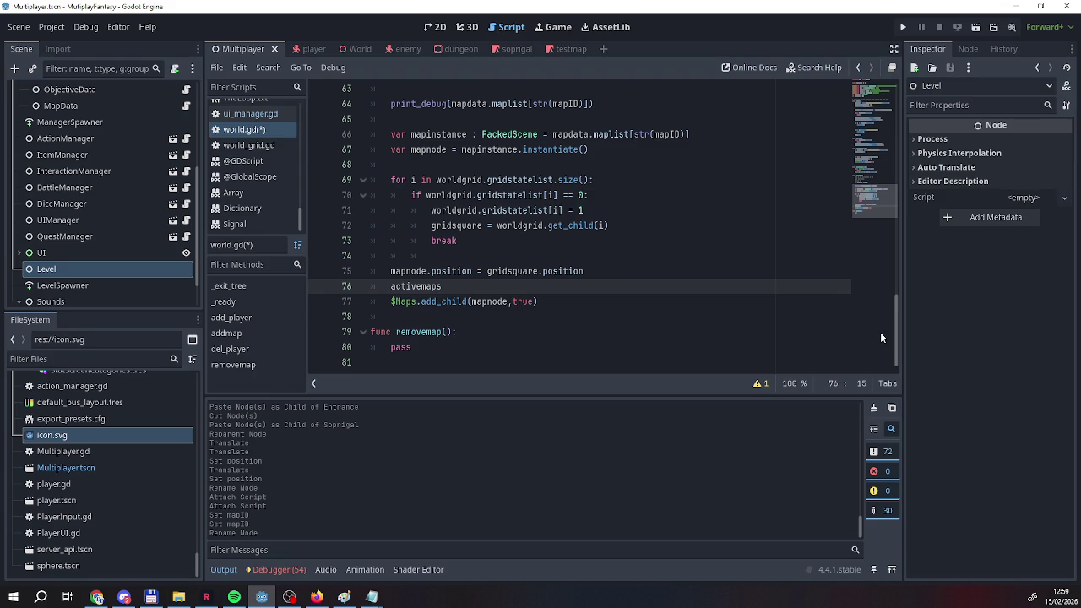
pyautogui.scroll(10, 547, 297)
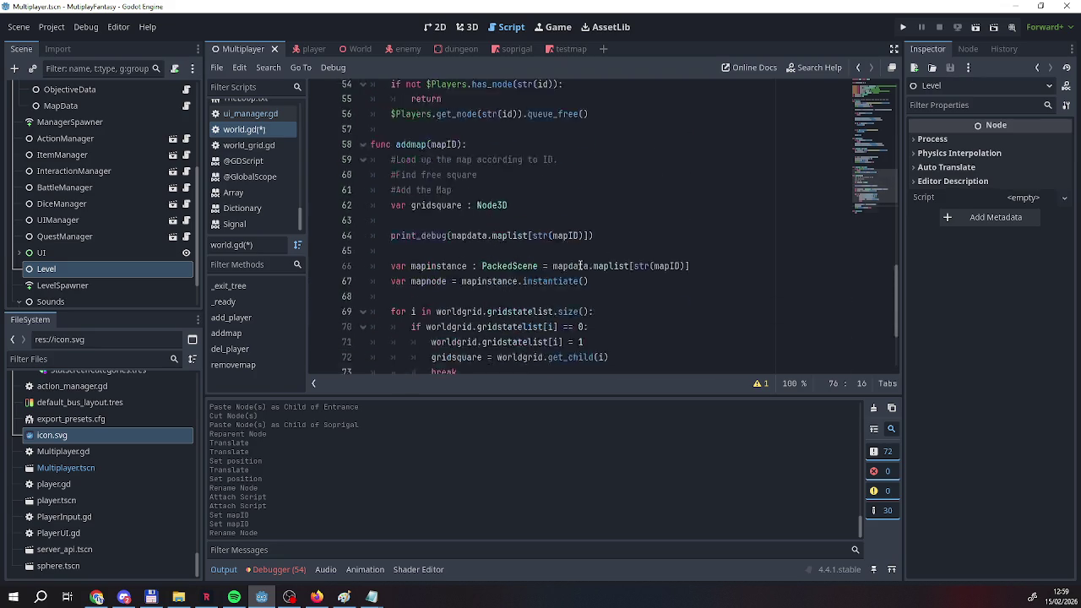
pyautogui.scroll(7, 548, 296)
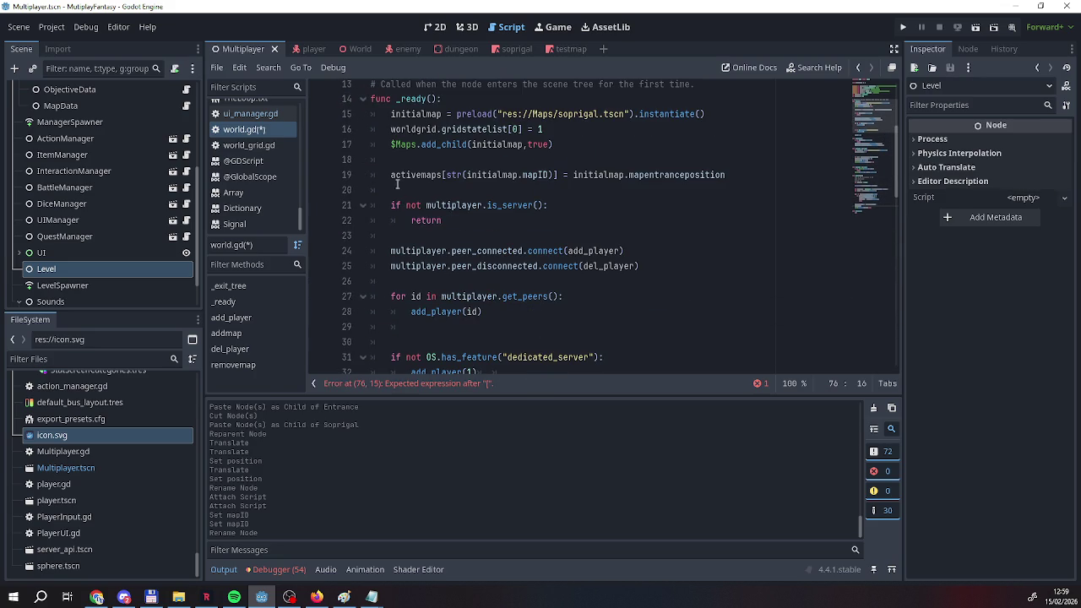
# Copy the activemaps assignment from _ready and paste it over the partial line 76.
pyautogui.moveTo(389, 174); pyautogui.dragTo(733, 175)
pyautogui.hotkey('ctrl', 'c')
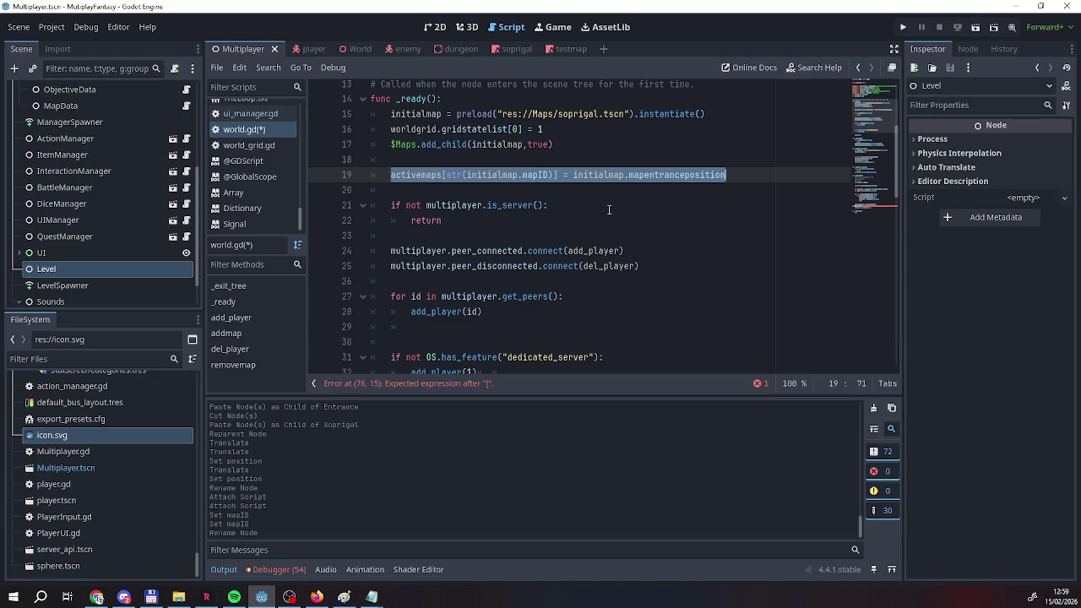
pyautogui.scroll(1, 541, 224)
pyautogui.scroll(-18, 532, 228)
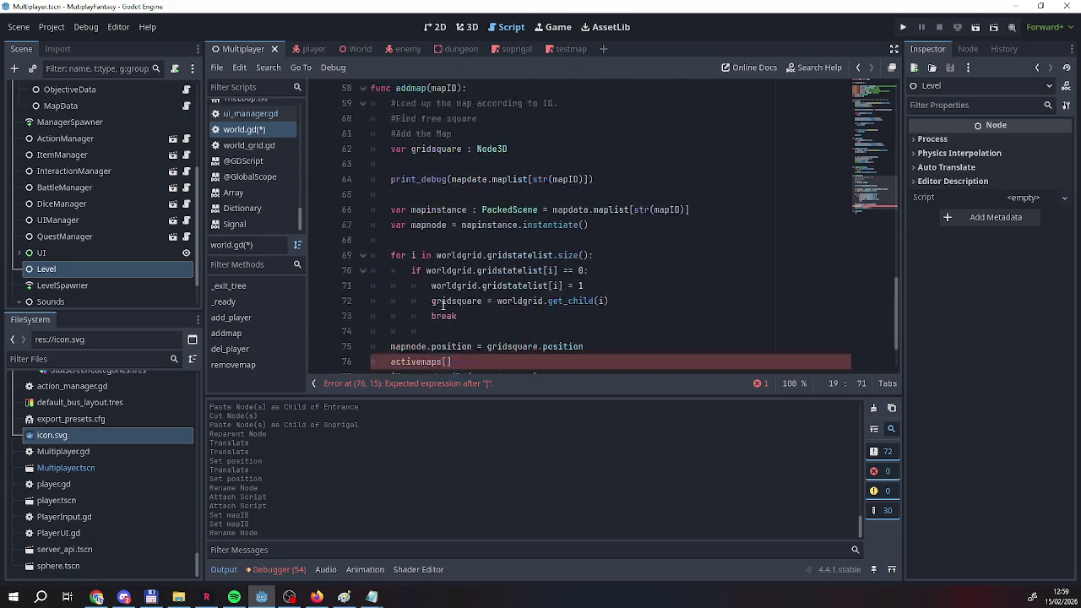
pyautogui.click(455, 290)
pyautogui.moveTo(391, 290); pyautogui.dragTo(448, 290)
pyautogui.hotkey('ctrl', 'v')
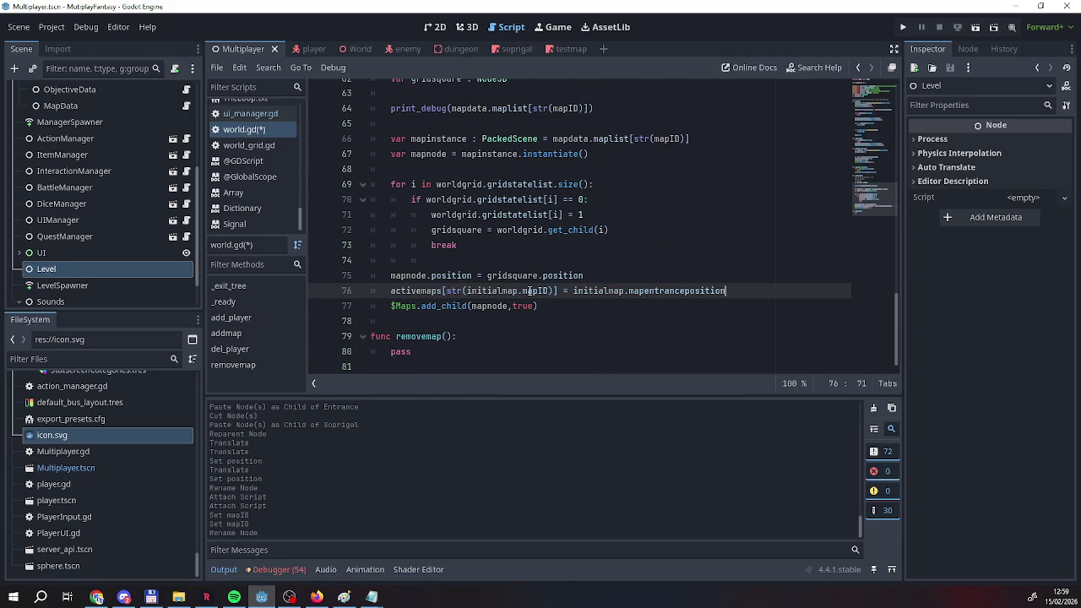
# Select initialmap in the pasted str(initialmap.mapID) lookup and review the surrounding code.
pyautogui.moveTo(466, 291); pyautogui.dragTo(518, 294)
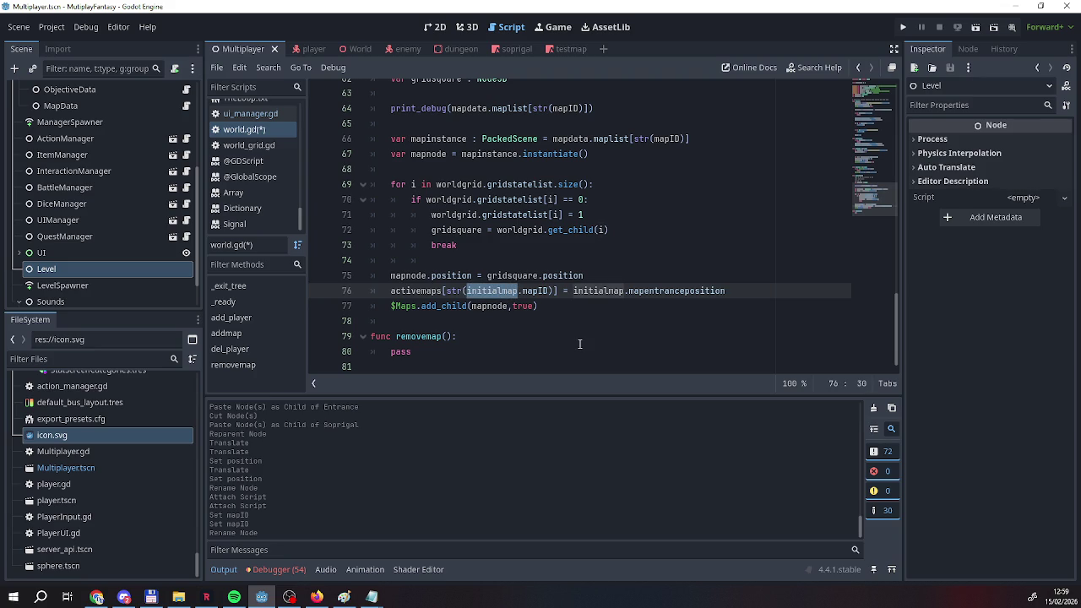
pyautogui.scroll(1, 580, 344)
pyautogui.scroll(3, 579, 342)
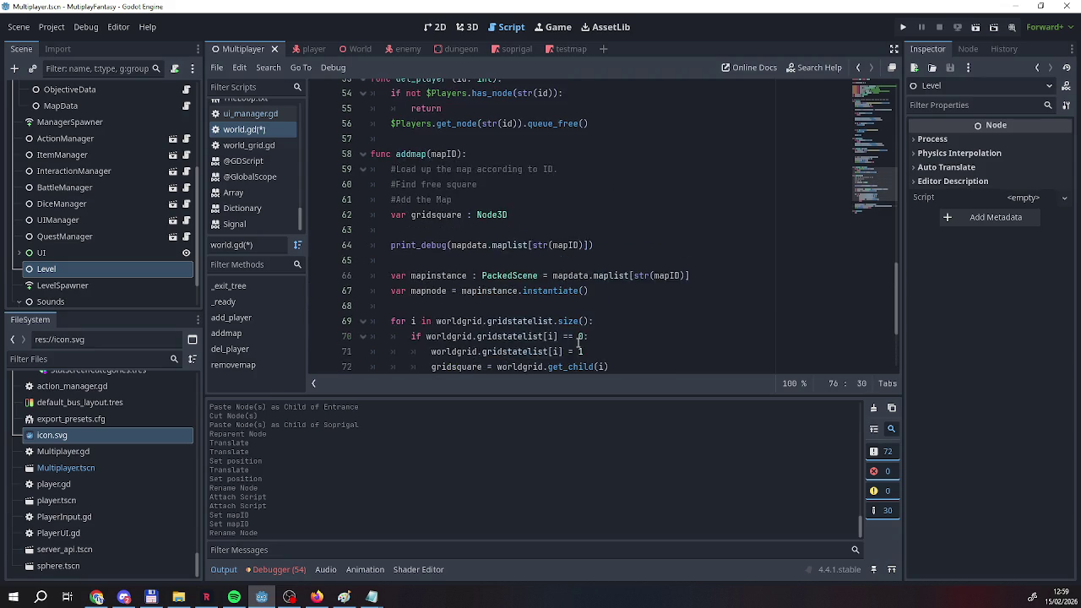
pyautogui.scroll(-2, 578, 341)
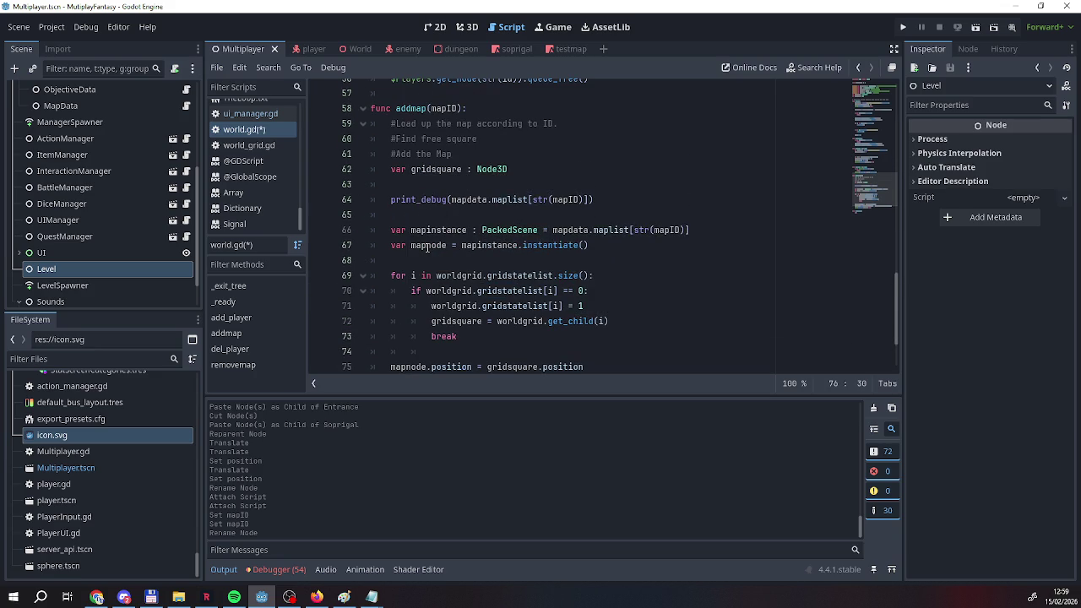
pyautogui.scroll(15, 426, 245)
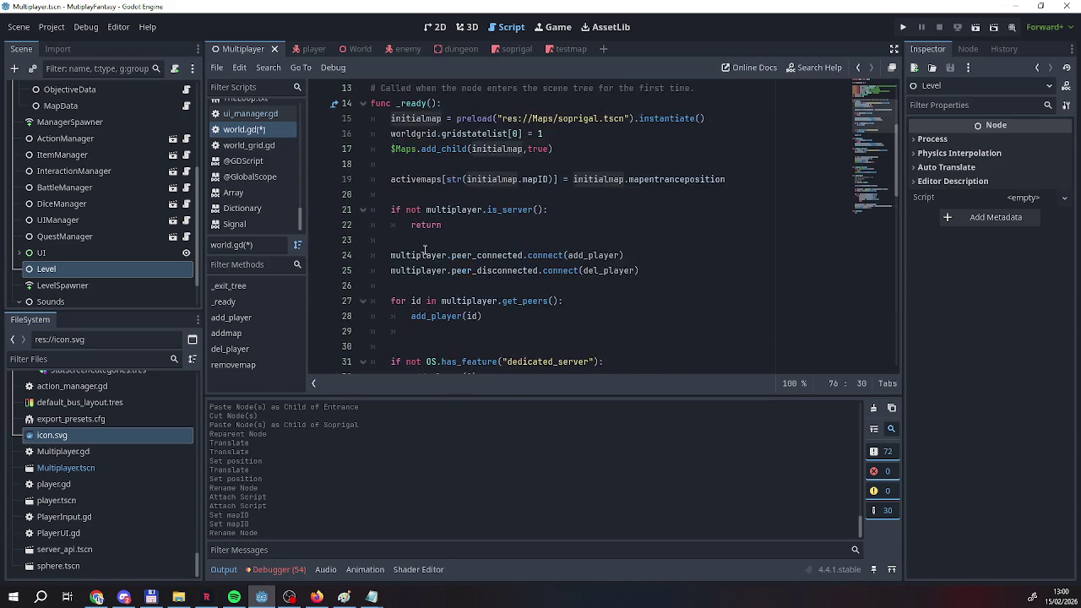
pyautogui.scroll(4, 424, 250)
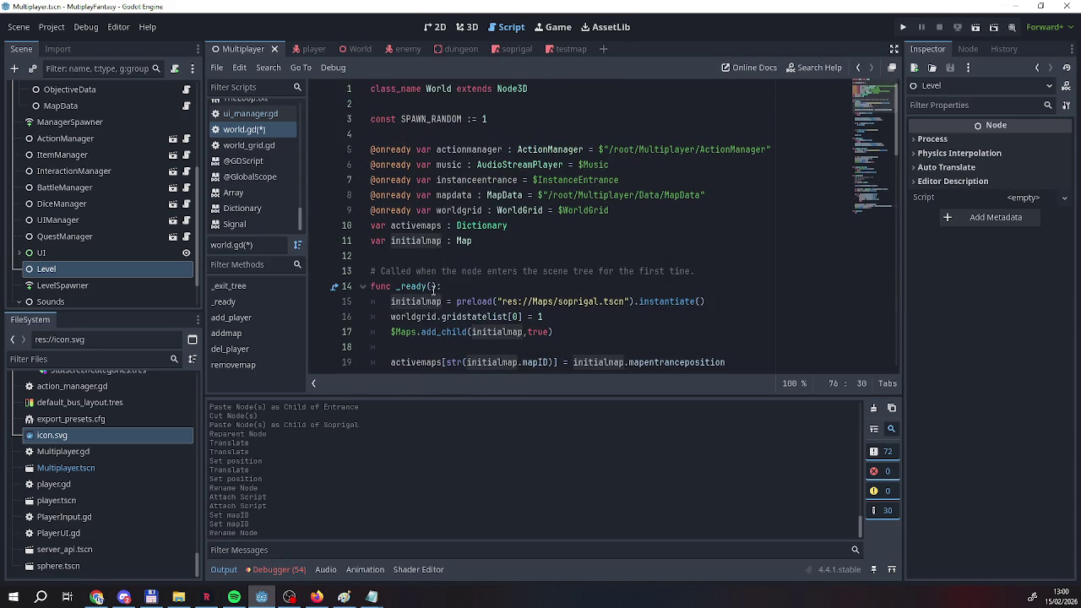
pyautogui.scroll(-13, 434, 288)
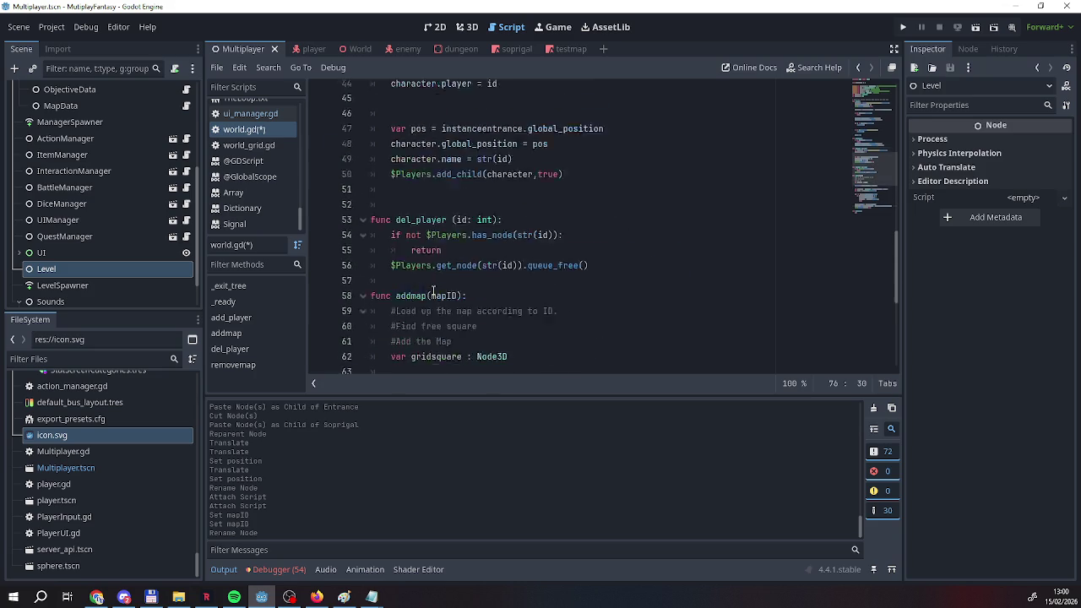
pyautogui.scroll(-6, 437, 291)
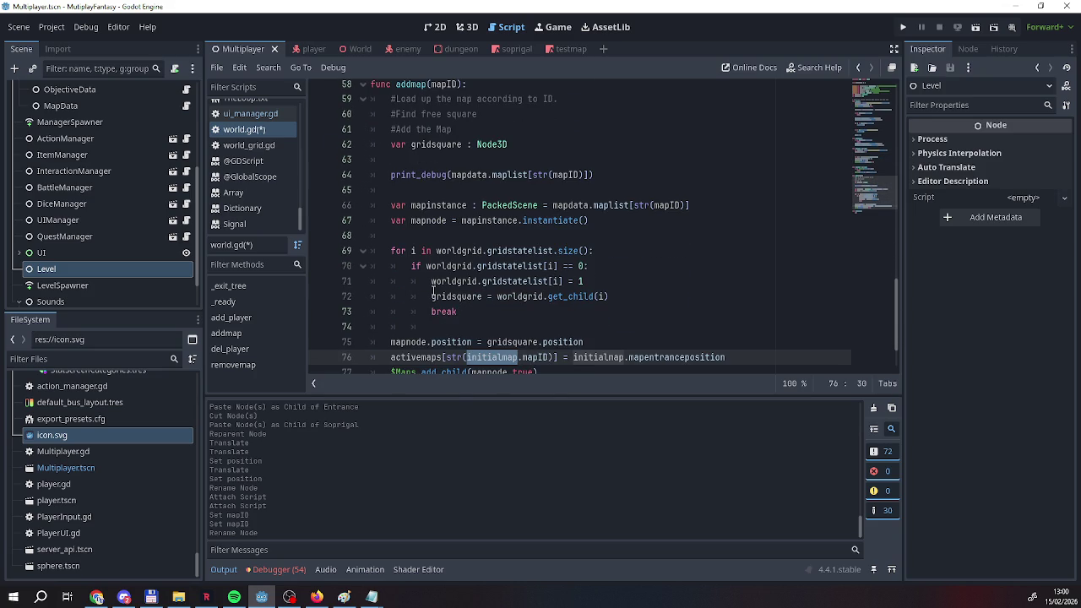
pyautogui.scroll(-1, 433, 290)
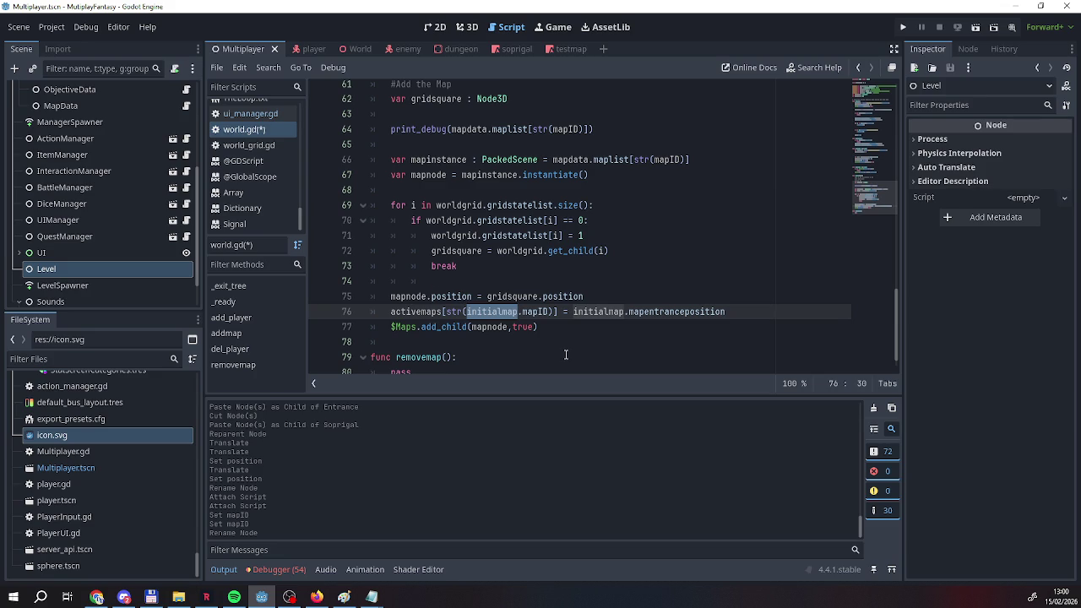
pyautogui.click(738, 311)
# Add a blank line 77 after the activemaps entry, before $Maps.add_child.
pyautogui.press('Return')
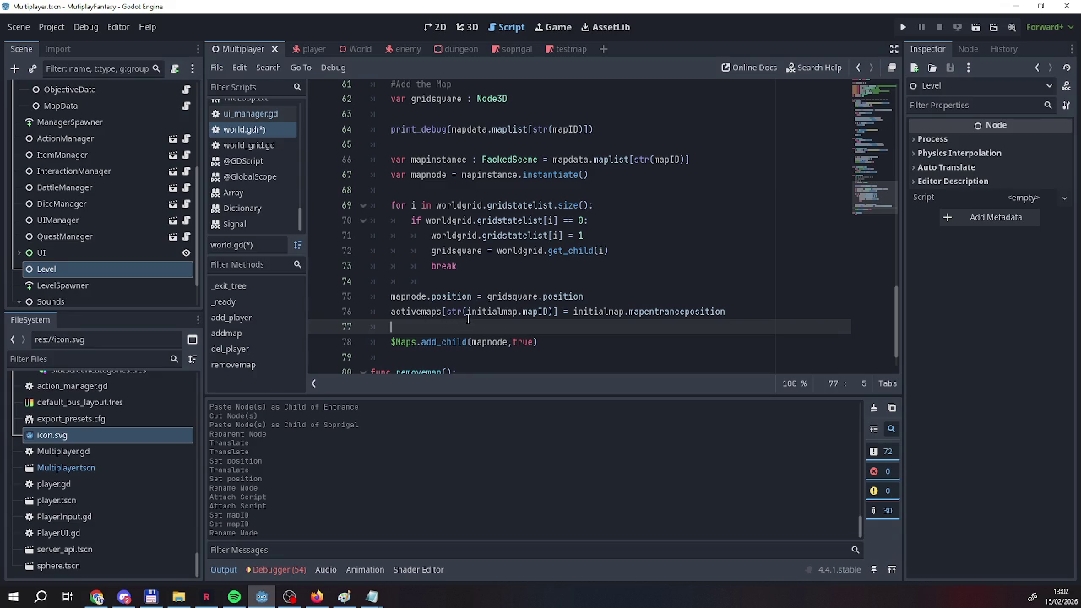
# Type the mapnode declaration on line 67 as Map.
pyautogui.scroll(2, 501, 313)
pyautogui.scroll(-2, 501, 313)
pyautogui.scroll(2, 456, 284)
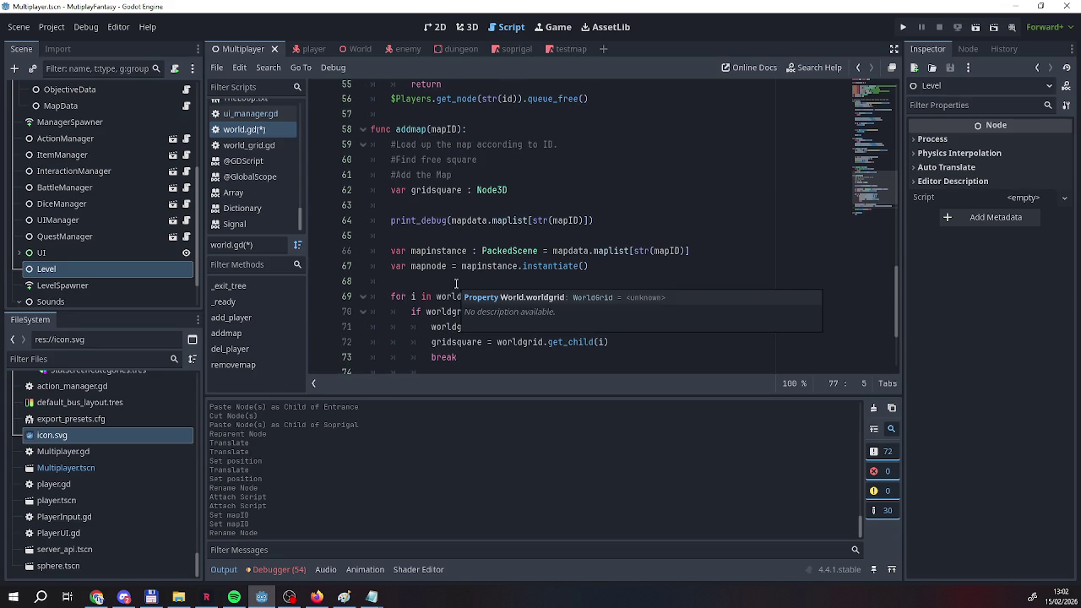
pyautogui.scroll(-2, 456, 284)
pyautogui.scroll(1, 448, 275)
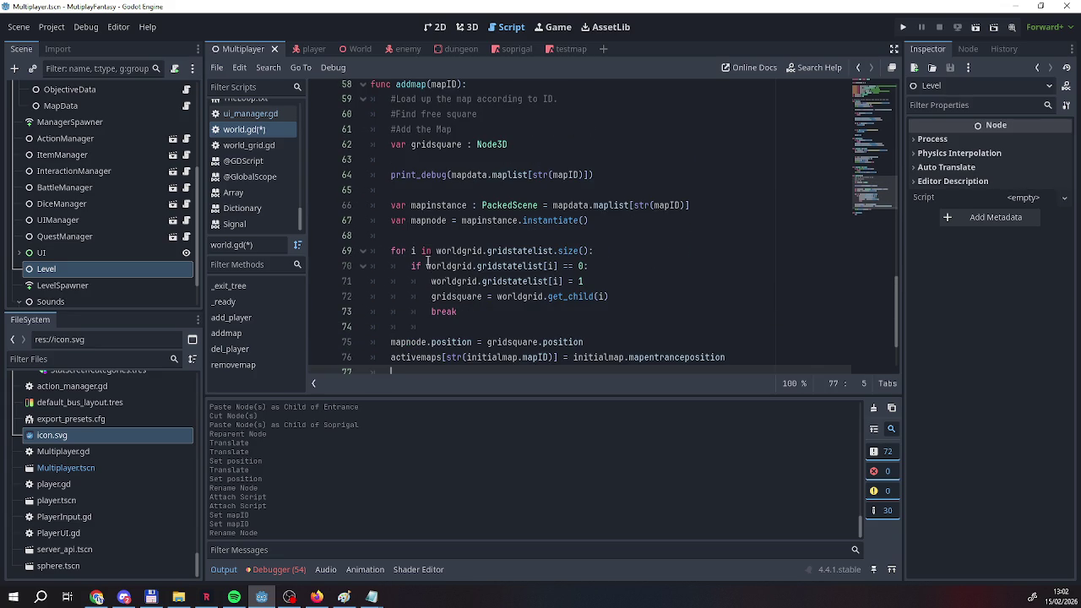
pyautogui.moveTo(440, 251)
pyautogui.scroll(-1, 422, 221)
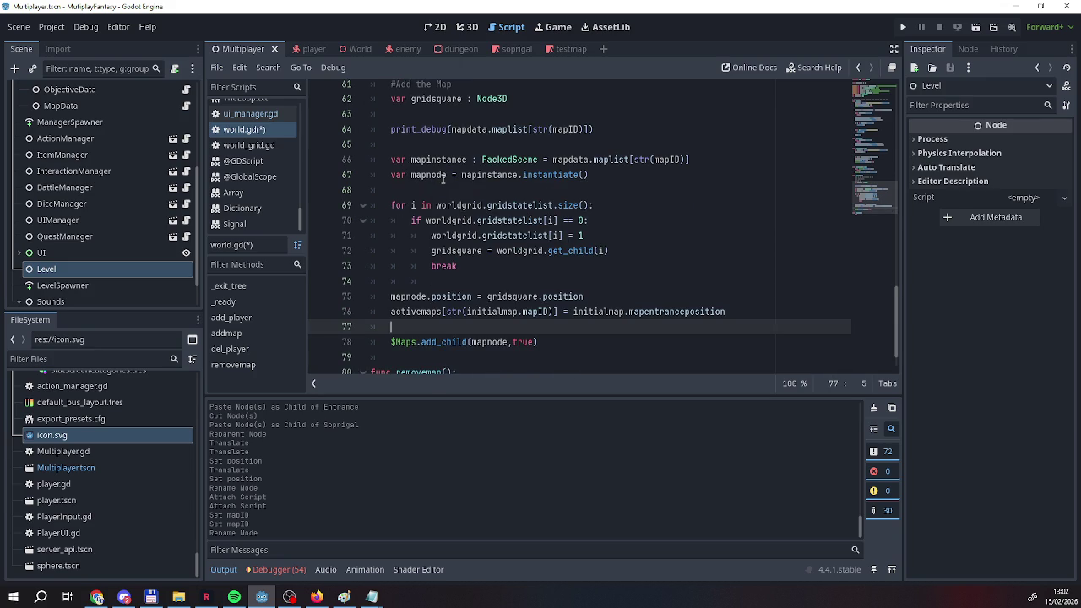
pyautogui.click(446, 177)
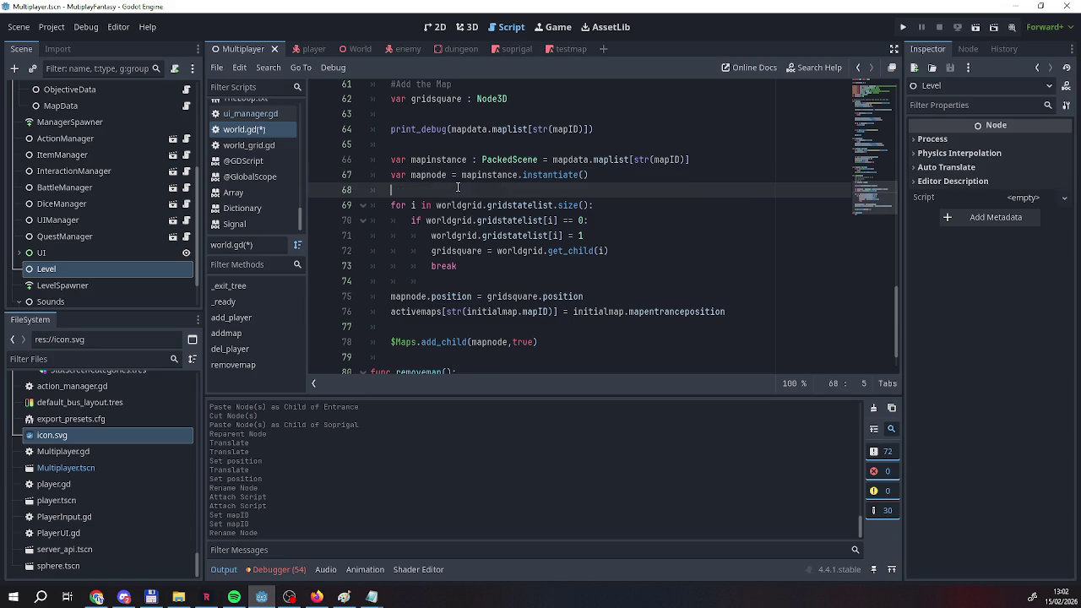
pyautogui.write(': M')
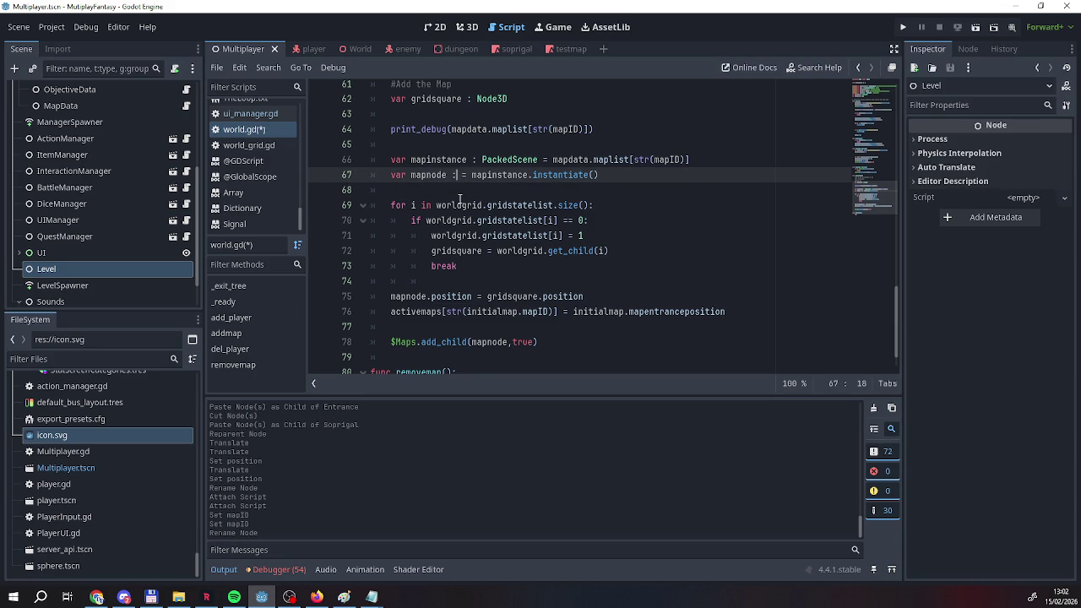
pyautogui.write('ap')
pyautogui.press('Escape')
# Replace both initialmap references on the activemaps line with mapnode.
pyautogui.click(466, 311)
pyautogui.moveTo(466, 311); pyautogui.dragTo(517, 312)
pyautogui.write('mapnode')
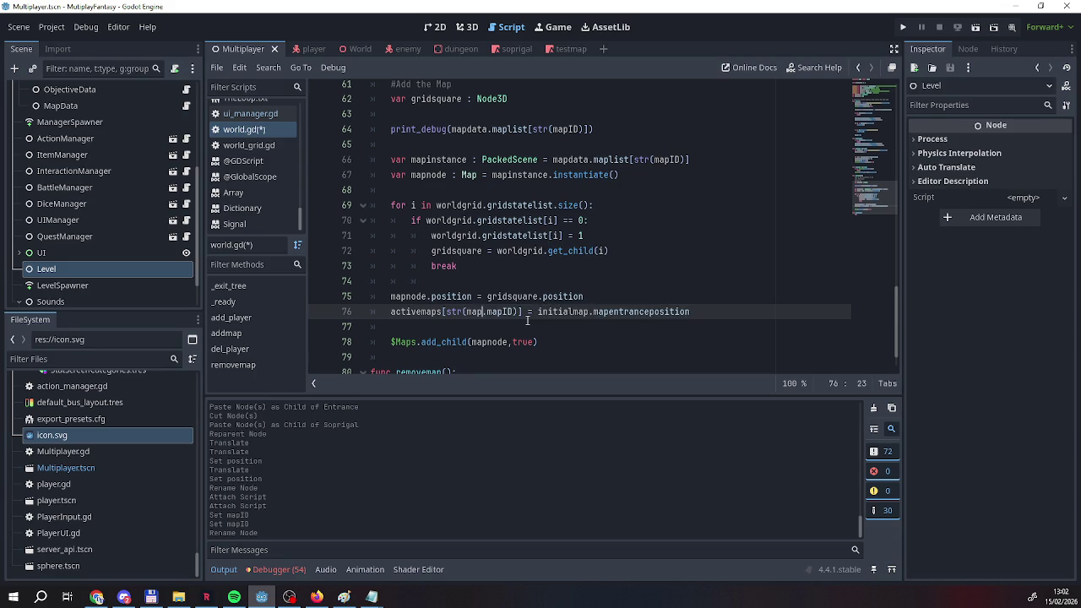
pyautogui.click(531, 311)
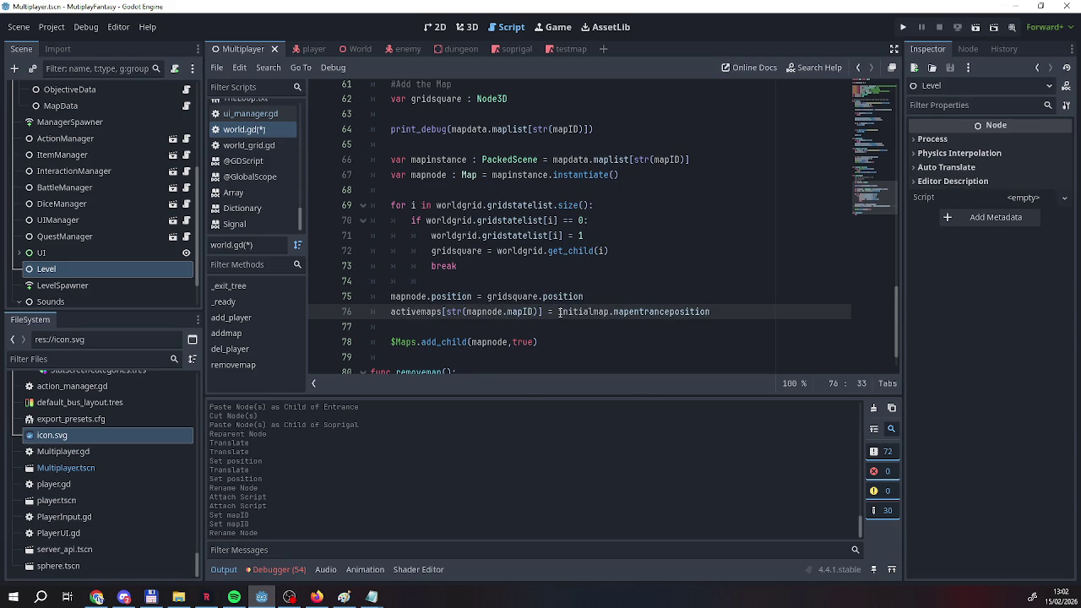
pyautogui.click(558, 311)
pyautogui.moveTo(557, 312); pyautogui.dragTo(610, 312)
pyautogui.write(',')
pyautogui.press('BackSpace')
pyautogui.write('mao')
pyautogui.press('BackSpace')
pyautogui.press('Return')
pyautogui.press('BackSpace')
pyautogui.press('BackSpace')
pyautogui.press('BackSpace')
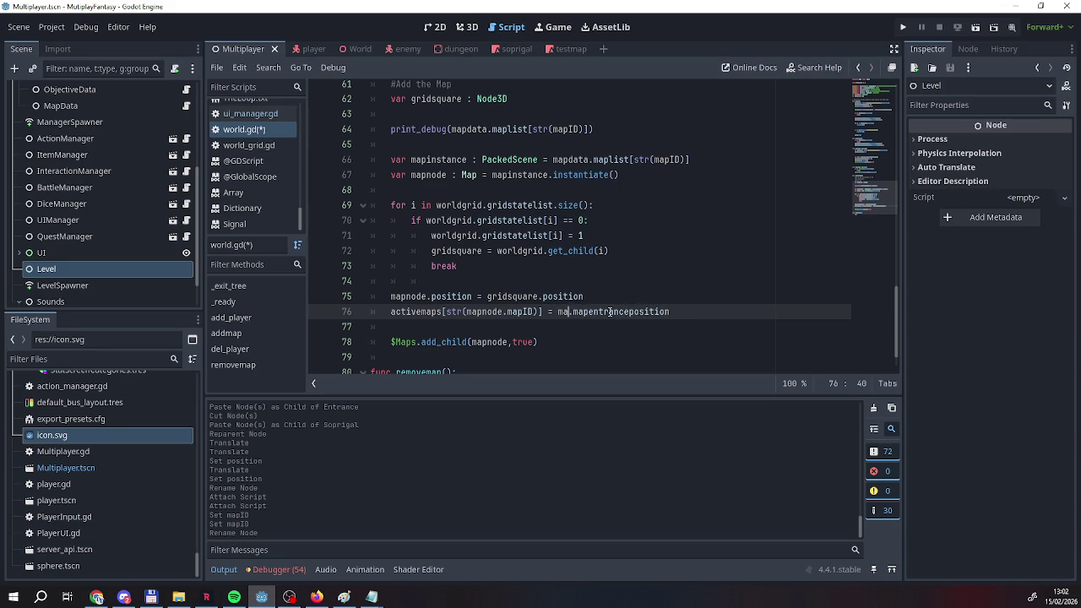
pyautogui.write('pnode')
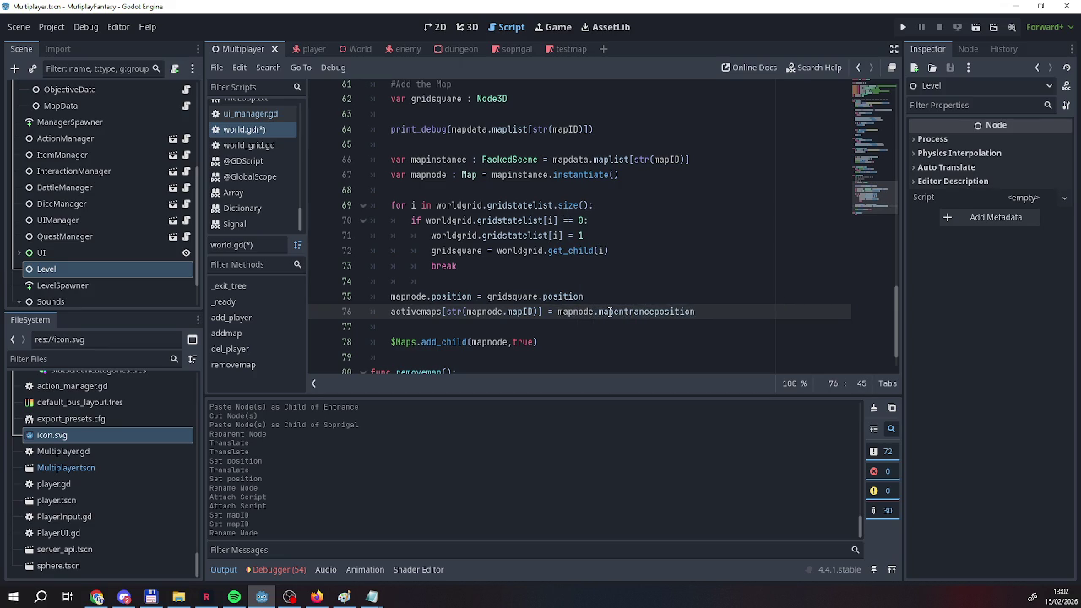
# Insert a blank line above the activemaps line in addmap.
pyautogui.click(390, 316)
pyautogui.press('Return')
pyautogui.scroll(-2, 523, 350)
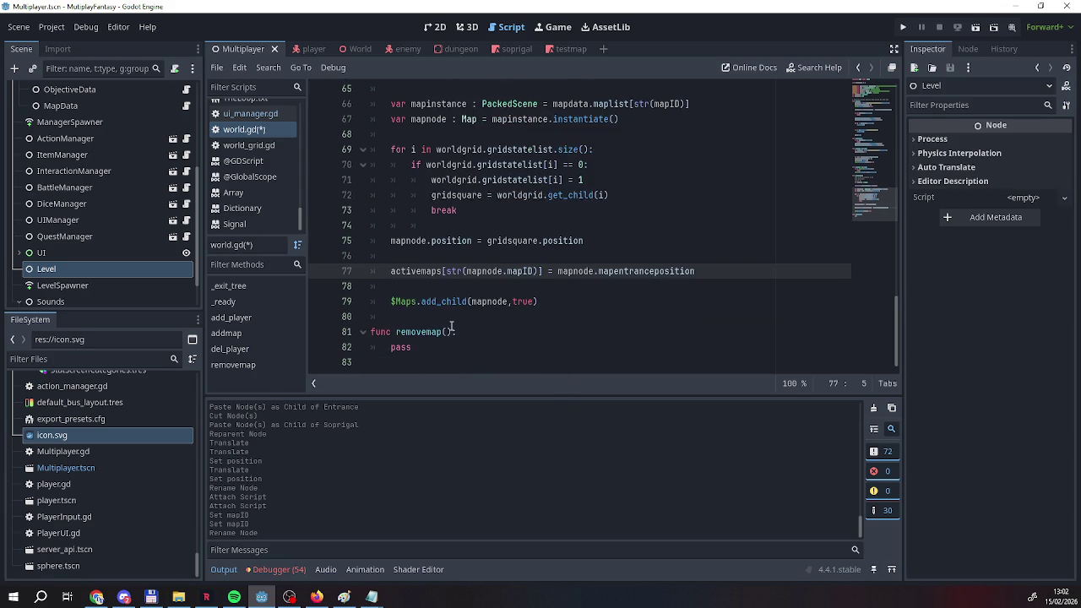
pyautogui.scroll(4, 507, 330)
pyautogui.scroll(10, 452, 326)
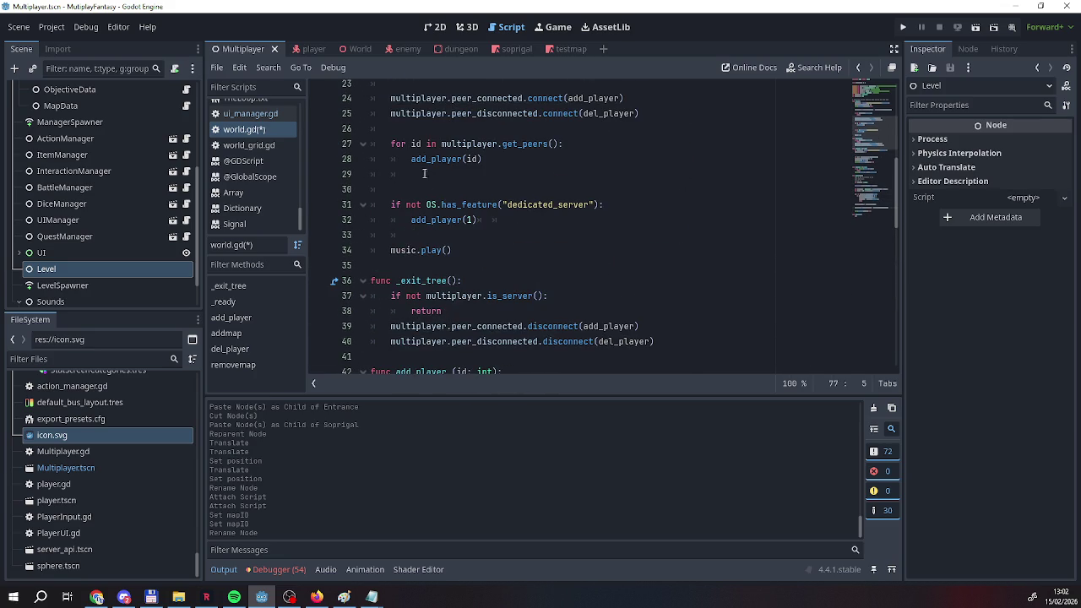
pyautogui.scroll(6, 461, 279)
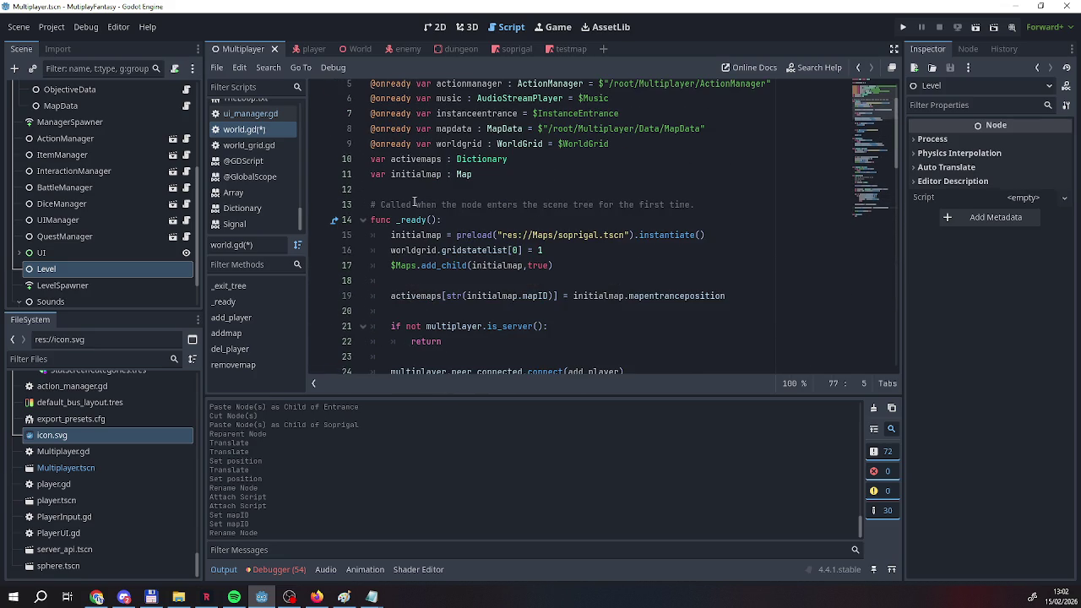
# Add an addmap(2) call in _ready after the activemaps line.
pyautogui.scroll(-1, 418, 215)
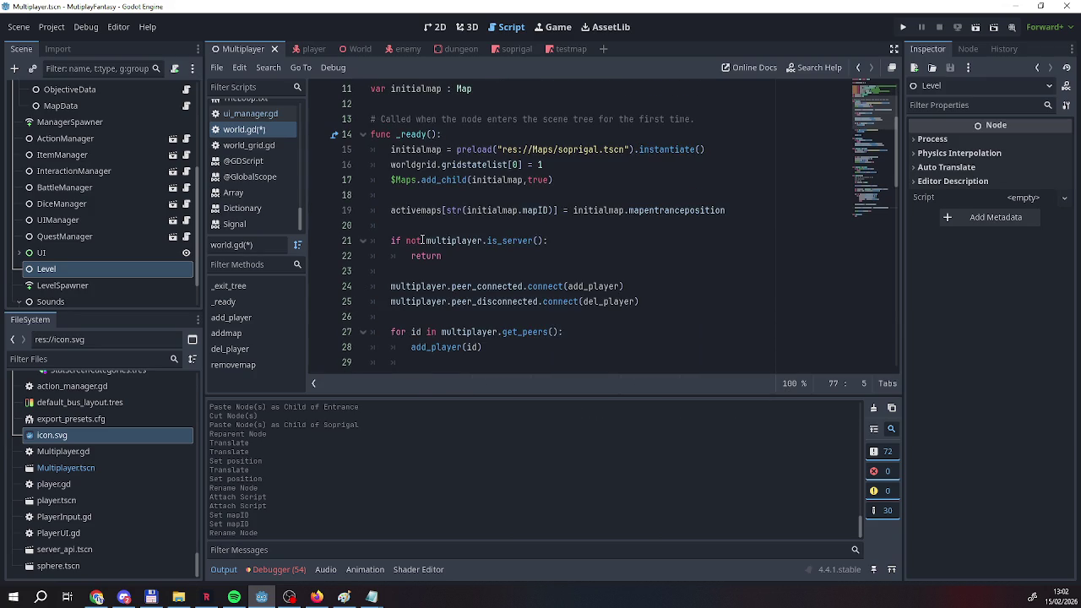
pyautogui.scroll(-3, 415, 251)
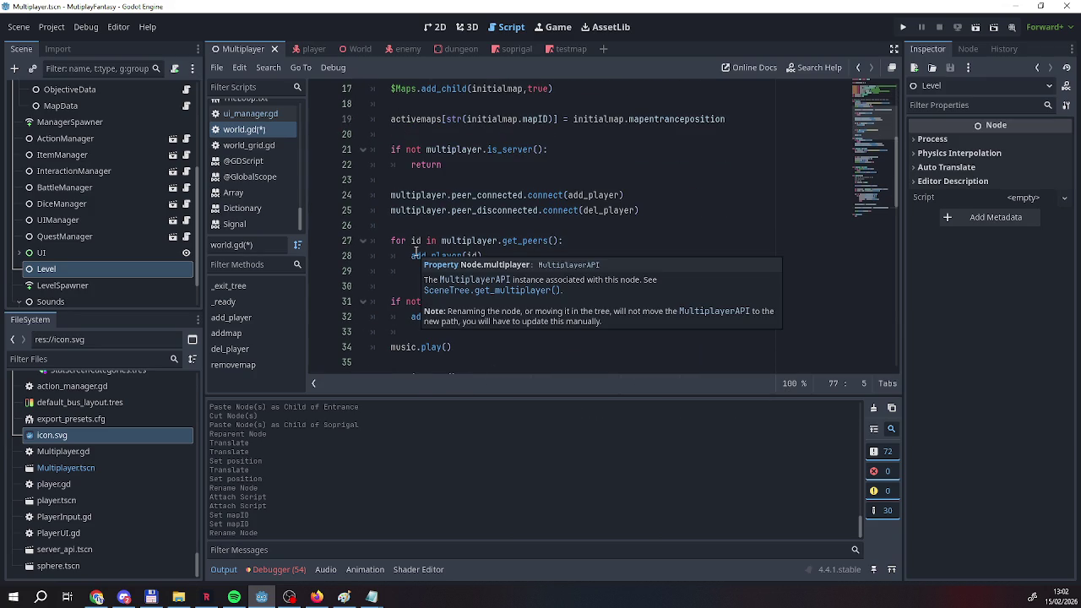
pyautogui.scroll(2, 415, 253)
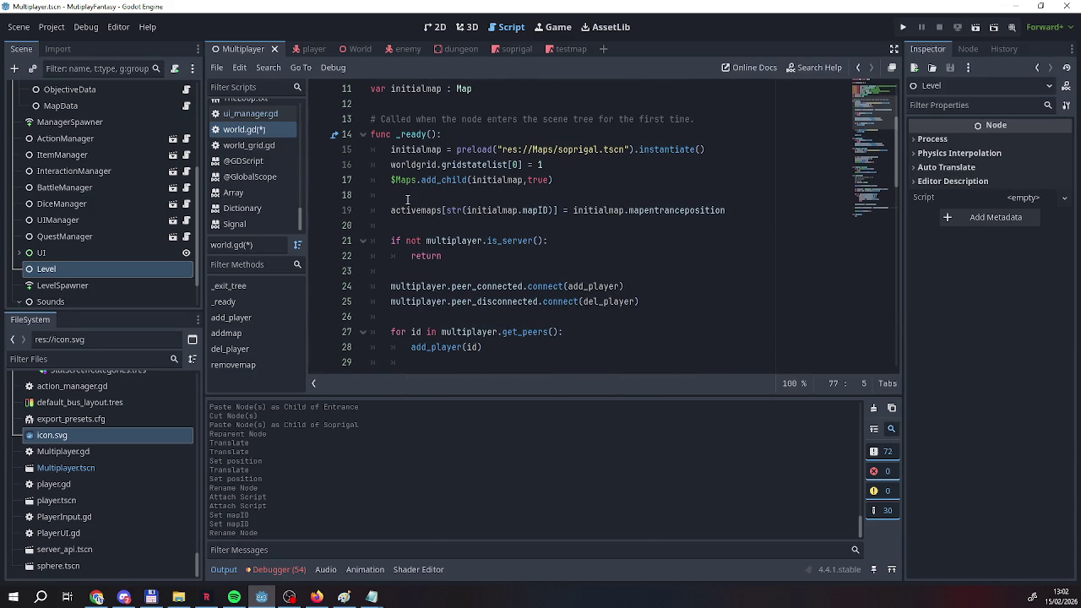
pyautogui.click(407, 226)
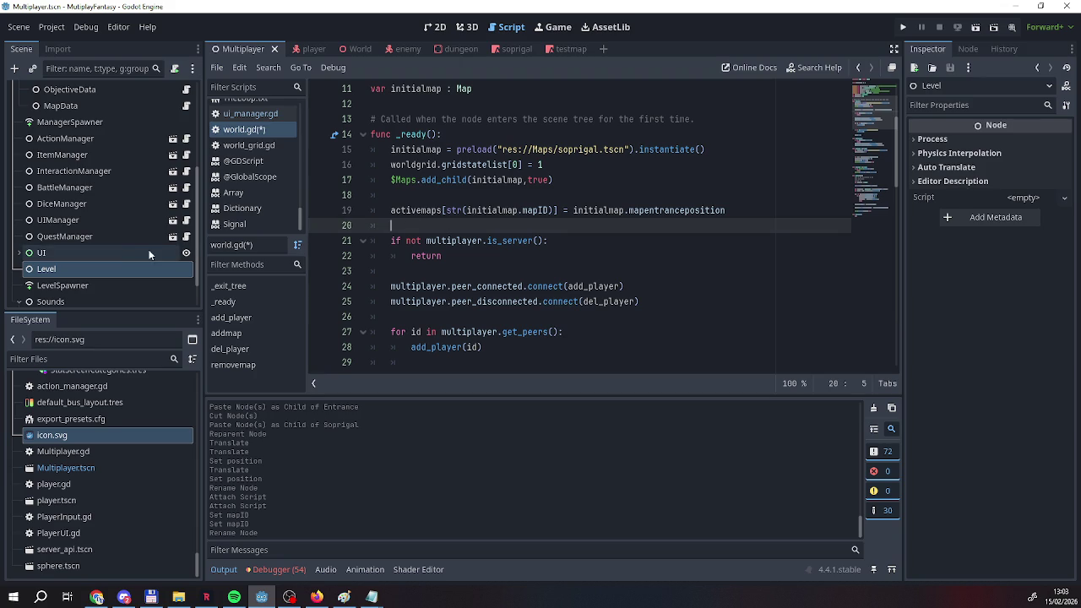
pyautogui.press('Return')
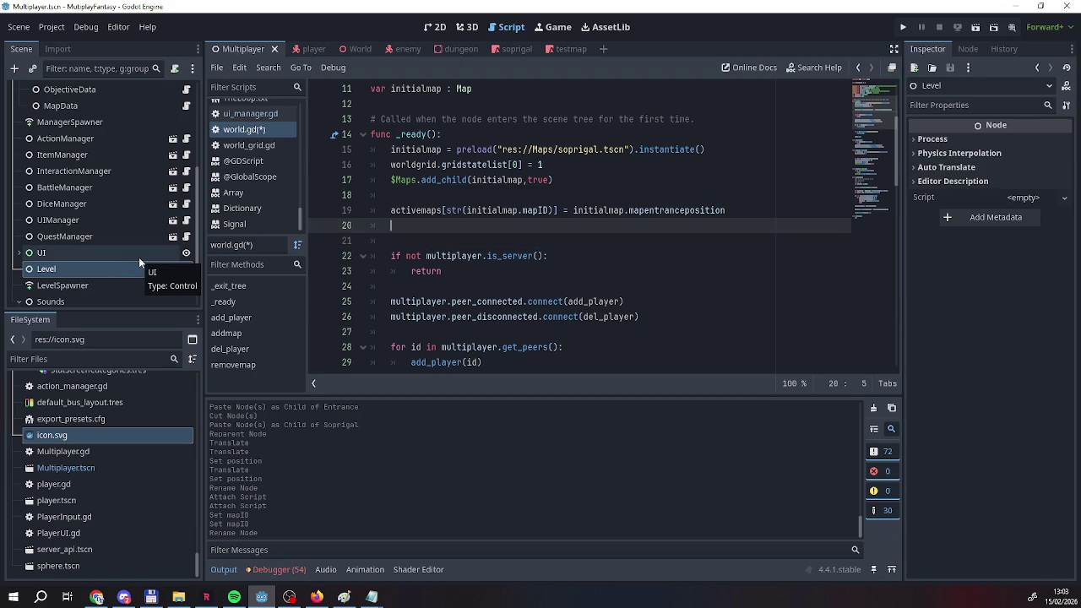
pyautogui.press('Return')
pyautogui.write('add')
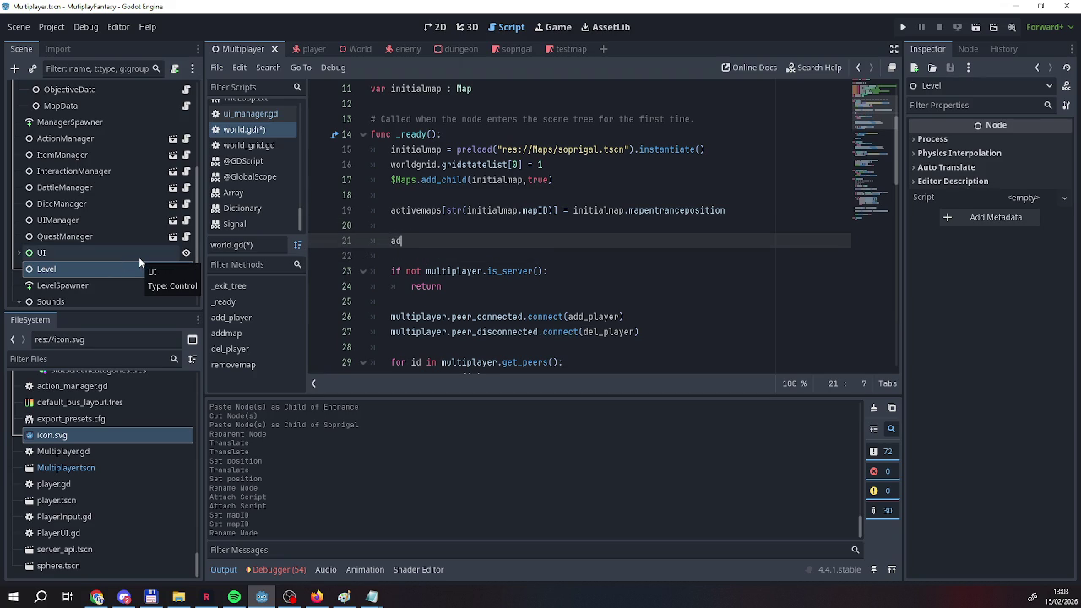
pyautogui.press('Return')
pyautogui.write('2')
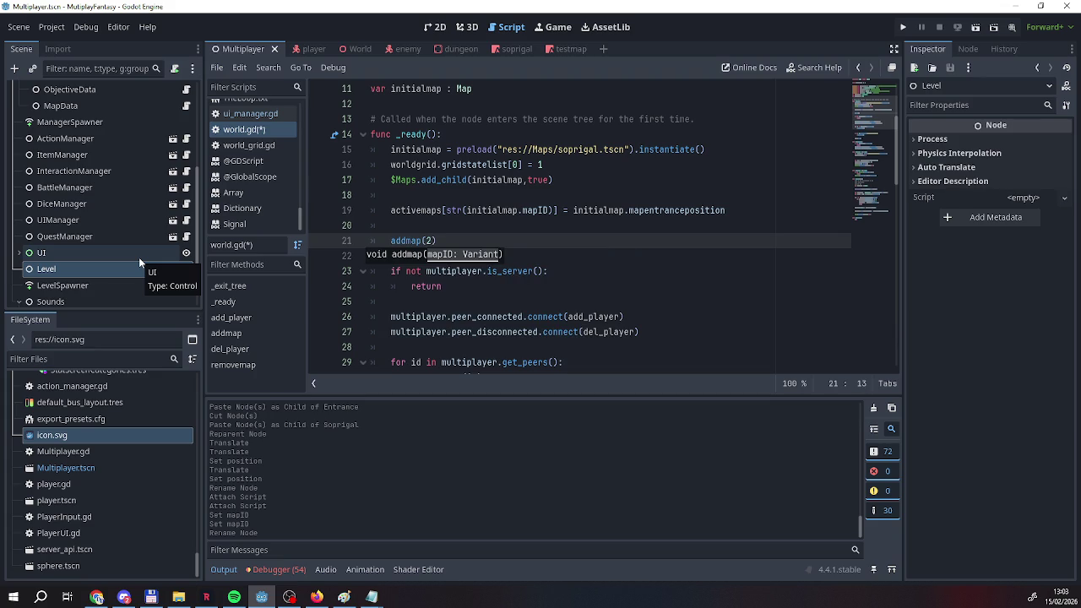
pyautogui.click(467, 241)
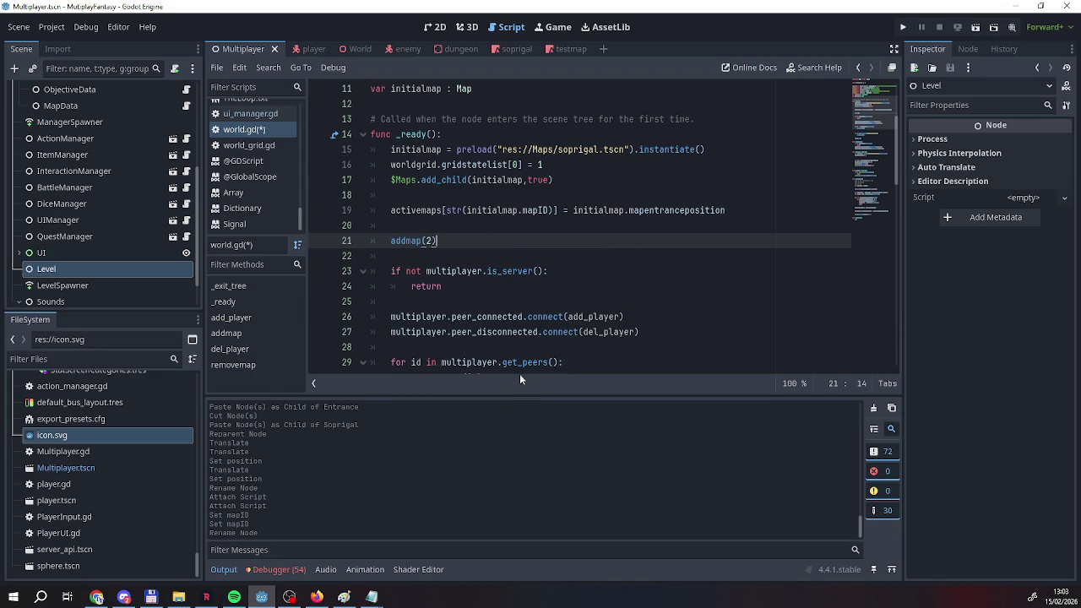
# Save world.gd from the script list's context menu and run the game.
pyautogui.rightClick(260, 129)
pyautogui.click(304, 135)
pyautogui.scroll(-12, 464, 250)
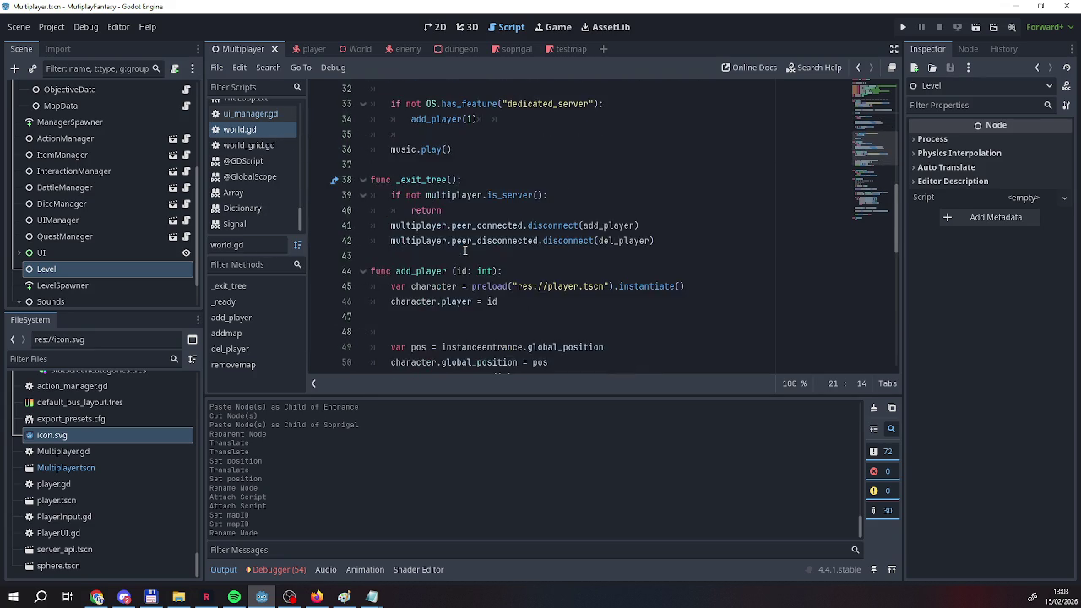
pyautogui.scroll(-5, 464, 250)
pyautogui.scroll(5, 465, 250)
pyautogui.scroll(-5, 464, 250)
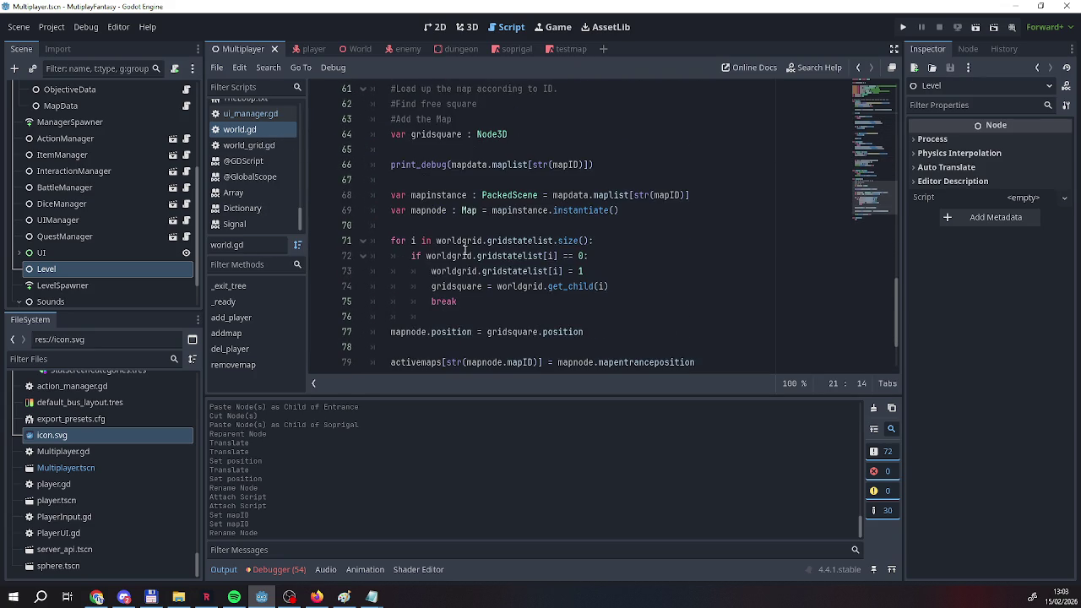
pyautogui.scroll(5, 440, 224)
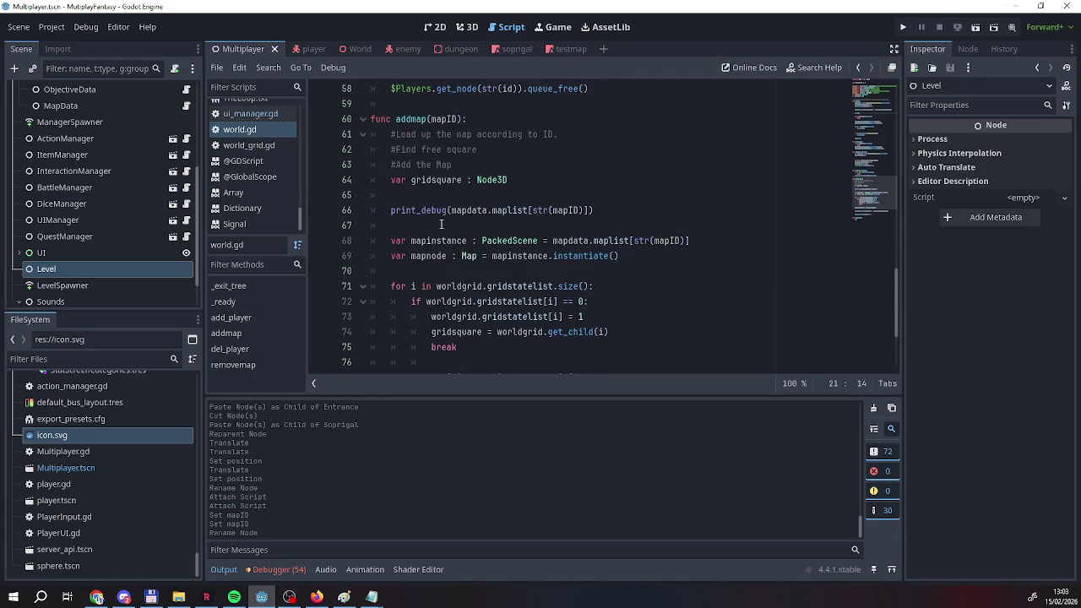
pyautogui.scroll(10, 440, 224)
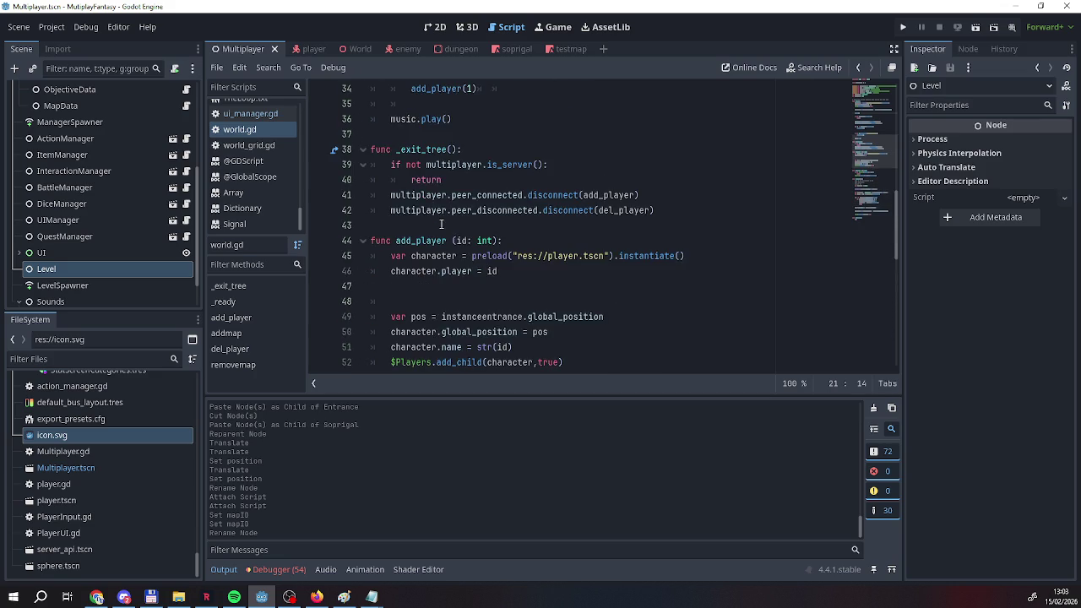
pyautogui.scroll(3, 441, 224)
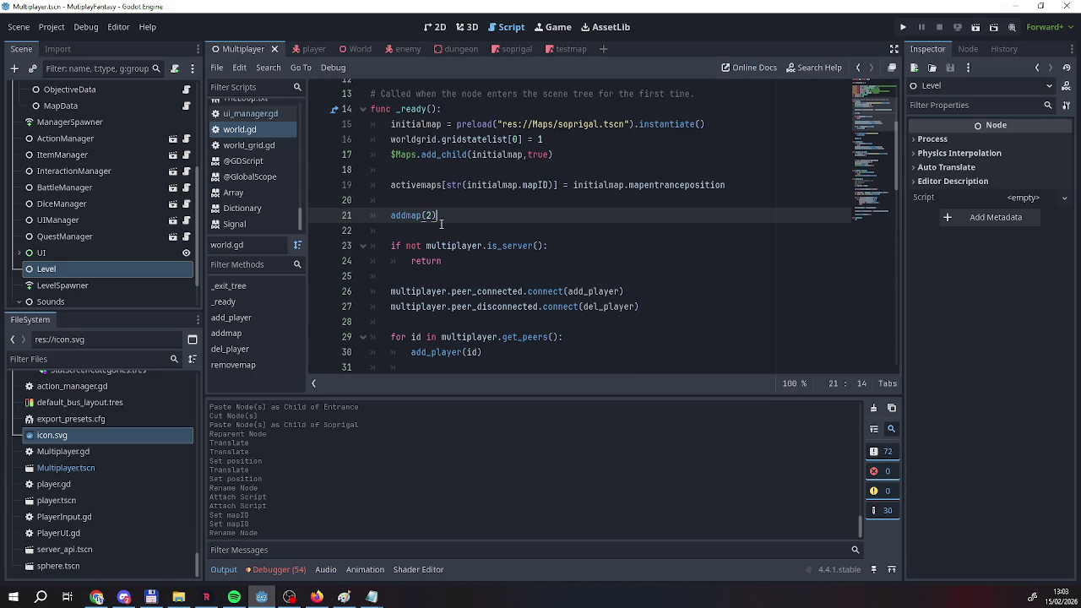
pyautogui.click(903, 29)
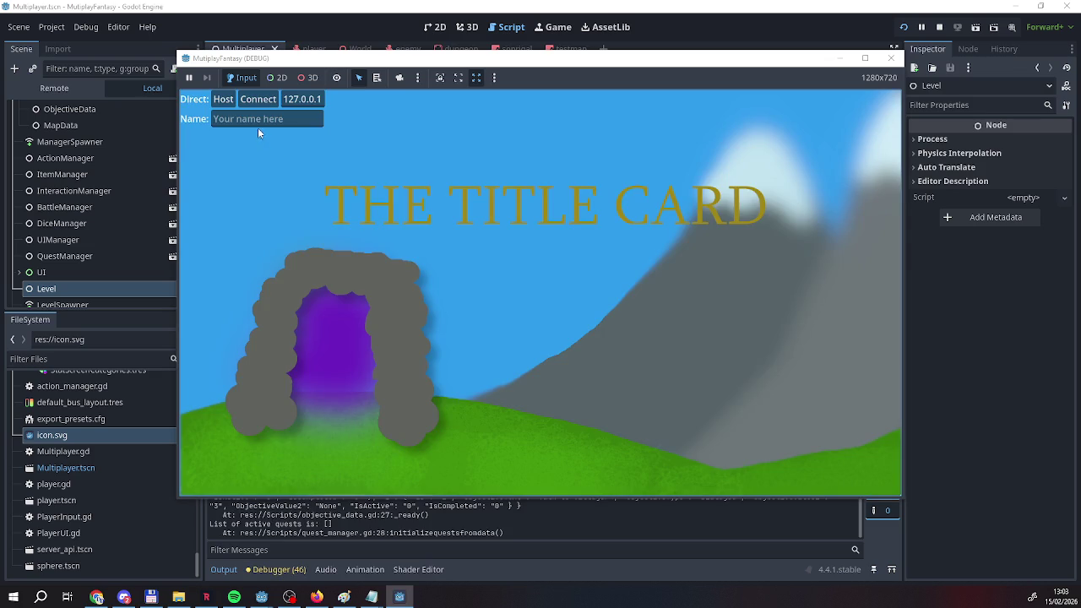
# Enter a player name and host the game as the server.
pyautogui.click(254, 120)
pyautogui.write('Reag')
pyautogui.click(223, 99)
# Walk through the town toward the second floating map, then stop the game.
pyautogui.press('d')
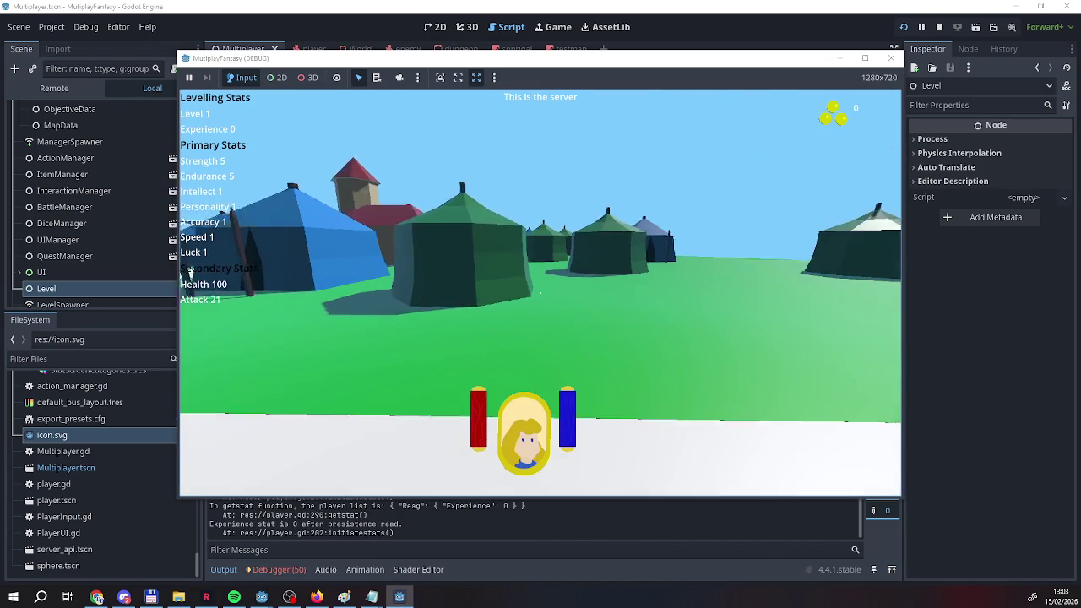
pyautogui.press('w')
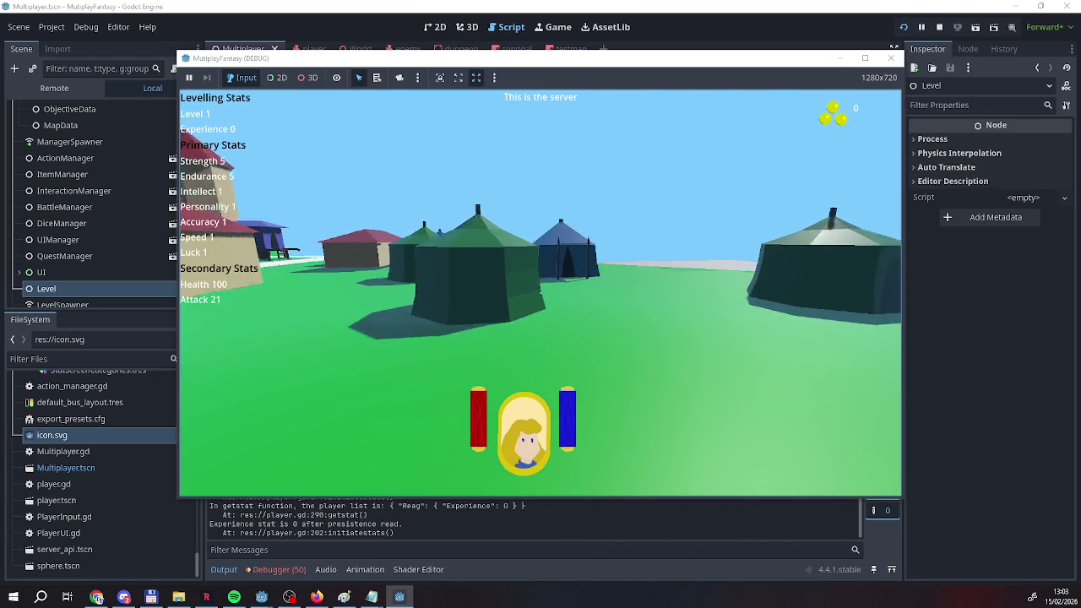
pyautogui.press('w')
pyautogui.press('d')
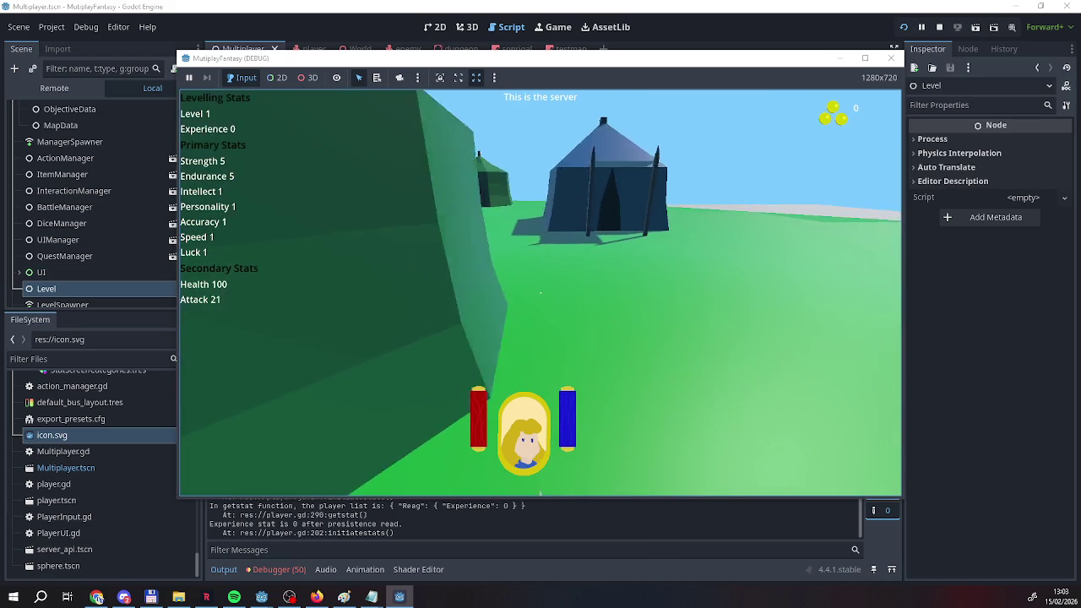
pyautogui.press('a')
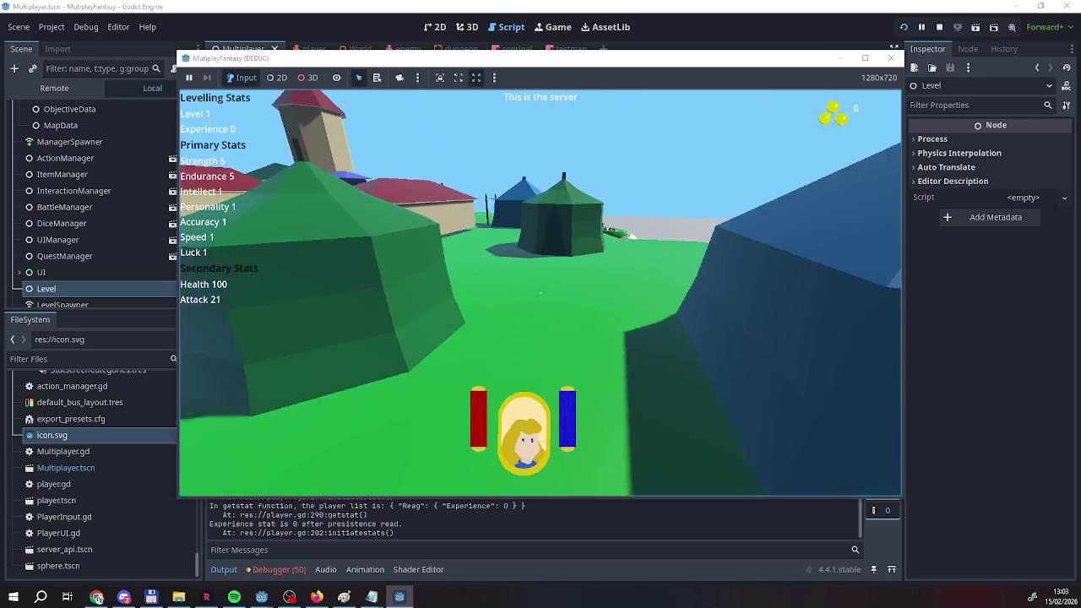
pyautogui.press('w')
pyautogui.press('d')
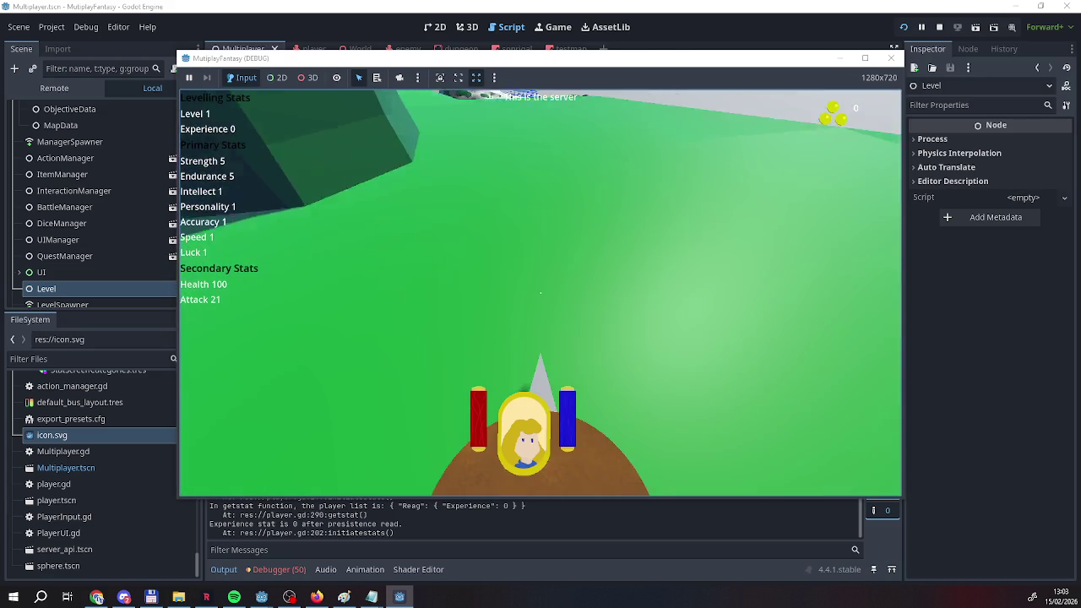
pyautogui.press('w')
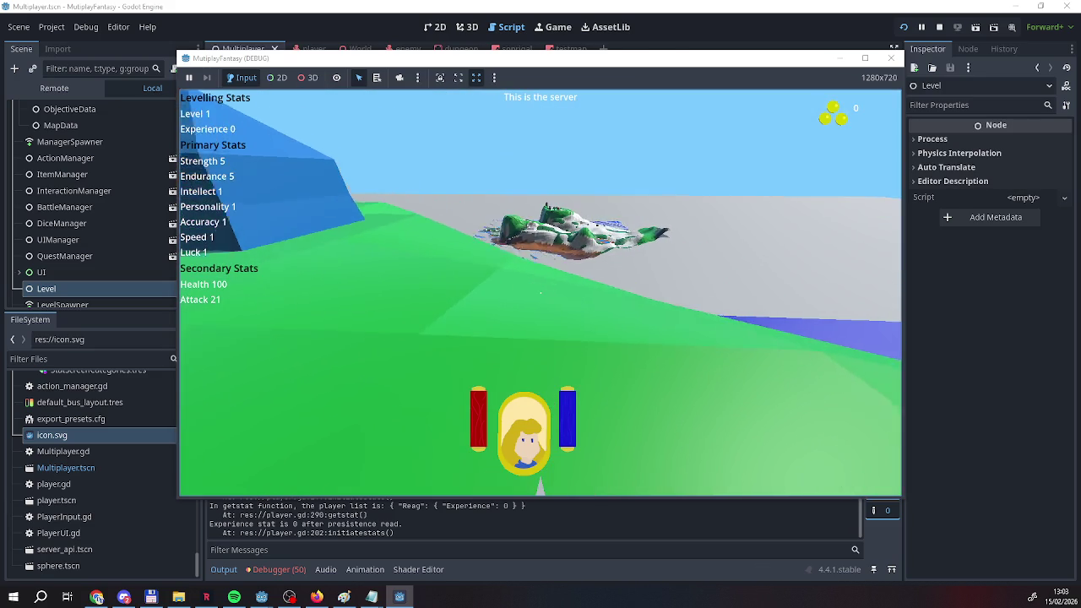
pyautogui.press('w')
pyautogui.press('space')
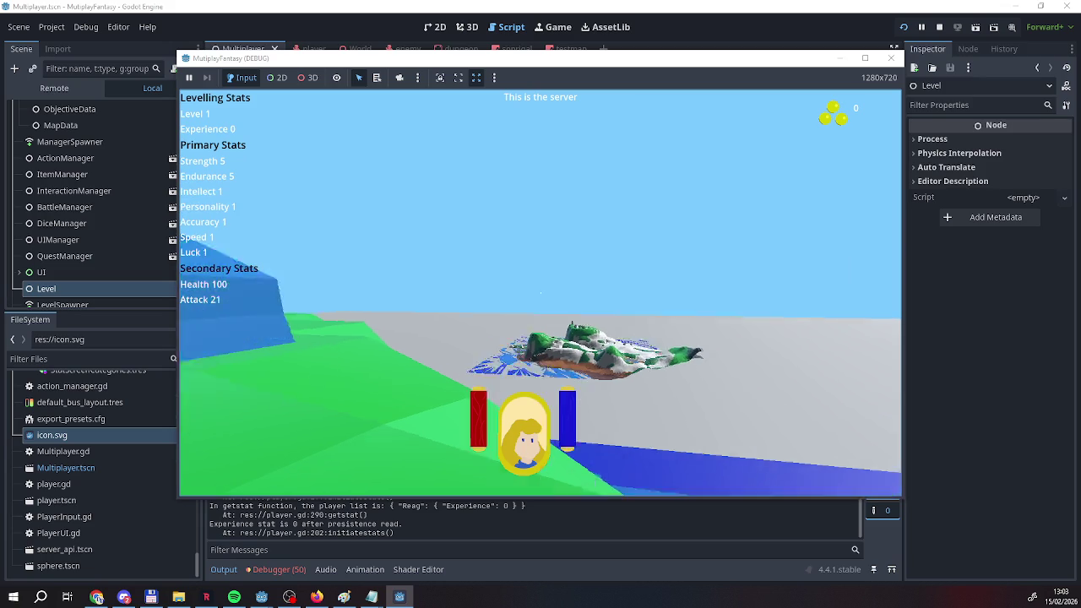
pyautogui.press('d')
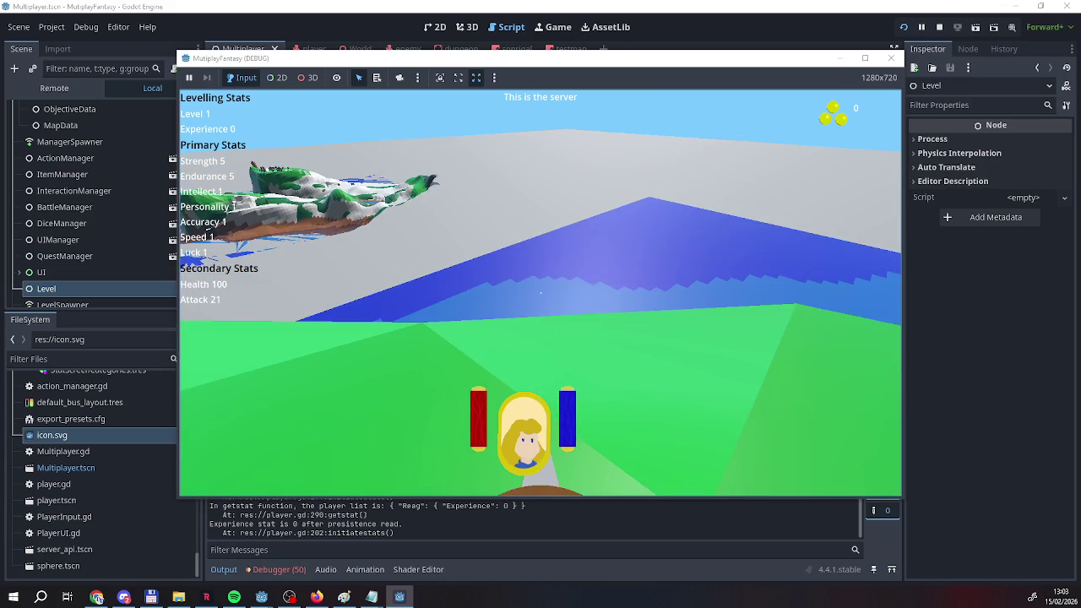
pyautogui.press('a')
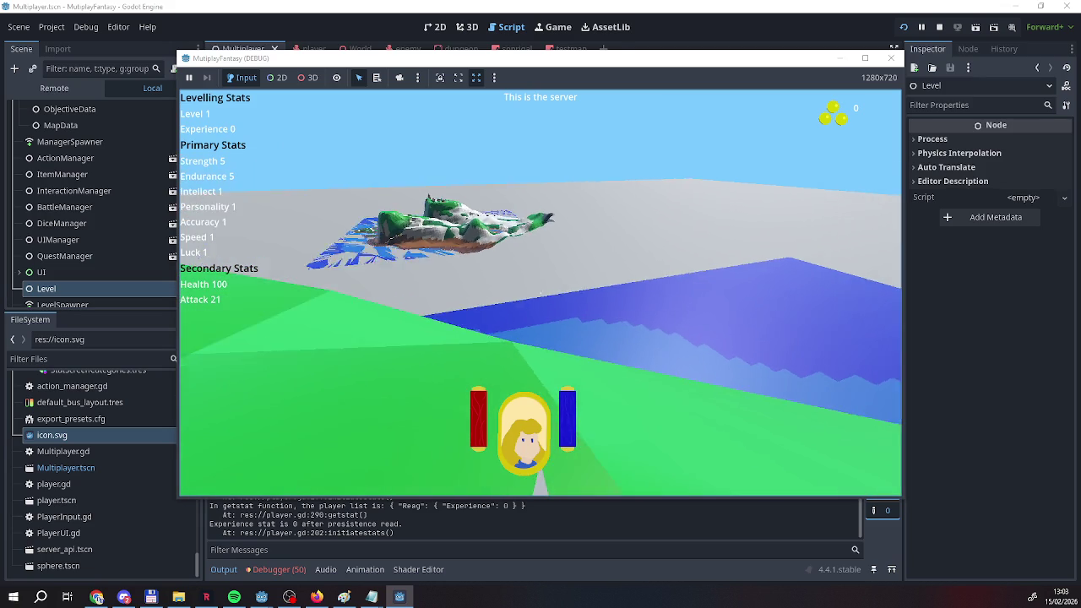
pyautogui.press('d')
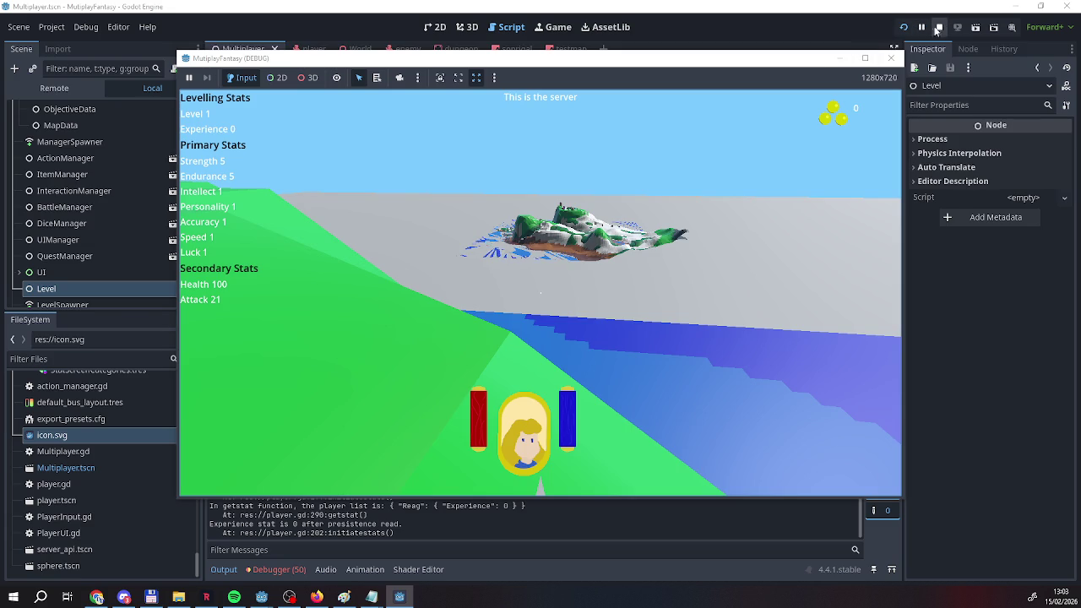
pyautogui.click(939, 27)
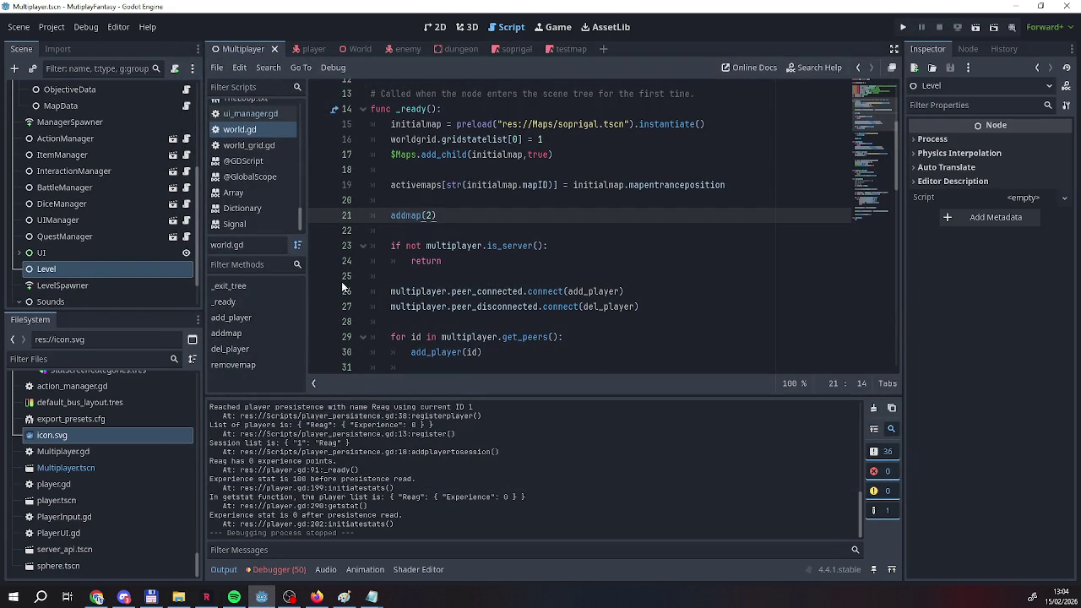
# Add print_debug("Active maps are: ", activemaps) below addmap(2) in _ready, then save and run.
pyautogui.scroll(-5, 452, 307)
pyautogui.scroll(4, 452, 307)
pyautogui.scroll(-6, 452, 306)
pyautogui.scroll(8, 452, 308)
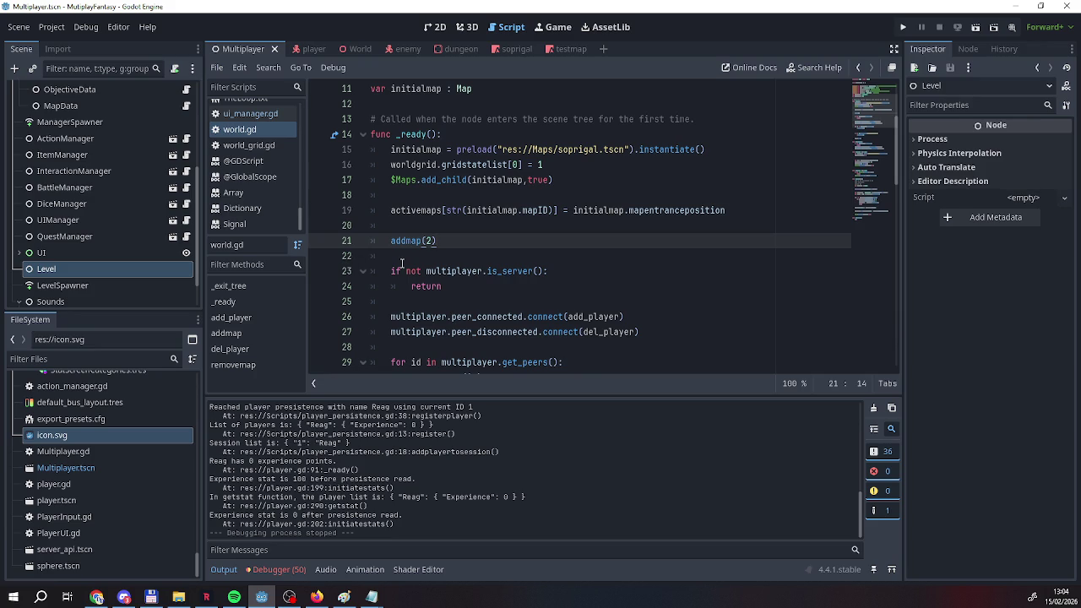
pyautogui.scroll(-1, 438, 227)
pyautogui.press('Return')
pyautogui.press('Return')
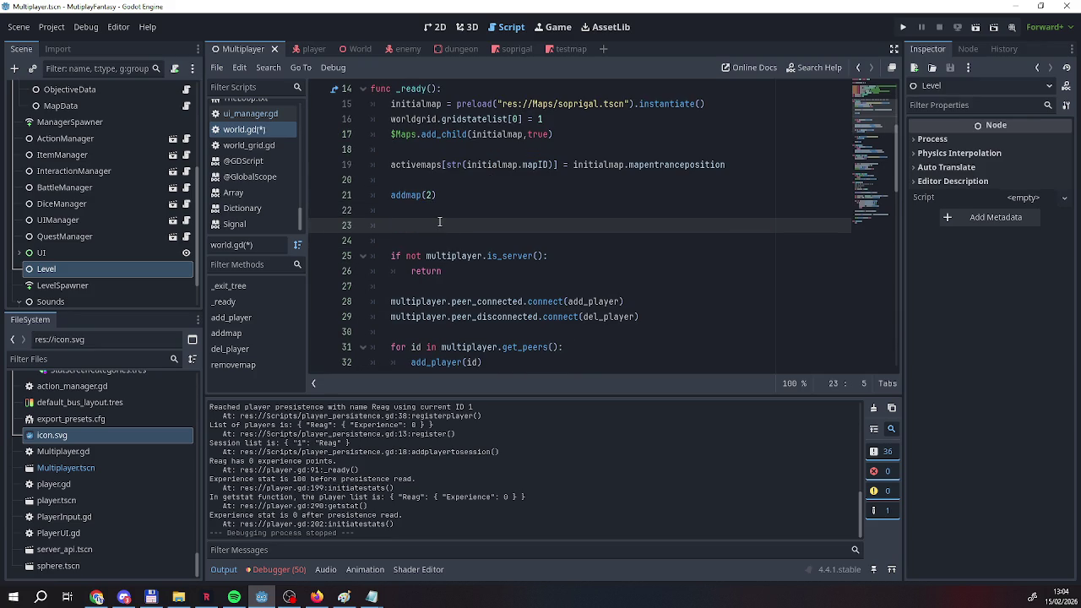
pyautogui.write('print')
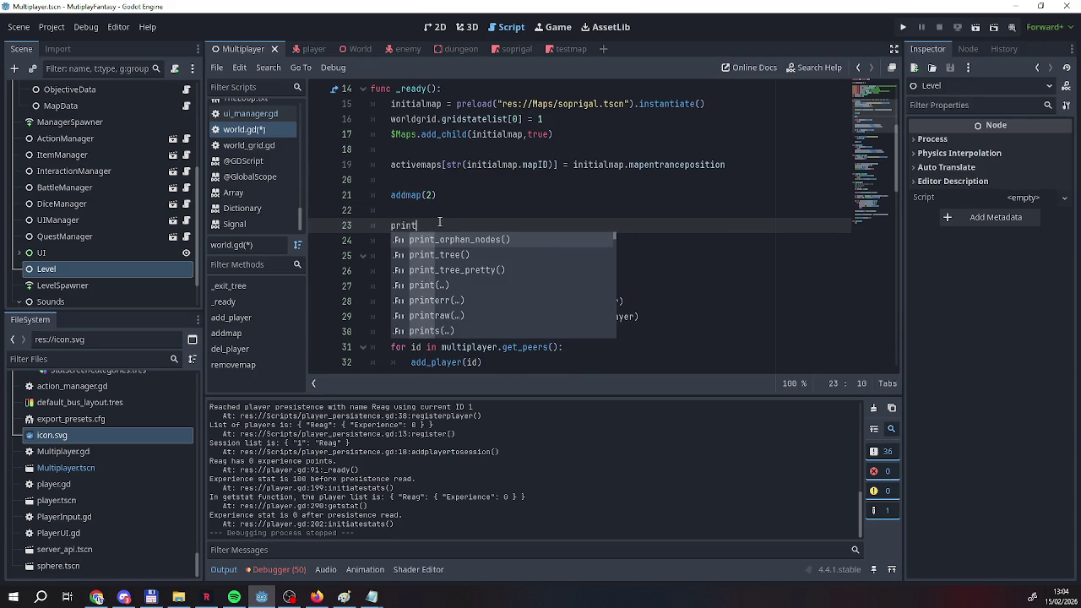
pyautogui.write('_d')
pyautogui.press('Return')
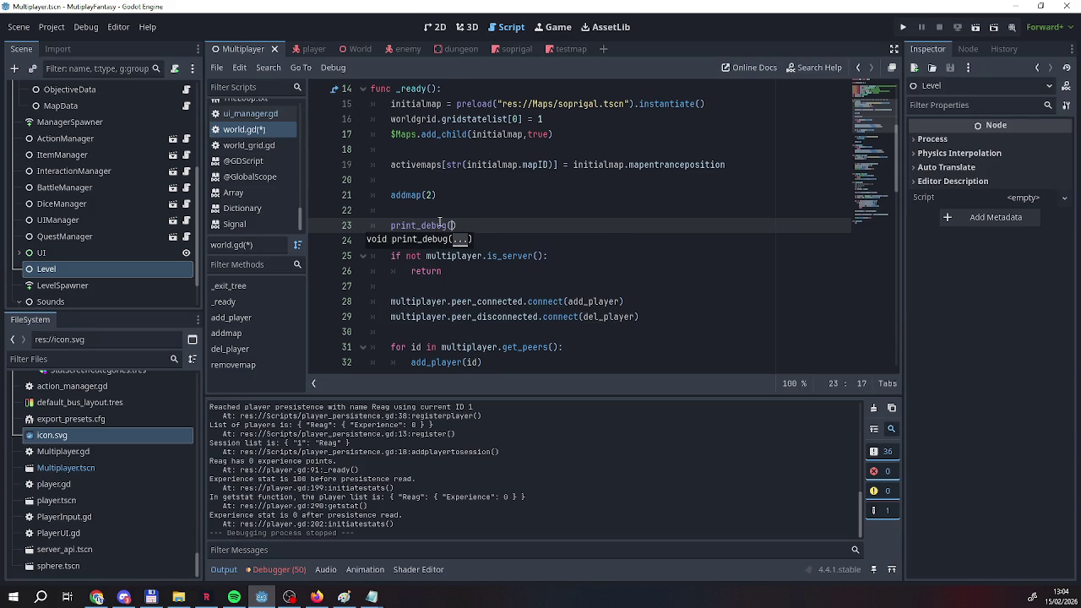
pyautogui.write('"Active')
pyautogui.write(' Maps an')
pyautogui.press('BackSpace')
pyautogui.press('BackSpace')
pyautogui.press('BackSpace')
pyautogui.press('BackSpace')
pyautogui.press('BackSpace')
pyautogui.write('maps are: ", ')
pyautogui.write('activemaps)')
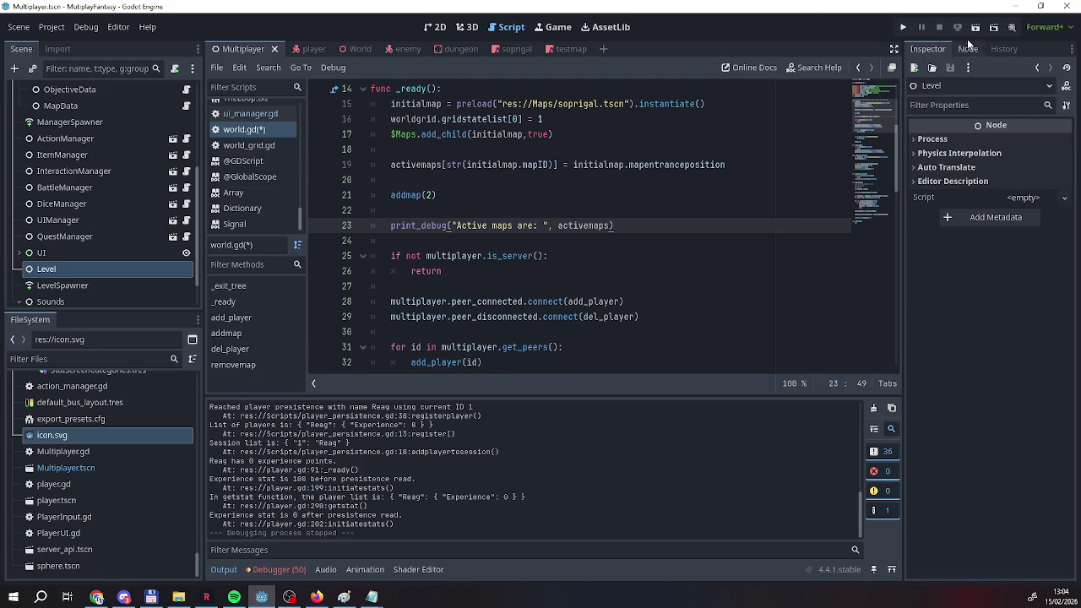
pyautogui.click(903, 28)
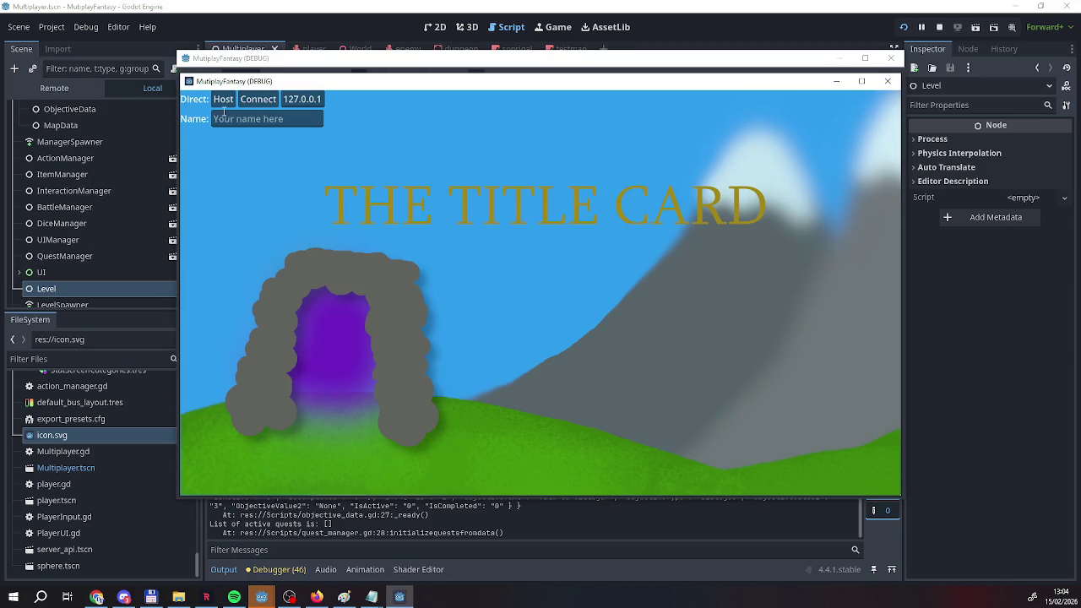
# Host the game under a player name and join a second instance as 'Client'.
pyautogui.click(223, 115)
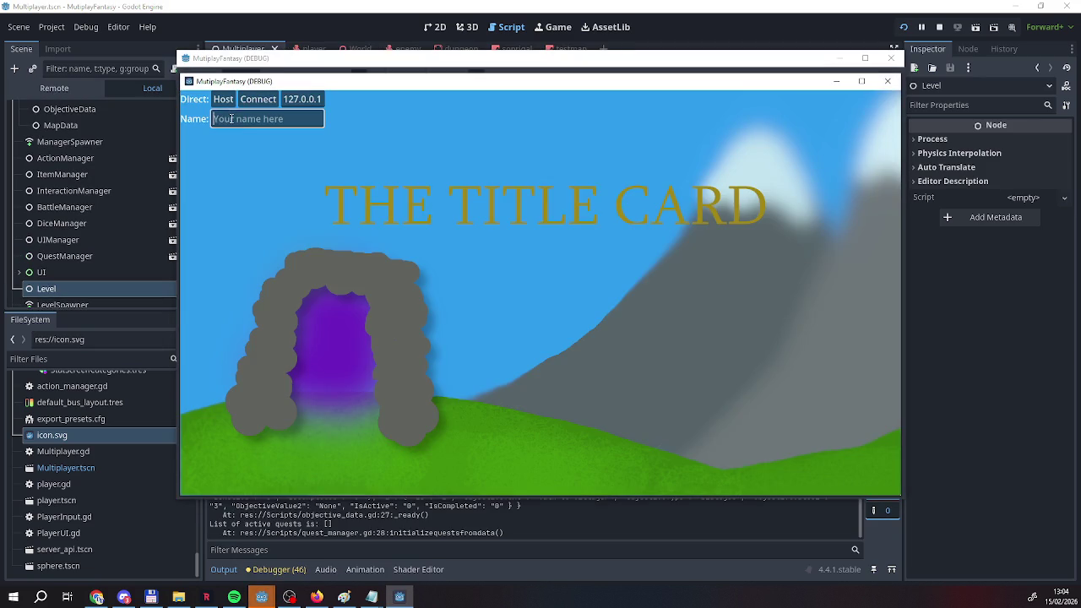
pyautogui.write('Ee')
pyautogui.press('BackSpace')
pyautogui.press('BackSpace')
pyautogui.write('Reag')
pyautogui.click(223, 99)
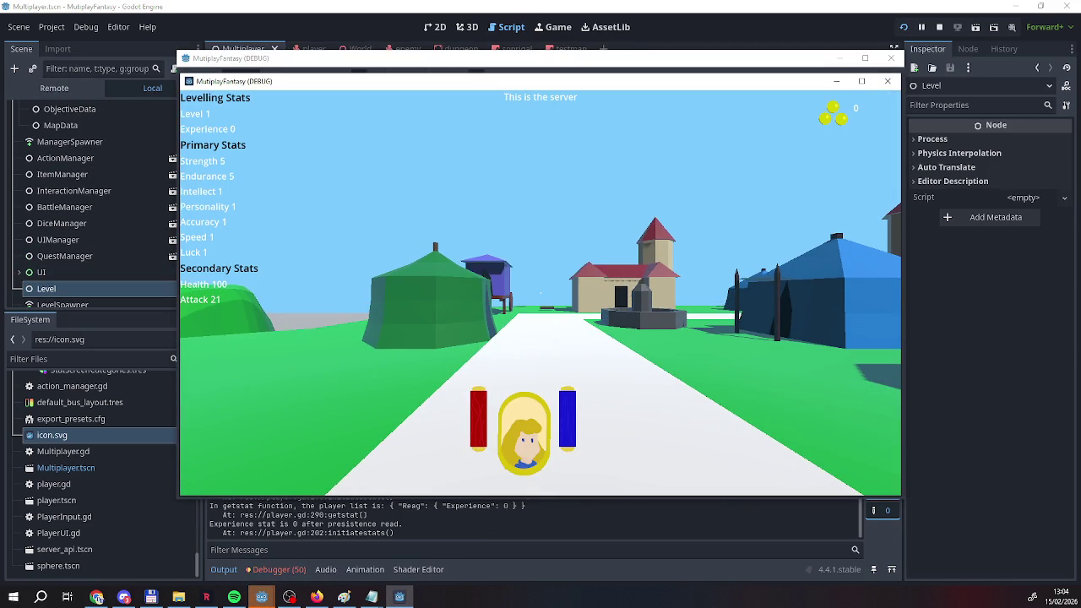
pyautogui.click(272, 67)
pyautogui.click(253, 118)
pyautogui.write('Client')
pyautogui.click(258, 99)
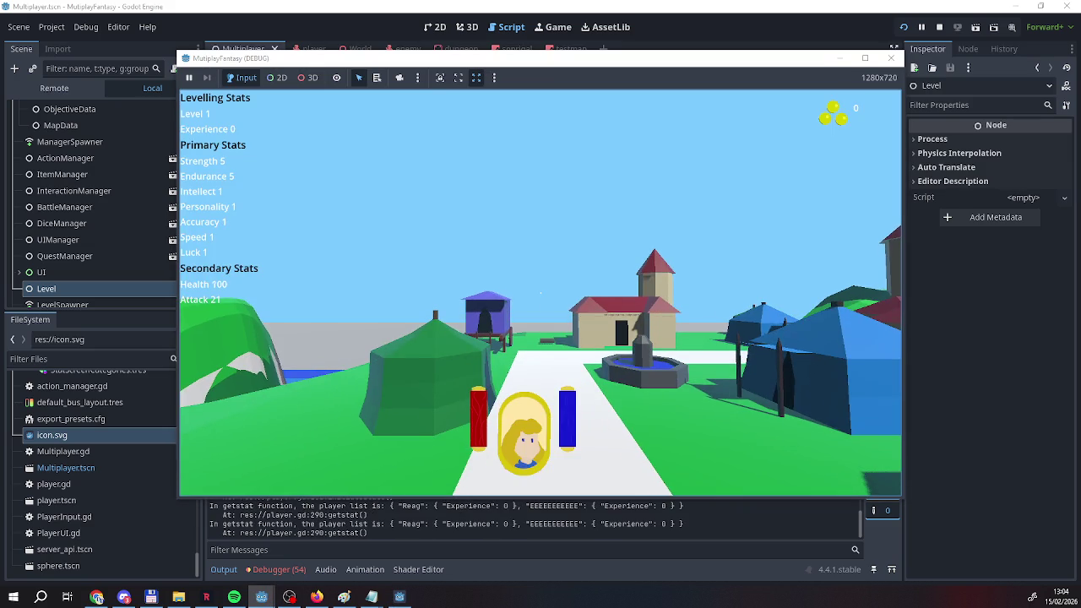
# Stop the game and select map 2's entrance position (0.0, 0.0, 0.0) in the output log.
pyautogui.click(939, 27)
pyautogui.scroll(10, 389, 507)
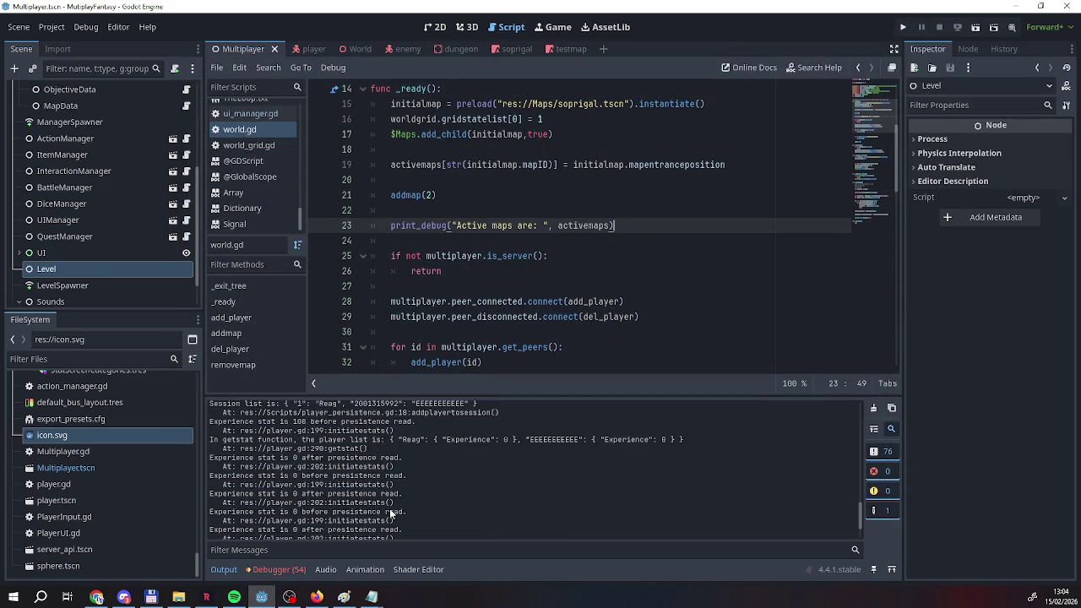
pyautogui.scroll(1, 389, 513)
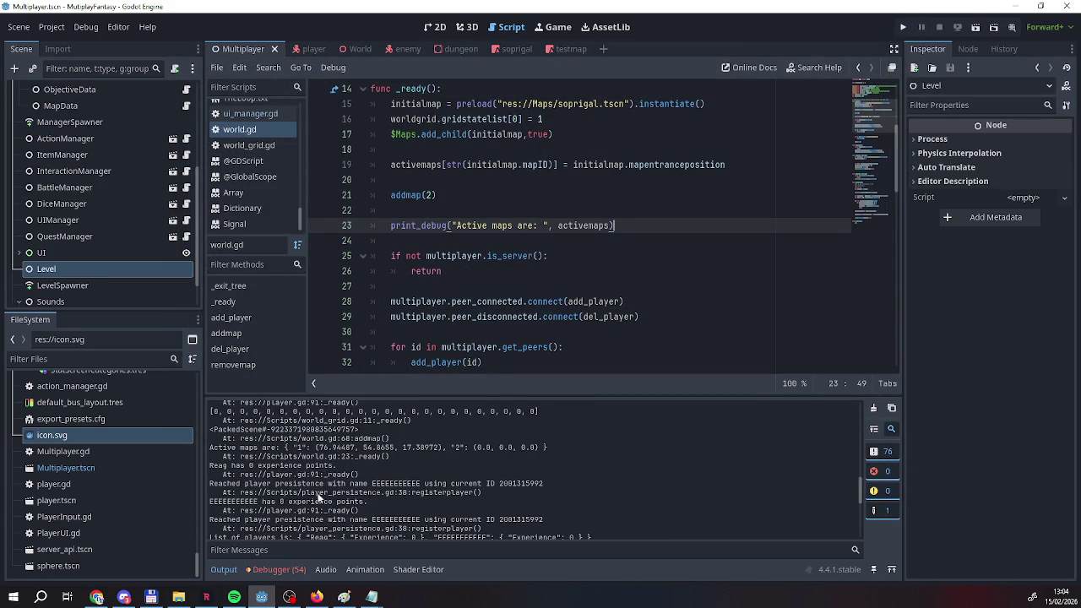
pyautogui.moveTo(281, 448); pyautogui.dragTo(549, 448)
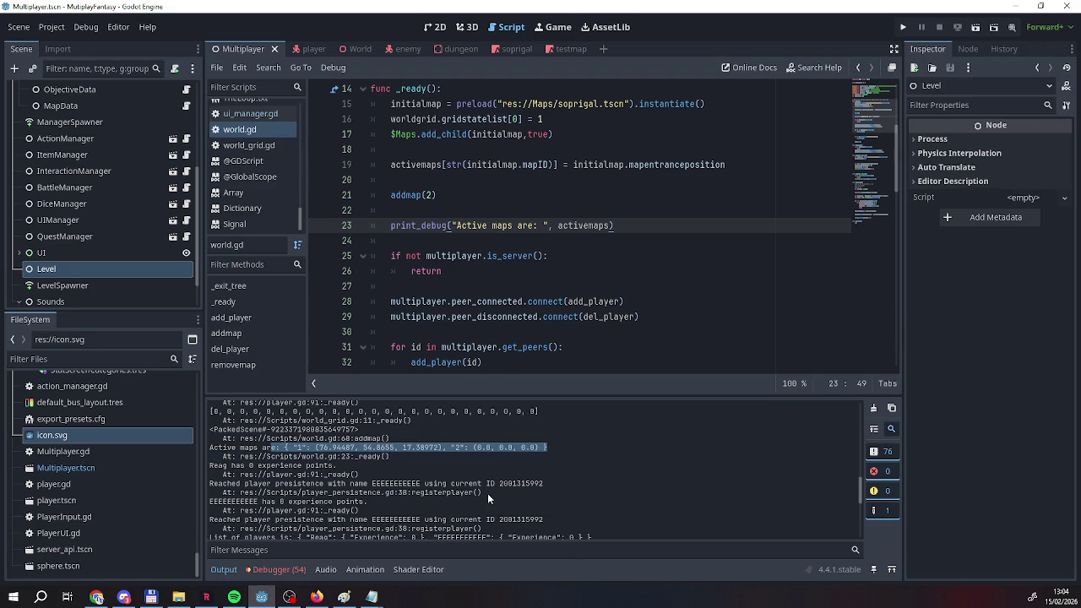
pyautogui.moveTo(446, 447); pyautogui.dragTo(536, 447)
# Review world.gd, then open testmap's map.gd and show its root node's Signals list.
pyautogui.scroll(-15, 439, 280)
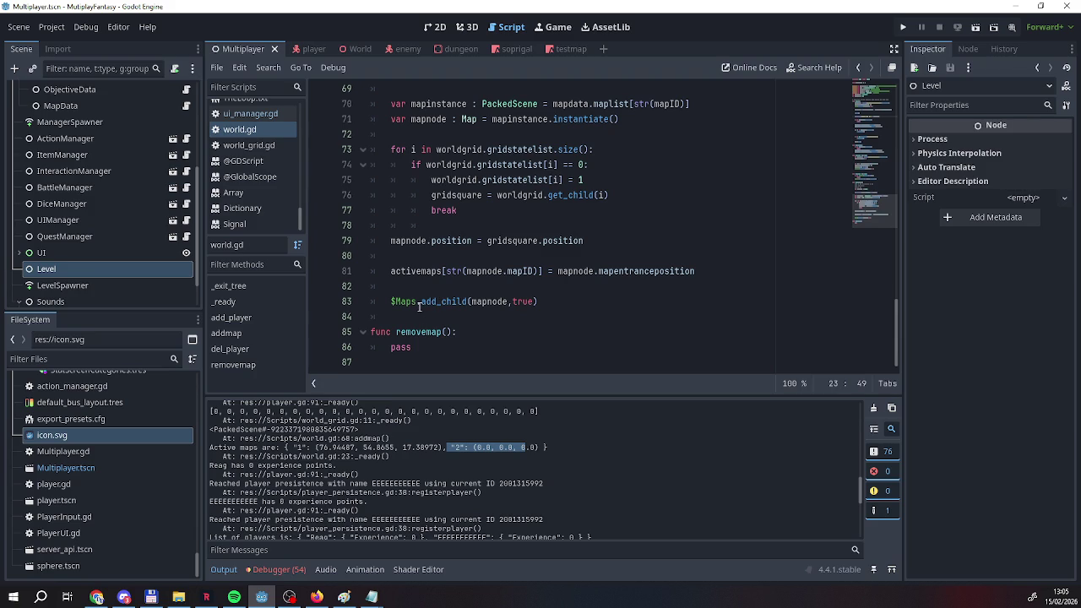
pyautogui.scroll(20, 418, 307)
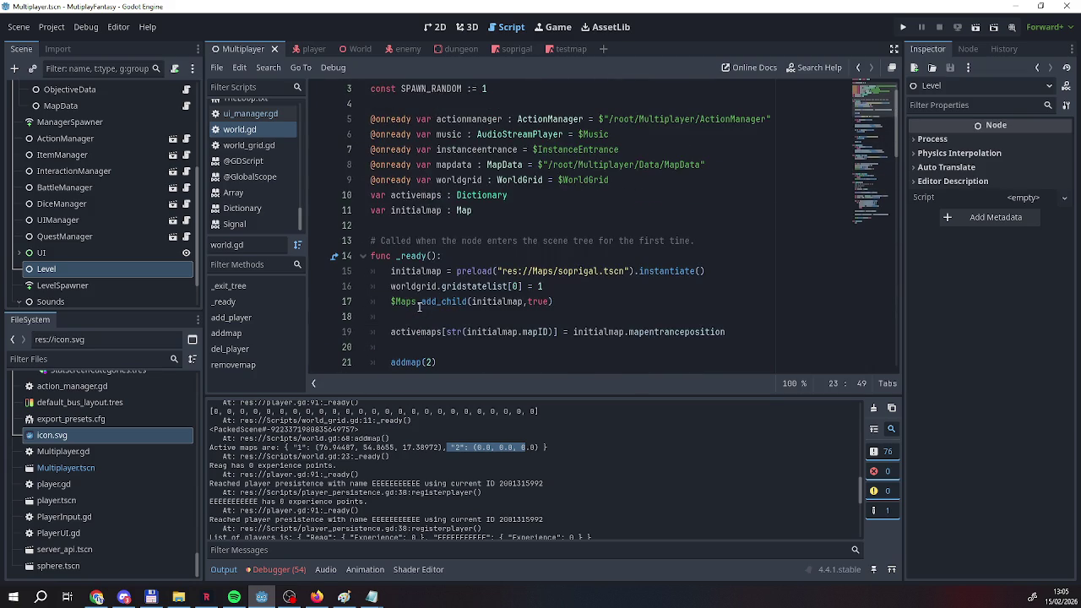
pyautogui.scroll(-2, 419, 307)
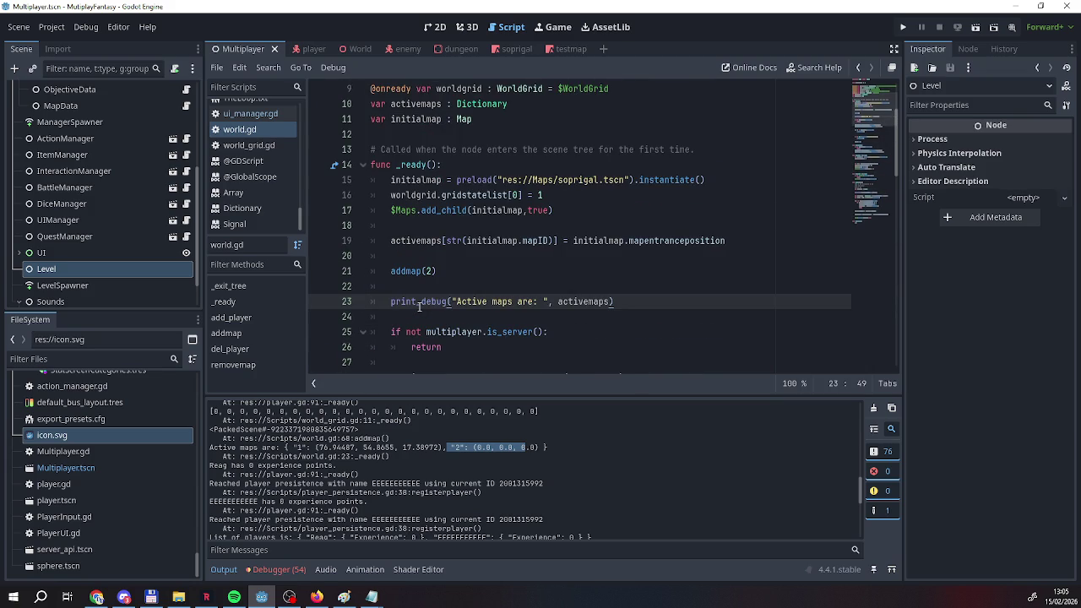
pyautogui.scroll(-14, 419, 307)
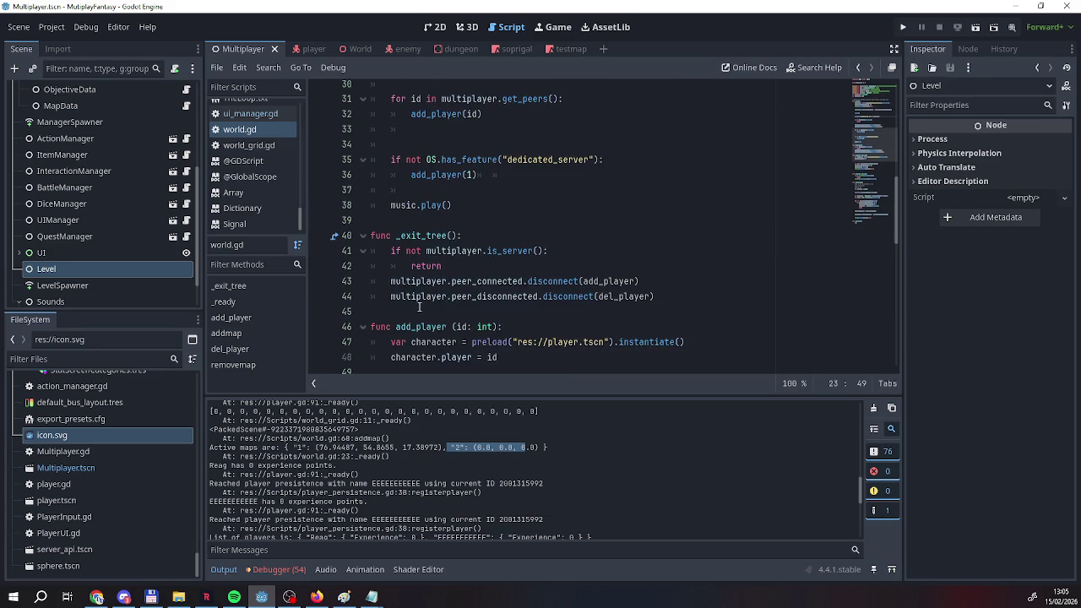
pyautogui.scroll(-4, 419, 306)
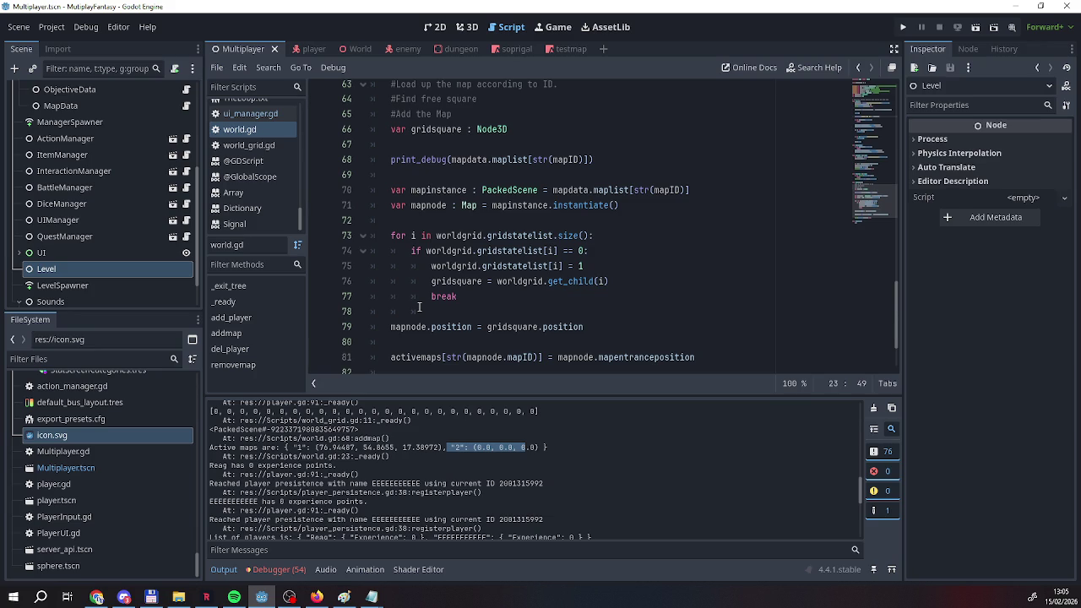
pyautogui.click(565, 53)
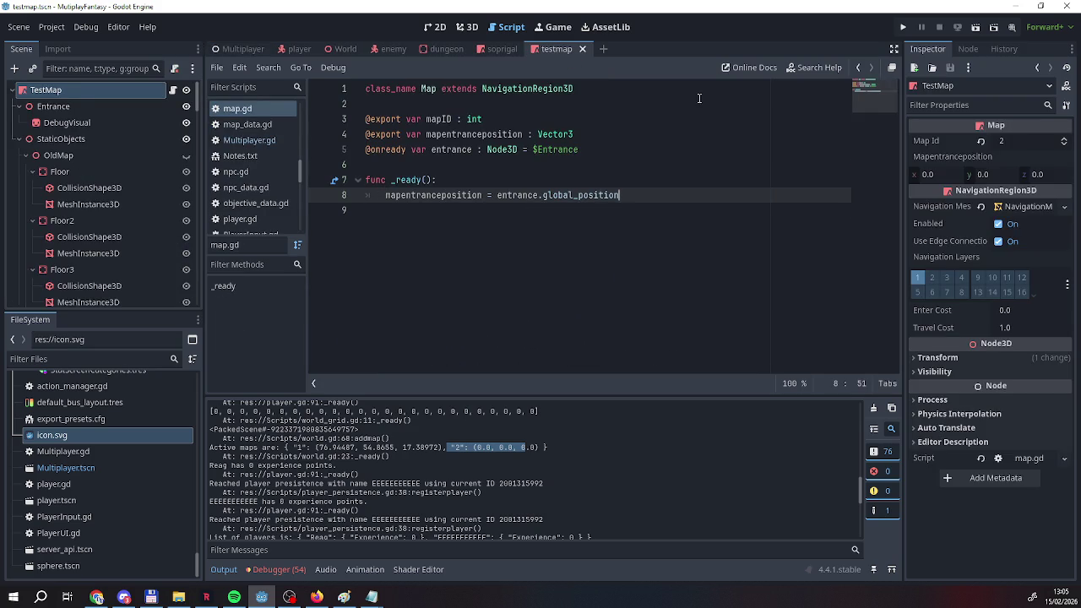
pyautogui.click(969, 49)
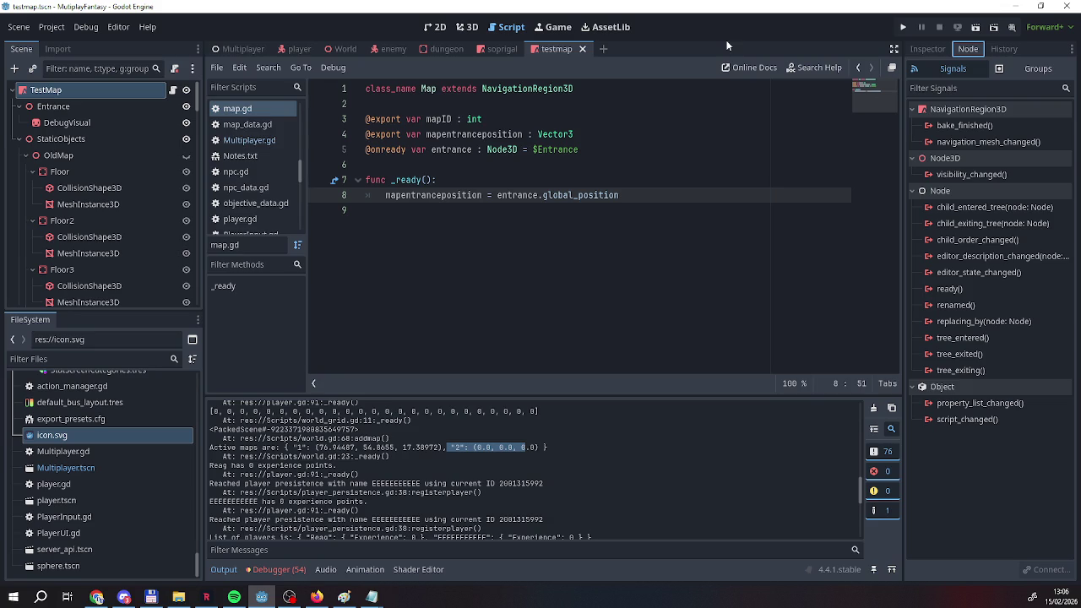
# Switch to the Multiplayer scene, review the Multiplayer.gd code, then bring up map.gd.
pyautogui.click(240, 46)
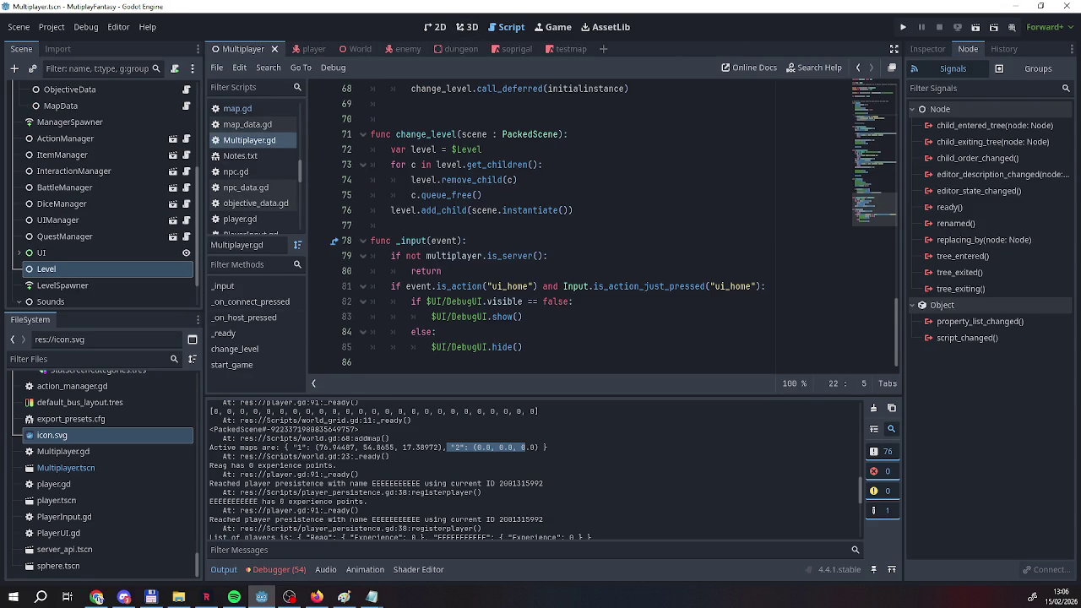
pyautogui.scroll(5, 65, 217)
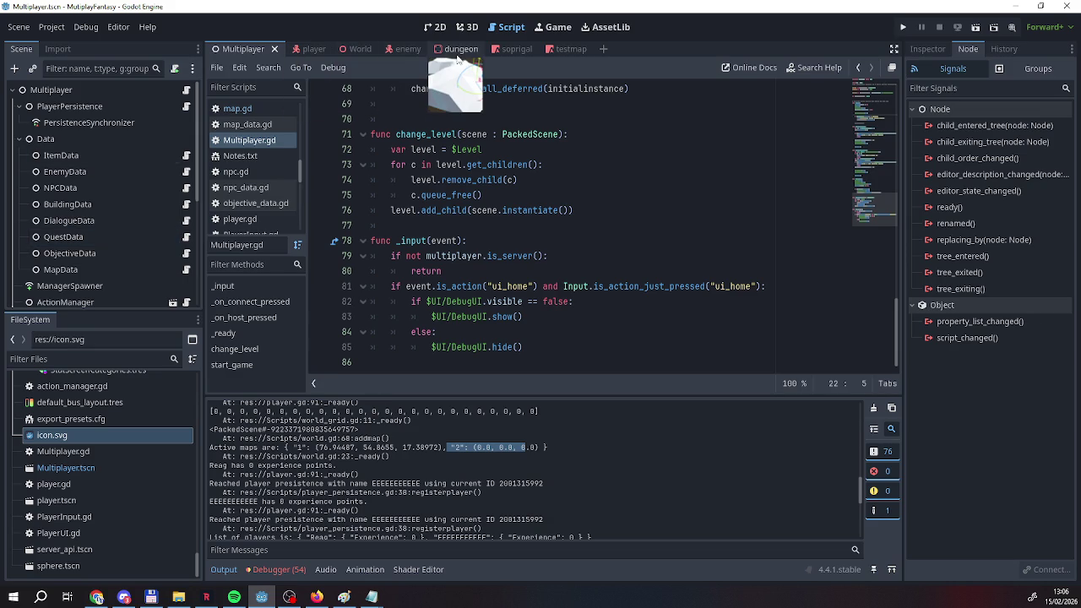
pyautogui.scroll(2, 521, 190)
pyautogui.scroll(8, 522, 190)
pyautogui.scroll(-10, 521, 189)
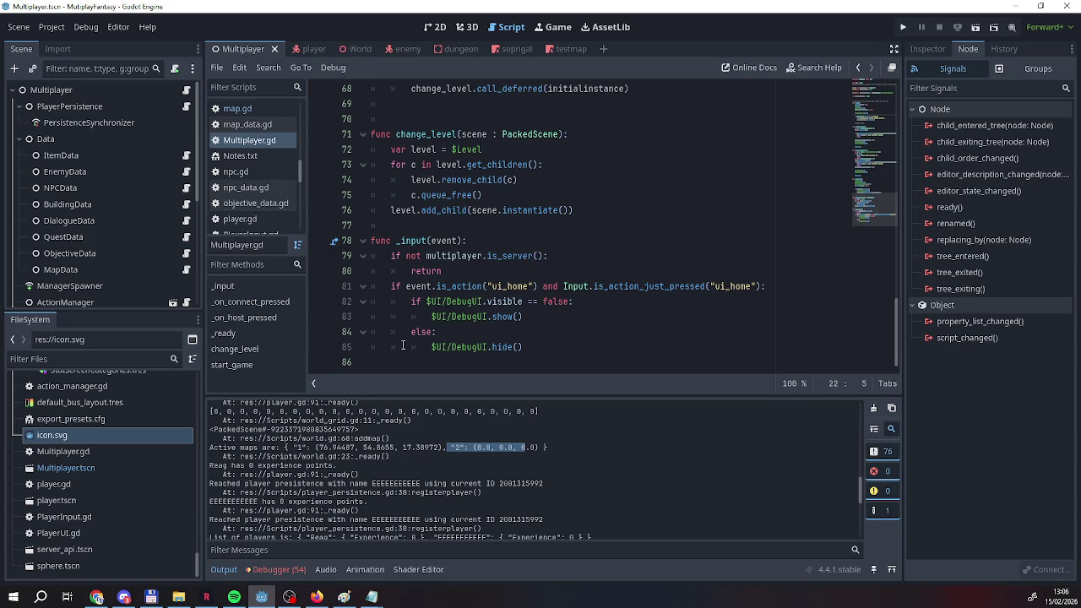
pyautogui.scroll(7, 402, 346)
pyautogui.scroll(15, 403, 347)
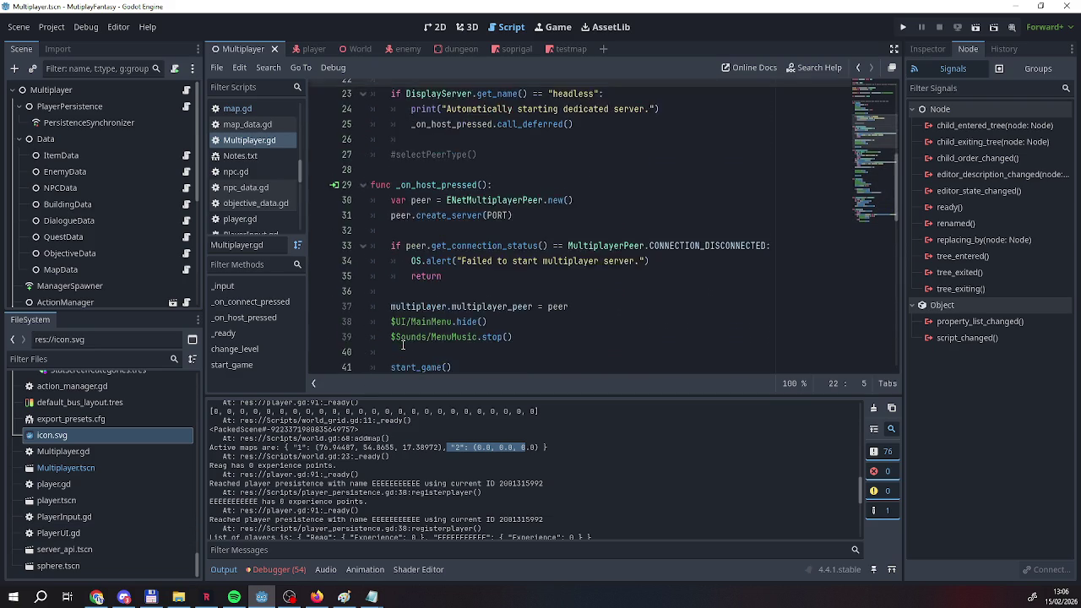
pyautogui.scroll(1, 403, 346)
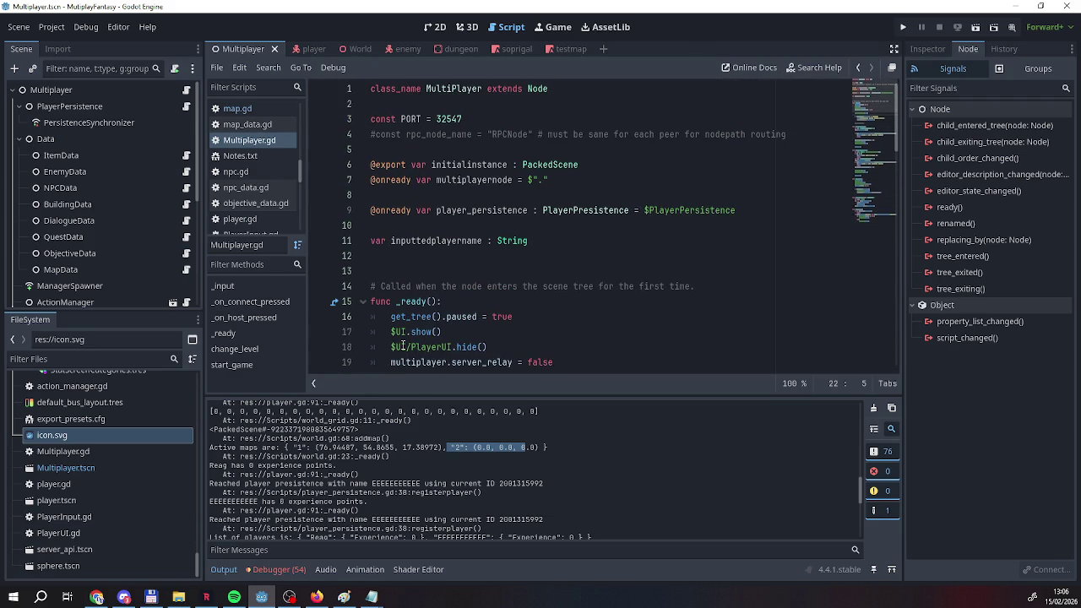
pyautogui.scroll(-6, 403, 346)
pyautogui.scroll(5, 403, 346)
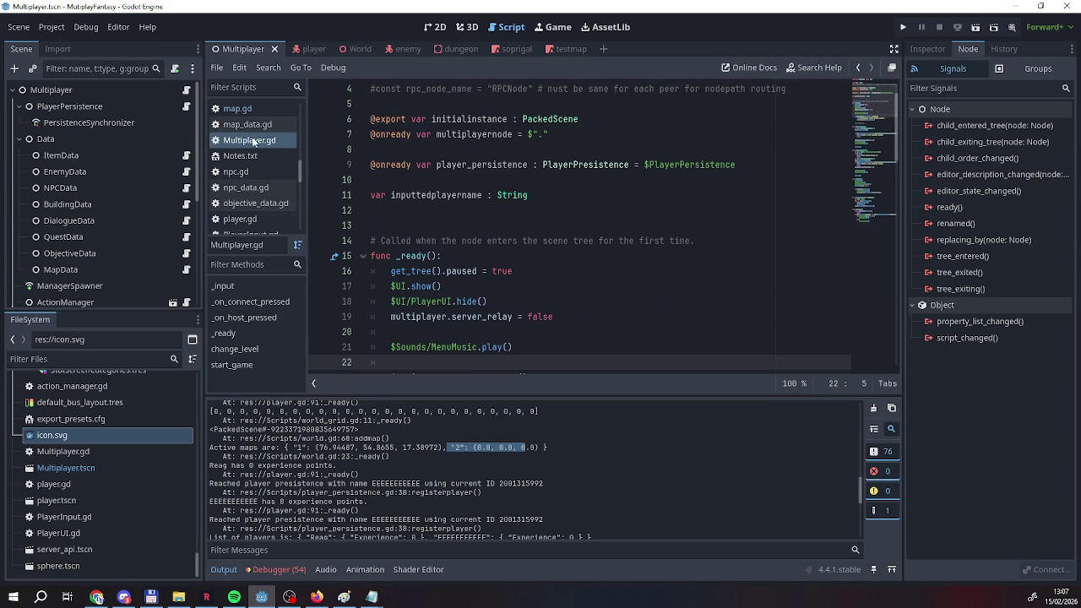
pyautogui.click(241, 109)
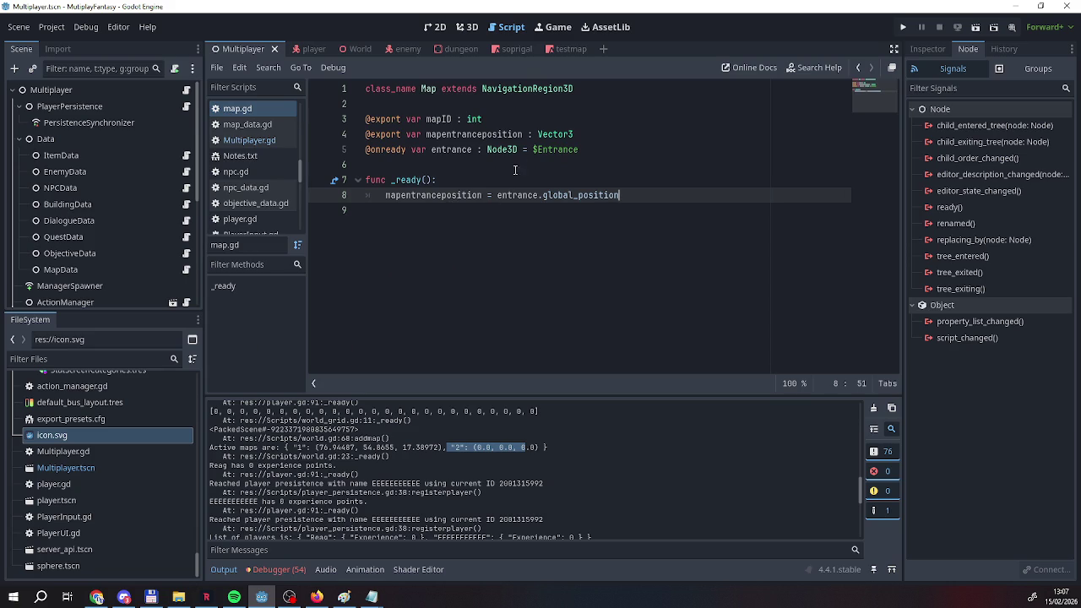
# Delete the mapentranceposition export line and its entrance position assignment in _ready.
pyautogui.moveTo(581, 134); pyautogui.dragTo(312, 129)
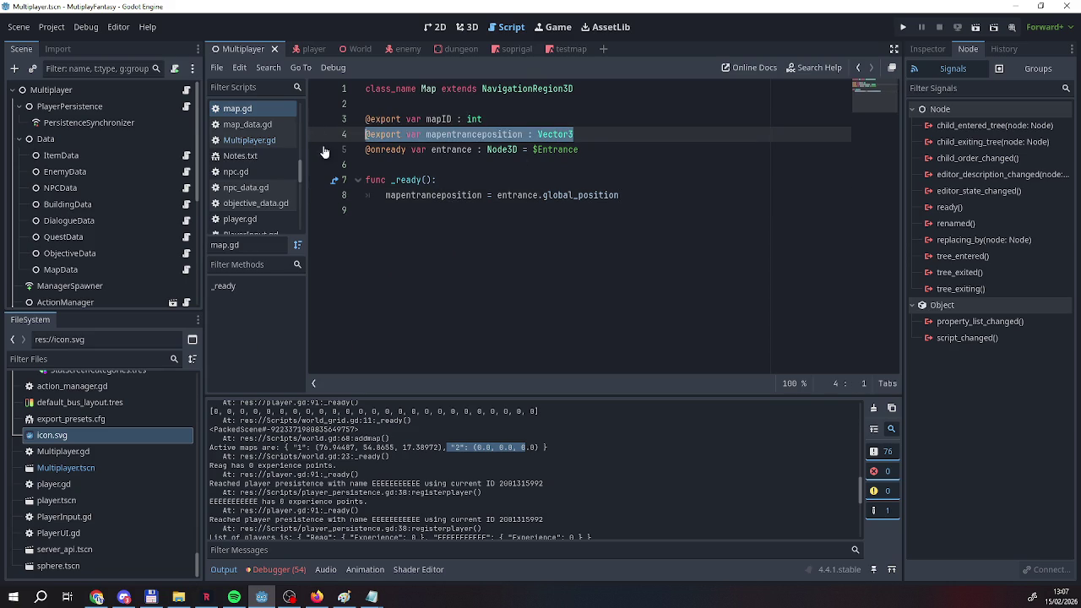
pyautogui.press('BackSpace')
pyautogui.press('BackSpace')
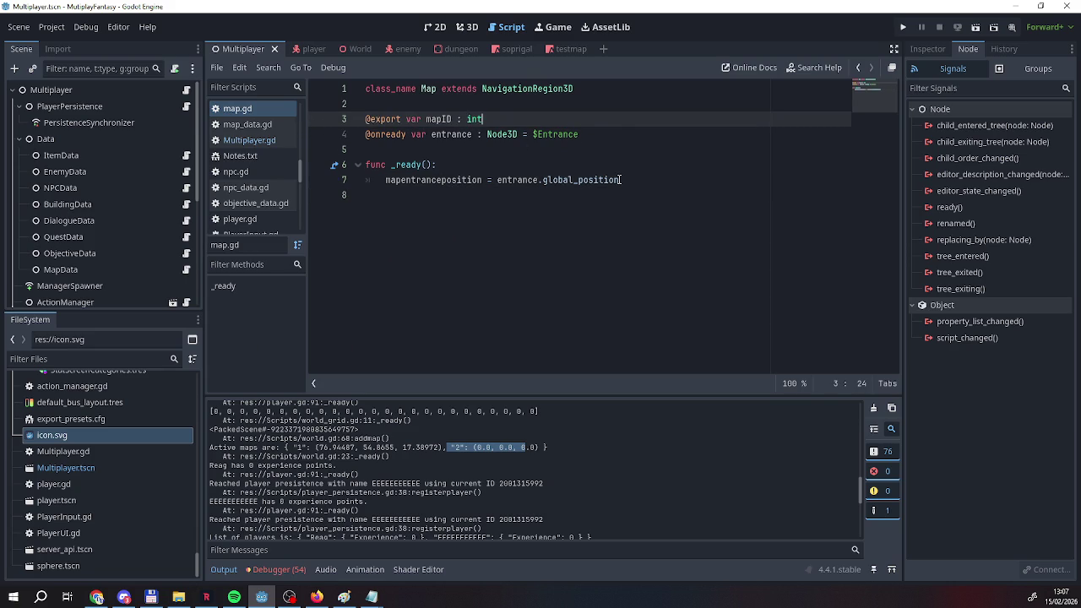
pyautogui.moveTo(619, 180); pyautogui.dragTo(357, 184)
pyautogui.press('BackSpace')
pyautogui.press('BackSpace')
pyautogui.press('BackSpace')
pyautogui.press('BackSpace')
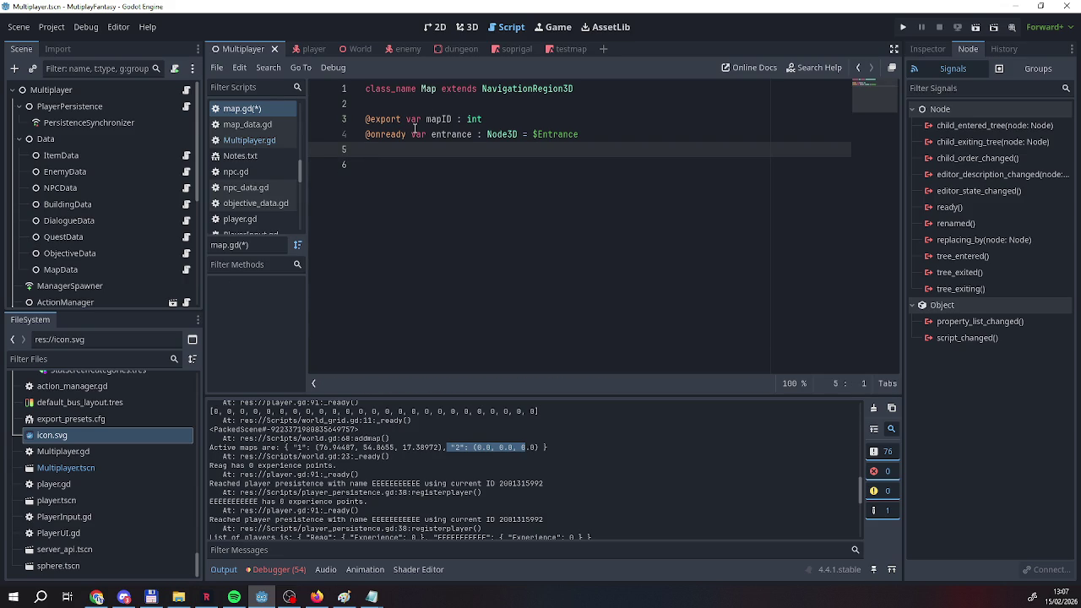
# Save map.gd and look over the trimmed script.
pyautogui.click(217, 67)
pyautogui.click(245, 181)
pyautogui.scroll(-3, 79, 195)
pyautogui.scroll(3, 72, 236)
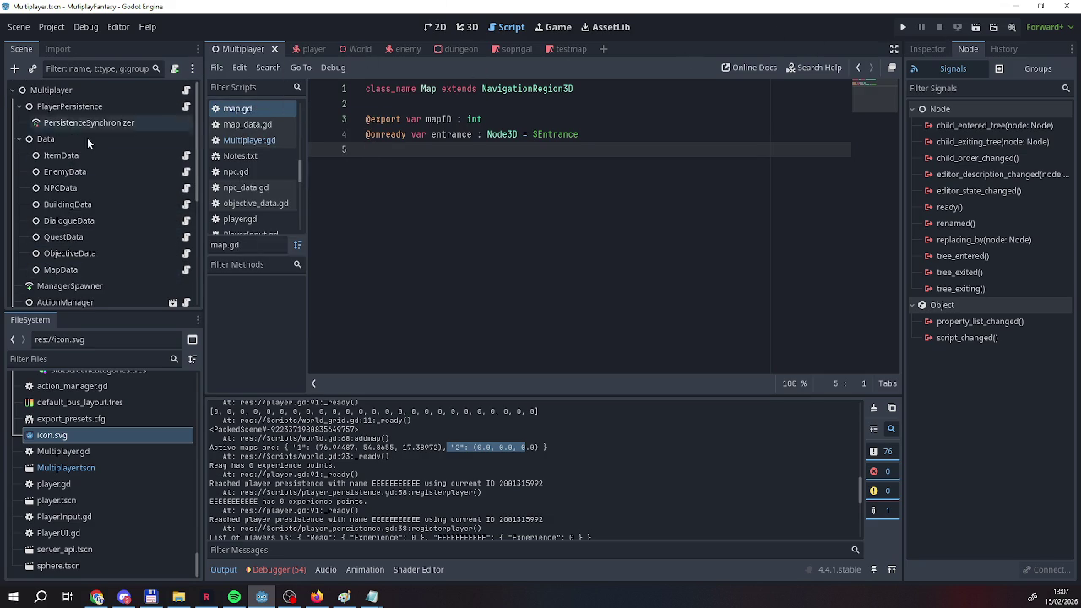
pyautogui.scroll(3, 234, 207)
pyautogui.scroll(-5, 232, 207)
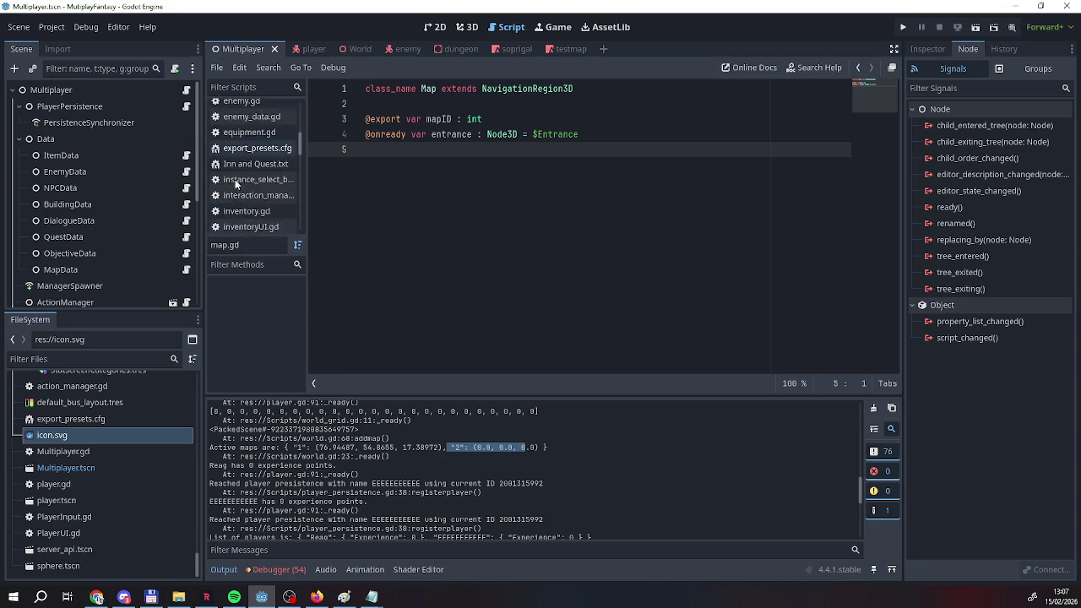
pyautogui.scroll(-10, 232, 213)
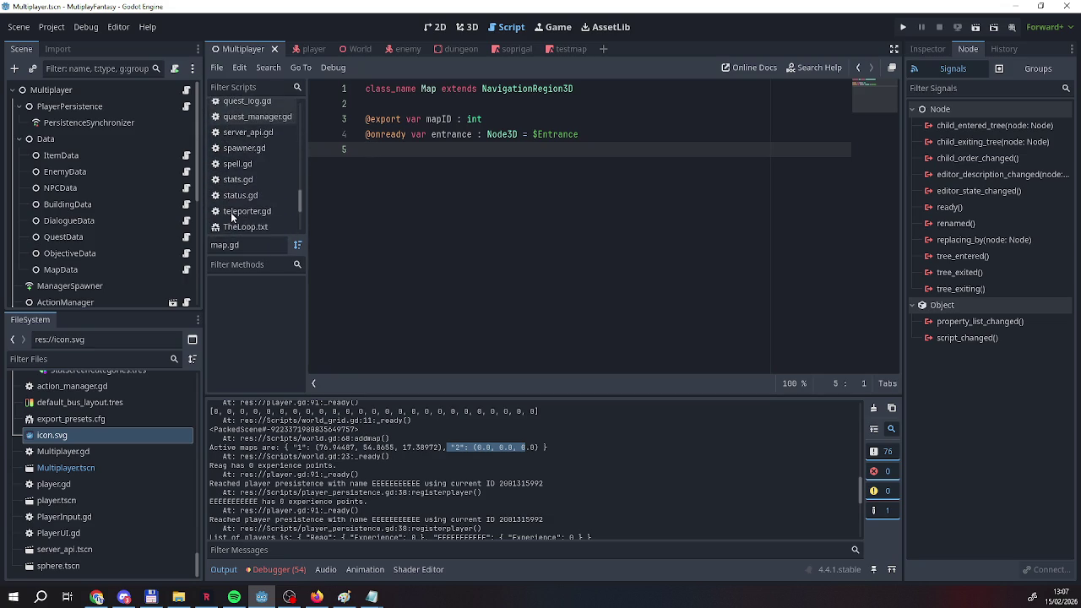
# In world.gd, replace mapentranceposition with entrance.global_position on line 81.
pyautogui.click(249, 177)
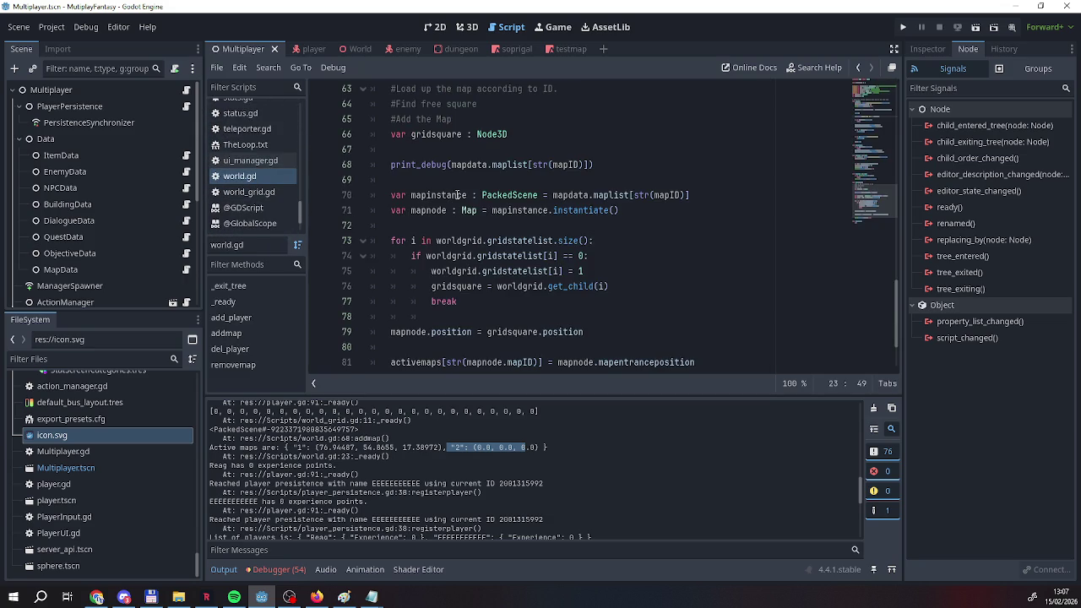
pyautogui.scroll(2, 445, 182)
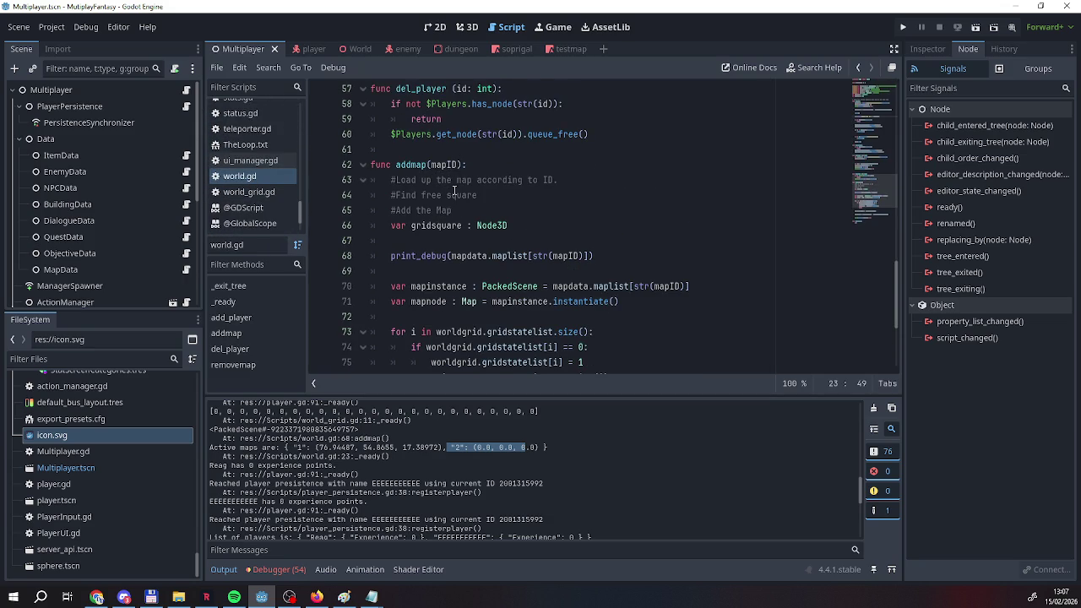
pyautogui.scroll(2, 445, 182)
pyautogui.scroll(-4, 473, 214)
pyautogui.scroll(-3, 473, 213)
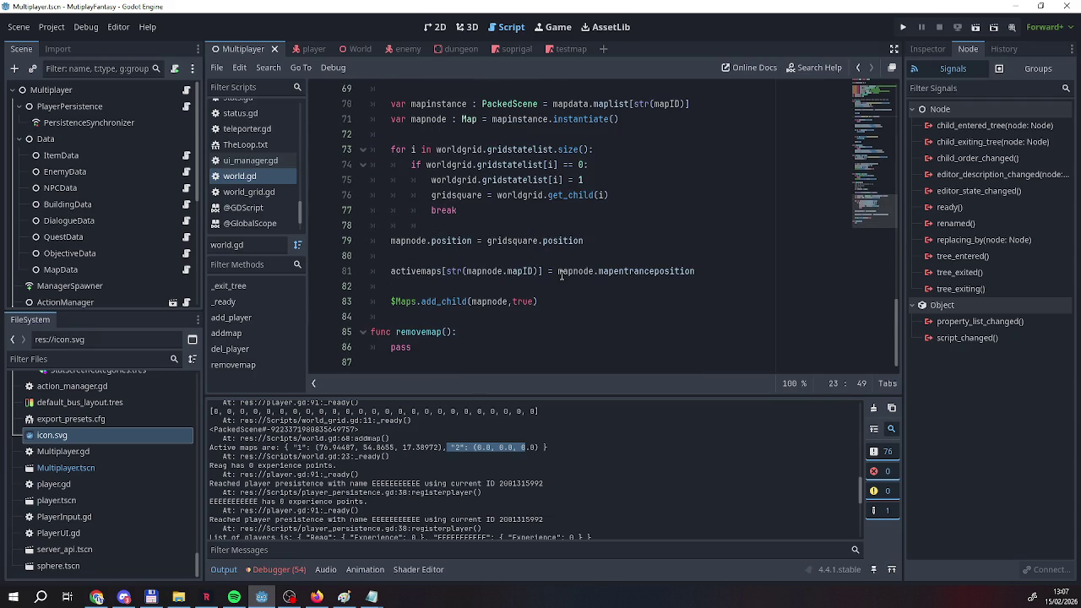
pyautogui.click(576, 275)
pyautogui.moveTo(707, 270); pyautogui.dragTo(602, 275)
pyautogui.write('e')
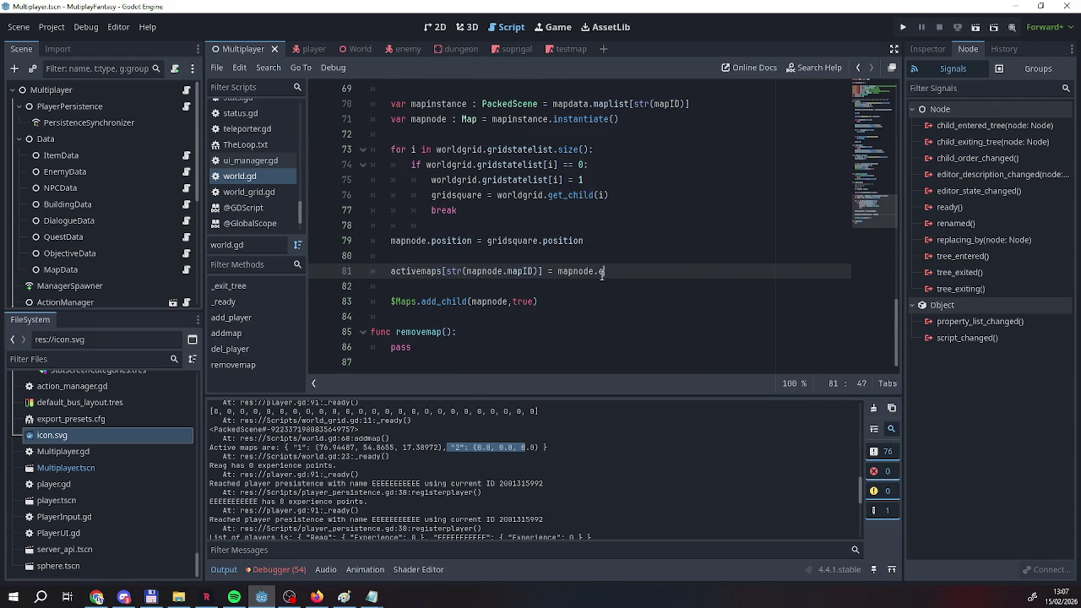
pyautogui.write('ntrance.')
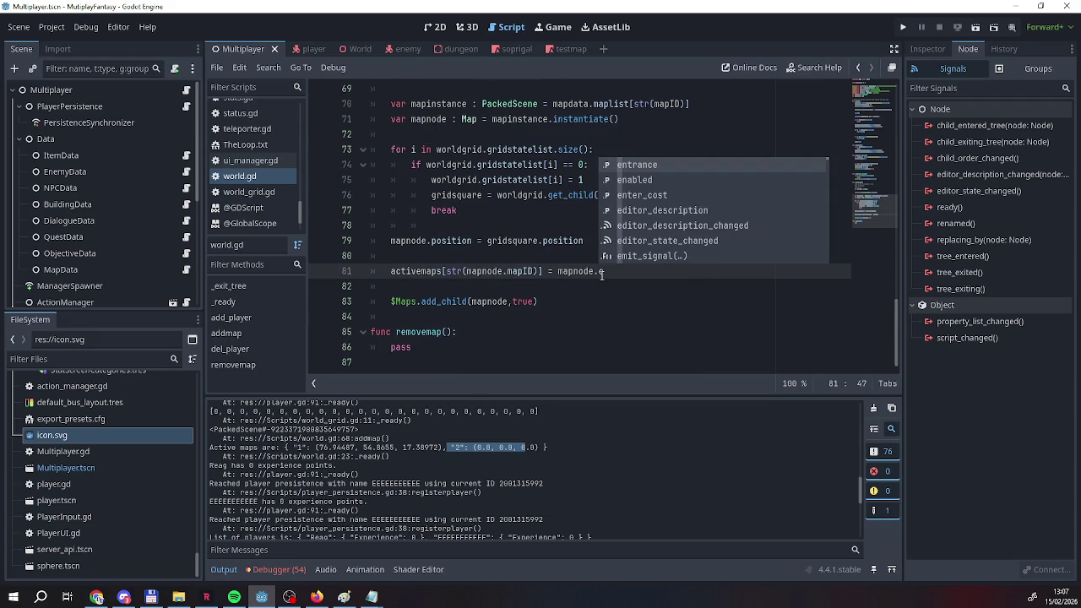
pyautogui.write('global_pos')
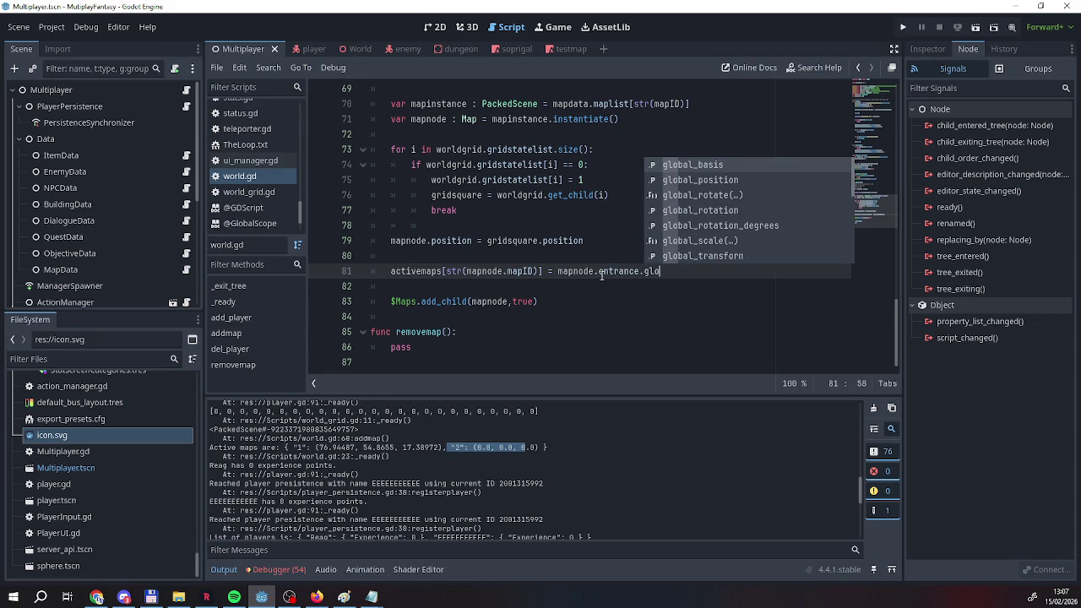
pyautogui.press('Return')
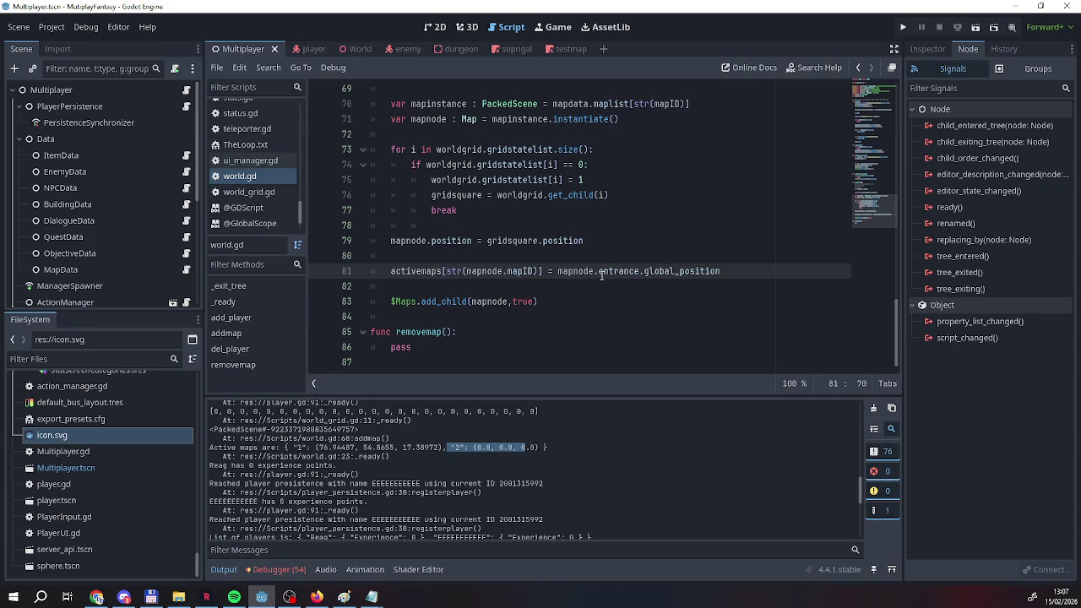
# Replace mapentranceposition with entrance.global_position on line 19 as well.
pyautogui.scroll(20, 602, 276)
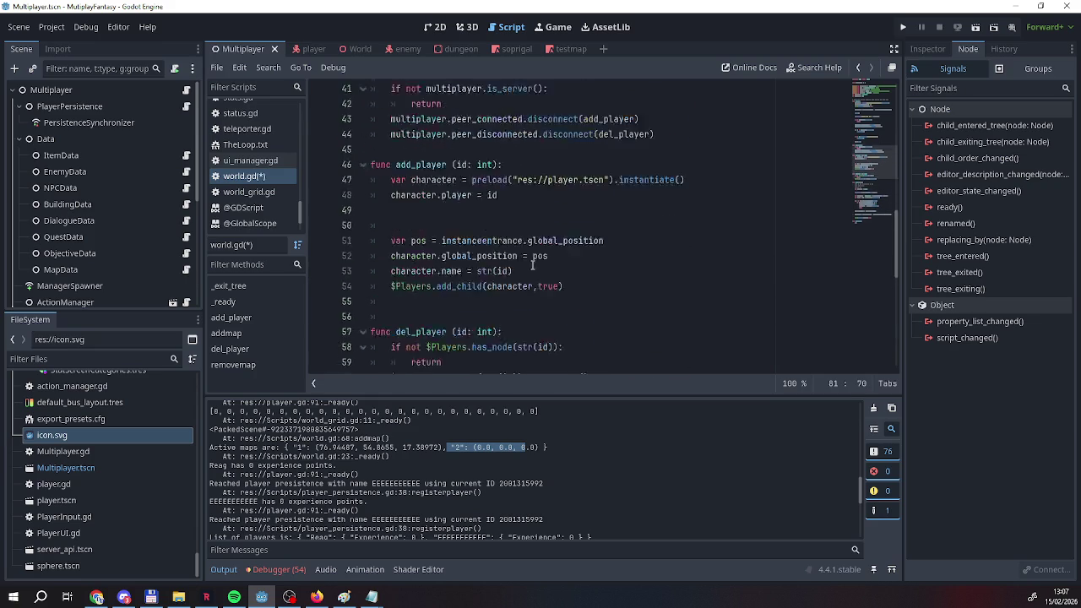
pyautogui.scroll(-2, 523, 264)
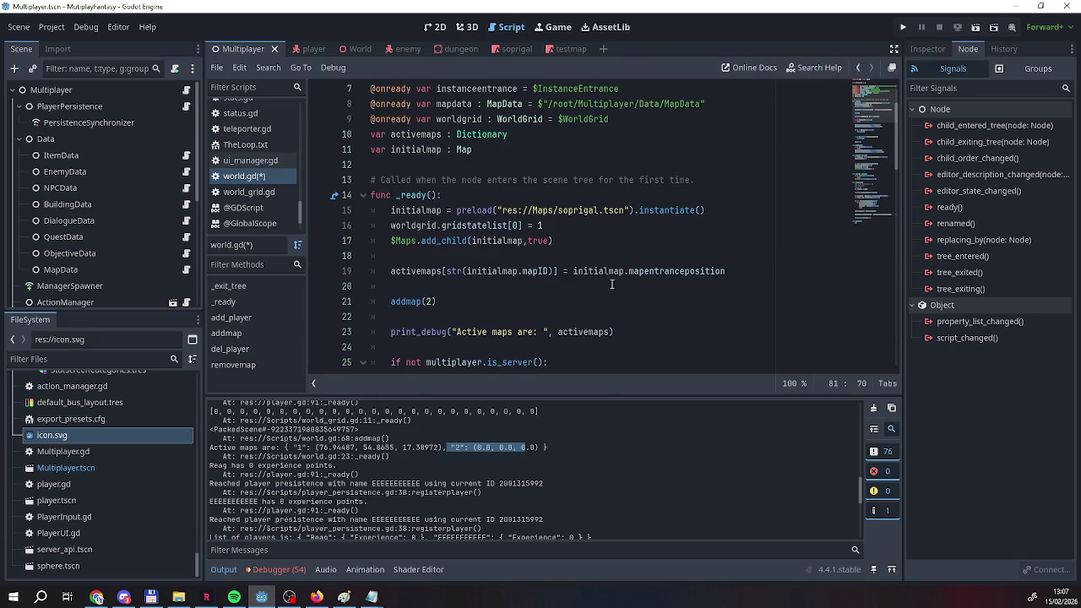
pyautogui.doubleClick(802, 279)
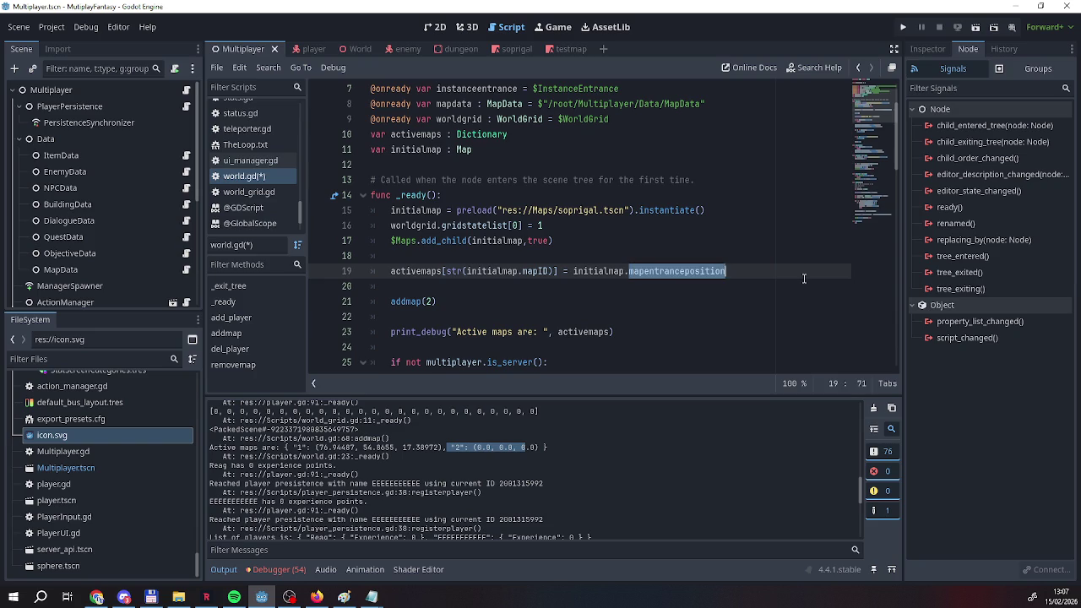
pyautogui.write('w')
pyautogui.press('BackSpace')
pyautogui.write('e')
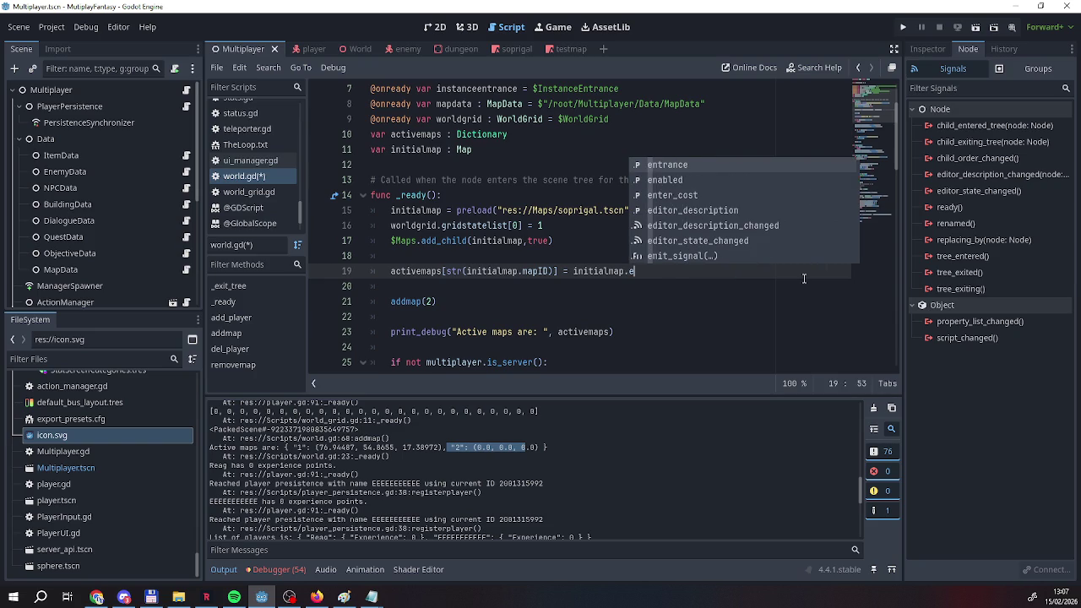
pyautogui.press('Return')
pyautogui.write('.glo')
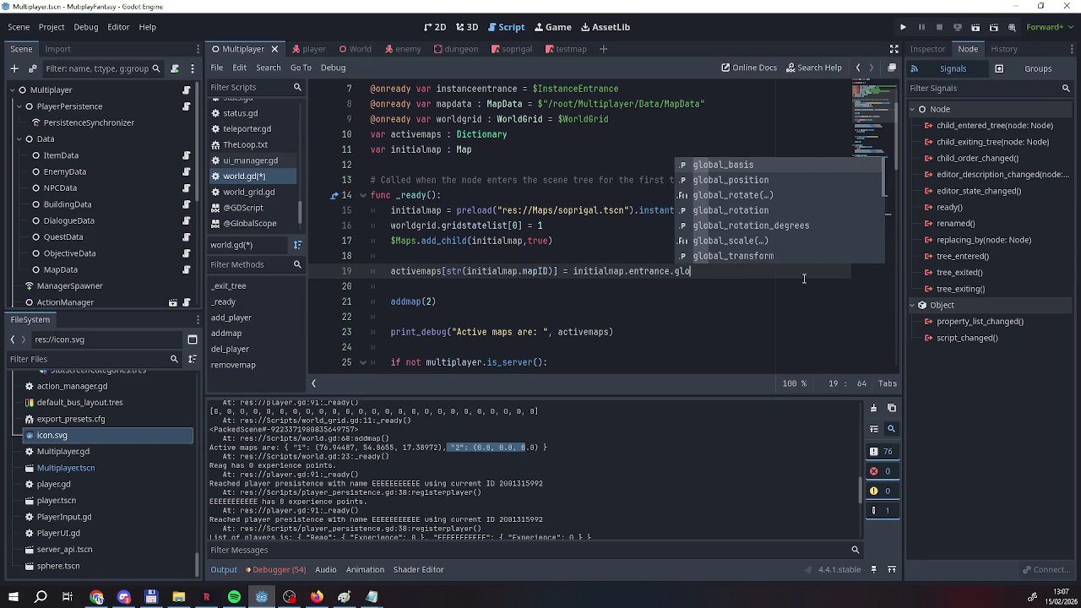
pyautogui.press('Down')
pyautogui.press('Return')
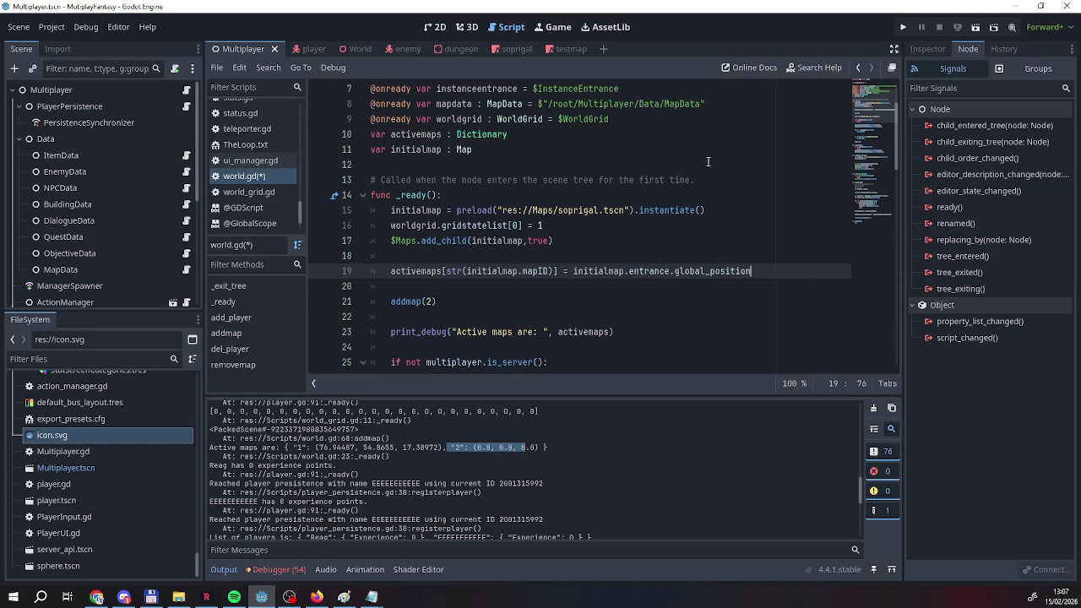
# Save world.gd and run the game.
pyautogui.rightClick(245, 176)
pyautogui.click(271, 186)
pyautogui.click(905, 28)
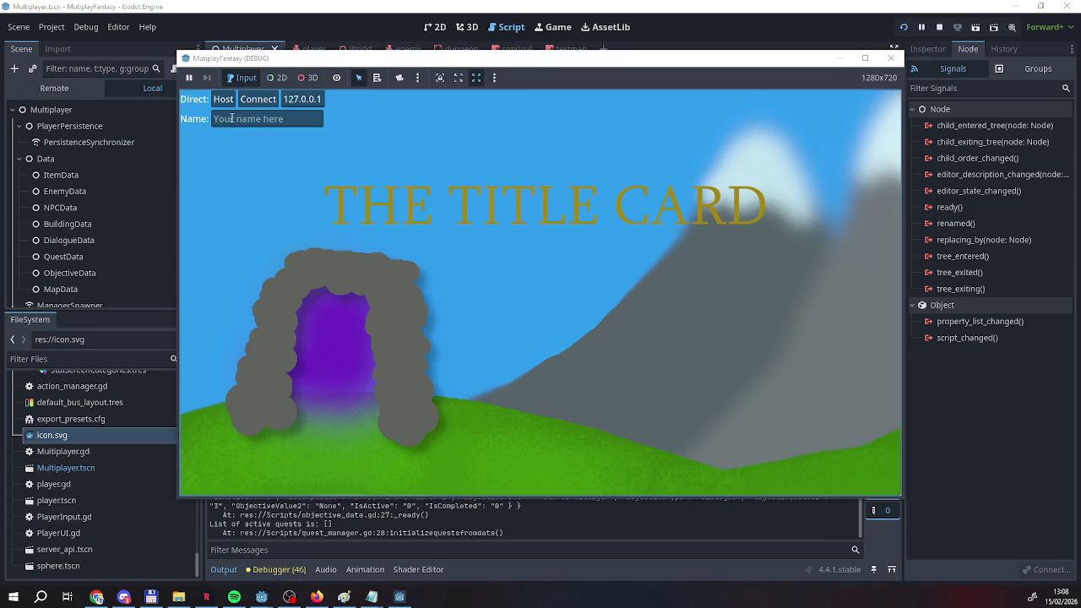
# Enter a player name in the Name field and host a game session.
pyautogui.click(230, 119)
pyautogui.write('Reg')
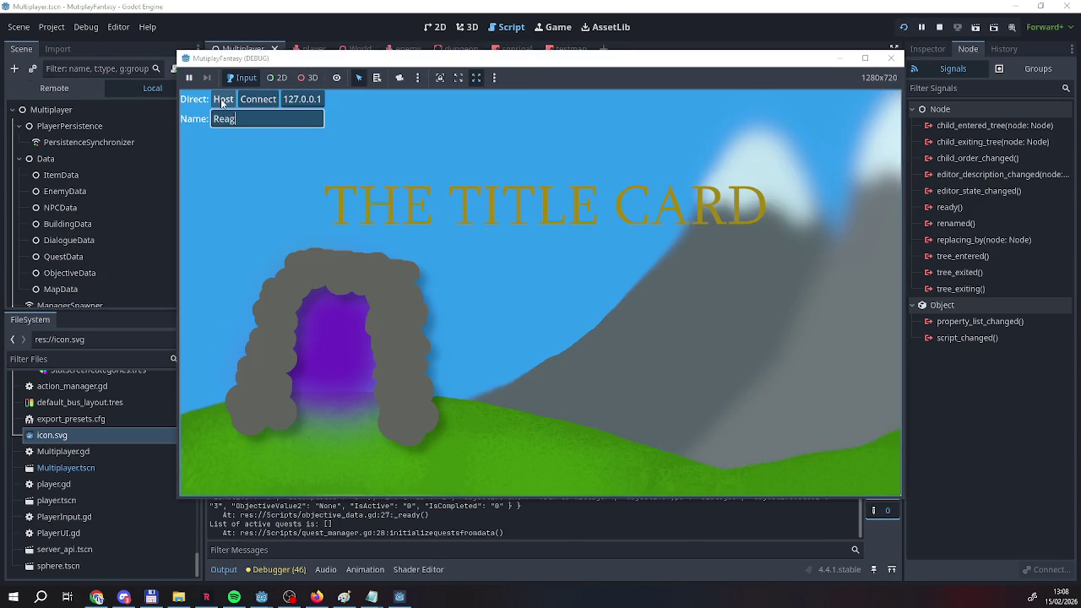
pyautogui.click(222, 99)
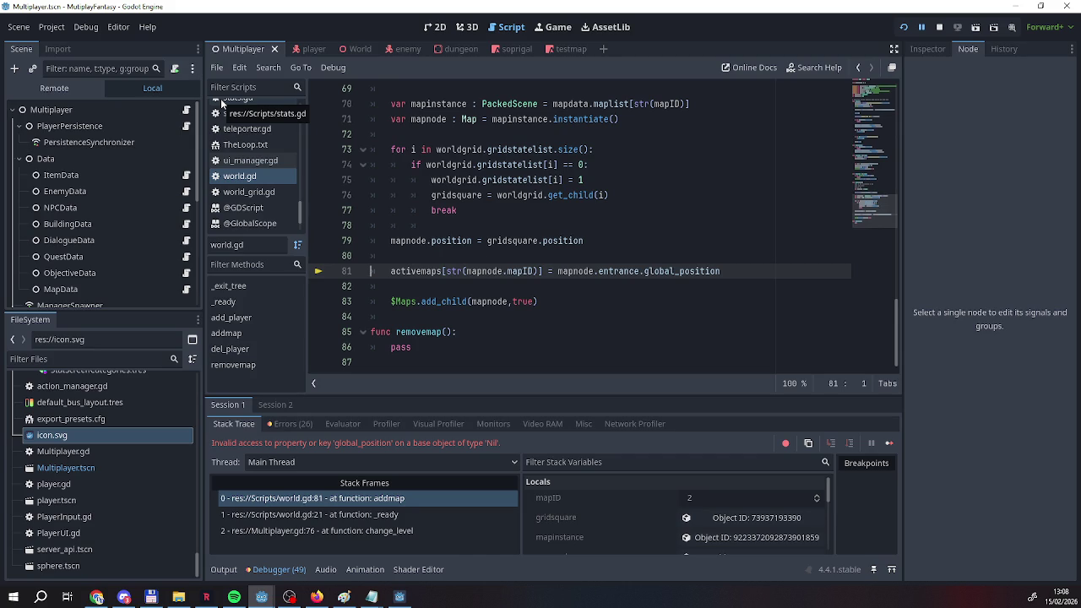
pyautogui.scroll(4, 455, 245)
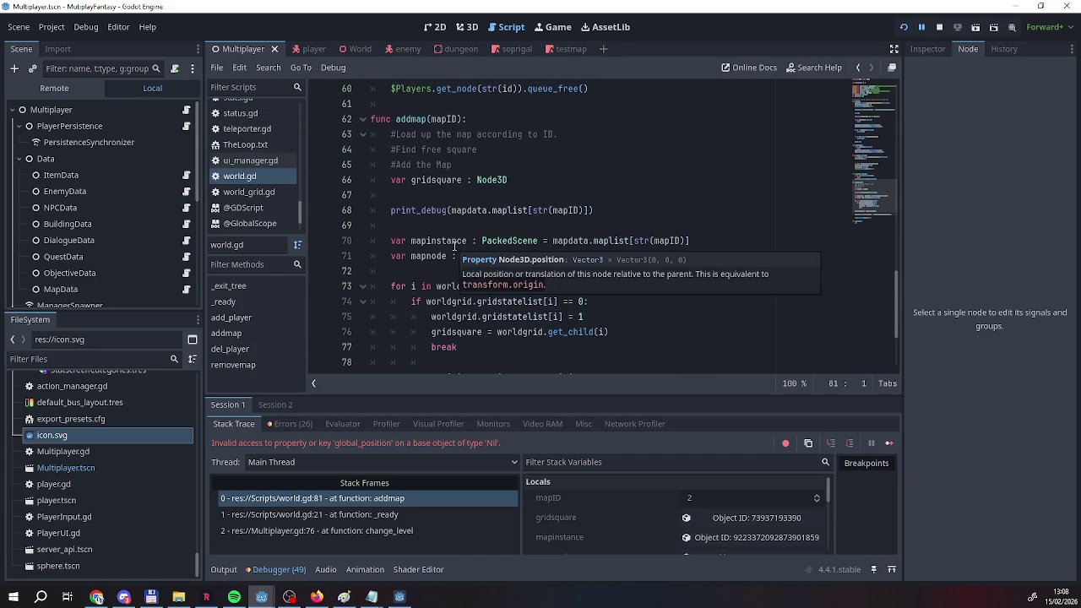
pyautogui.scroll(-4, 454, 245)
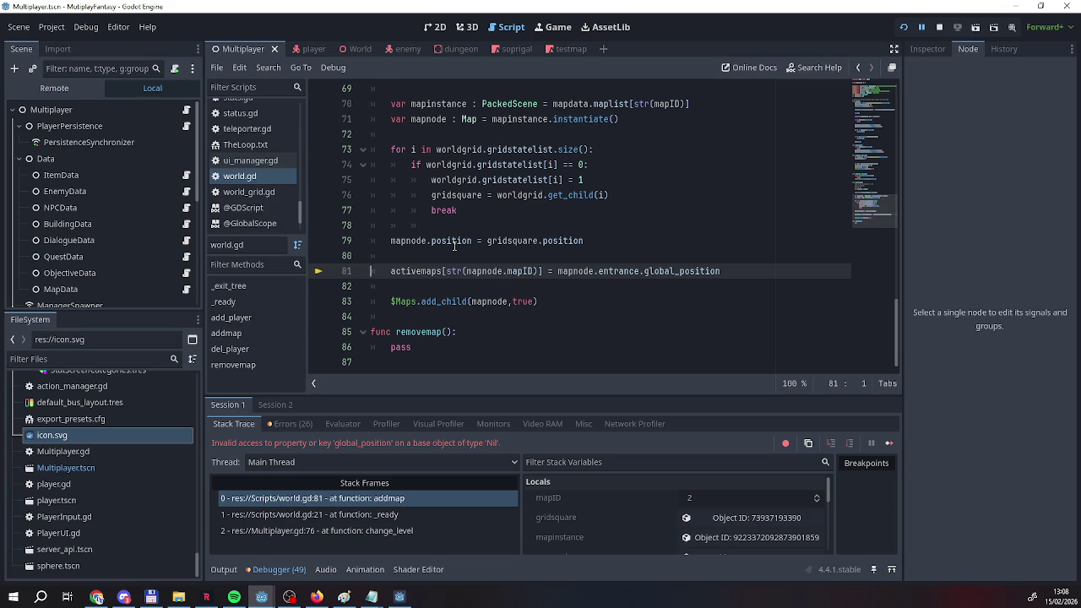
pyautogui.scroll(-2, 624, 511)
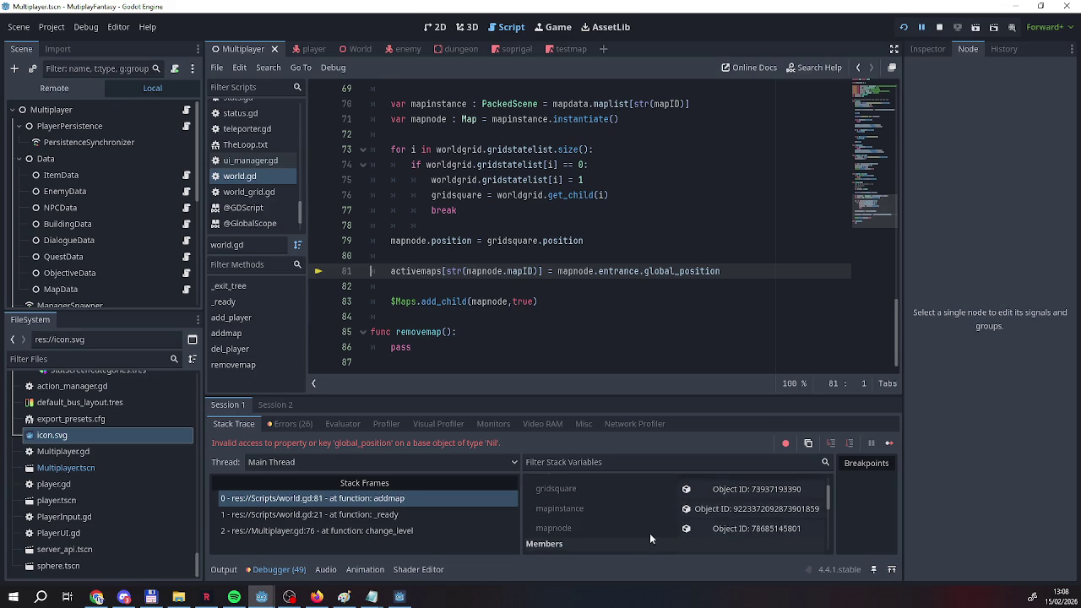
pyautogui.scroll(-3, 625, 510)
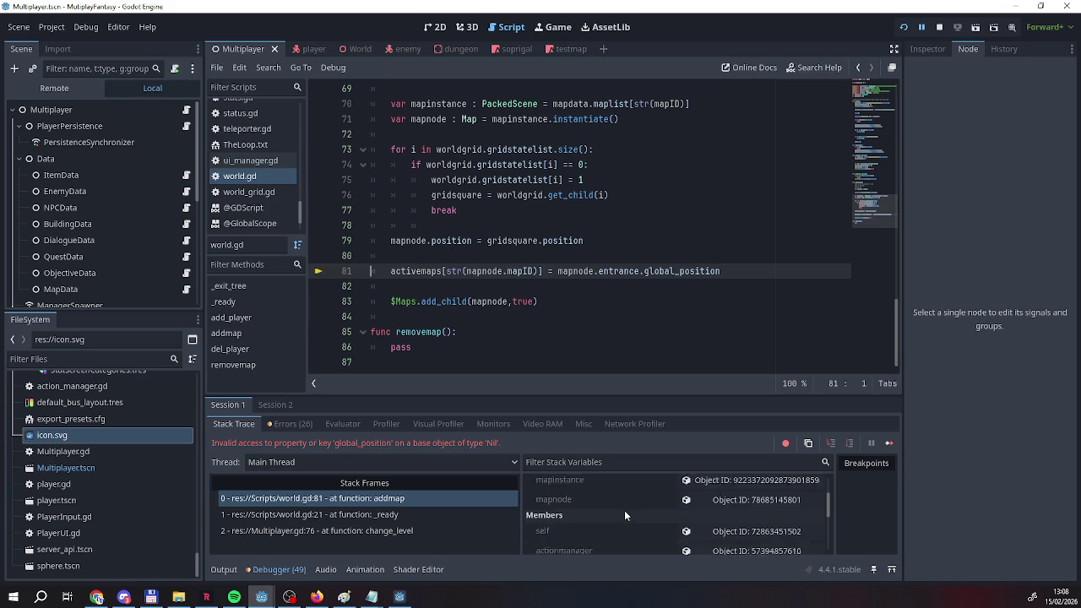
pyautogui.scroll(5, 624, 510)
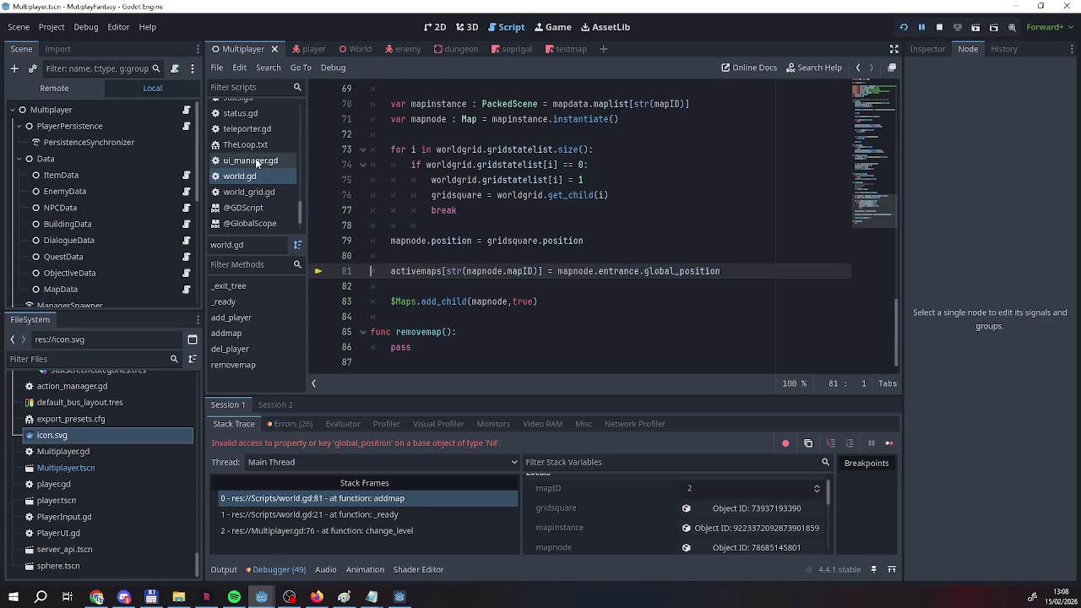
pyautogui.click(507, 49)
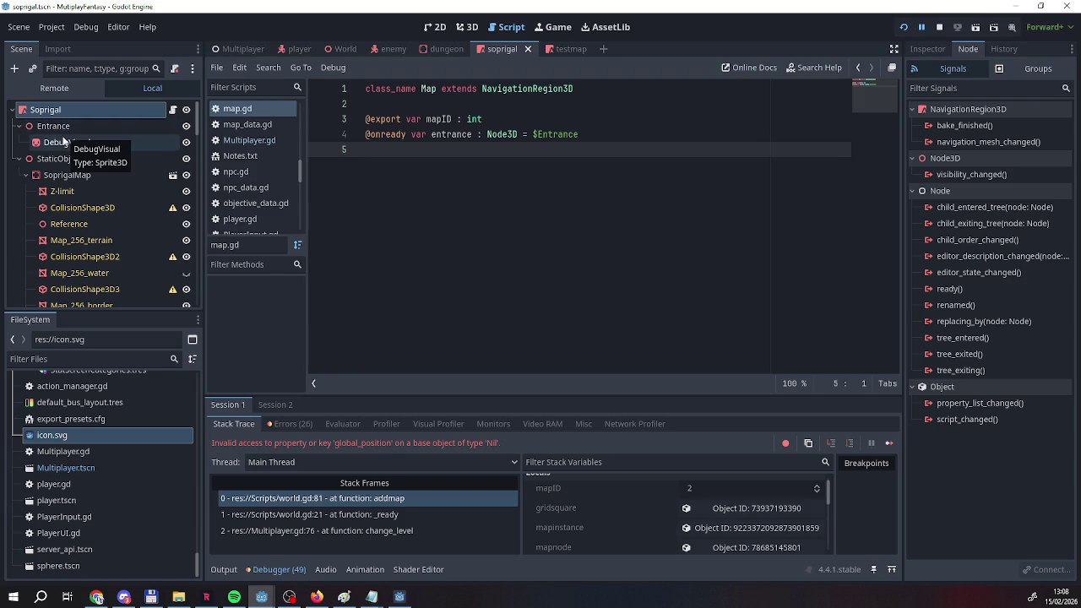
pyautogui.click(250, 52)
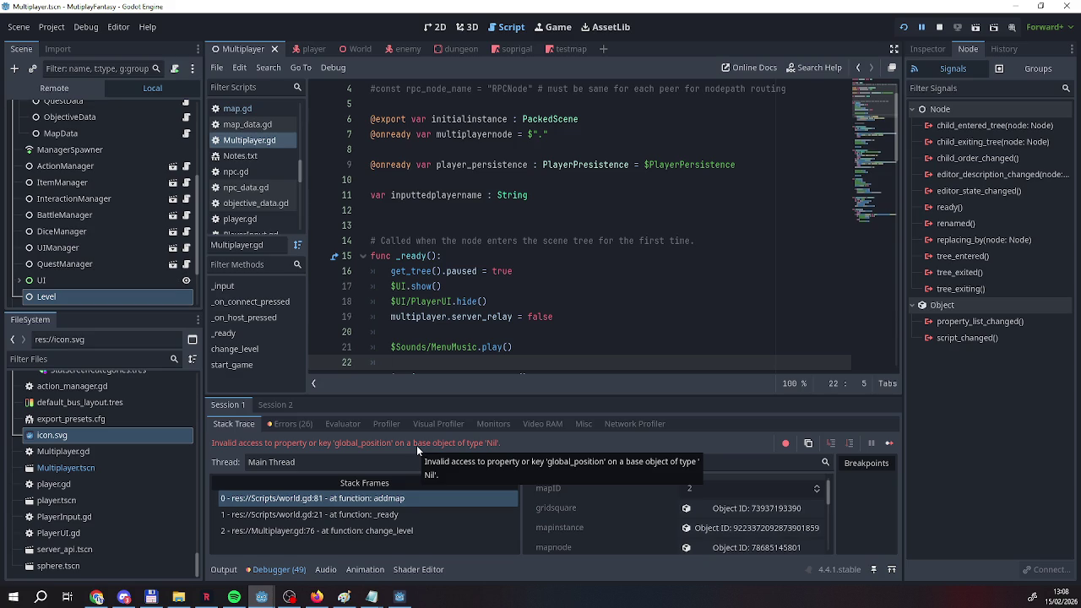
pyautogui.scroll(-3, 579, 255)
pyautogui.scroll(-5, 245, 169)
pyautogui.scroll(-3, 241, 224)
pyautogui.click(245, 129)
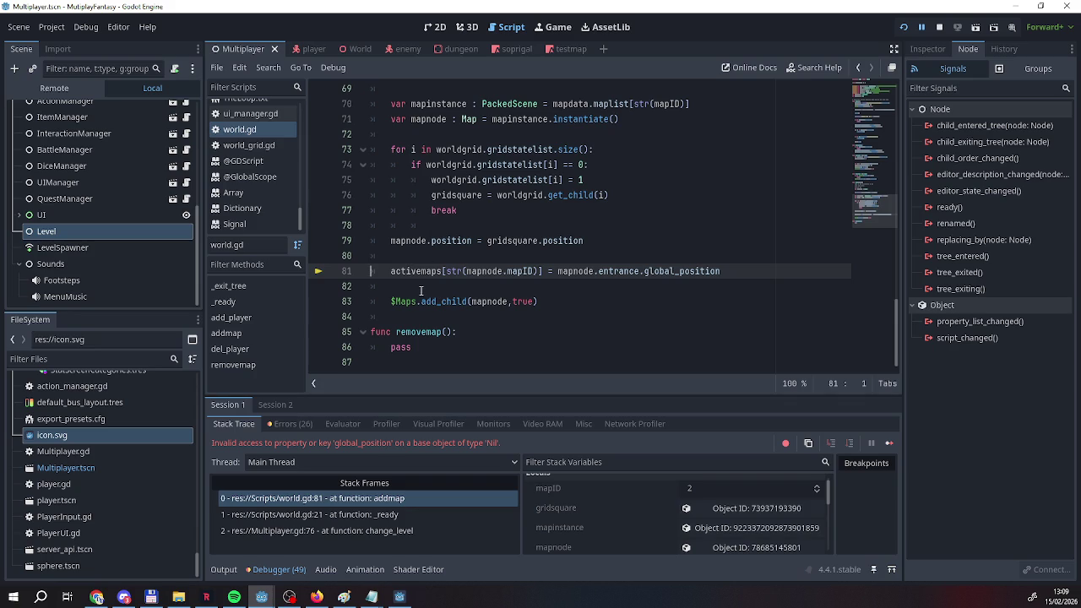
# Move the activemaps assignment from line 81 to just below $Maps.add_child(mapnode,true).
pyautogui.moveTo(736, 282); pyautogui.dragTo(390, 277)
pyautogui.hotkey('ctrl', 'c')
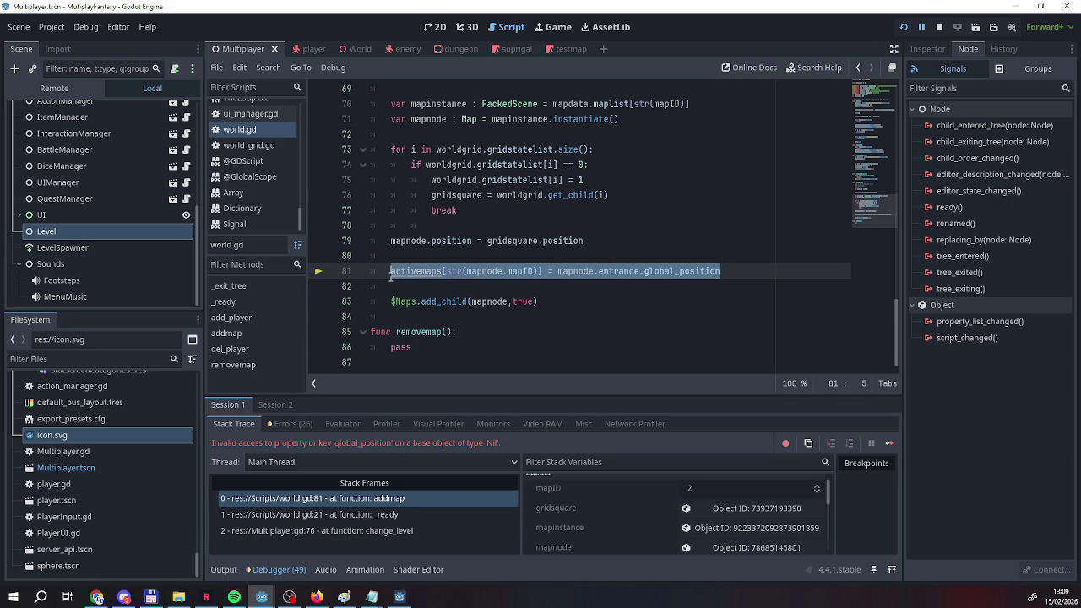
pyautogui.press('BackSpace')
pyautogui.press('BackSpace')
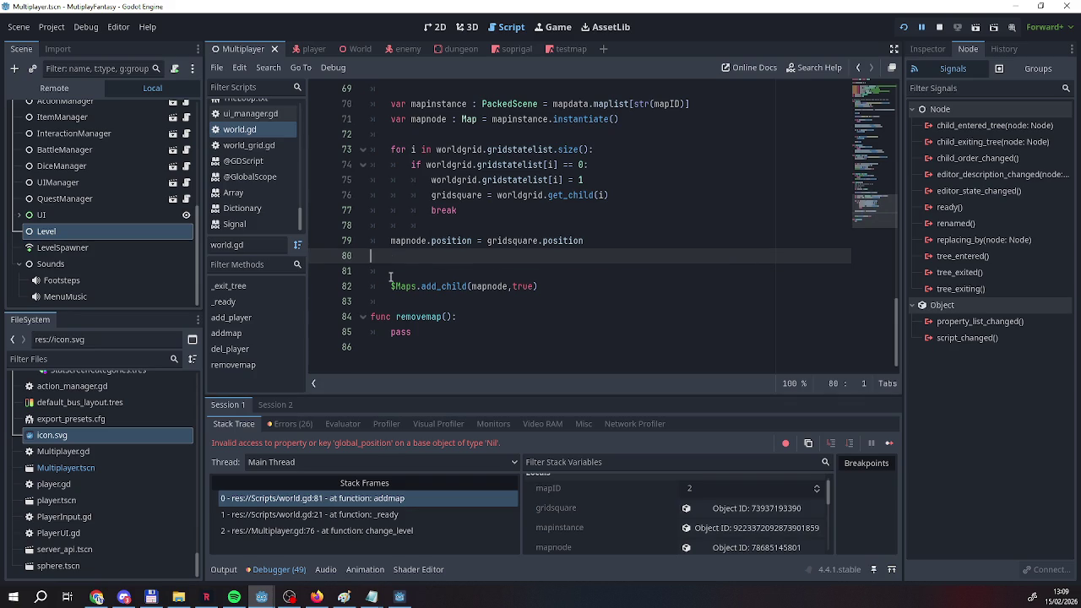
pyautogui.press('BackSpace')
pyautogui.press('Return')
pyautogui.press('Down')
pyautogui.press('End')
pyautogui.press('Return')
pyautogui.press('Return')
pyautogui.hotkey('ctrl', 'v')
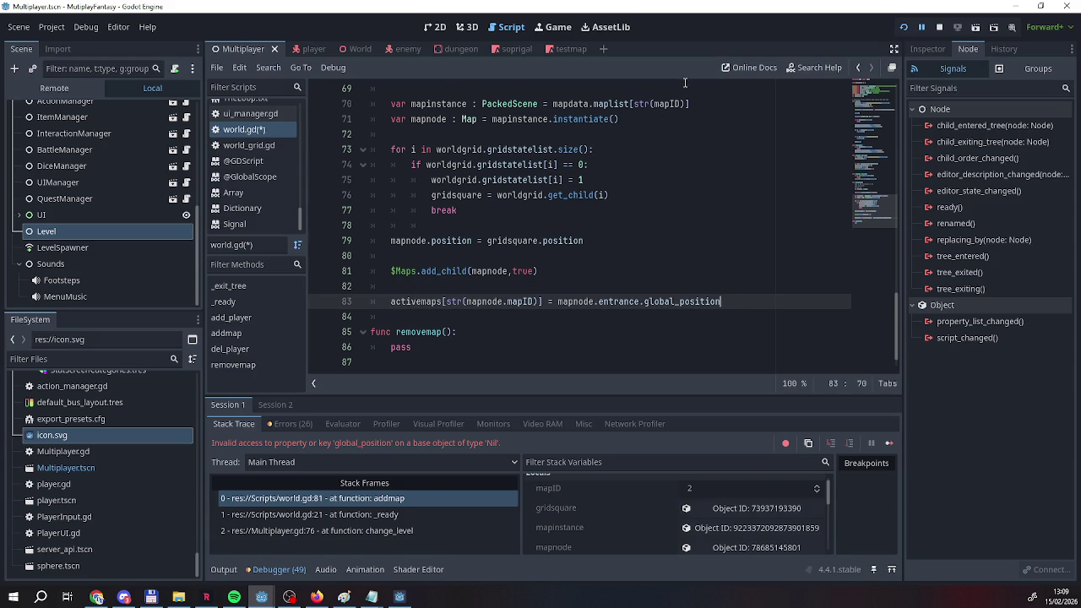
# Save world.gd and relaunch the game.
pyautogui.rightClick(247, 129)
pyautogui.click(297, 134)
pyautogui.click(902, 27)
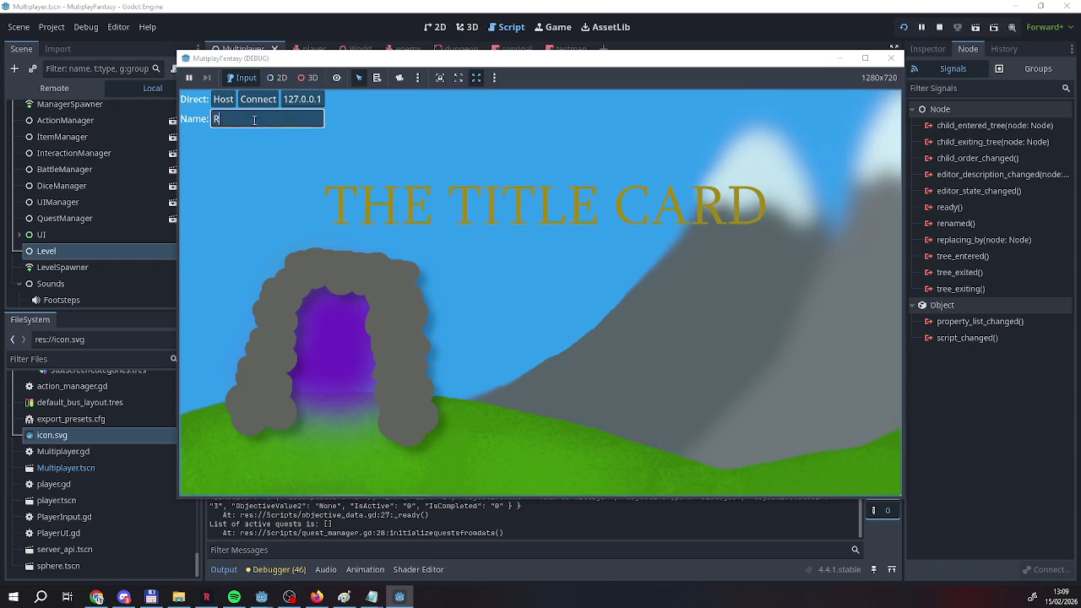
# Host a game, return to the editor, and scroll the Output log to 'Active maps are'.
pyautogui.click(223, 98)
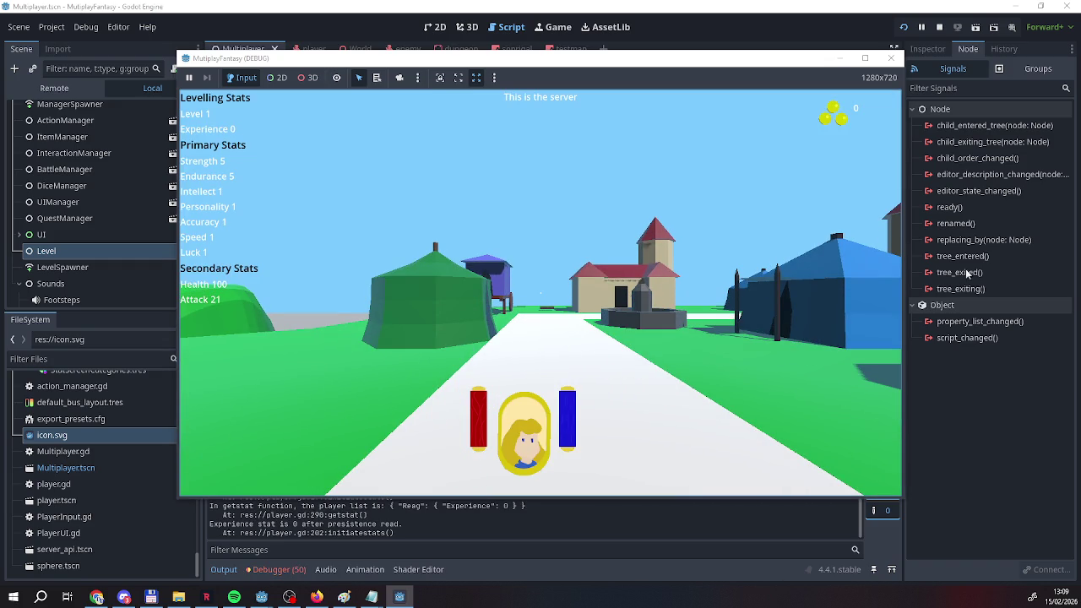
pyautogui.click(731, 33)
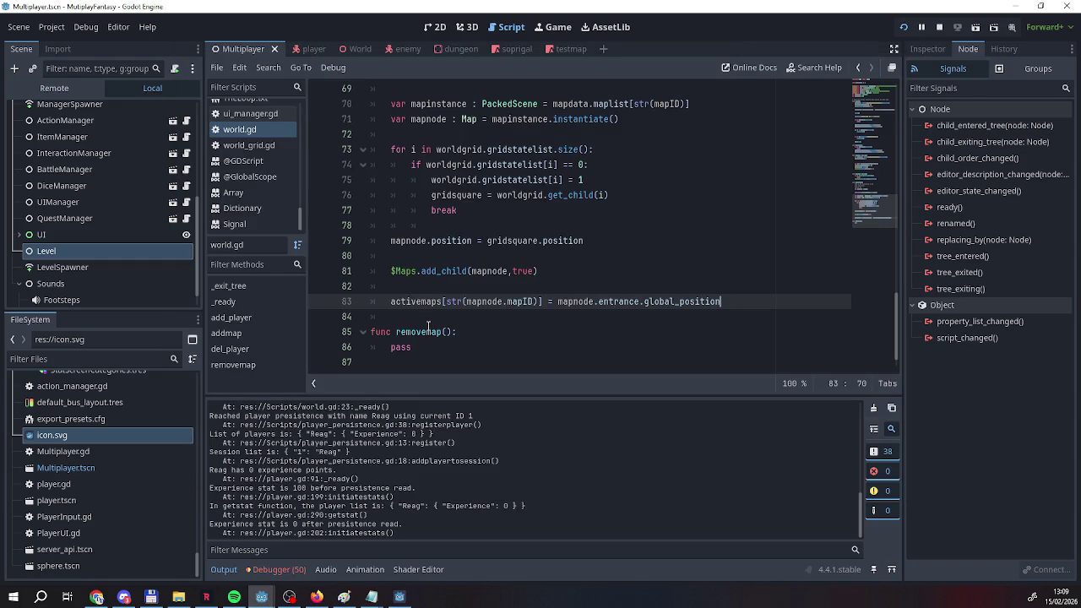
pyautogui.scroll(2, 351, 504)
pyautogui.scroll(1, 351, 501)
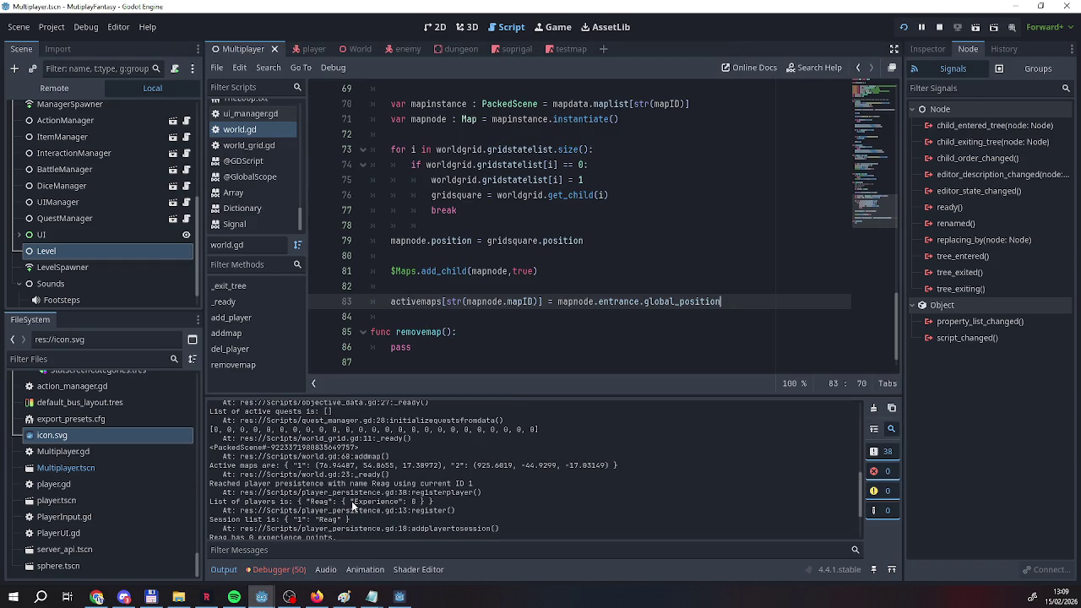
pyautogui.scroll(1, 352, 501)
pyautogui.scroll(-5, 353, 505)
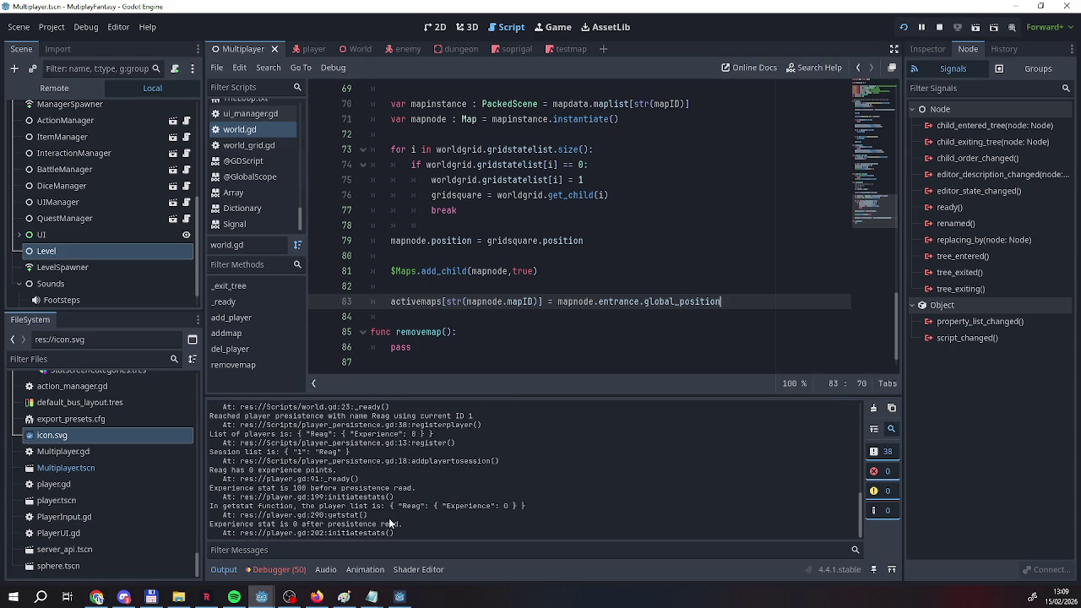
pyautogui.scroll(4, 389, 524)
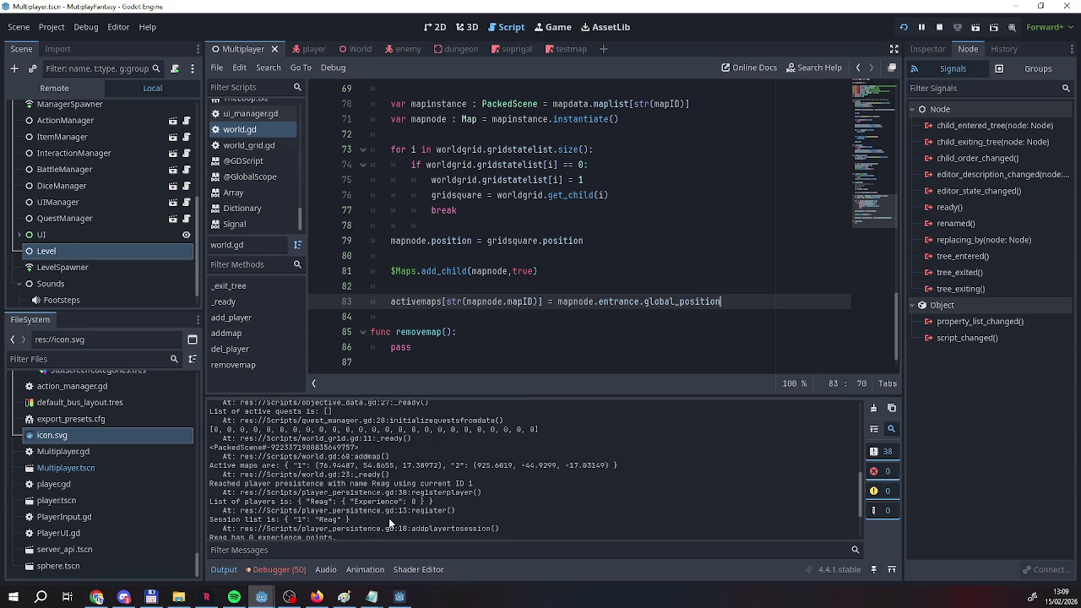
pyautogui.scroll(6, 389, 518)
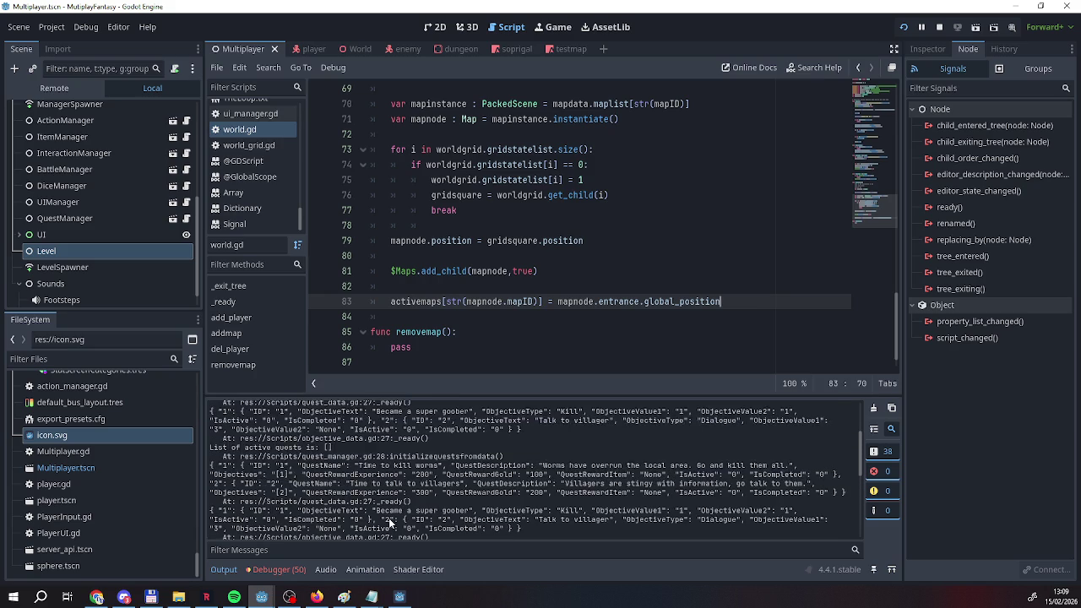
pyautogui.scroll(1, 389, 524)
pyautogui.scroll(-5, 389, 524)
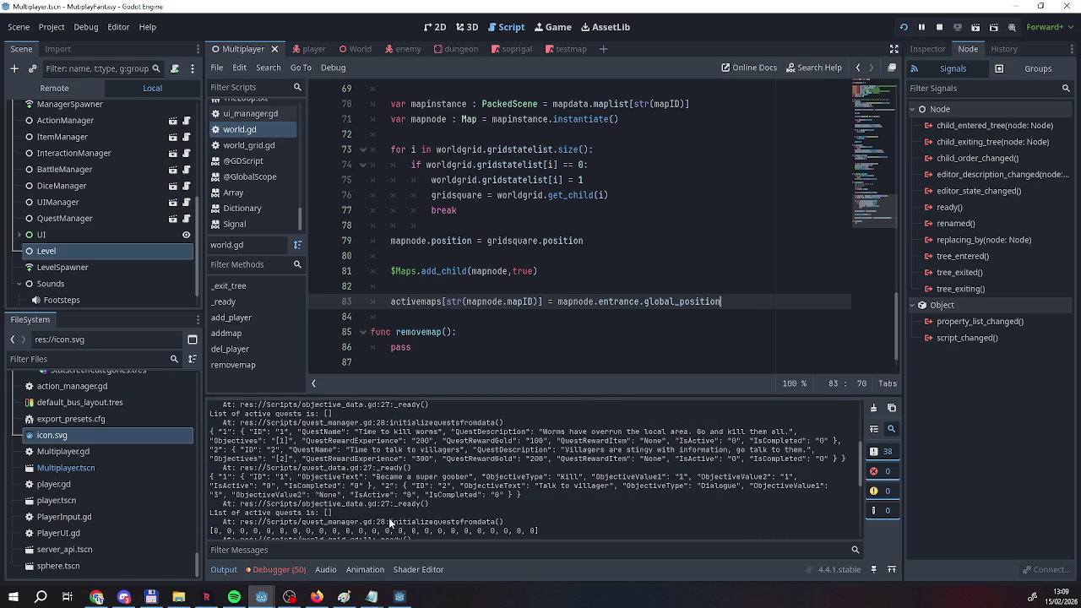
pyautogui.scroll(-2, 388, 522)
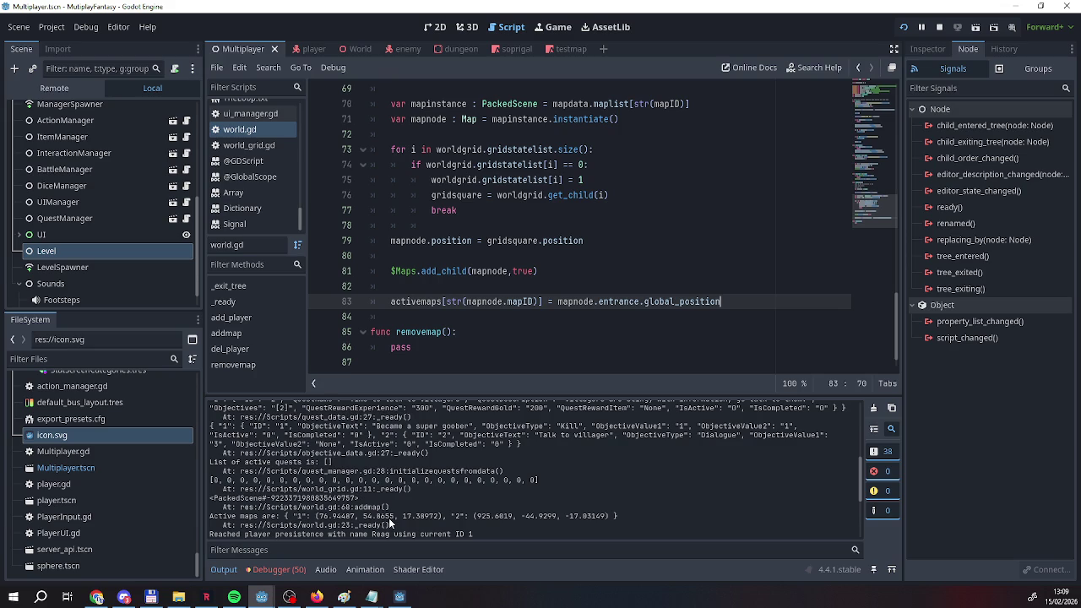
# Highlight the log entries for active maps 1 and 2 and their entrance coordinates.
pyautogui.moveTo(297, 514); pyautogui.dragTo(598, 518)
pyautogui.click(510, 512)
pyautogui.moveTo(288, 516)
pyautogui.mouseDown()
pyautogui.moveTo(391, 526)
pyautogui.moveTo(617, 516)
pyautogui.mouseUp()
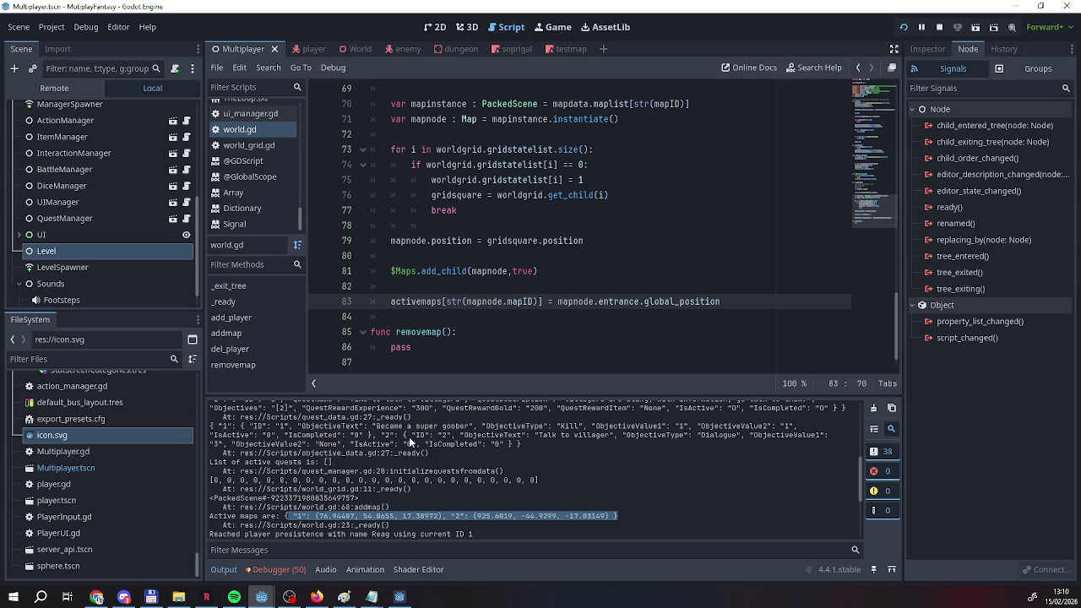
pyautogui.click(461, 517)
pyautogui.moveTo(477, 515); pyautogui.dragTo(603, 519)
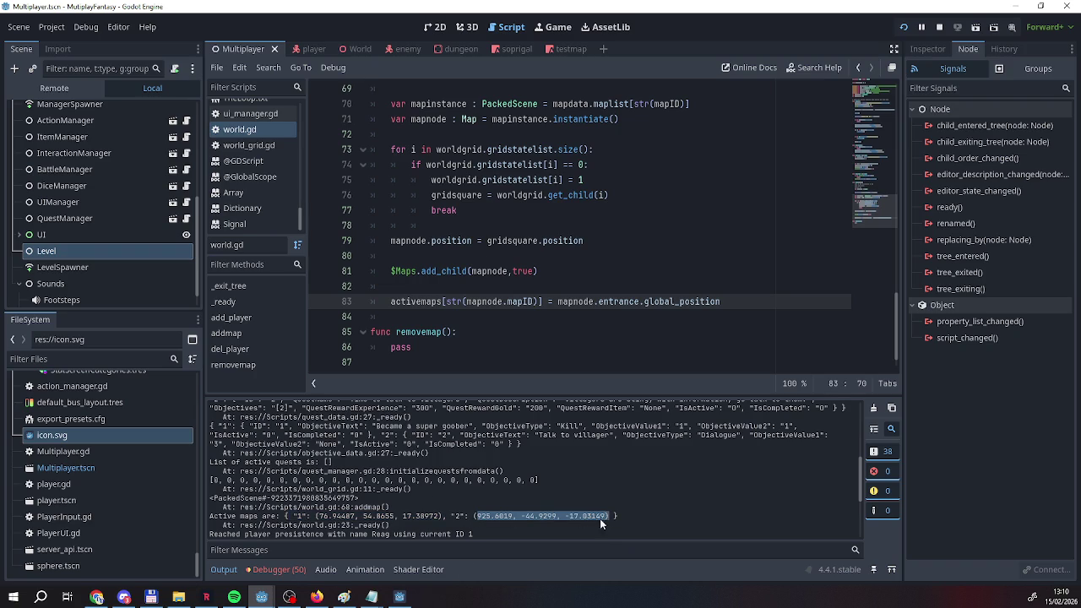
pyautogui.click(601, 522)
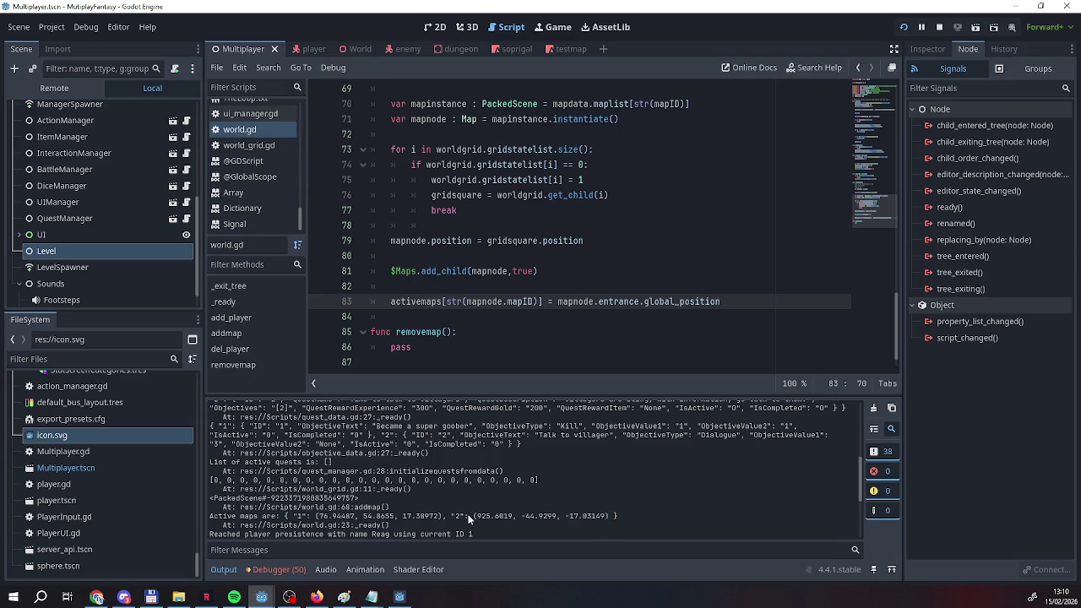
pyautogui.moveTo(480, 515); pyautogui.dragTo(608, 517)
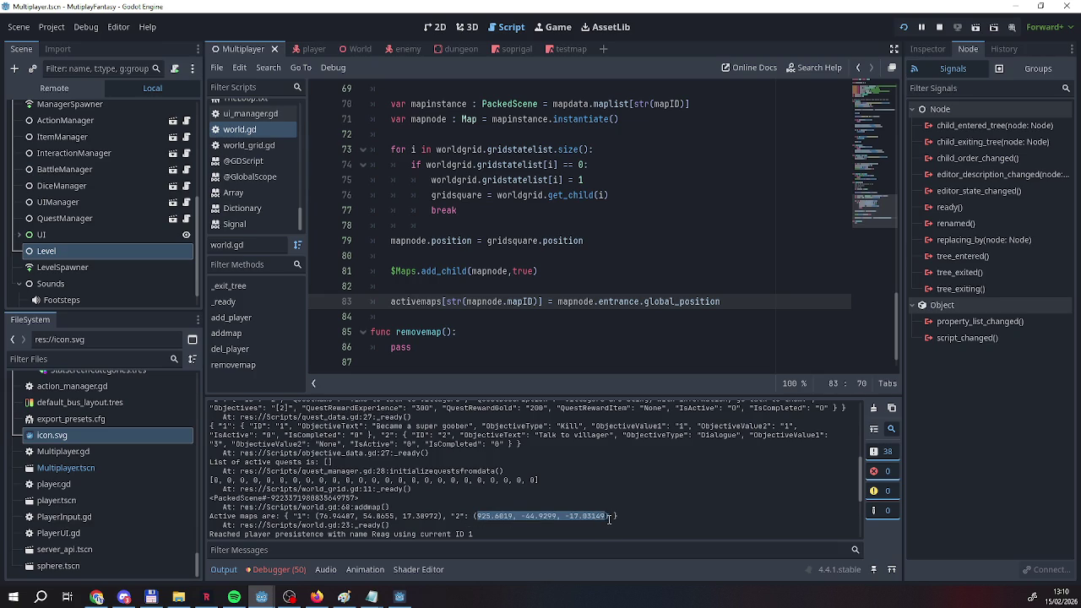
pyautogui.click(557, 504)
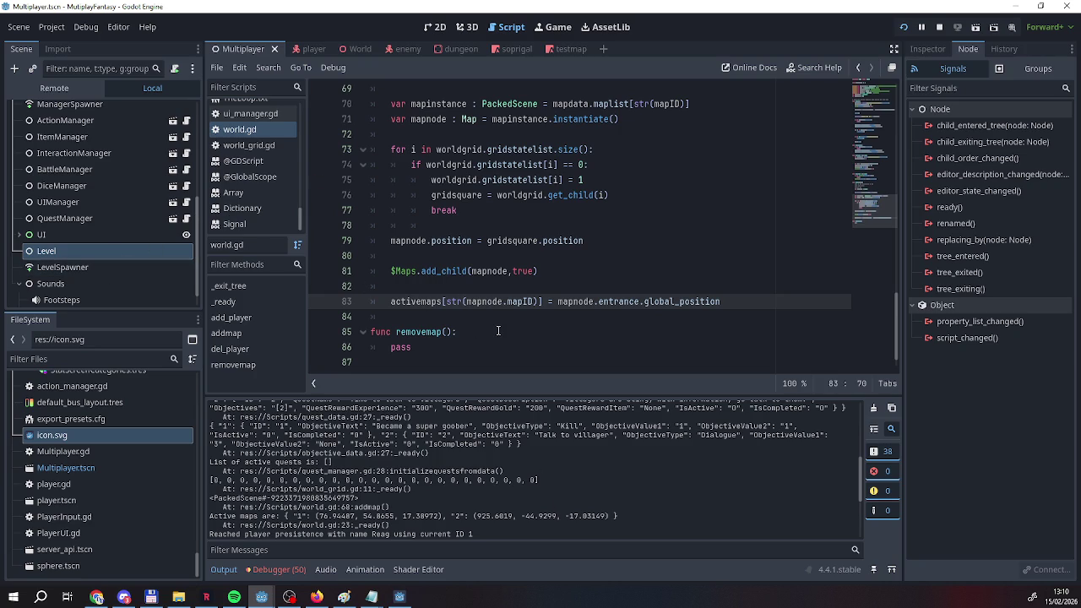
pyautogui.scroll(3, 108, 226)
# Inspect the activemaps and initialmap declarations atop world.gd, then switch to ui_manager.gd.
pyautogui.scroll(2, 106, 226)
pyautogui.scroll(20, 364, 236)
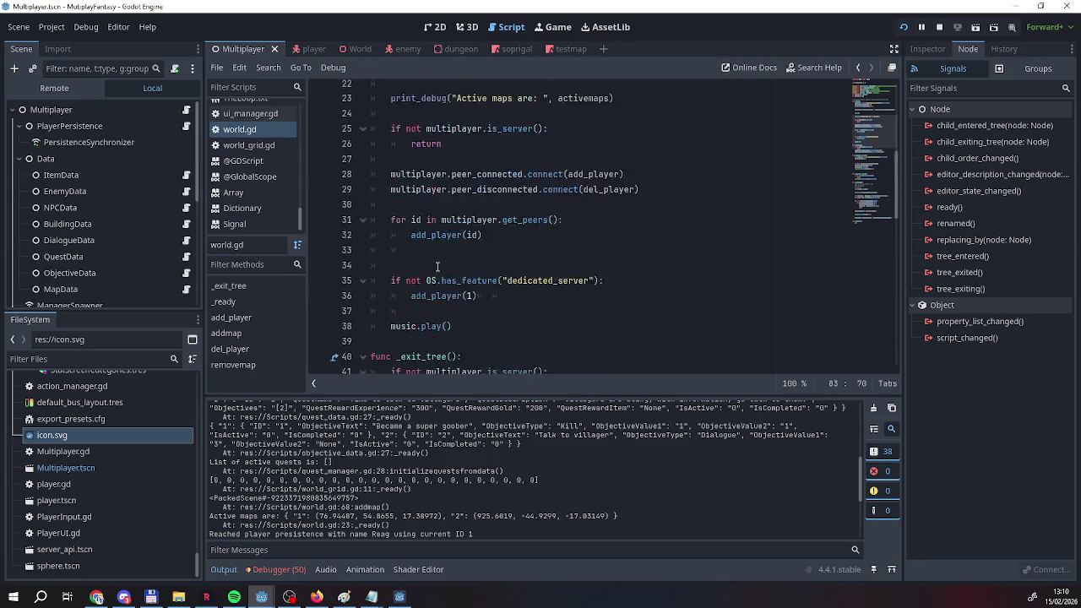
pyautogui.moveTo(368, 222); pyautogui.dragTo(523, 364)
pyautogui.click(509, 226)
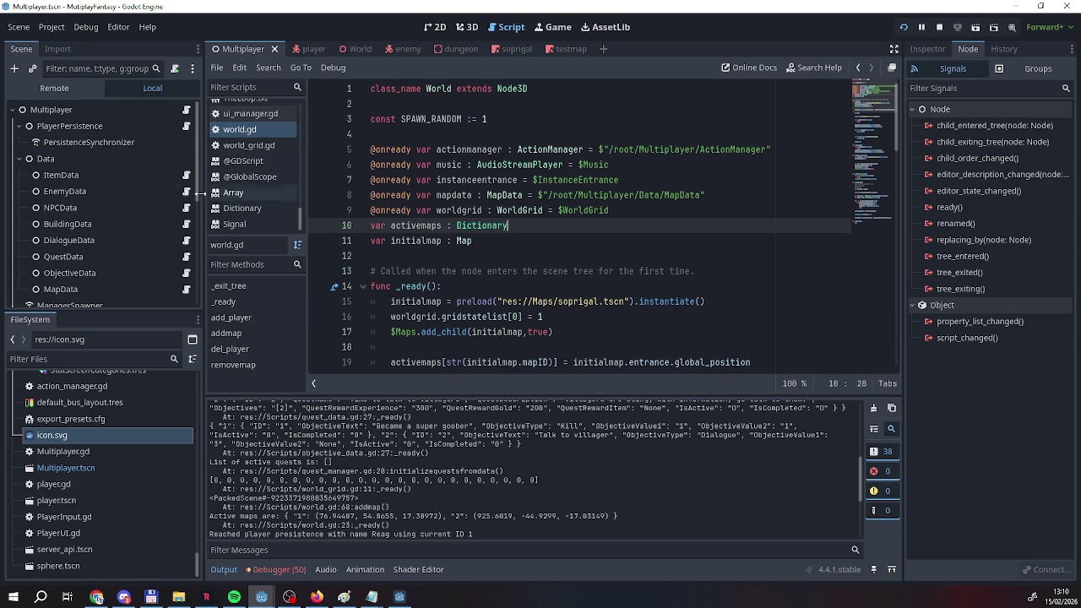
pyautogui.scroll(-2, 132, 196)
pyautogui.scroll(-3, 158, 243)
pyautogui.click(186, 227)
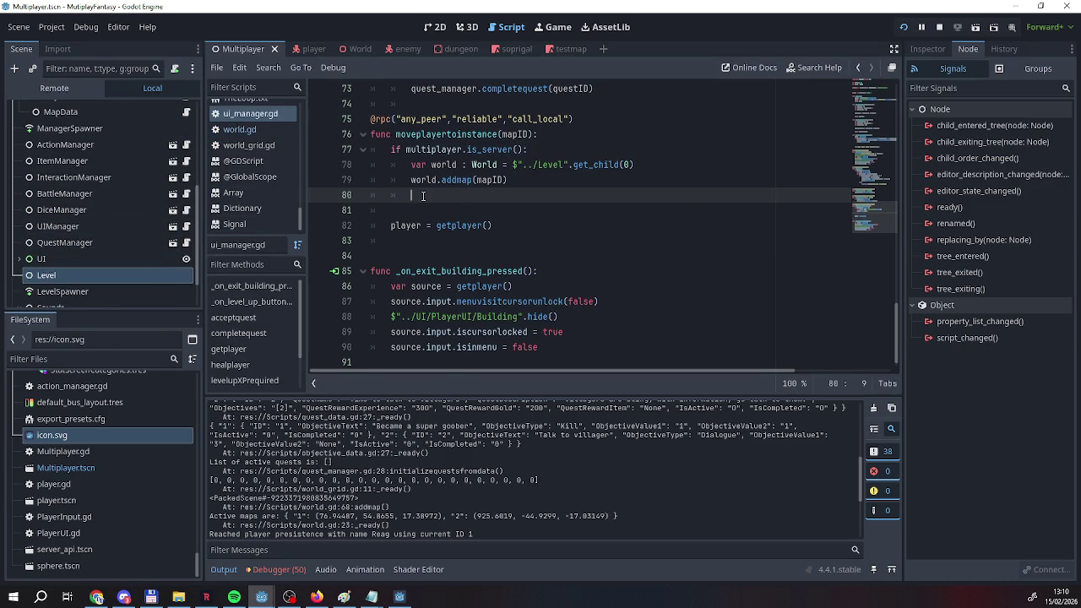
# Start a player.global_position statement on a new line below player = getplayer().
pyautogui.scroll(-1, 423, 196)
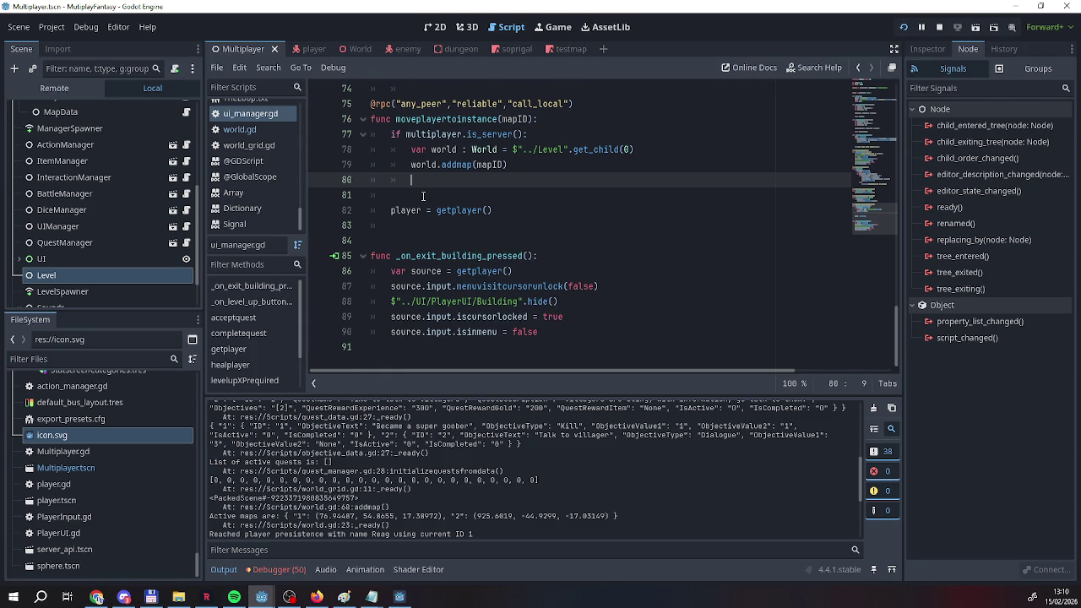
pyautogui.scroll(2, 397, 216)
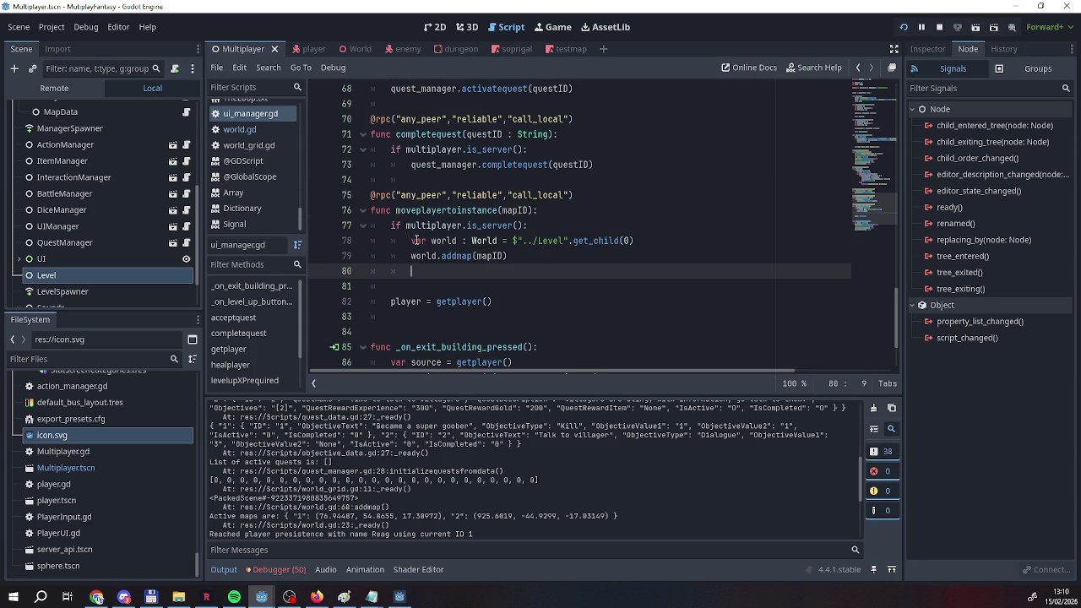
pyautogui.click(501, 307)
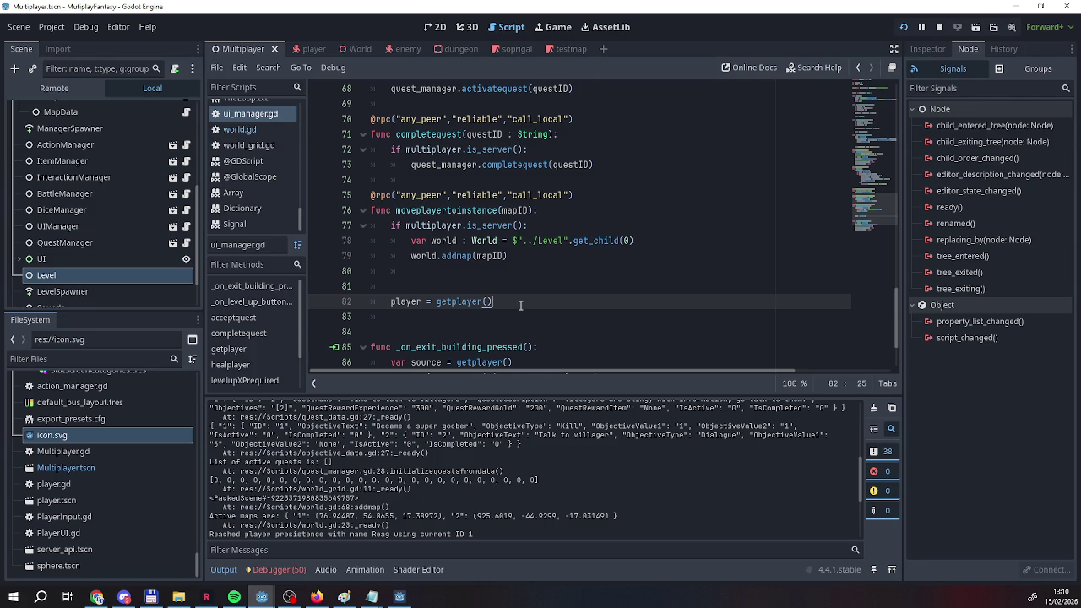
pyautogui.press('Return')
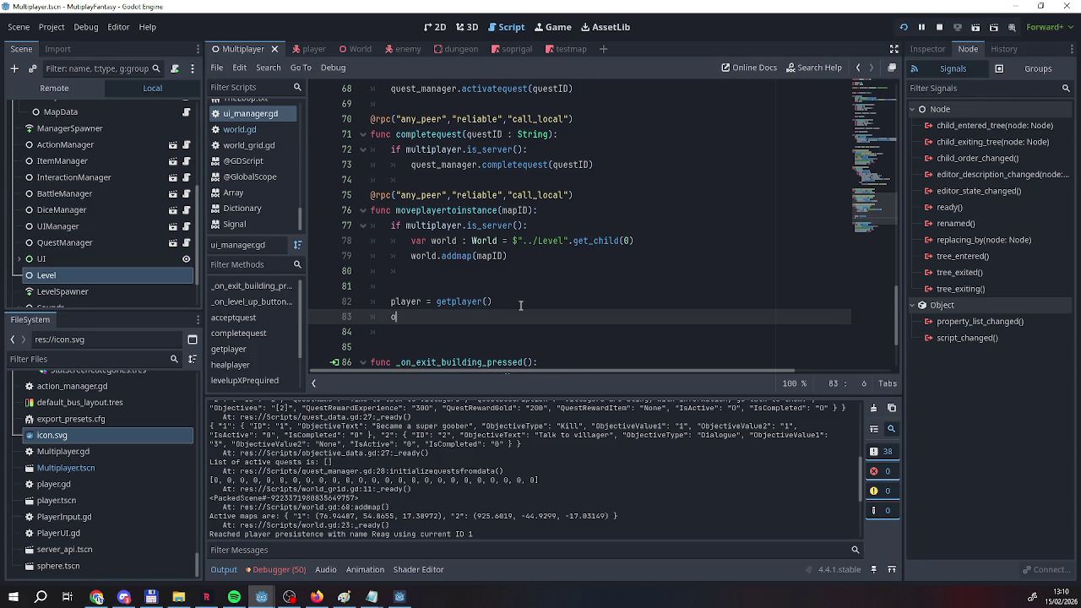
pyautogui.press('Return')
pyautogui.write('player.')
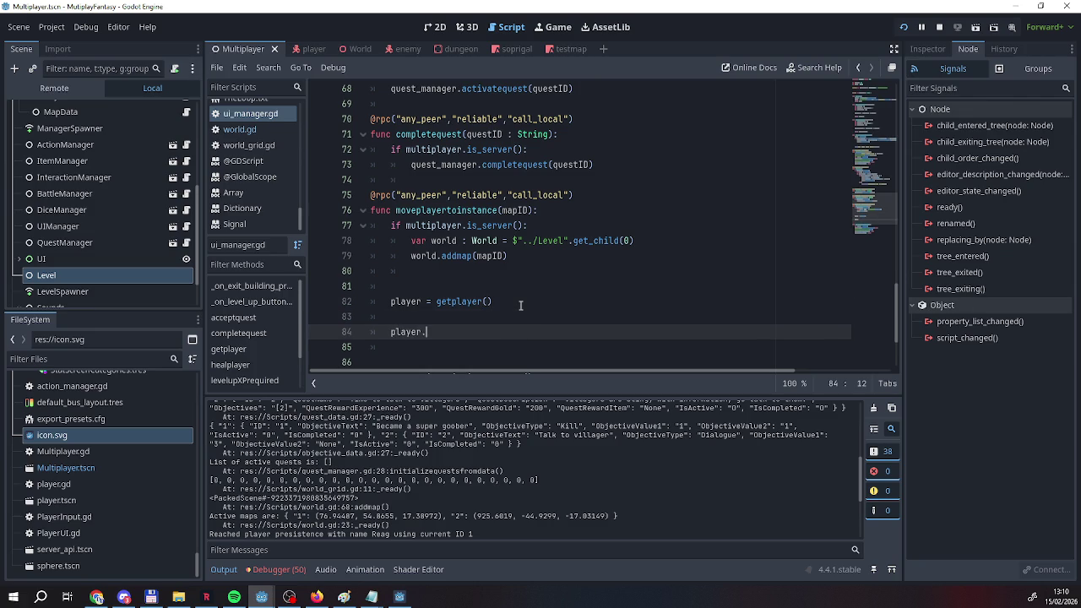
pyautogui.write('gl')
pyautogui.press('Down')
pyautogui.press('Return')
# Complete the statement as player.global_position = world and select the player lookup line.
pyautogui.write('= ')
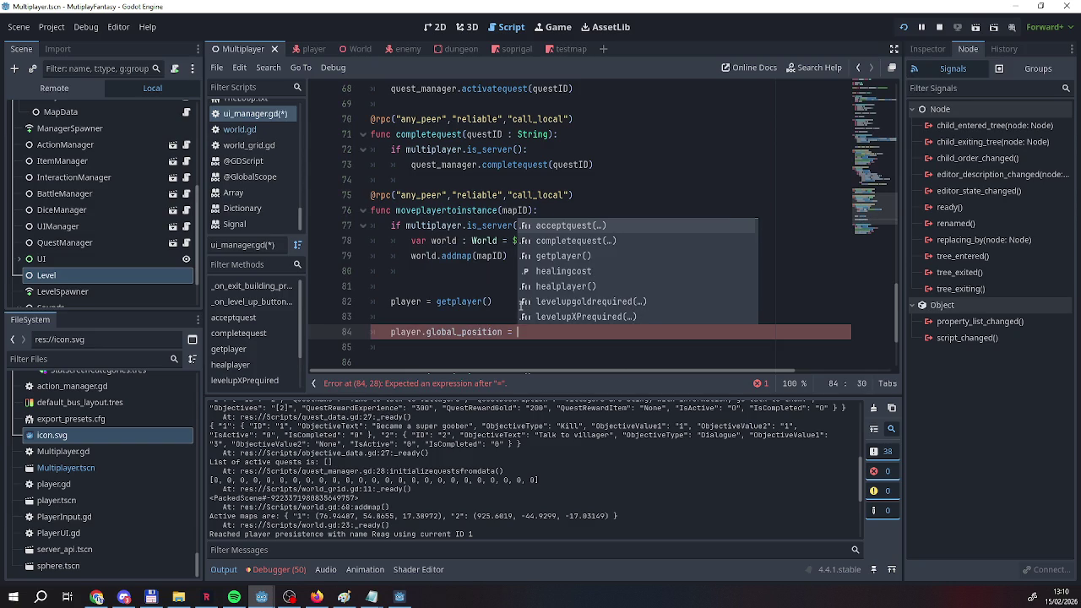
pyautogui.write('g')
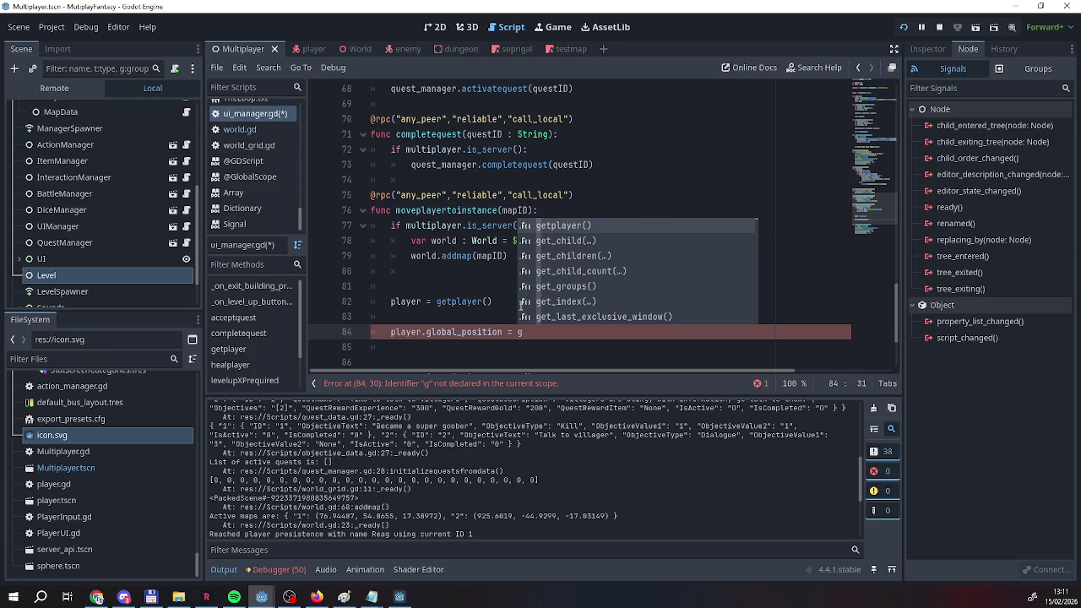
pyautogui.press('BackSpace')
pyautogui.write('p')
pyautogui.press('BackSpace')
pyautogui.write('g')
pyautogui.press('BackSpace')
pyautogui.write('a')
pyautogui.press('BackSpace')
pyautogui.write('world')
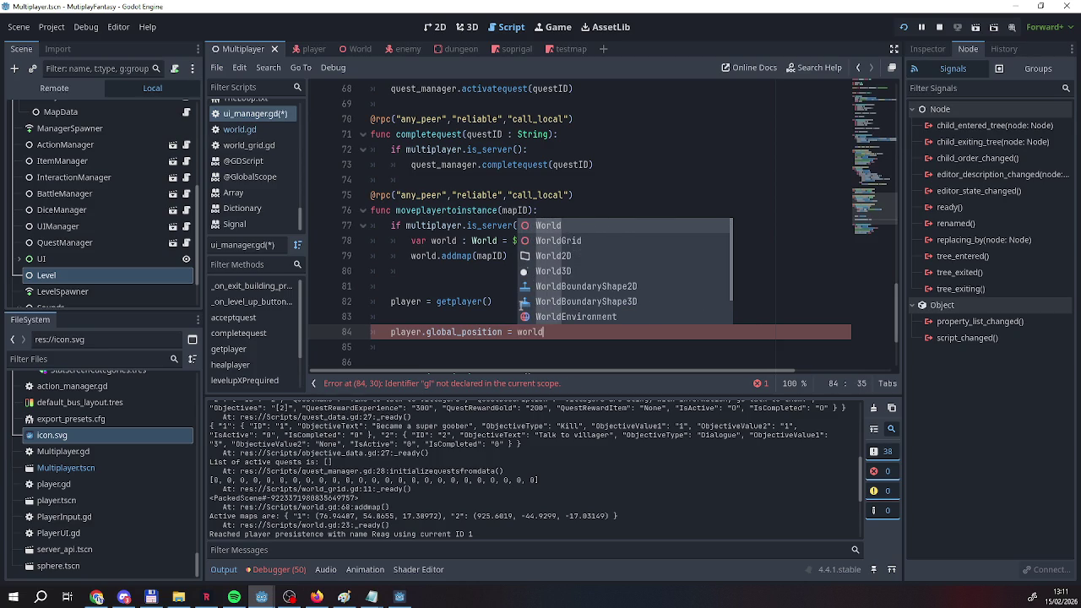
pyautogui.write('.')
pyautogui.press('BackSpace')
pyautogui.write('.ge')
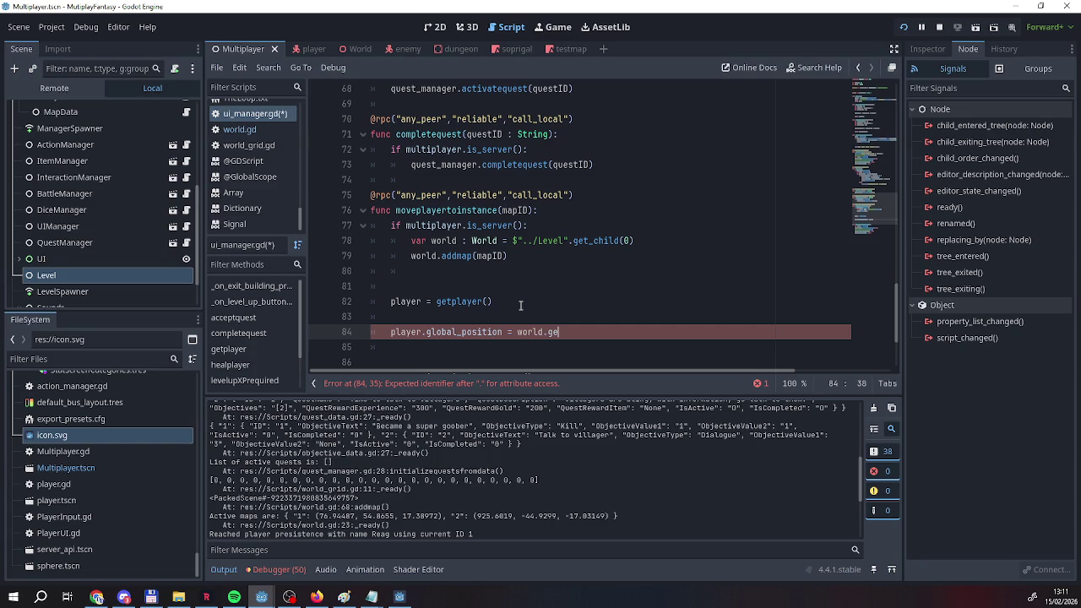
pyautogui.press('BackSpace')
pyautogui.press('BackSpace')
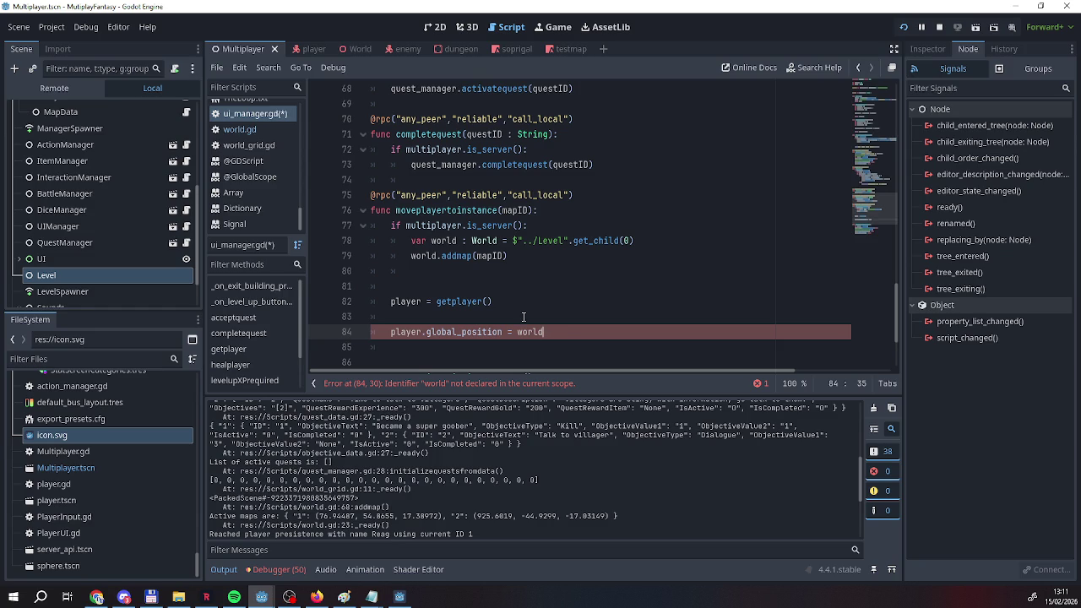
pyautogui.moveTo(504, 305)
pyautogui.mouseDown()
pyautogui.moveTo(384, 308)
pyautogui.moveTo(403, 275)
pyautogui.moveTo(390, 225)
pyautogui.mouseUp()
# Move player = getplayer() into the is_server block.
pyautogui.click(492, 225)
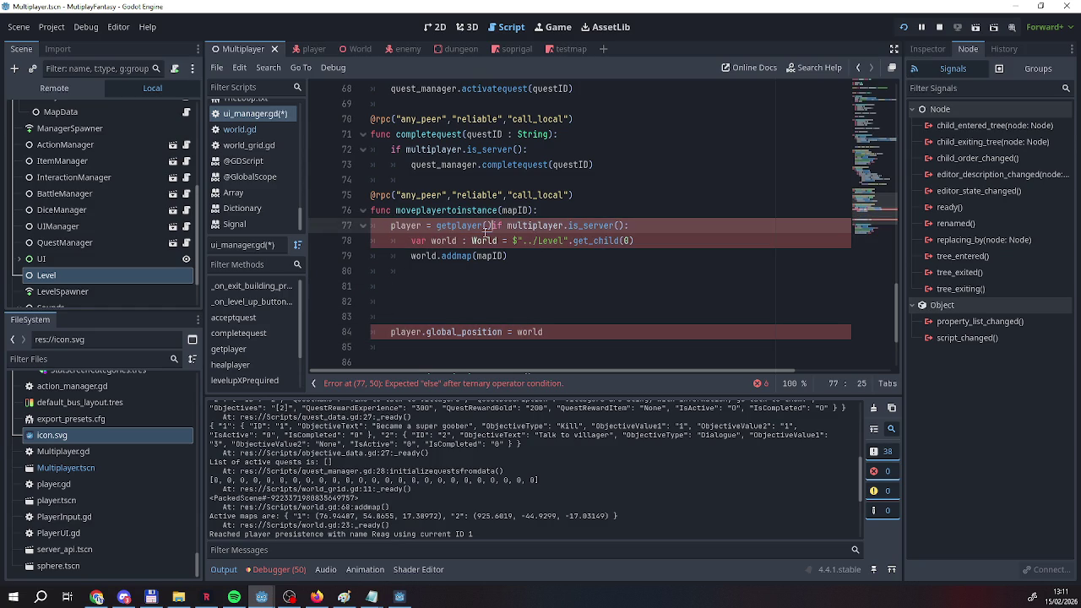
pyautogui.press('Return')
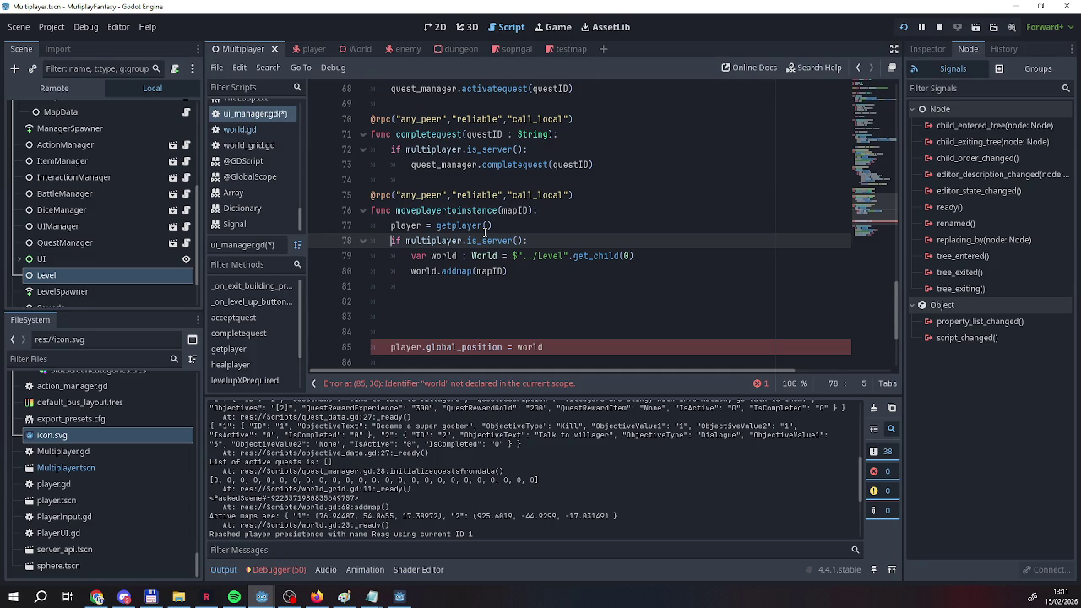
pyautogui.press('Return')
pyautogui.scroll(-1, 466, 276)
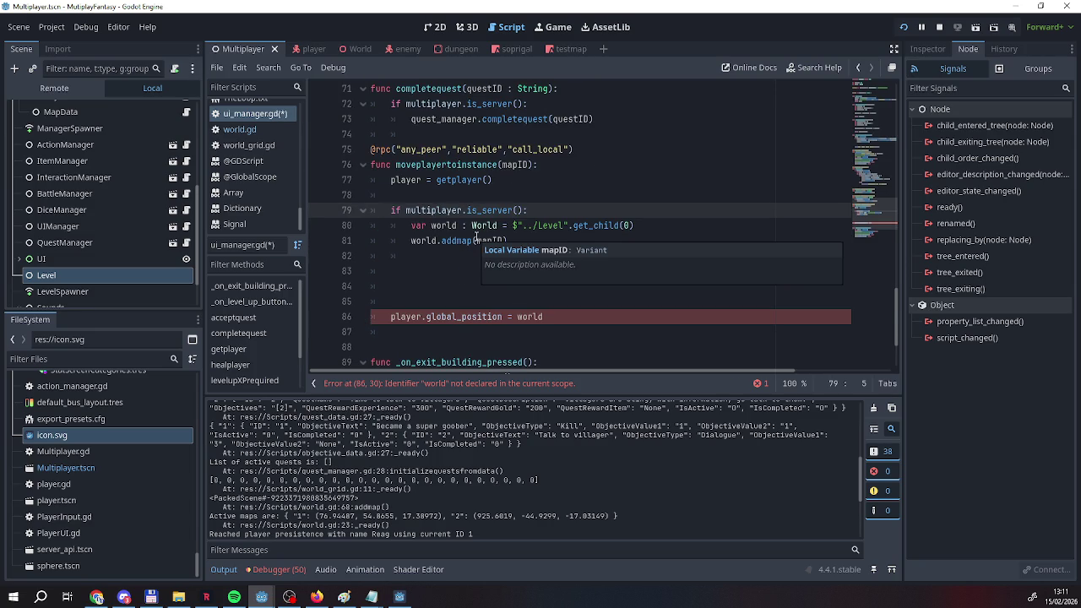
pyautogui.moveTo(392, 179); pyautogui.dragTo(508, 179)
pyautogui.hotkey('ctrl', 'c')
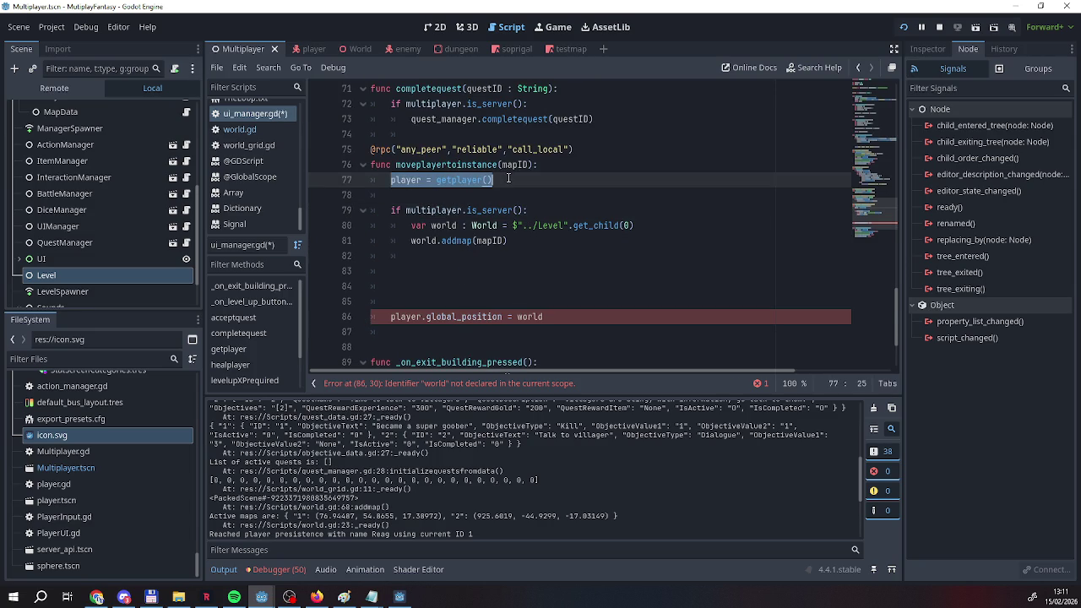
pyautogui.press('BackSpace')
pyautogui.press('BackSpace')
pyautogui.press('Delete')
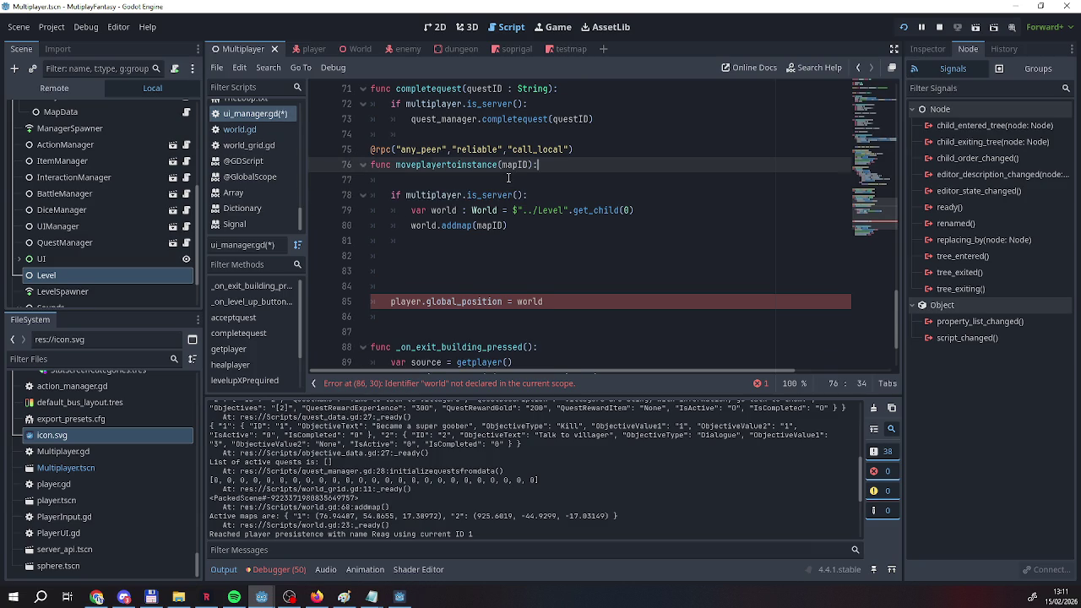
pyautogui.press('Delete')
pyautogui.press('End')
pyautogui.press('Return')
pyautogui.hotkey('ctrl', 'v')
# Place the position assignment after world.addmap(mapID), targeting world.activemaps[str(mapID)].
pyautogui.moveTo(391, 302)
pyautogui.mouseDown()
pyautogui.moveTo(583, 302)
pyautogui.moveTo(428, 240)
pyautogui.mouseUp()
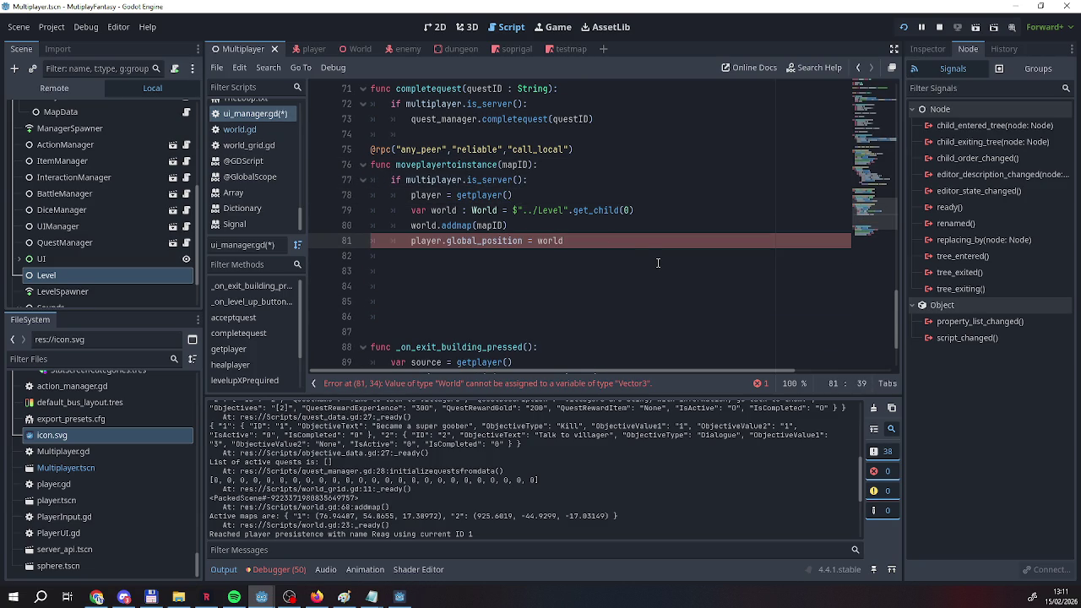
pyautogui.write('.li')
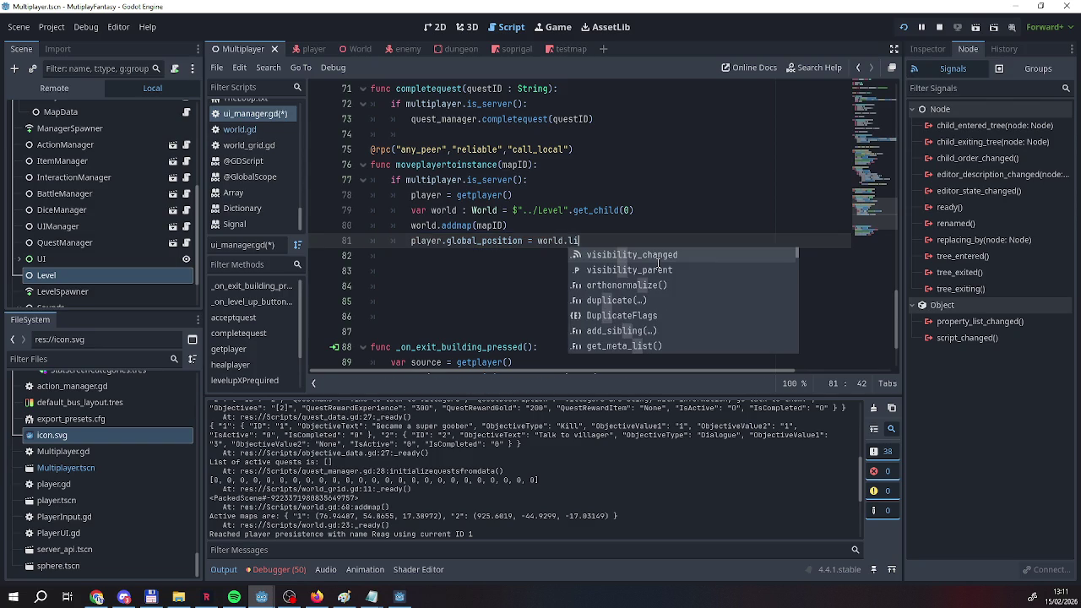
pyautogui.press('BackSpace')
pyautogui.write('.')
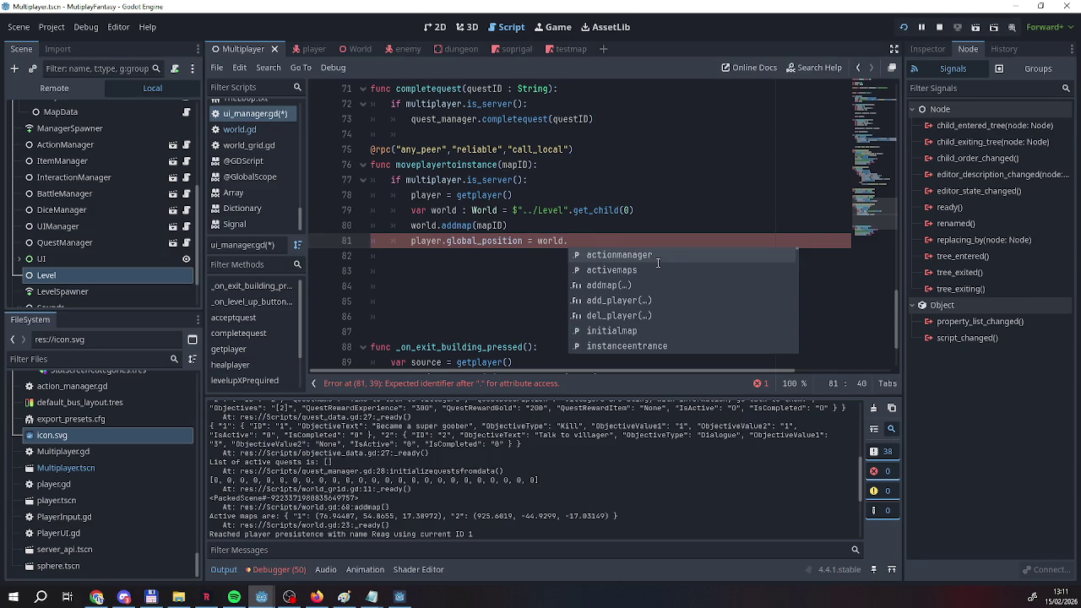
pyautogui.press('Down')
pyautogui.press('Return')
pyautogui.write('[')
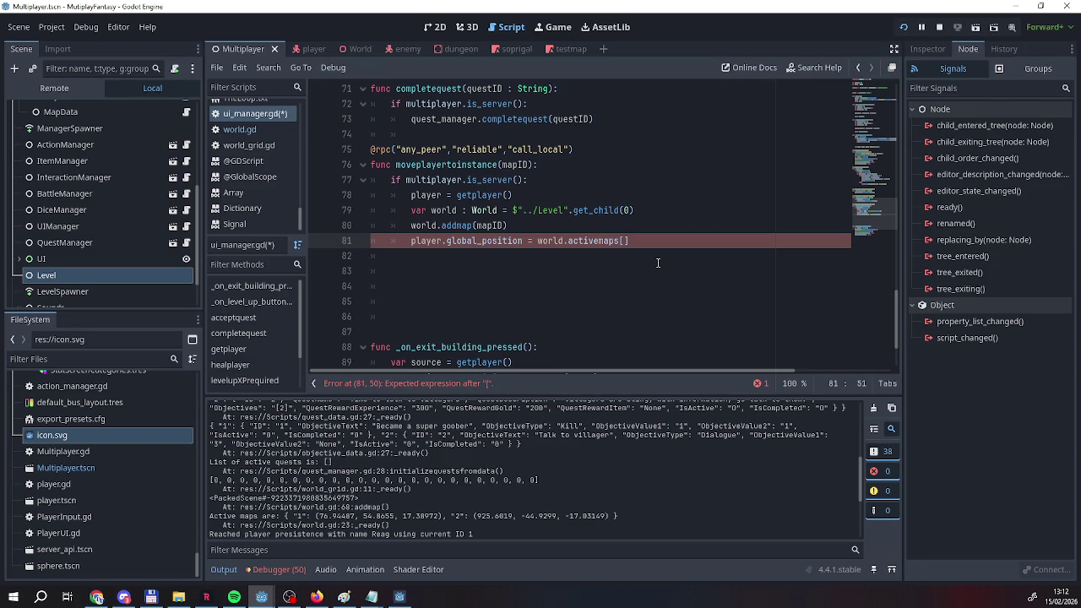
pyautogui.write('str(')
pyautogui.write('mapI')
pyautogui.press('Return')
pyautogui.press('End')
pyautogui.write('.')
pyautogui.press('BackSpace')
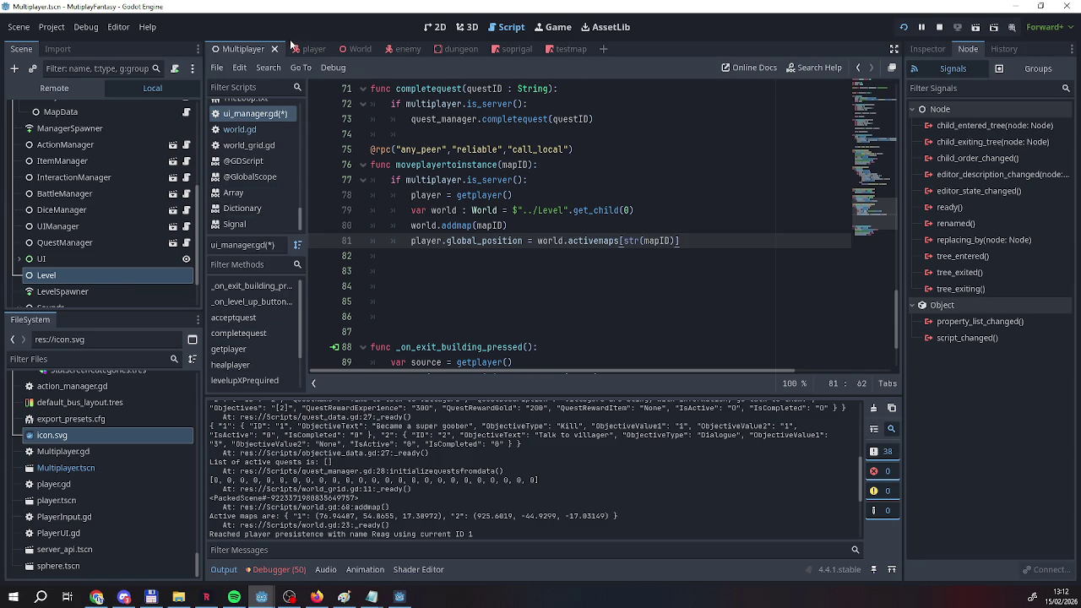
pyautogui.rightClick(232, 115)
# Save ui_manager.gd.
pyautogui.click(253, 125)
pyautogui.scroll(-1, 121, 228)
pyautogui.scroll(3, 118, 253)
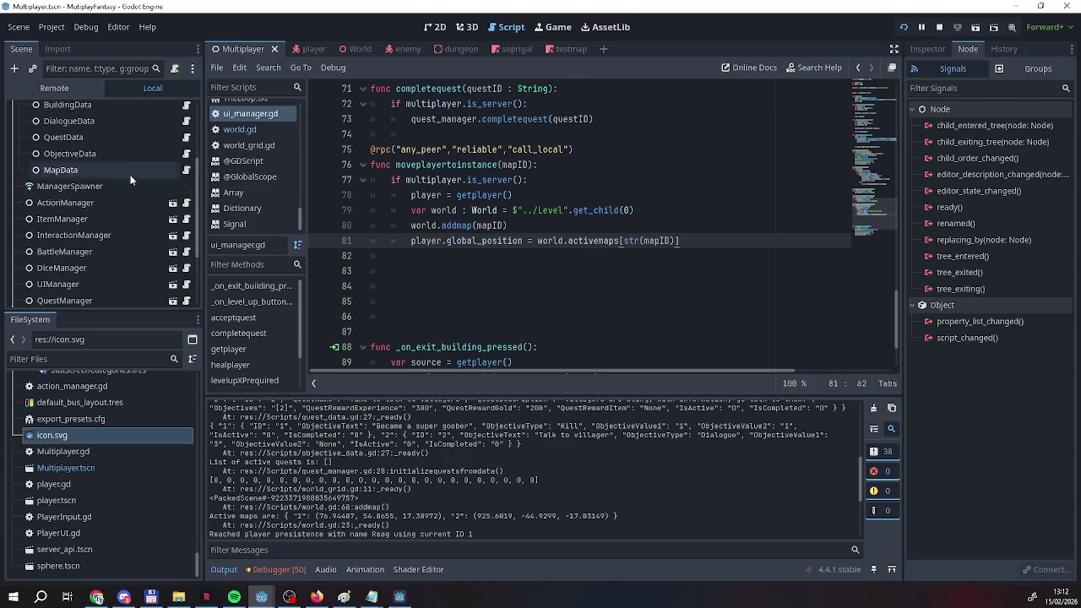
pyautogui.scroll(-6, 118, 219)
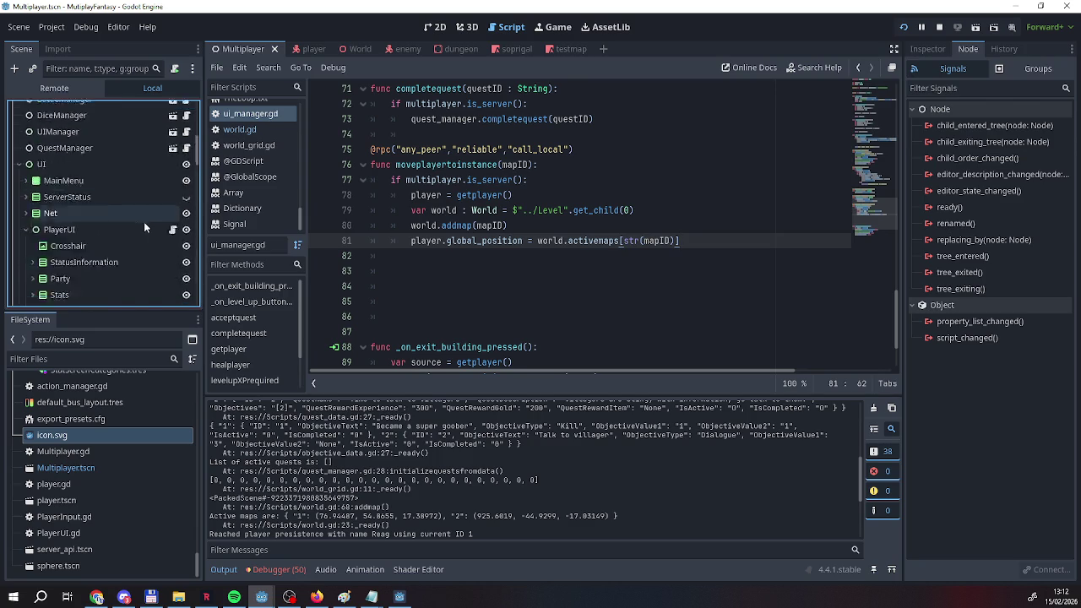
# In dialogue.gd's MovePlayerToInstance branch, replace the pass placeholder with 'ui_manager.rpc("'.
pyautogui.click(173, 203)
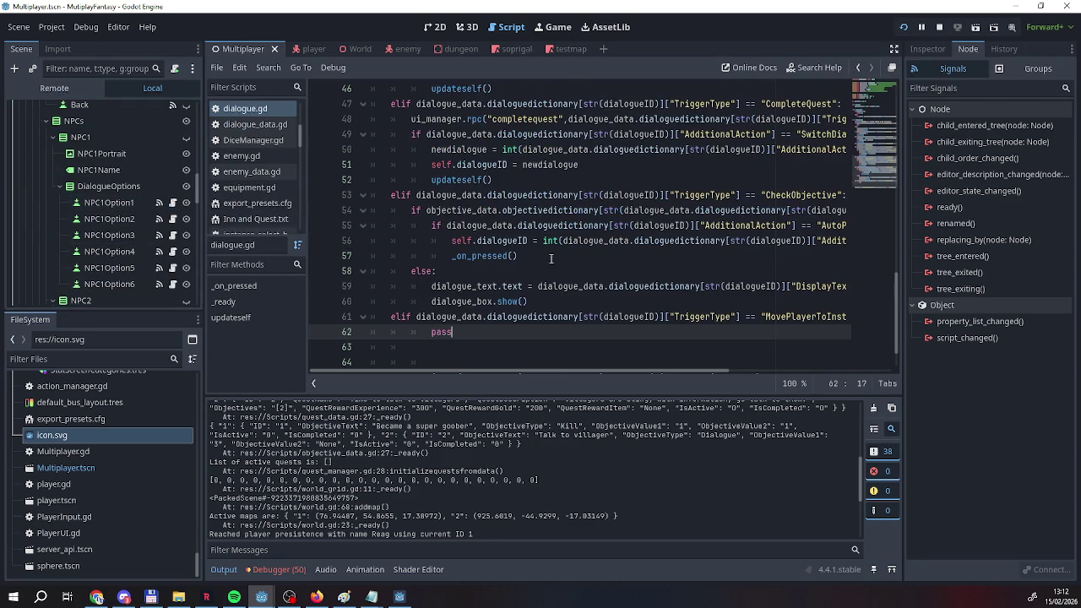
pyautogui.press('Left')
pyautogui.press('Left')
pyautogui.press('Left')
pyautogui.doubleClick(454, 334)
pyautogui.write('y')
pyautogui.press('BackSpace')
pyautogui.write('rpc')
pyautogui.press('BackSpace')
pyautogui.press('BackSpace')
pyautogui.press('BackSpace')
pyautogui.write('ui')
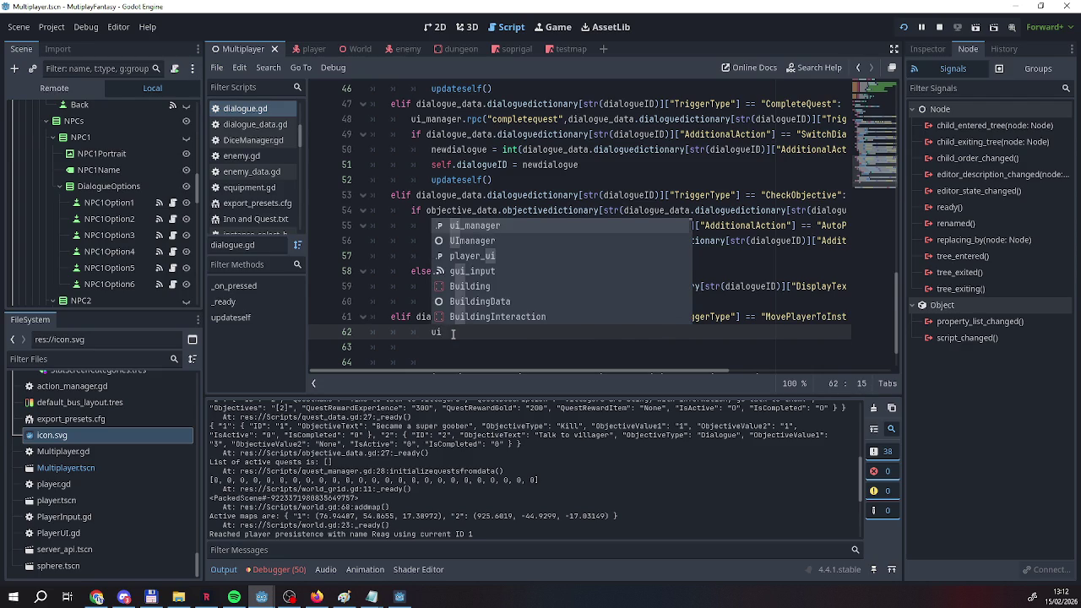
pyautogui.press('Return')
pyautogui.write('.rpc("')
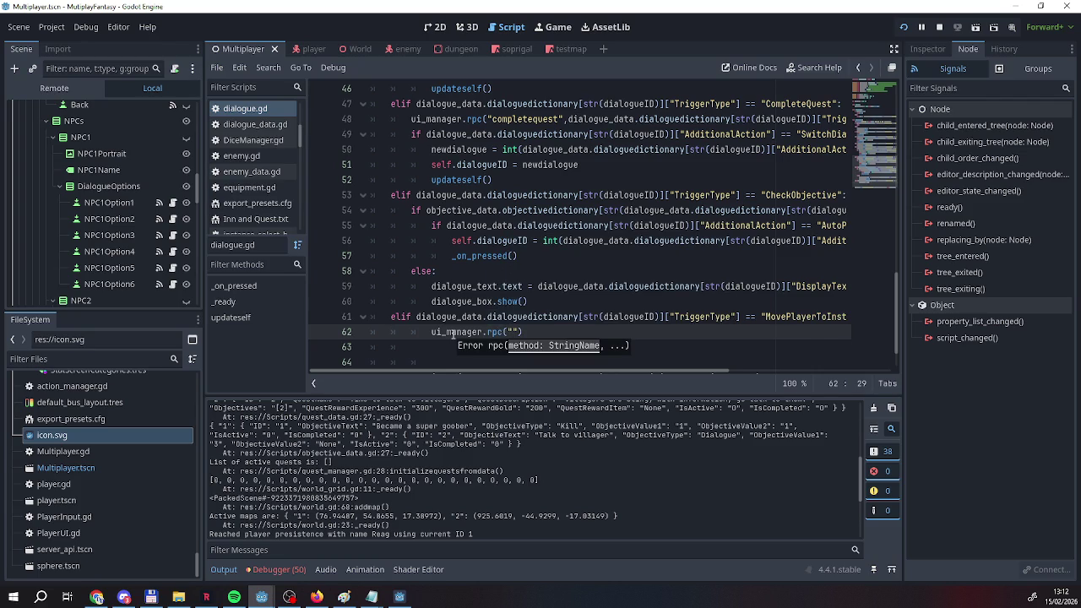
# Copy the moveplayertoinstance name from ui_manager.gd into the rpc call, followed by a comma.
pyautogui.scroll(-10, 97, 186)
pyautogui.scroll(3, 160, 272)
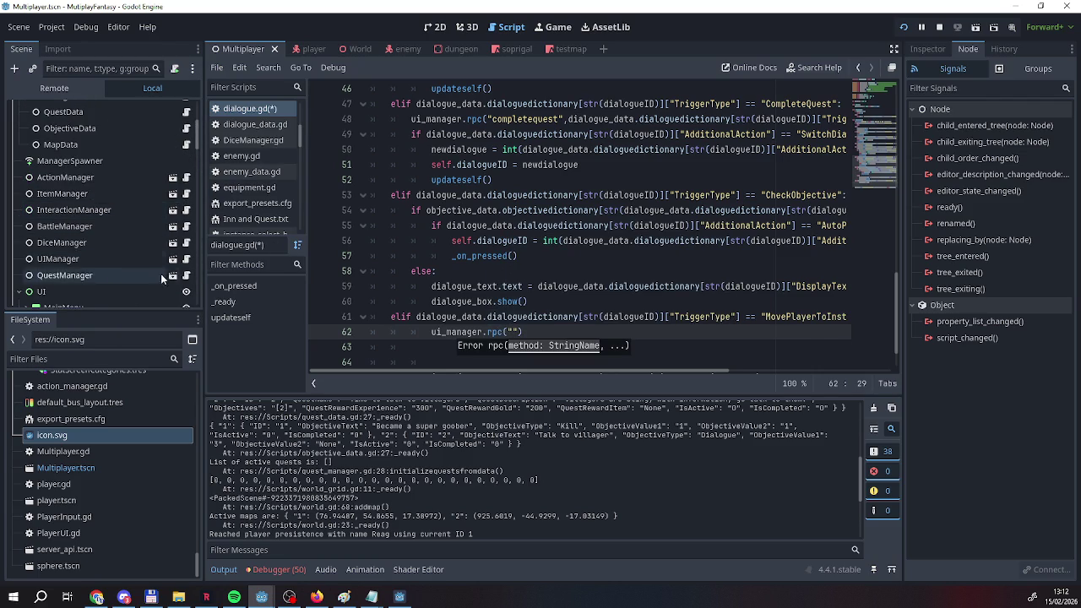
pyautogui.click(186, 258)
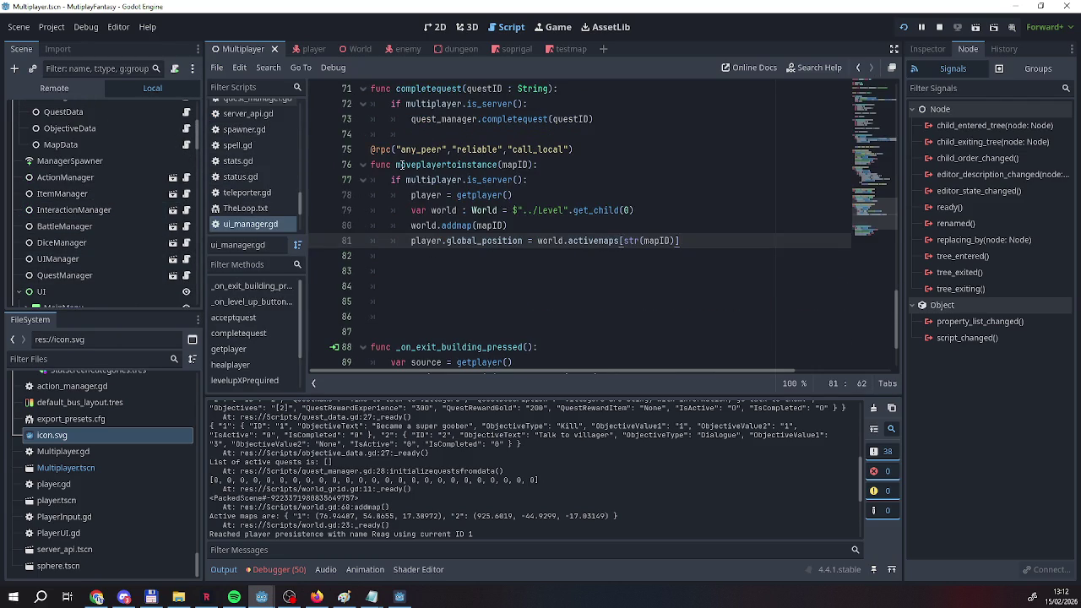
pyautogui.moveTo(395, 165); pyautogui.dragTo(499, 165)
pyautogui.hotkey('ctrl', 'c')
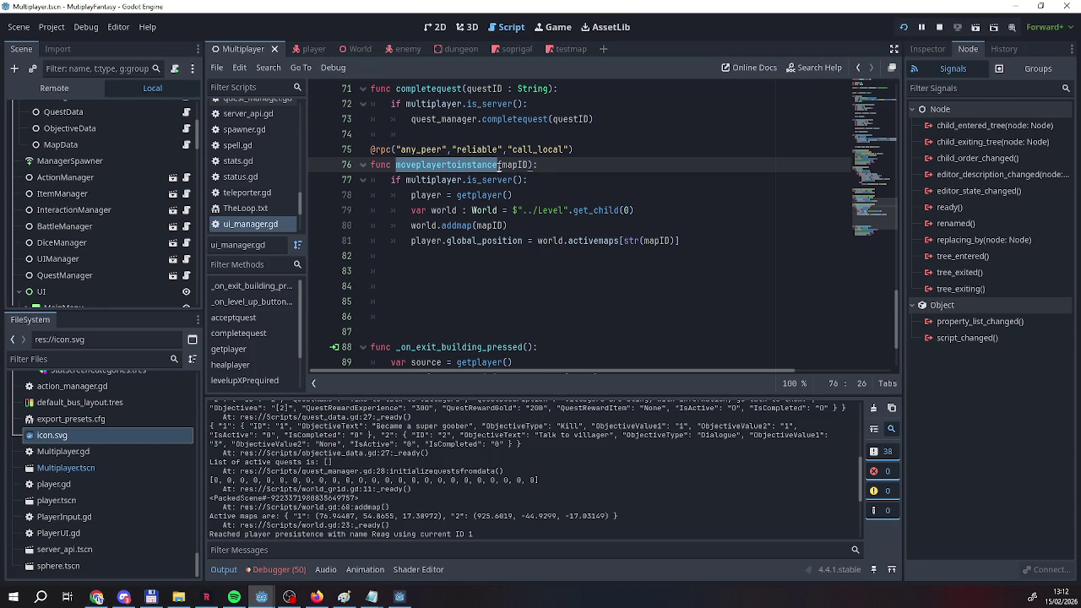
pyautogui.scroll(-5, 106, 271)
pyautogui.scroll(-5, 136, 274)
pyautogui.click(174, 229)
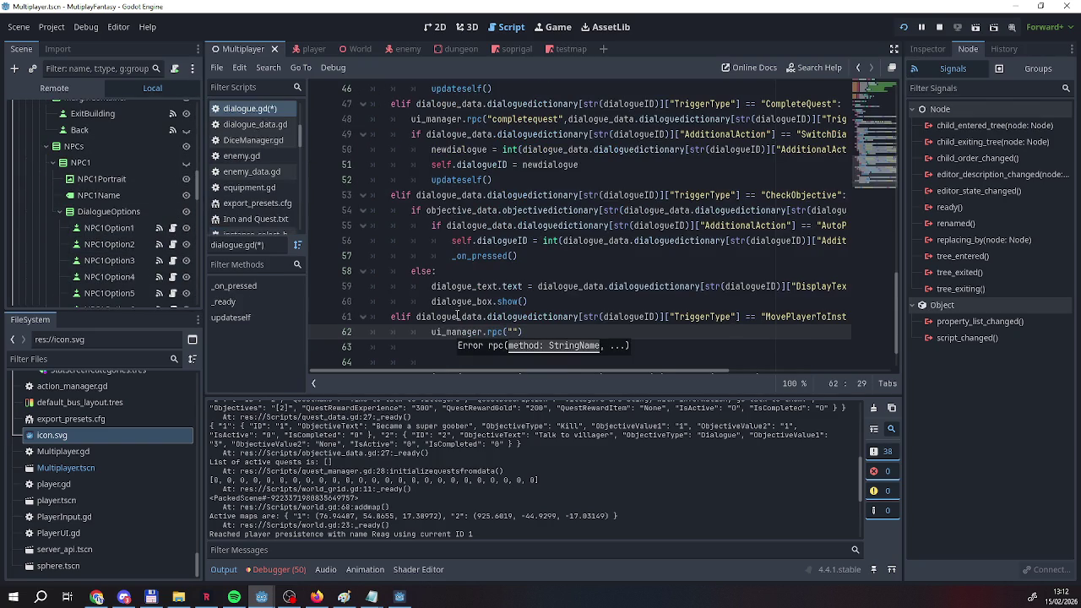
pyautogui.hotkey('ctrl', 'v')
pyautogui.press('Right')
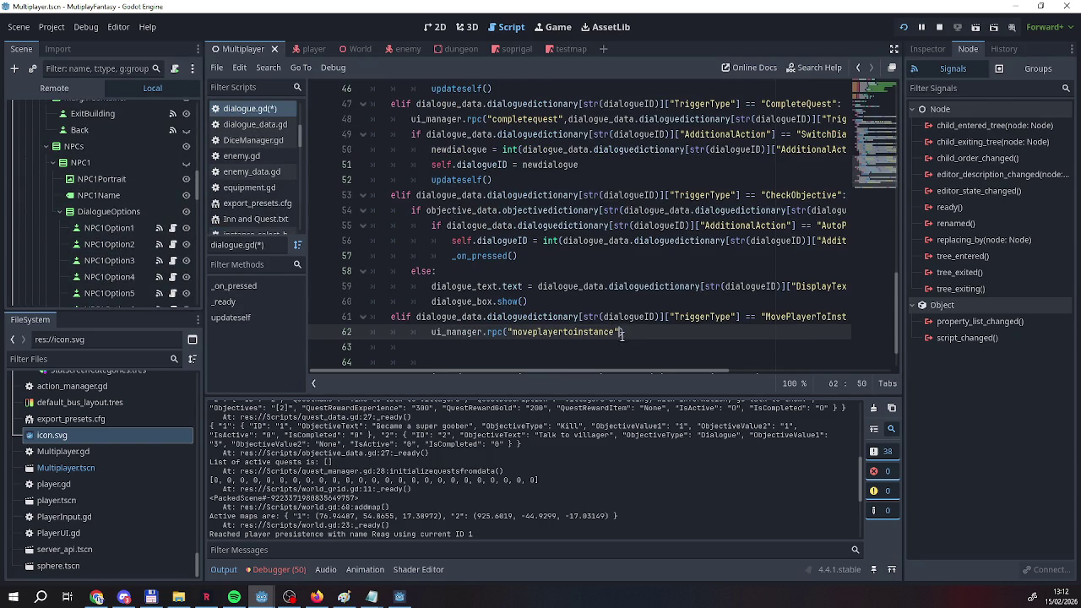
pyautogui.write('m')
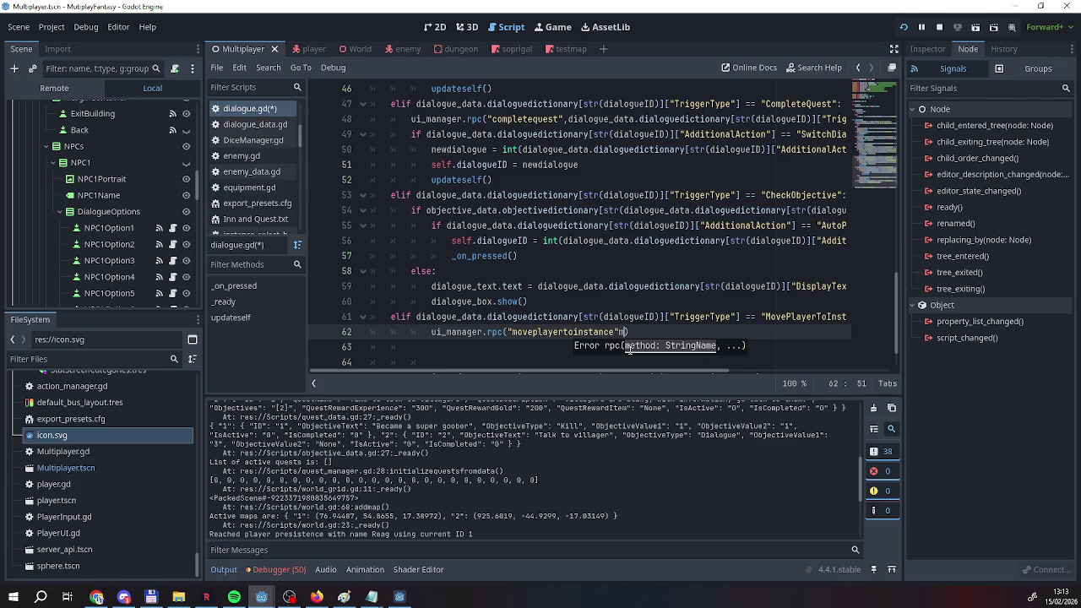
pyautogui.press('BackSpace')
pyautogui.write(',')
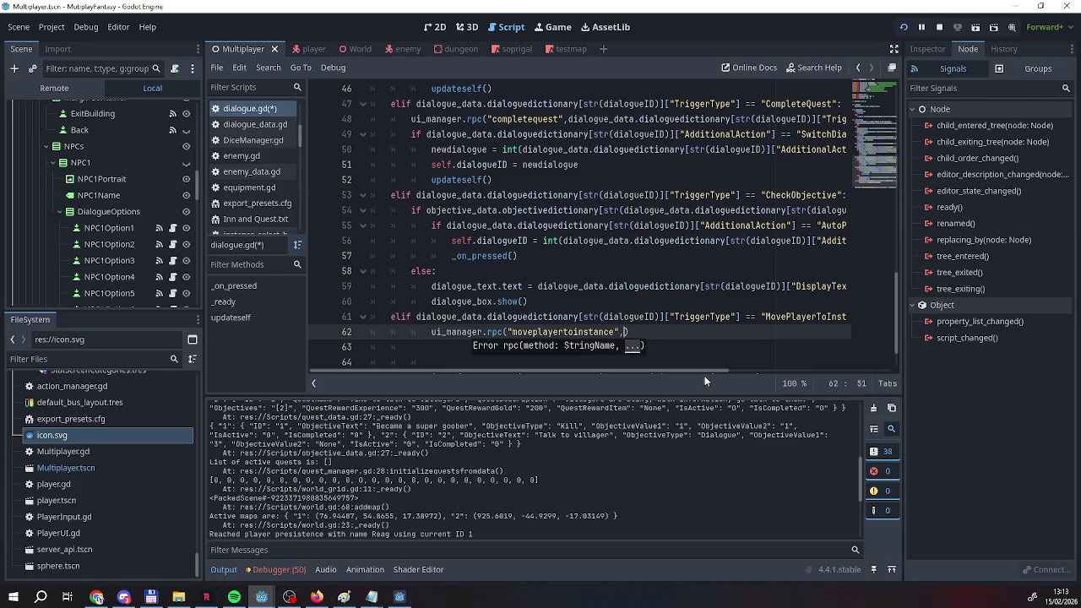
# Paste the dialogue dictionary lookup from line 56 as the rpc argument on line 62.
pyautogui.moveTo(713, 372); pyautogui.dragTo(785, 370)
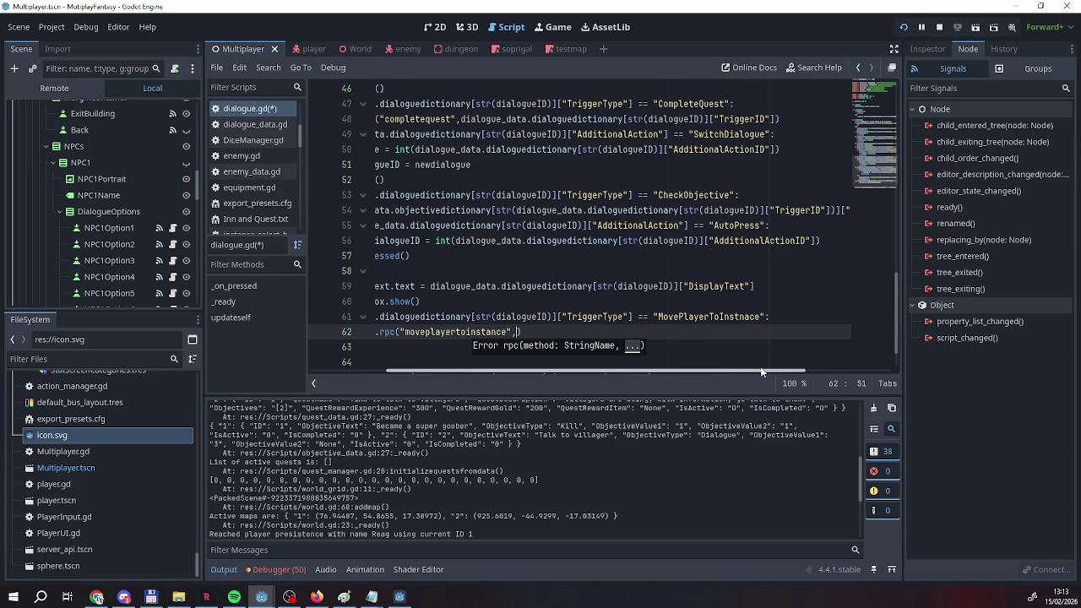
pyautogui.click(458, 242)
pyautogui.moveTo(456, 242); pyautogui.dragTo(816, 242)
pyautogui.hotkey('ctrl', 'c')
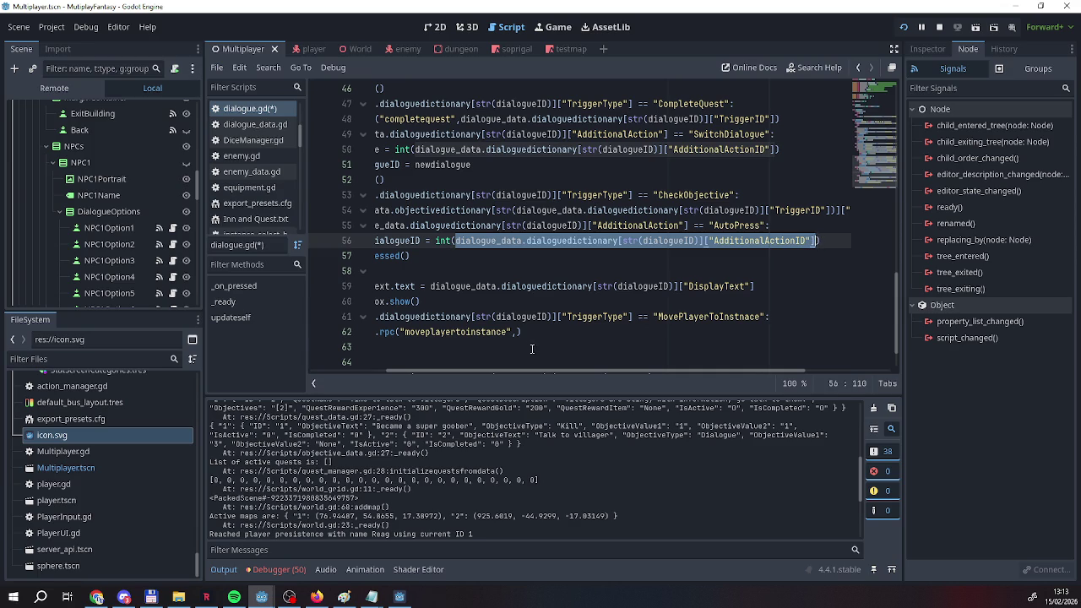
pyautogui.click(517, 332)
pyautogui.hotkey('ctrl', 'v')
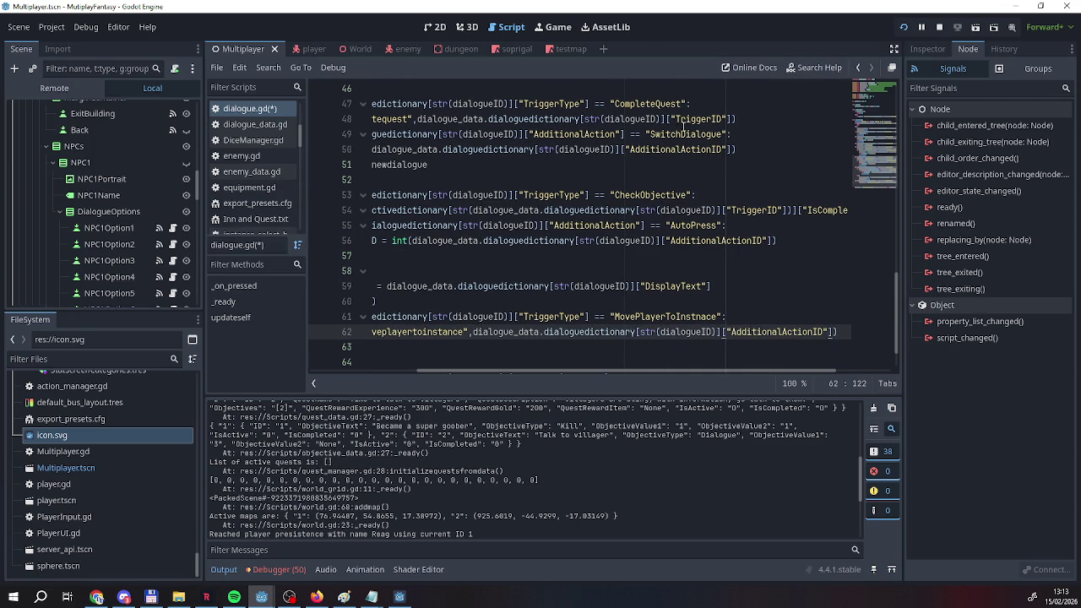
# Replace the AdditionalActionID key with TriggerID on line 62 and run the project.
pyautogui.moveTo(676, 119); pyautogui.dragTo(723, 120)
pyautogui.hotkey('ctrl', 'c')
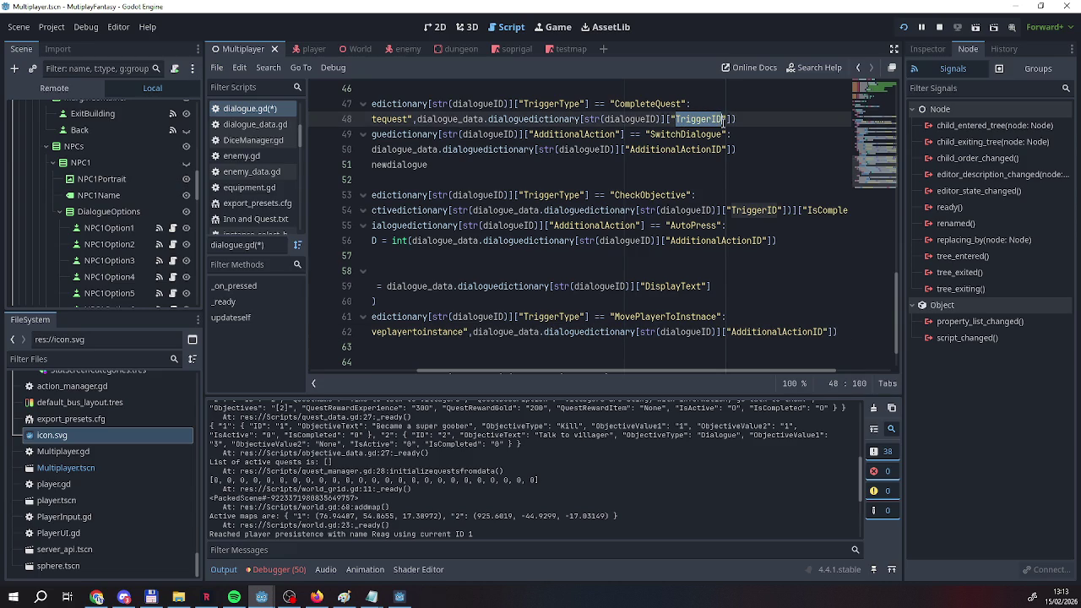
pyautogui.doubleClick(732, 333)
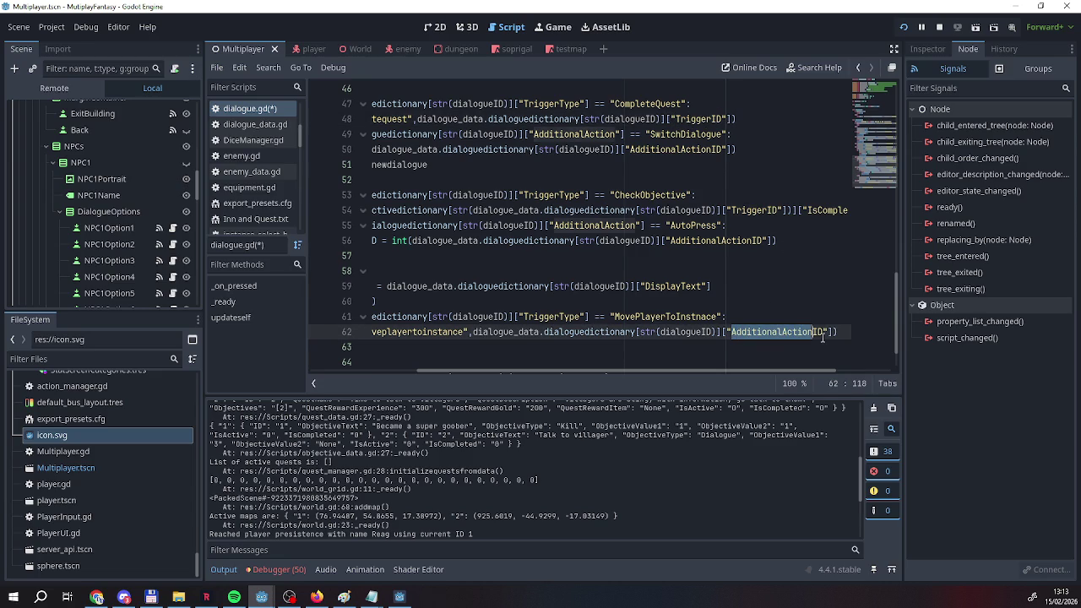
pyautogui.hotkey('ctrl', 'v')
pyautogui.press('End')
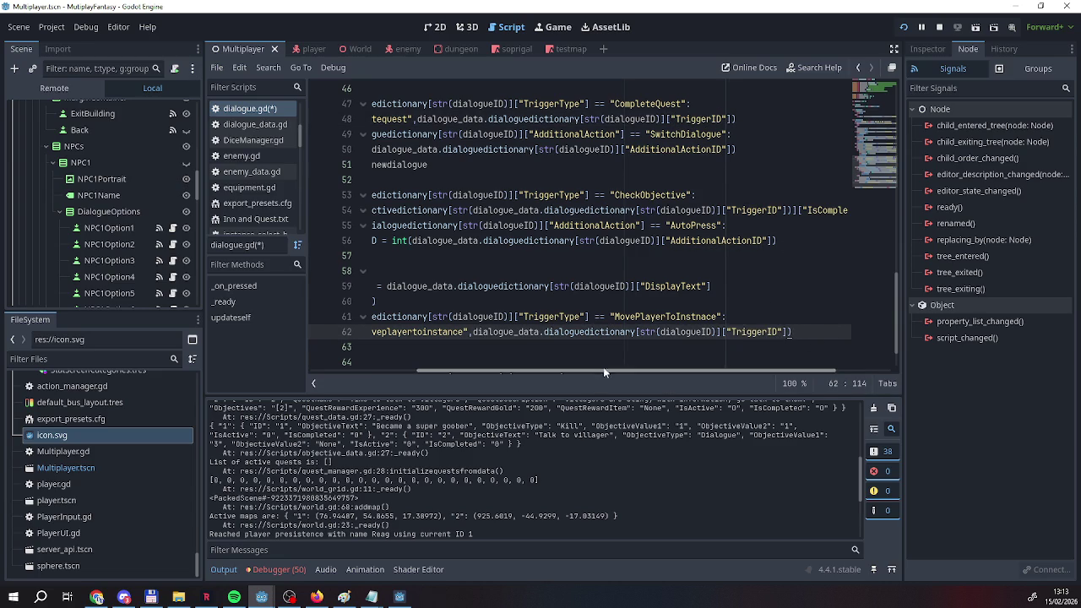
pyautogui.moveTo(575, 371); pyautogui.dragTo(467, 373)
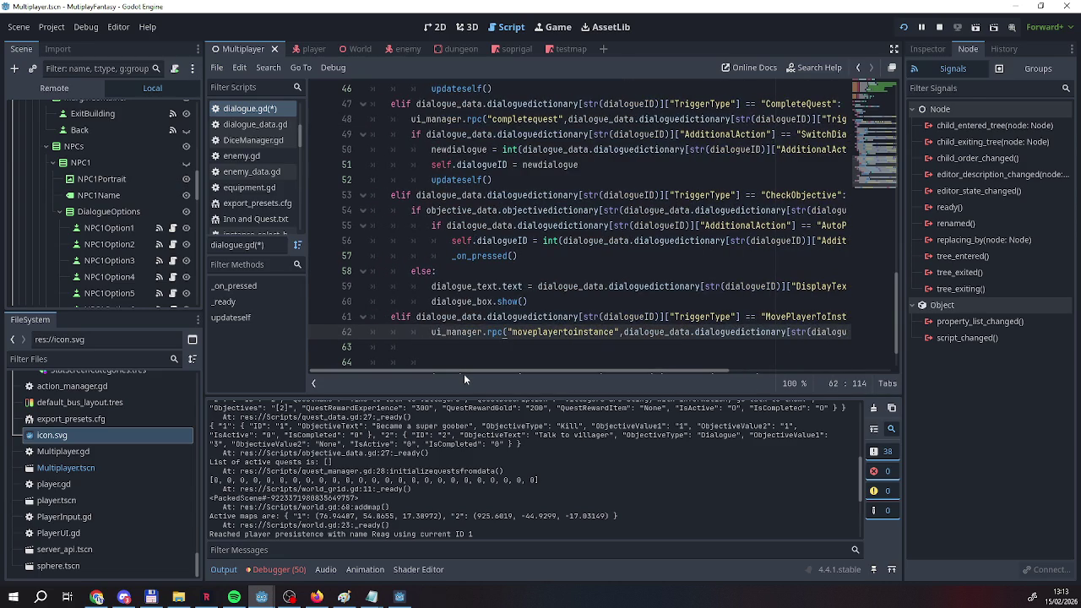
pyautogui.click(903, 27)
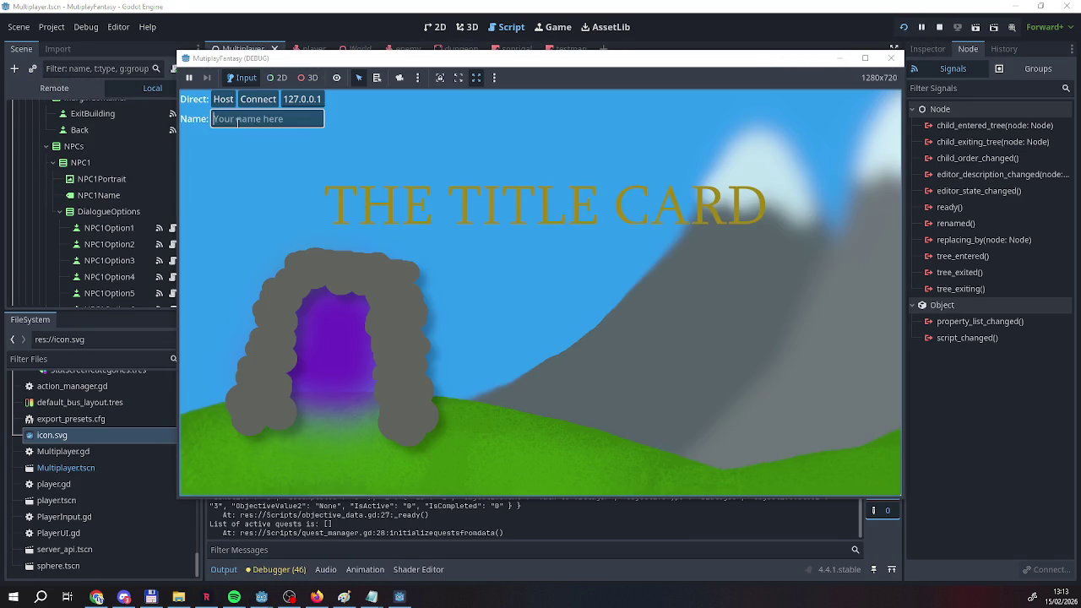
pyautogui.write('Reag')
# Host the server, connect a second client named 'EEEEEEEEE', and walk it into the green tent.
pyautogui.click(203, 98)
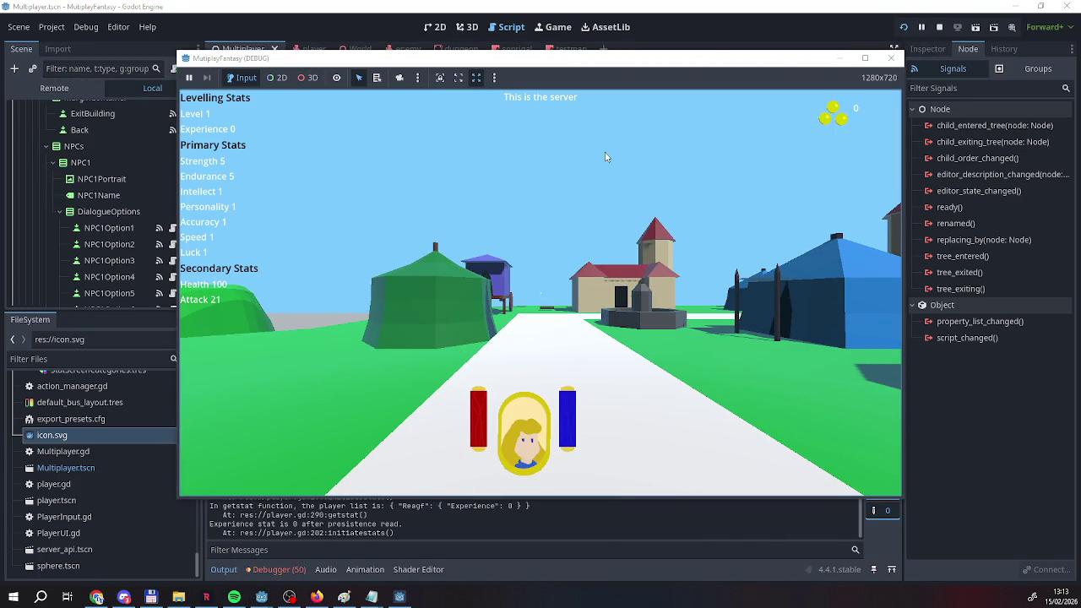
pyautogui.click(399, 596)
pyautogui.click(266, 118)
pyautogui.write('EEEEEEEEE')
pyautogui.click(258, 99)
pyautogui.press('w')
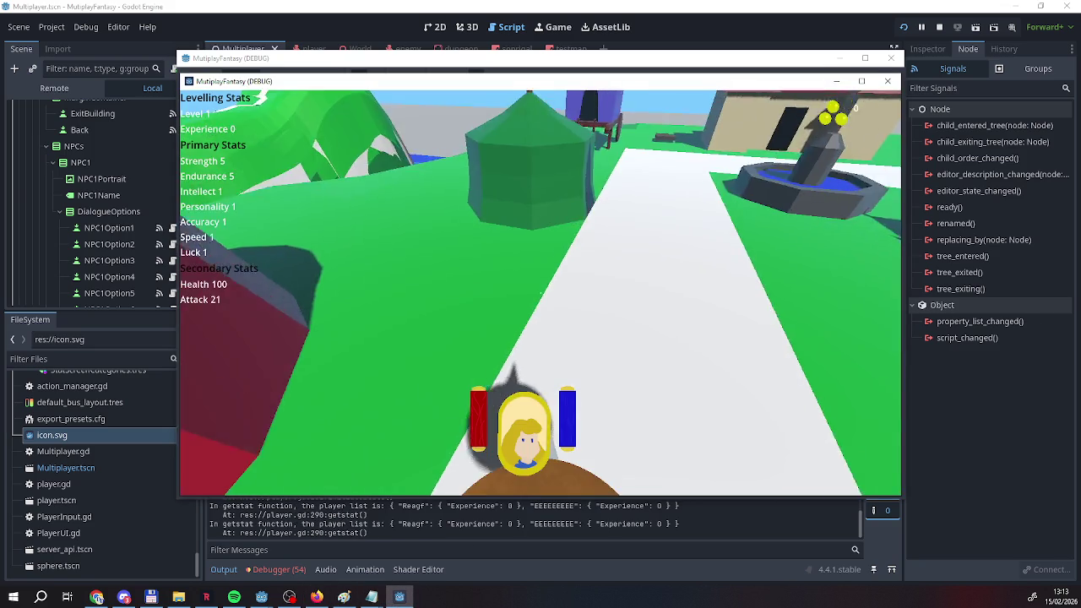
pyautogui.press('w')
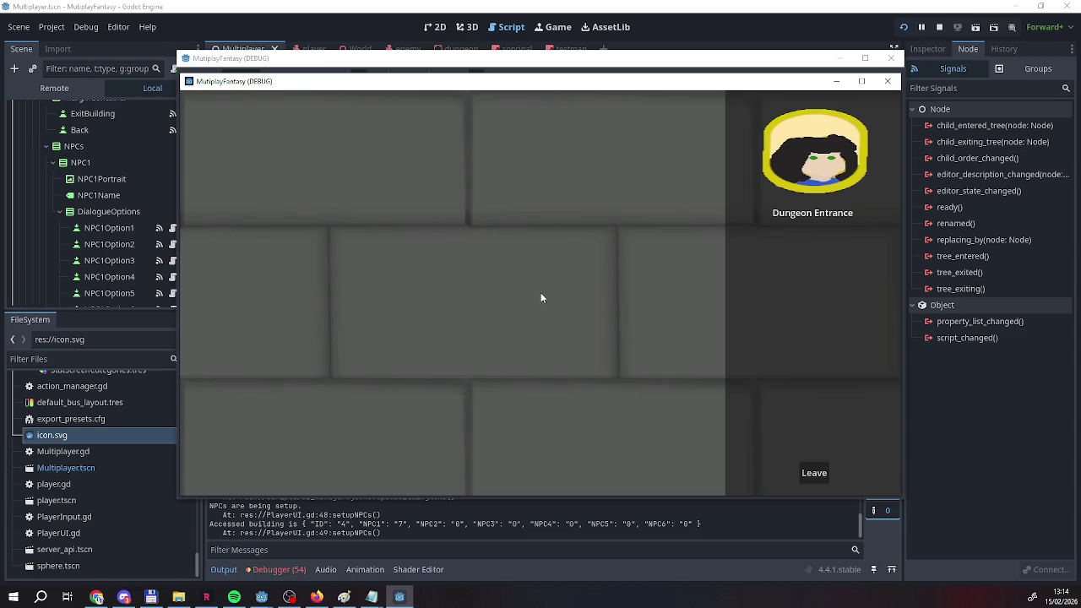
# Talk to the Dungeon Entrance NPC, choose Enter, then Back and Leave.
pyautogui.click(804, 171)
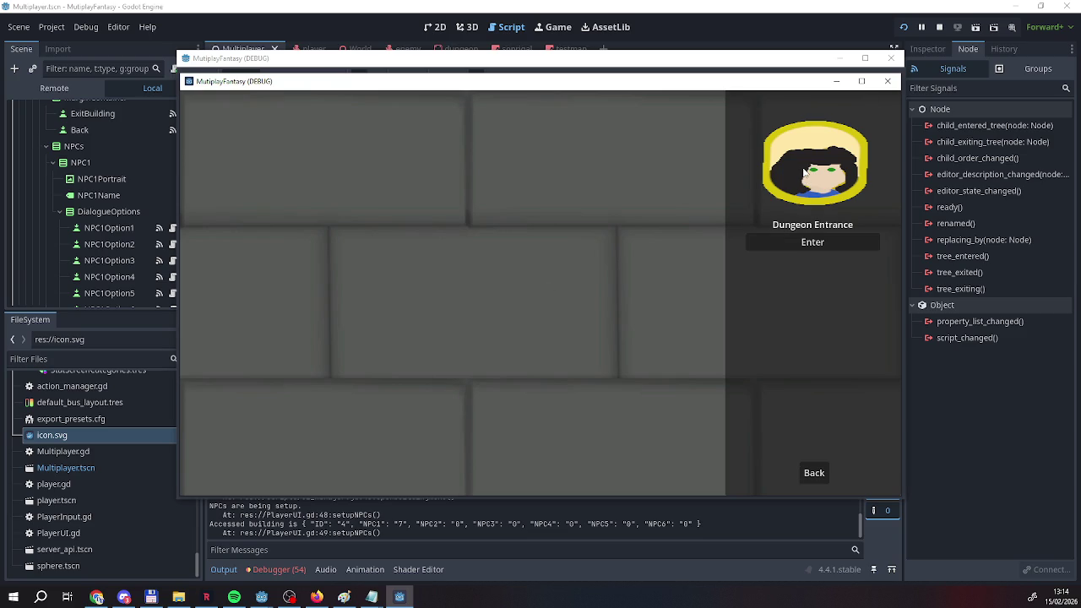
pyautogui.click(802, 246)
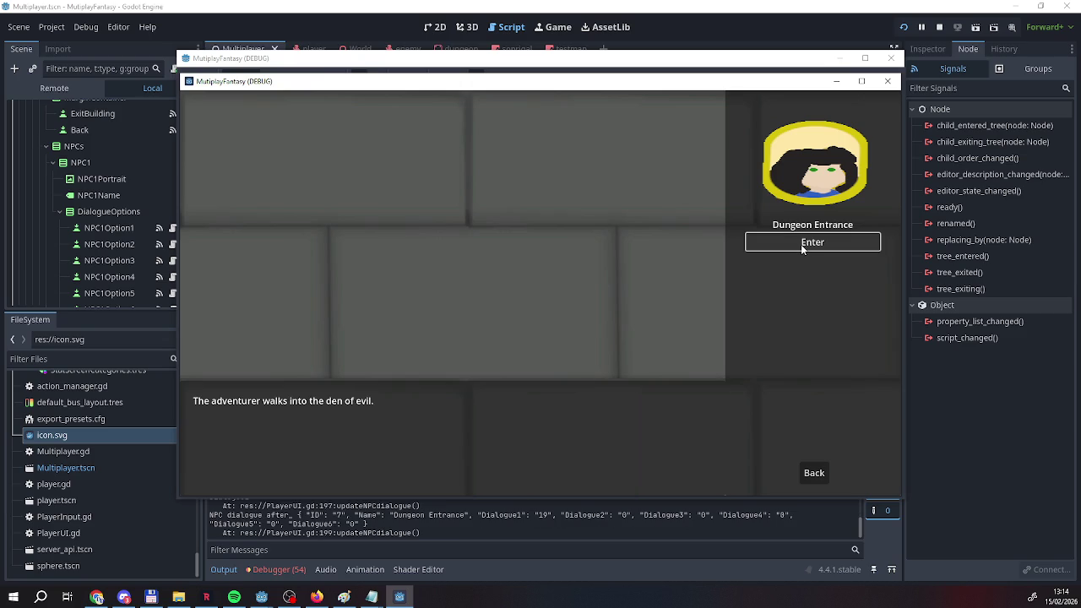
pyautogui.click(817, 483)
pyautogui.click(817, 482)
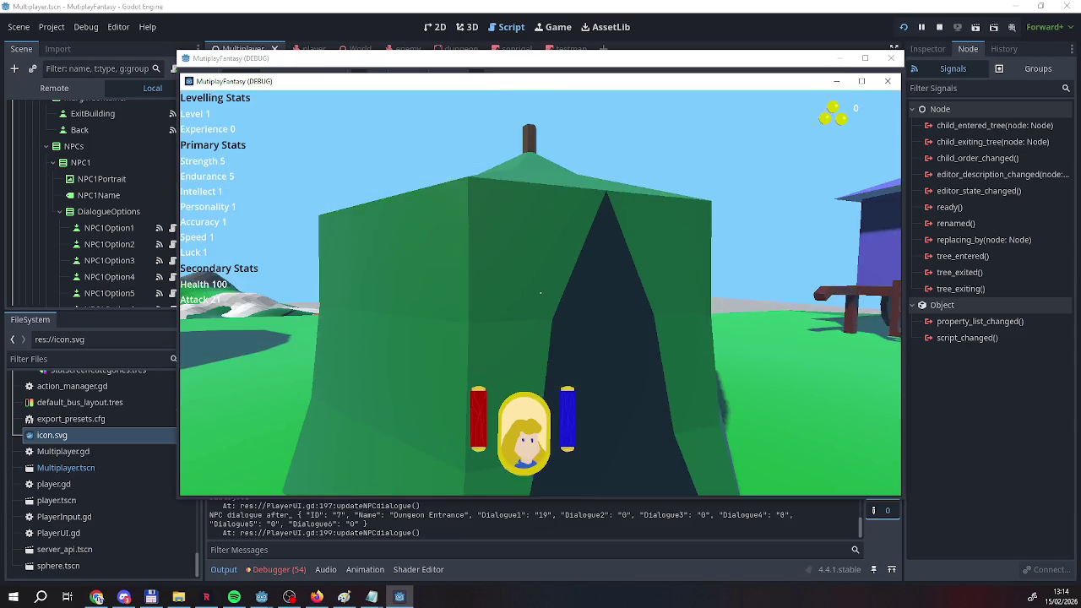
# Walk toward the wagon and house, test the raycast, hide the client window and stop the game.
pyautogui.press('s')
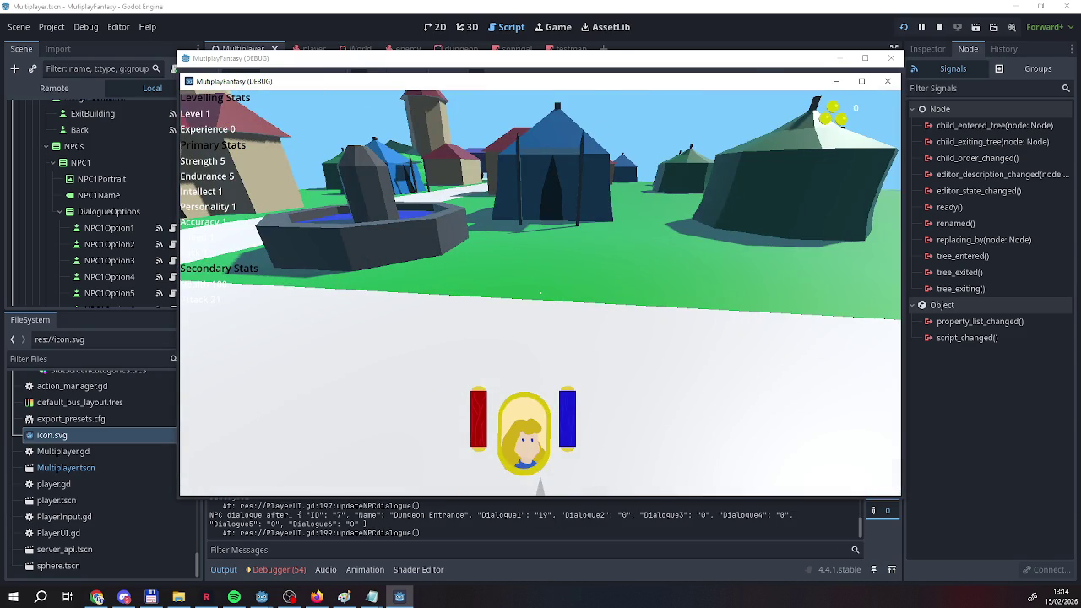
pyautogui.press('a')
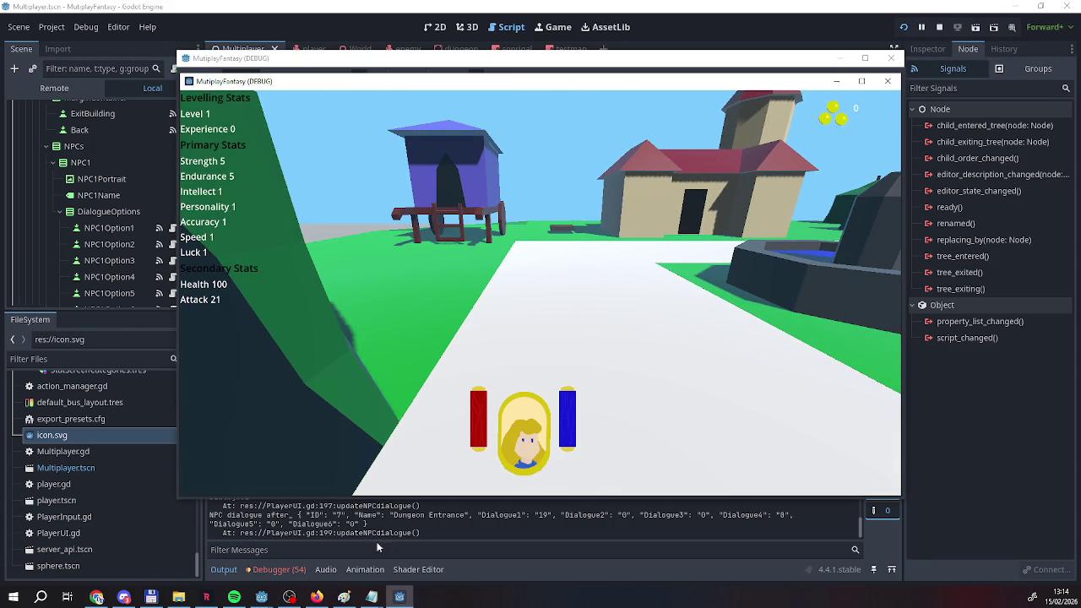
pyautogui.click(494, 361)
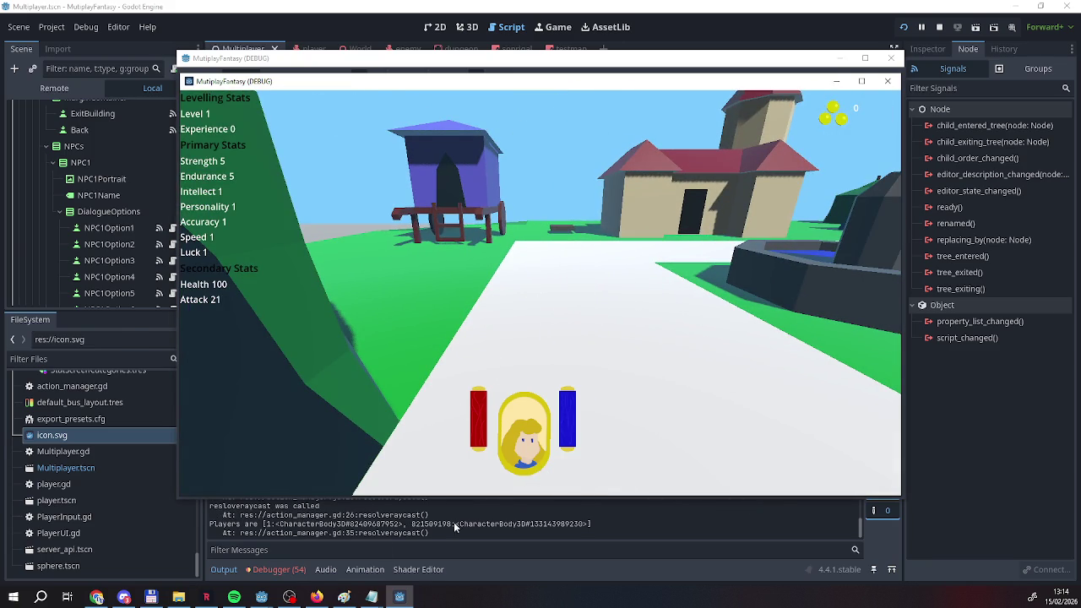
pyautogui.click(402, 598)
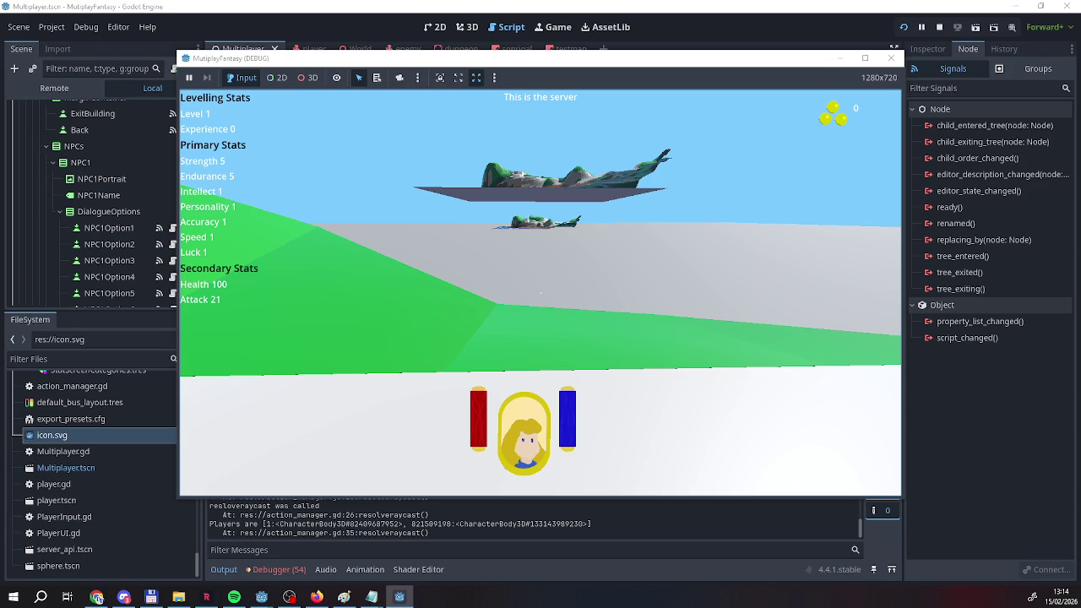
pyautogui.click(940, 27)
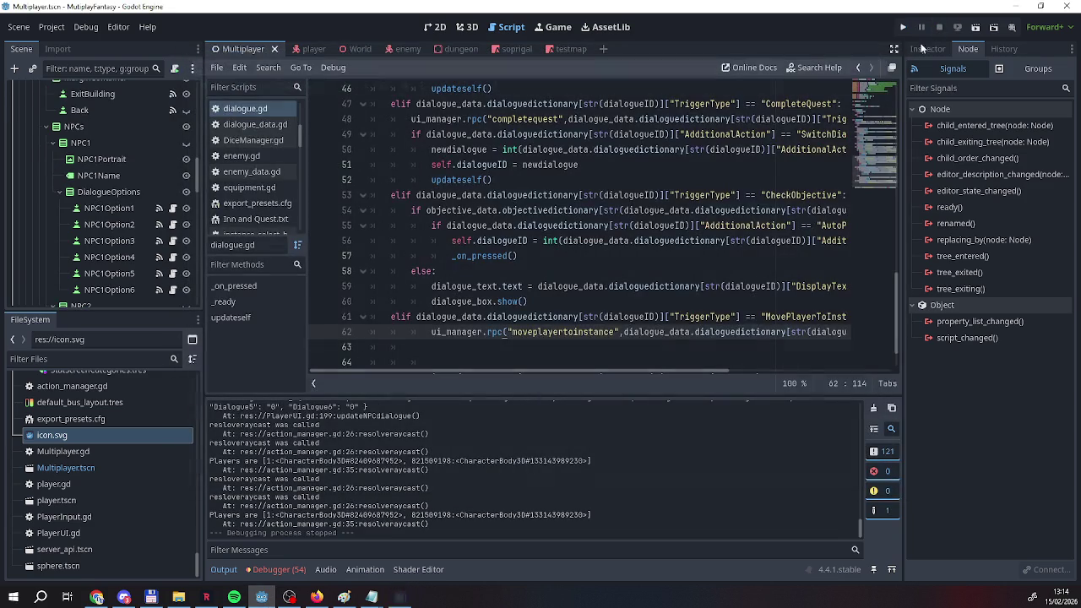
# Open the PlayerUI script from the Scene dock.
pyautogui.scroll(5, 471, 251)
pyautogui.scroll(-5, 471, 251)
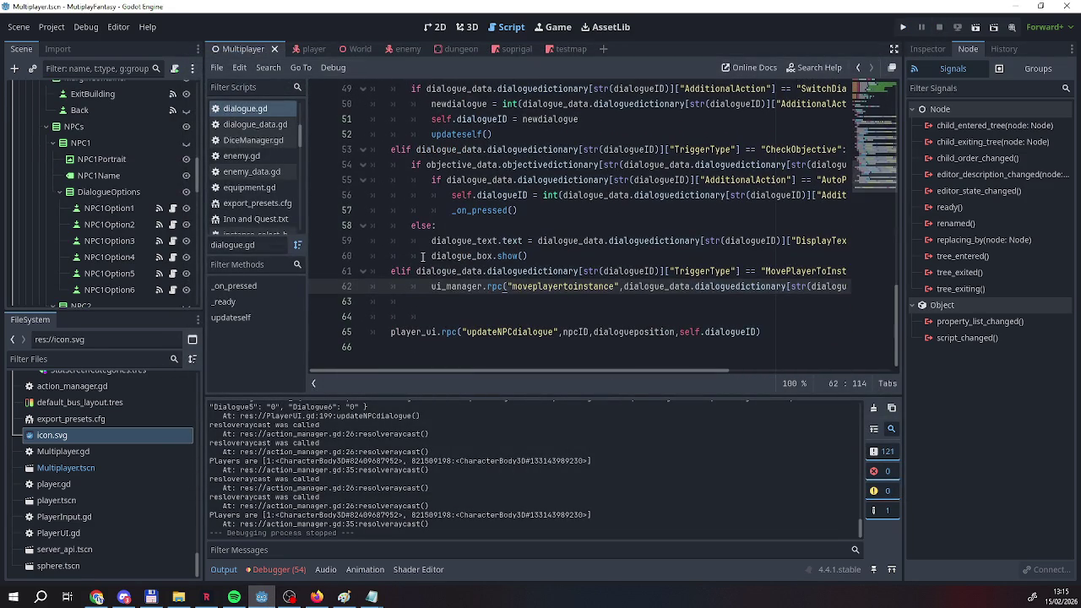
pyautogui.scroll(1, 278, 230)
pyautogui.scroll(-1, 279, 230)
pyautogui.scroll(3, 266, 186)
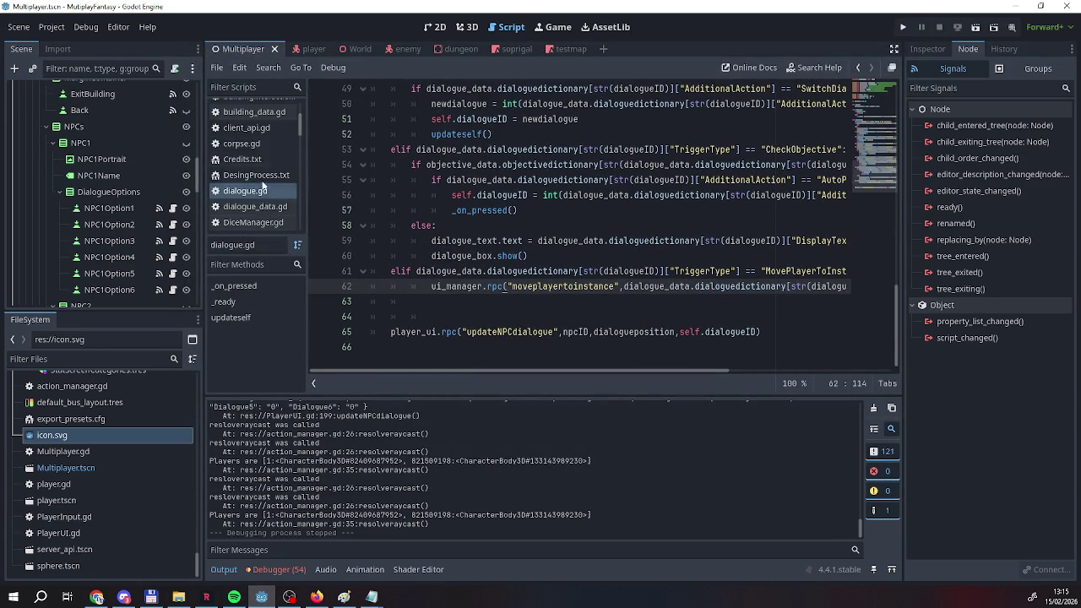
pyautogui.scroll(-3, 257, 145)
pyautogui.scroll(-1, 258, 146)
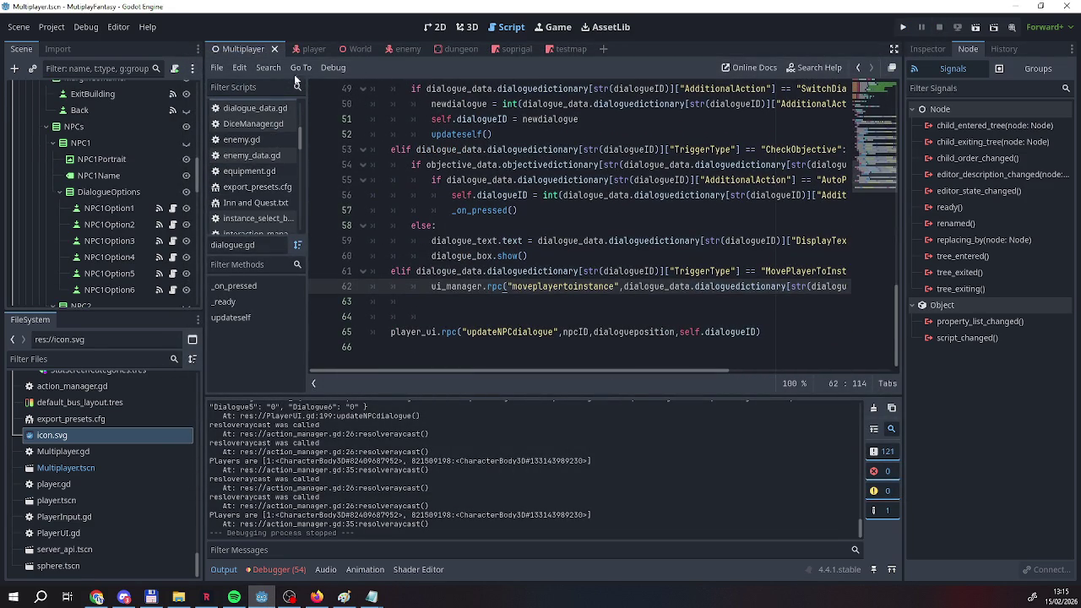
pyautogui.scroll(-2, 117, 221)
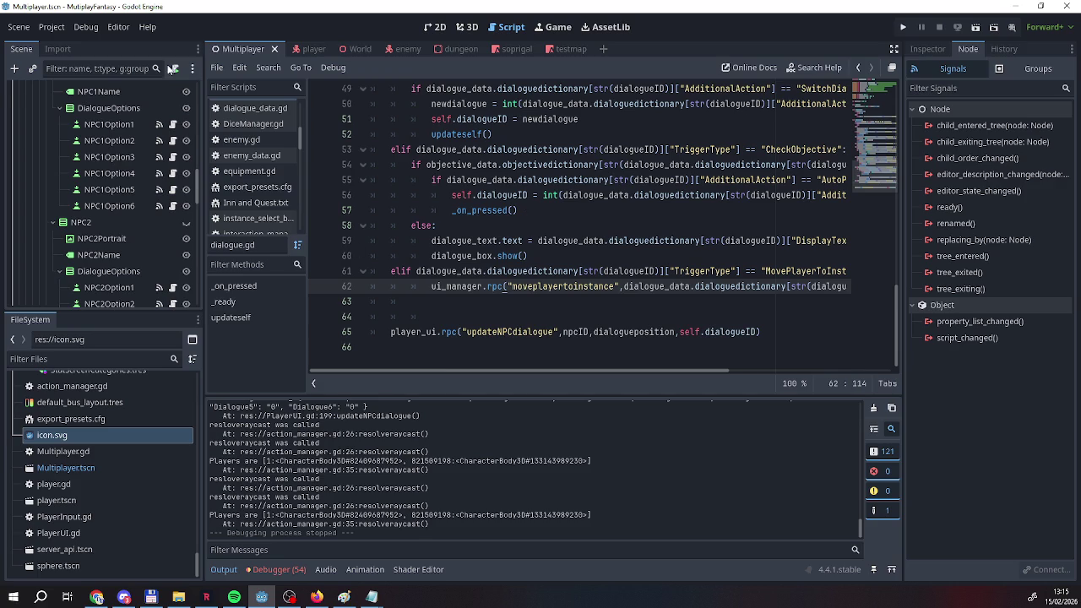
pyautogui.scroll(5, 158, 243)
pyautogui.scroll(5, 163, 238)
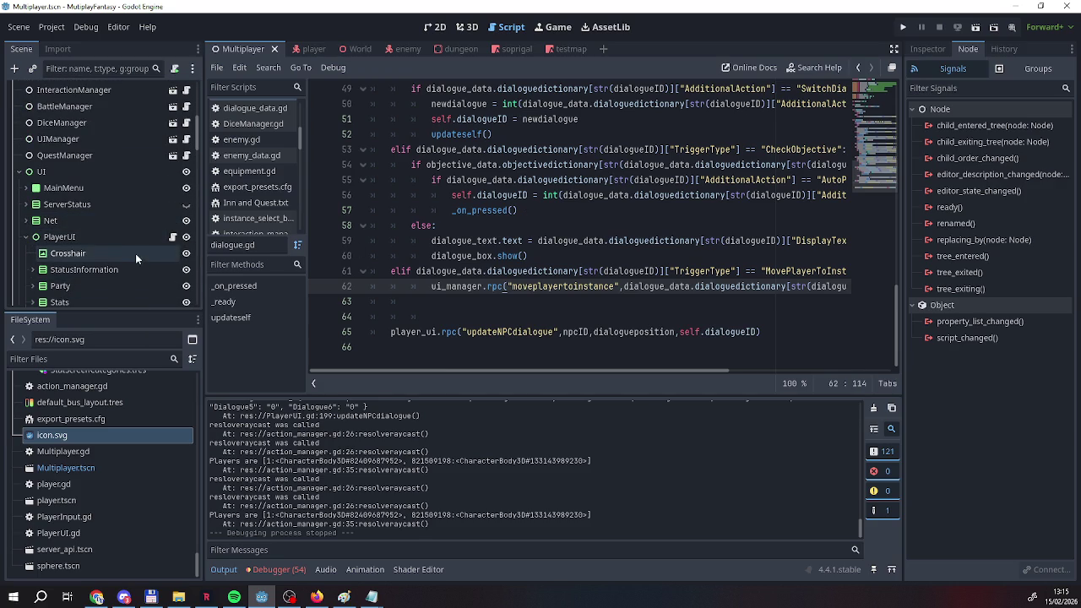
pyautogui.click(173, 238)
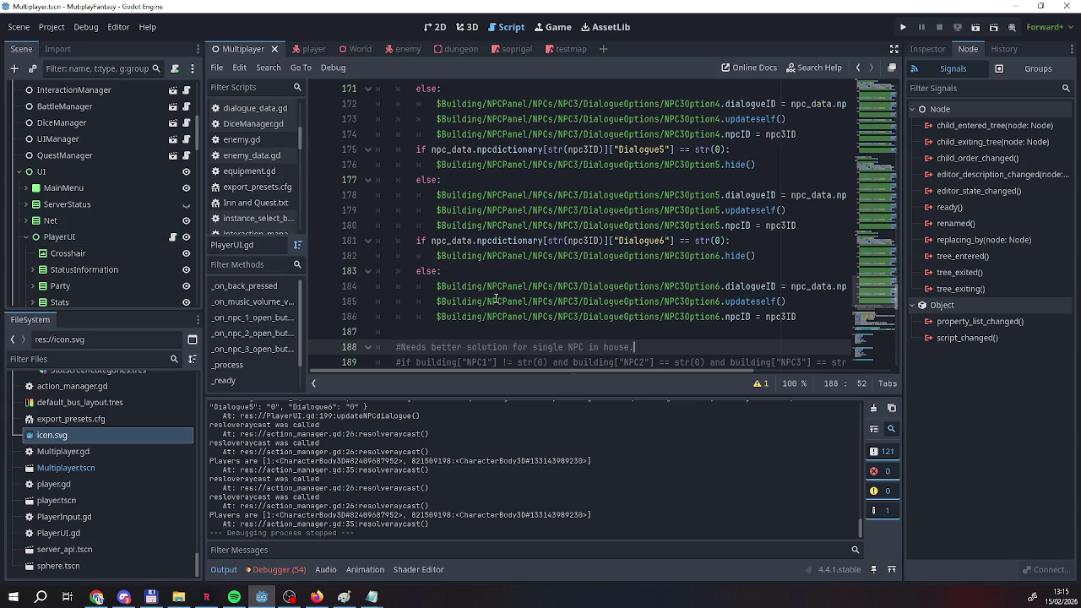
pyautogui.scroll(-5, 152, 245)
pyautogui.scroll(-3, 158, 253)
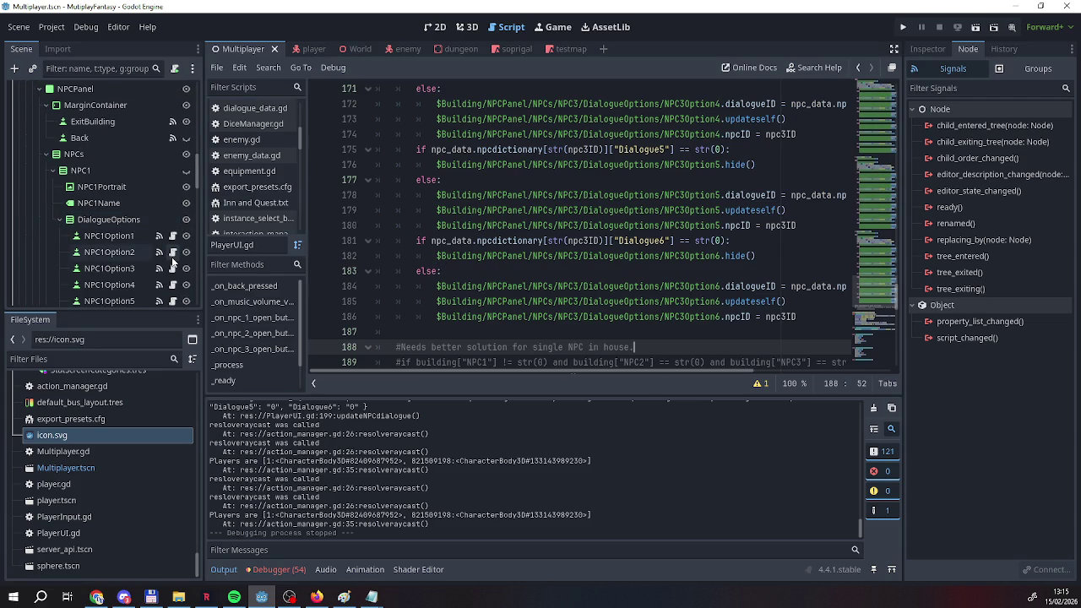
# From dialogue.gd, jump to the moveplayertoinstance function in ui_manager.gd.
pyautogui.click(172, 252)
pyautogui.scroll(3, 166, 260)
pyautogui.scroll(5, 165, 261)
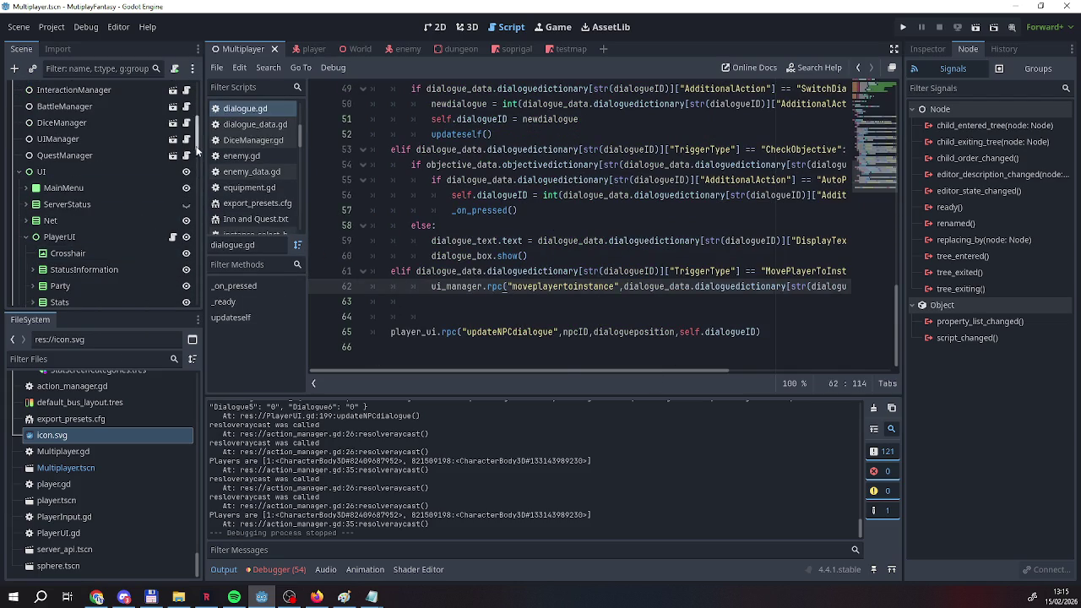
pyautogui.keyDown('ctrl'); pyautogui.click(565, 287); pyautogui.keyUp('ctrl')
pyautogui.click(500, 271)
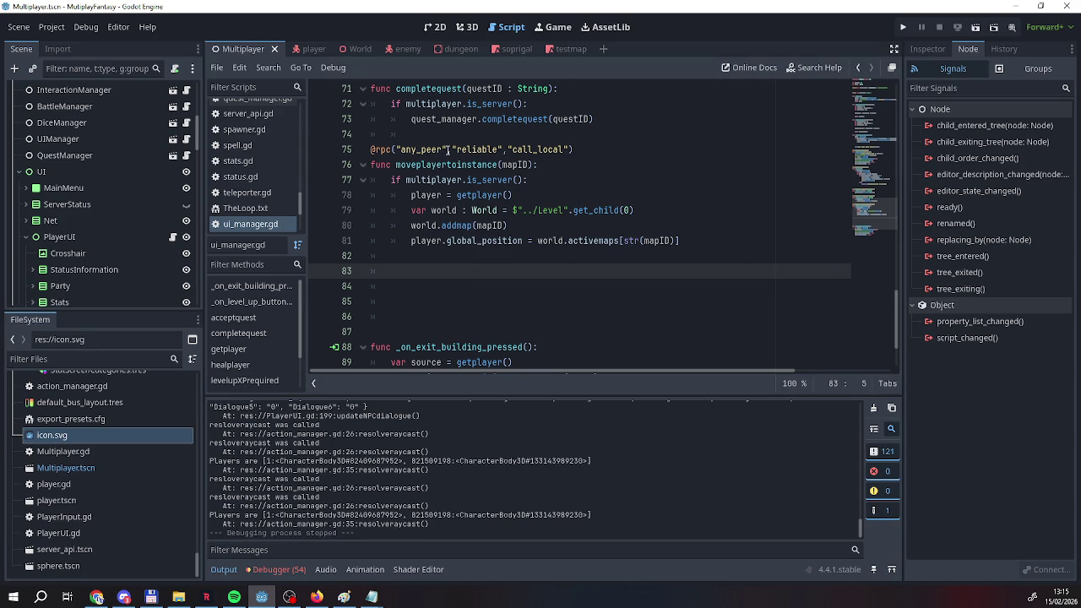
pyautogui.click(404, 149)
pyautogui.moveTo(405, 150); pyautogui.dragTo(395, 149)
pyautogui.press('BackSpace')
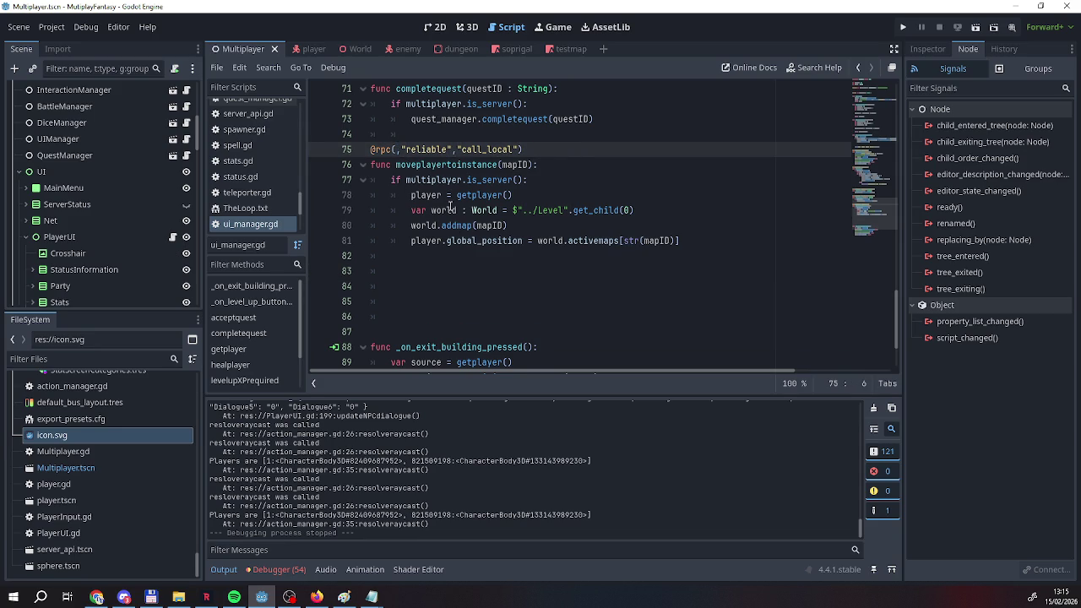
pyautogui.hotkey('ctrl', 'z')
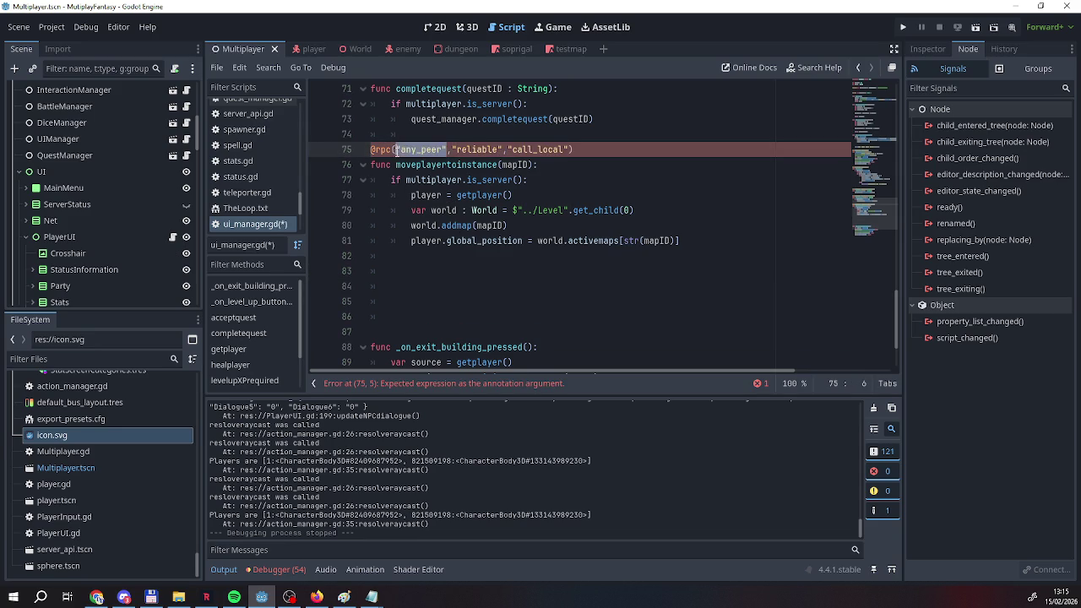
# Insert 'player = getplayer()' above the is_server check in moveplayertoinstance.
pyautogui.click(474, 211)
pyautogui.scroll(1, 375, 188)
pyautogui.scroll(-1, 375, 187)
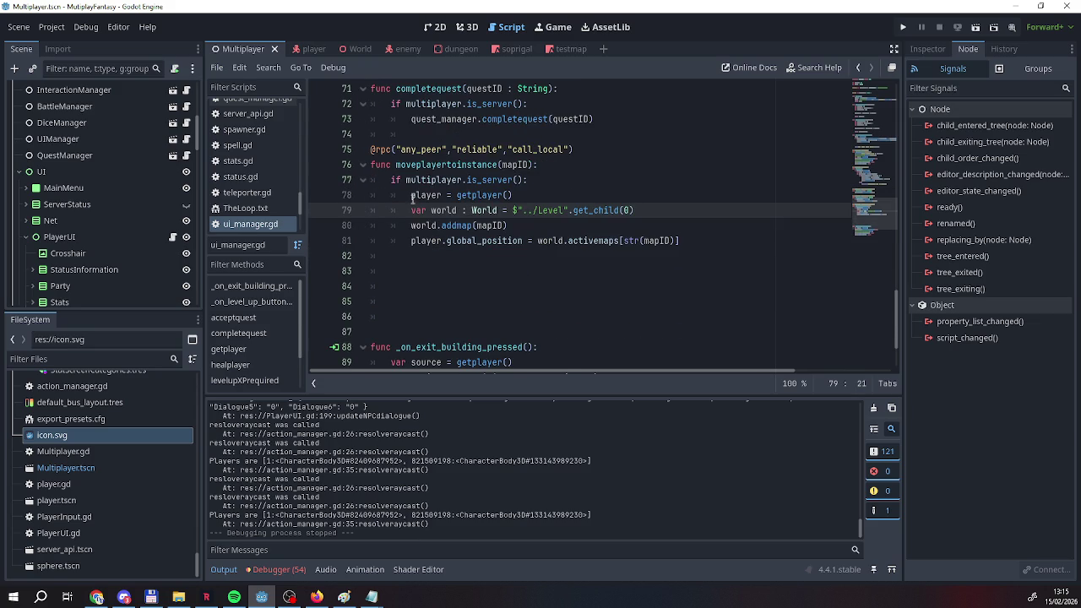
pyautogui.moveTo(513, 196); pyautogui.dragTo(410, 196)
pyautogui.hotkey('ctrl', 'c')
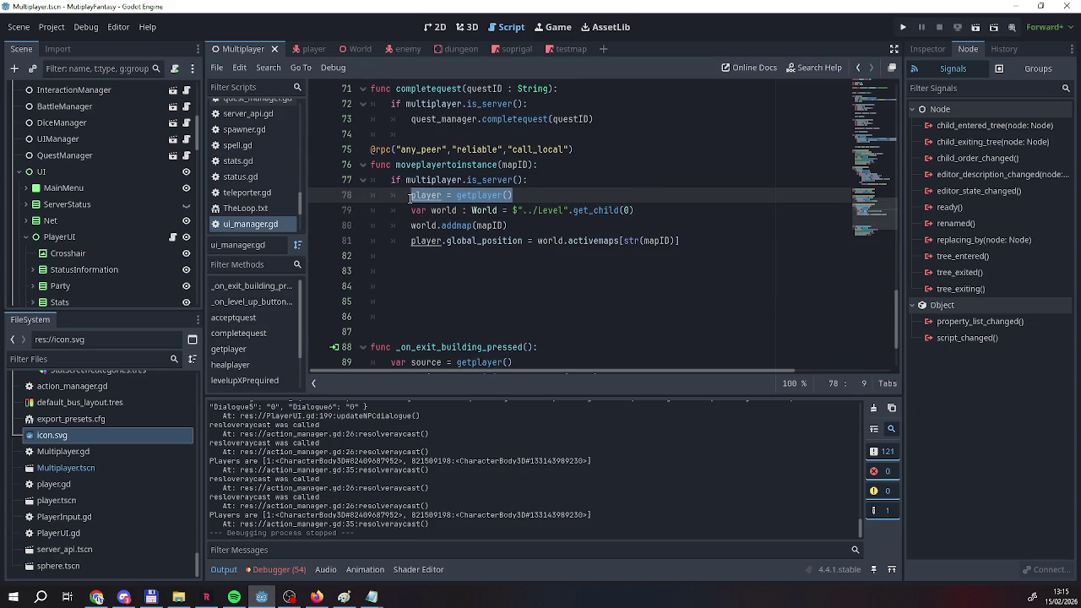
pyautogui.click(390, 180)
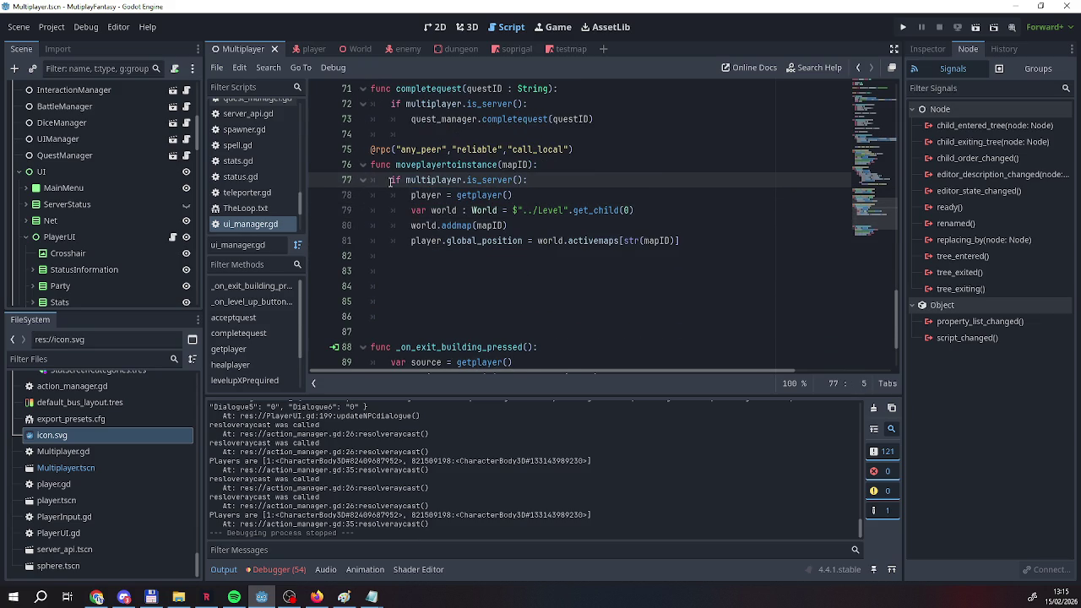
pyautogui.press('Return')
pyautogui.press('Up')
pyautogui.hotkey('ctrl', 'v')
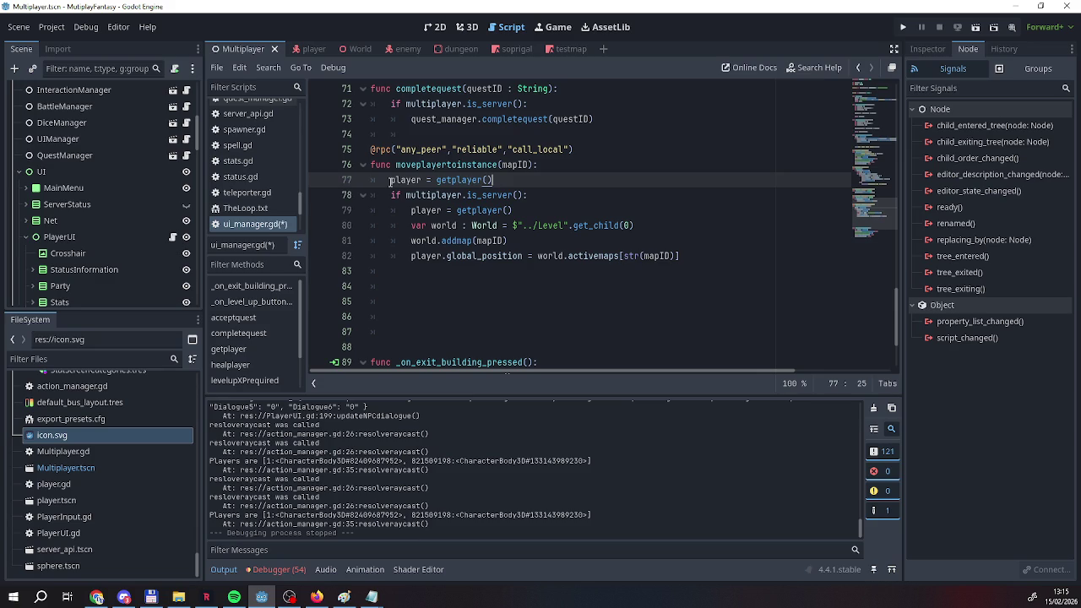
pyautogui.press('Return')
pyautogui.click(396, 148)
pyautogui.moveTo(396, 149); pyautogui.dragTo(453, 150)
pyautogui.press('BackSpace')
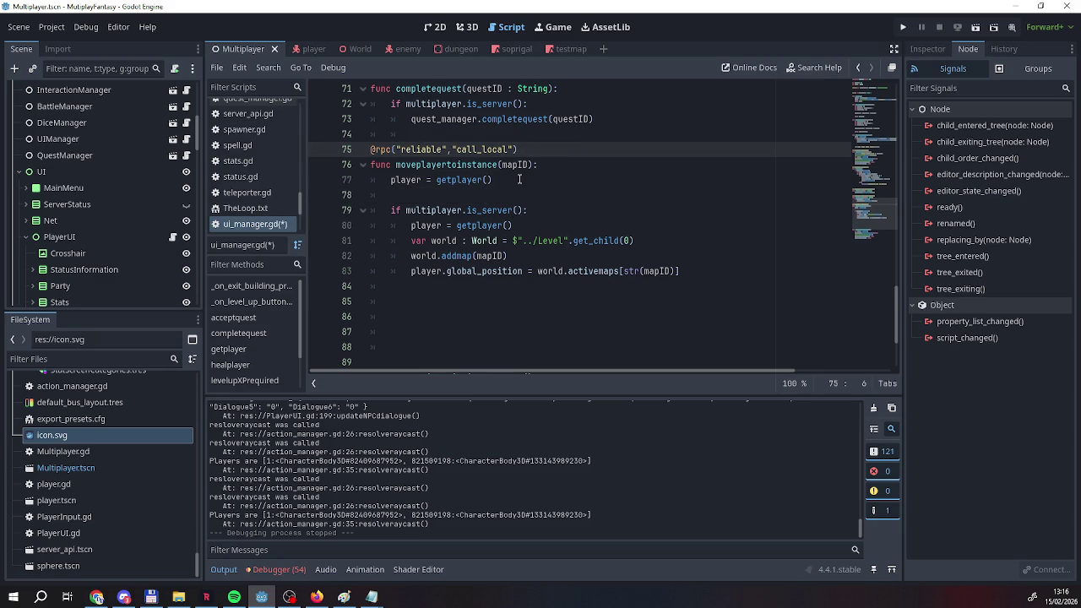
pyautogui.click(519, 179)
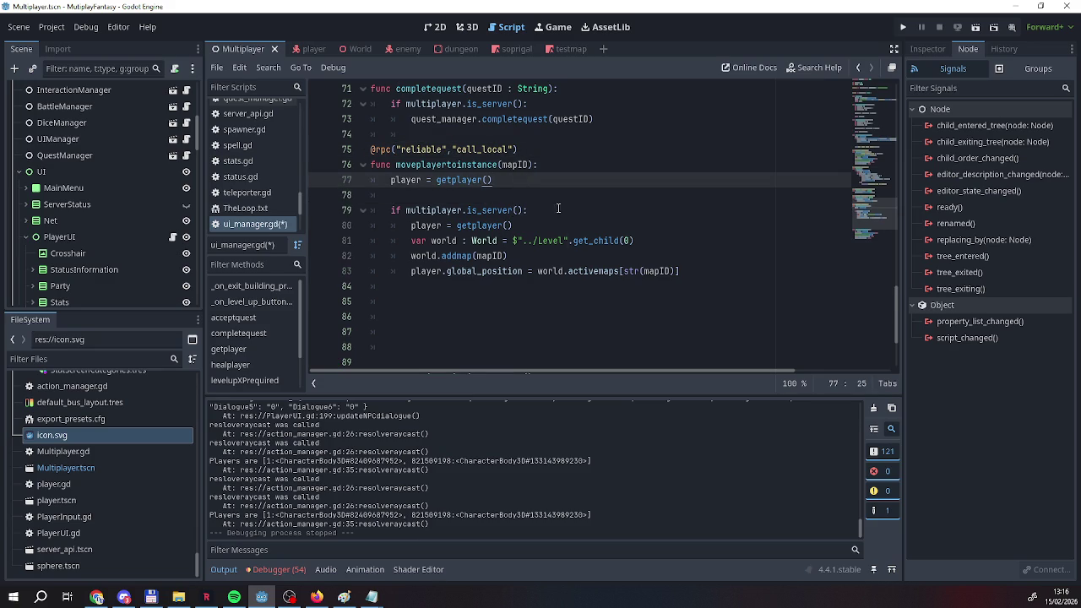
pyautogui.click(903, 27)
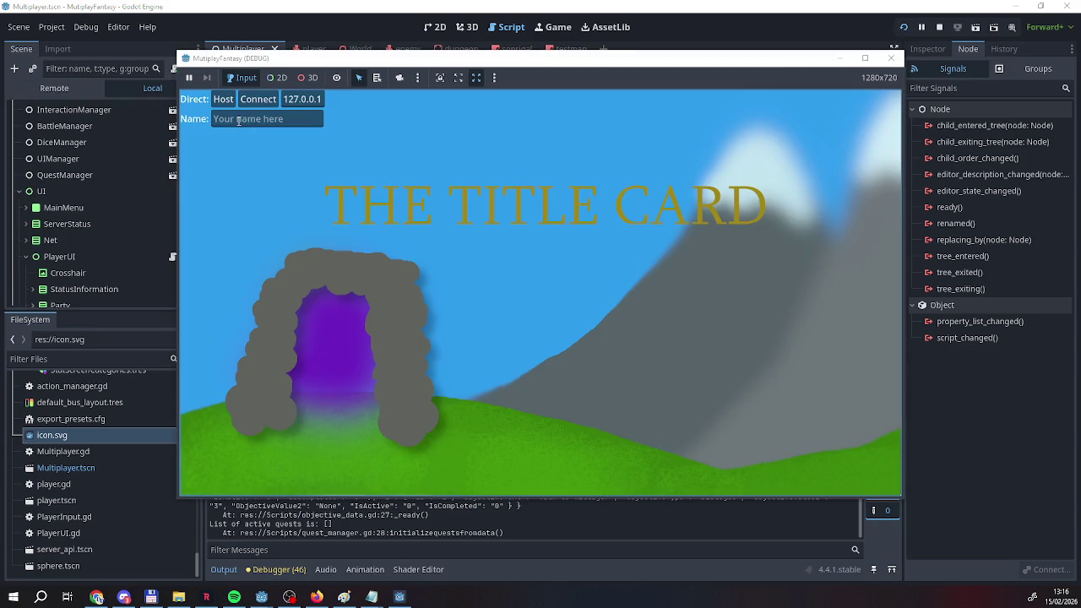
# Host as 'Reag' in one game window and join from the second as 'EEEEEEEEE'.
pyautogui.click(239, 120)
pyautogui.write('Rrs')
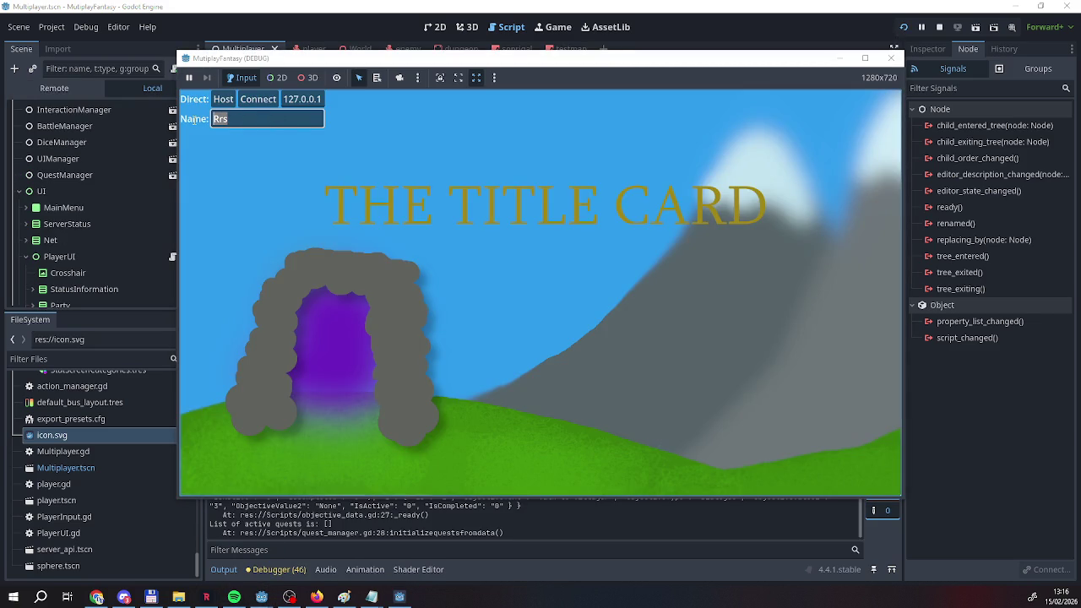
pyautogui.press('BackSpace')
pyautogui.write('eag')
pyautogui.click(222, 99)
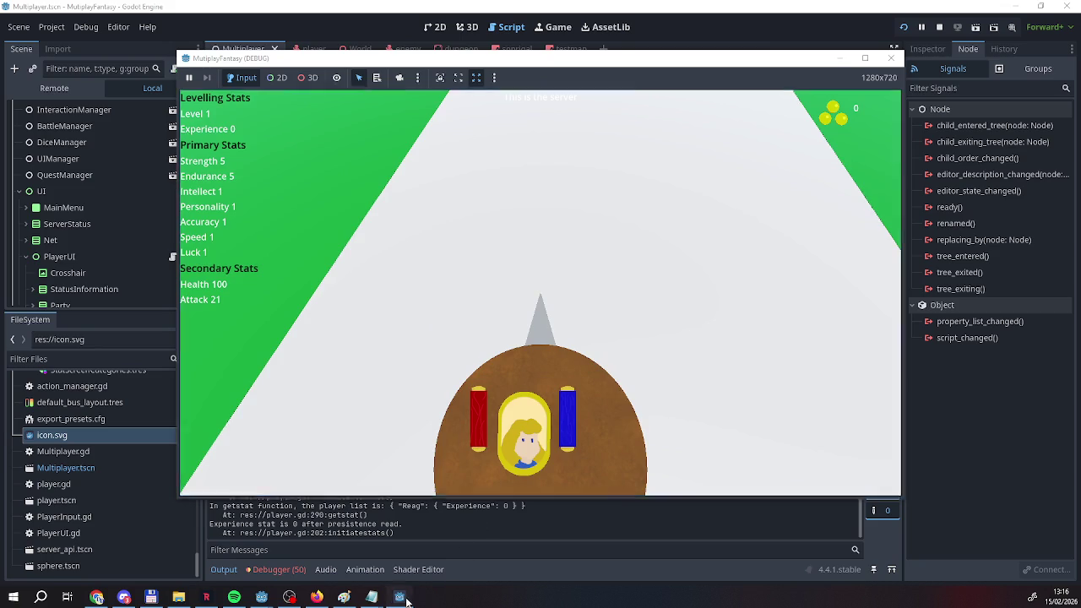
pyautogui.click(400, 597)
pyautogui.click(266, 119)
pyautogui.write('EEEEEEEEE')
pyautogui.click(270, 102)
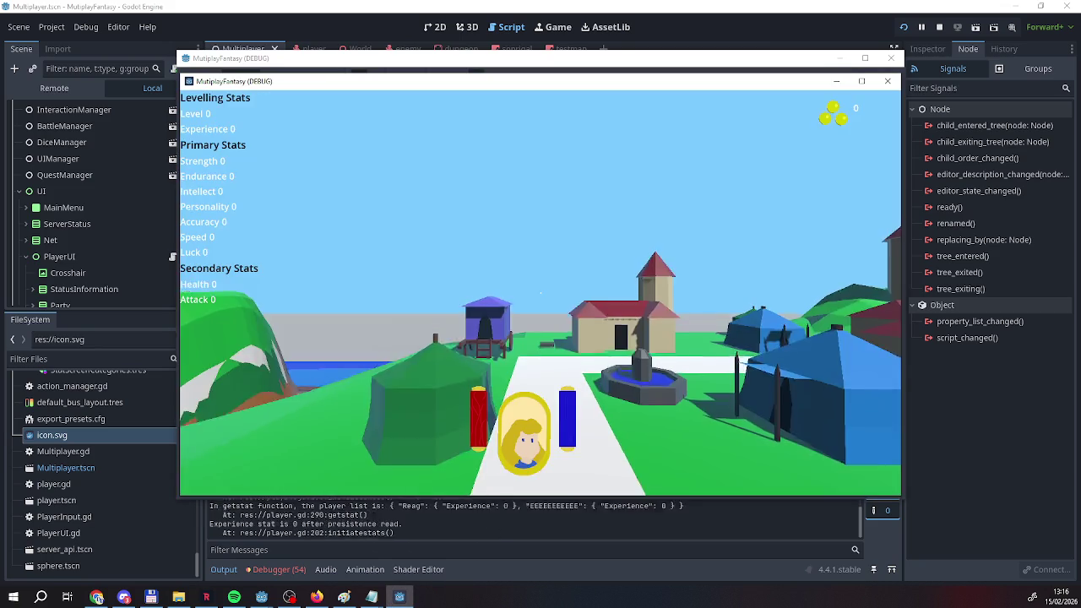
# Enter and leave the Dungeon Entrance, quit the game, and show the debugger's errors.
pyautogui.press('w')
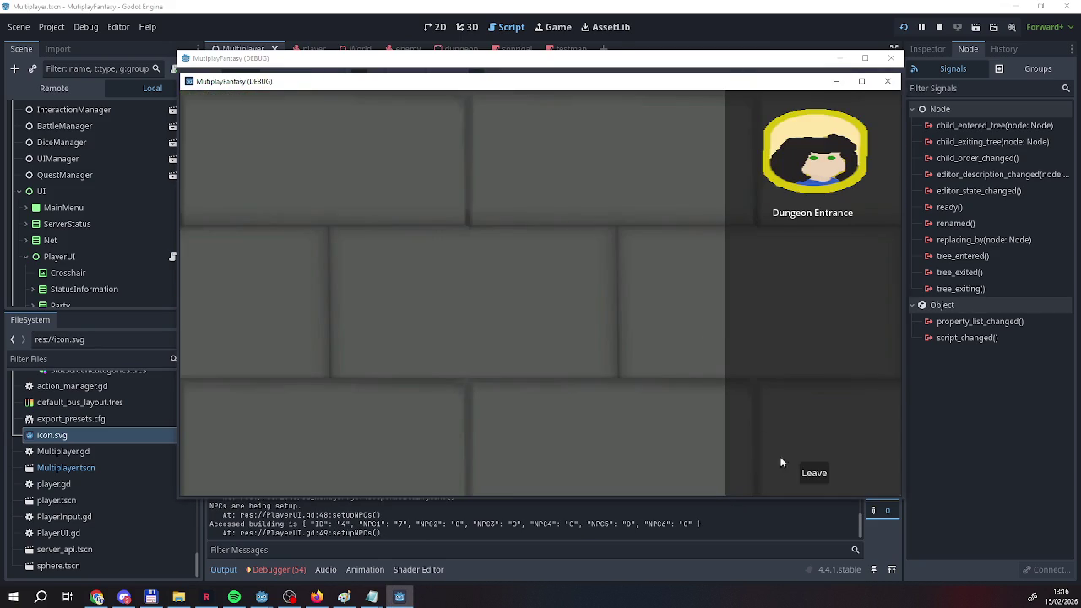
pyautogui.click(779, 187)
pyautogui.click(803, 245)
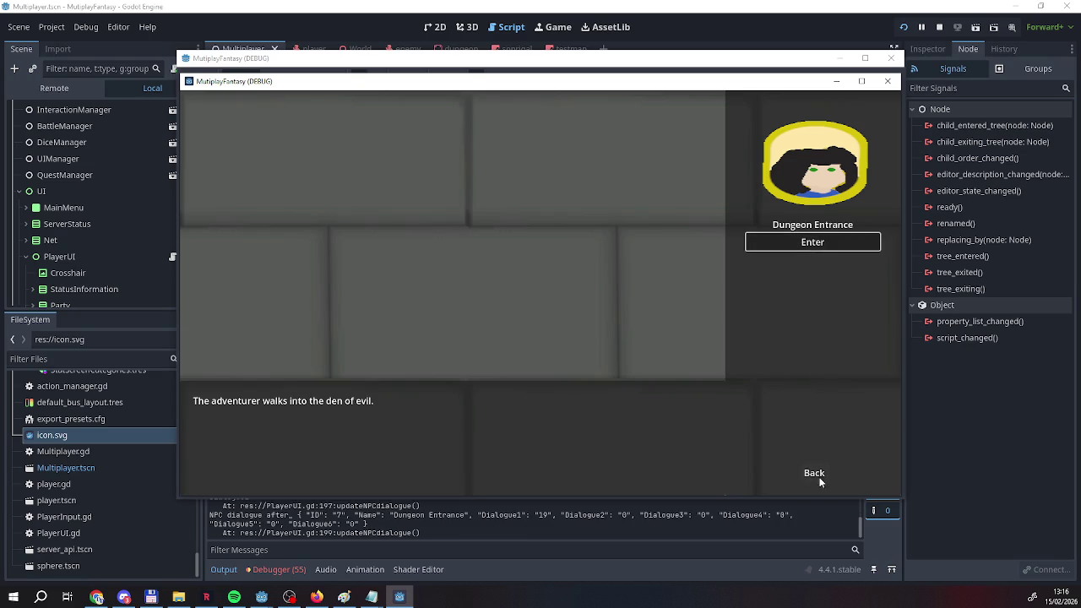
pyautogui.click(814, 473)
pyautogui.click(815, 473)
pyautogui.press('w')
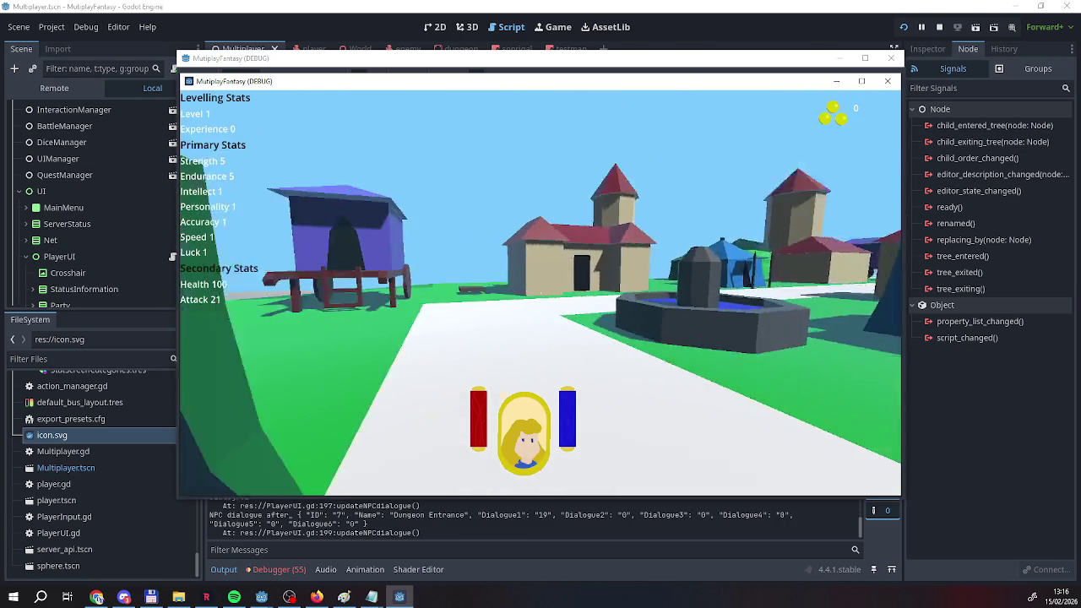
pyautogui.press('F8')
pyautogui.click(284, 426)
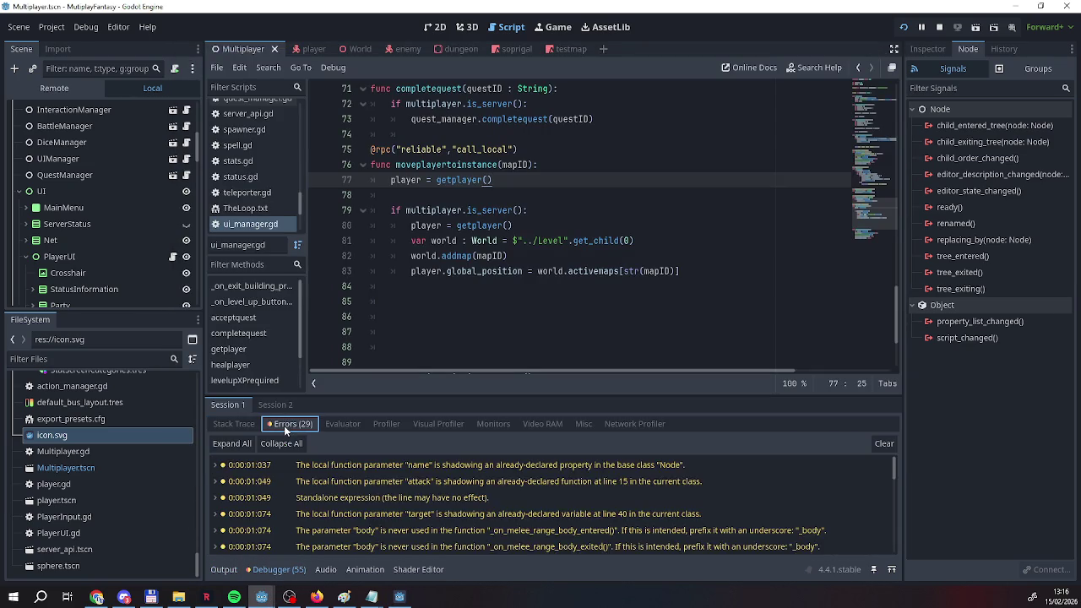
# Review ui_manager.gd and undo the edit to restore any_peer on the moveplayertoinstance rpc.
pyautogui.scroll(-10, 311, 507)
pyautogui.scroll(-3, 311, 512)
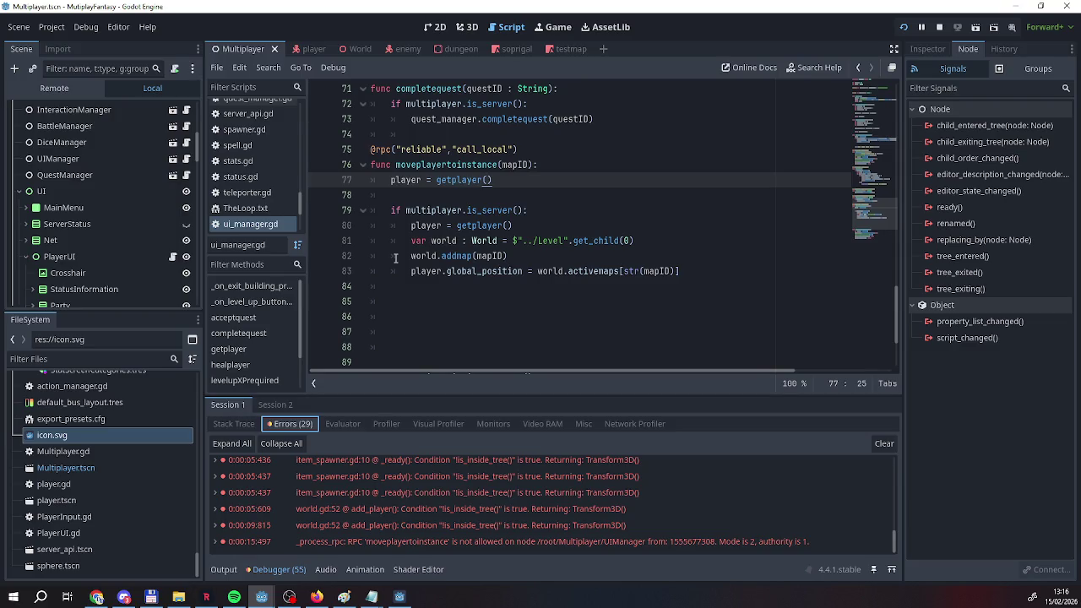
pyautogui.scroll(10, 394, 258)
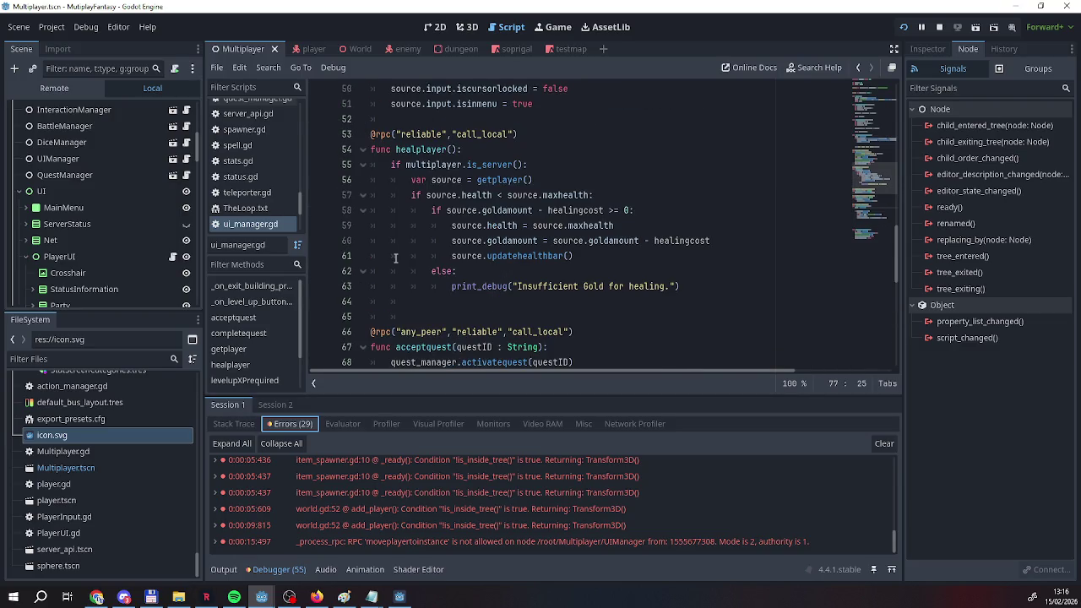
pyautogui.scroll(6, 394, 257)
pyautogui.scroll(-15, 393, 262)
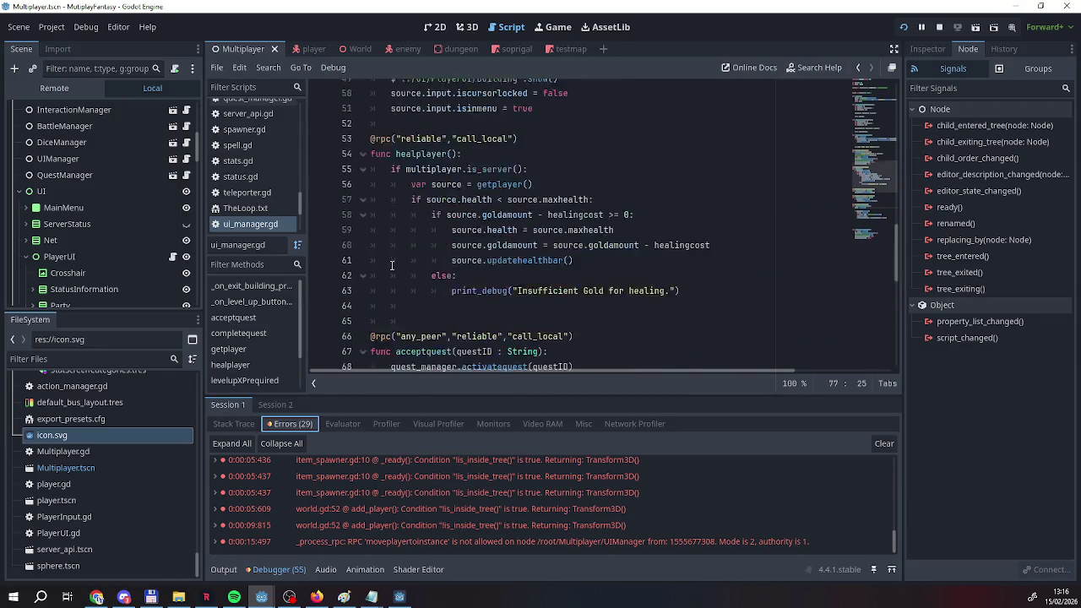
pyautogui.scroll(-1, 392, 265)
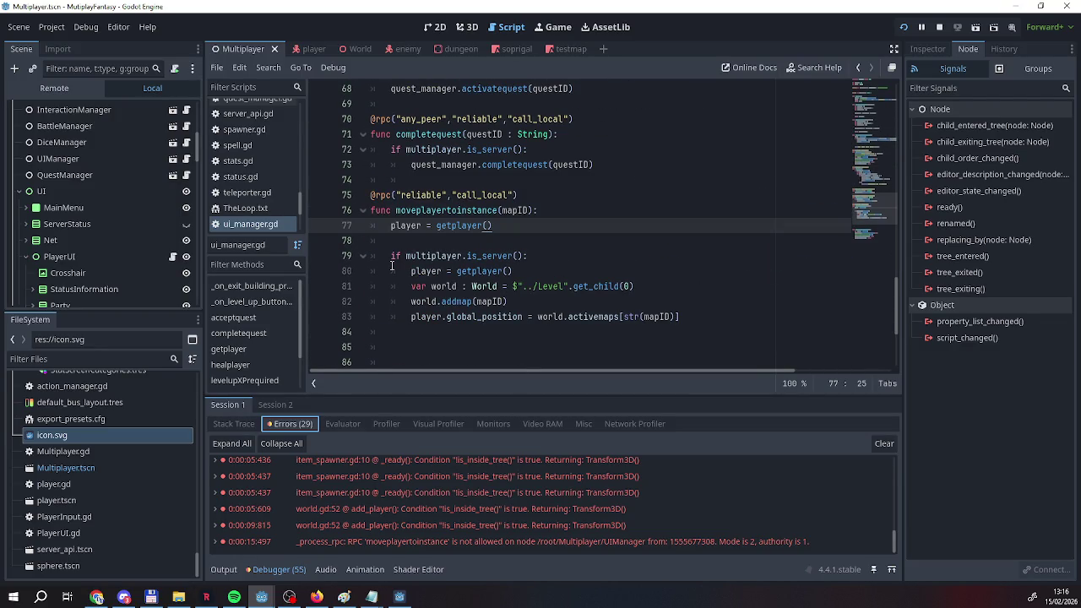
pyautogui.scroll(1, 392, 266)
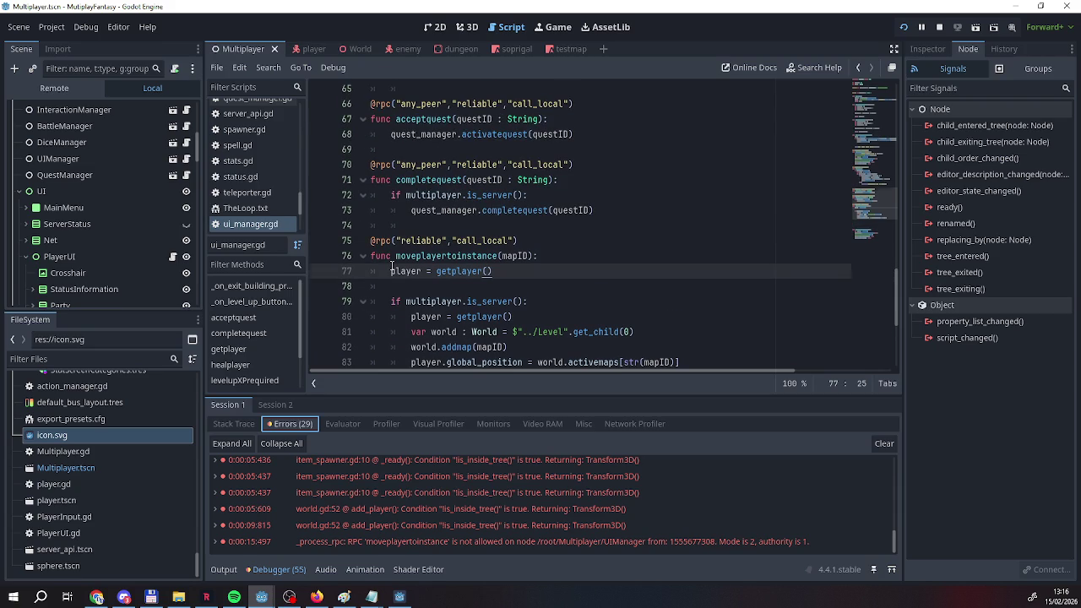
pyautogui.scroll(-1, 392, 266)
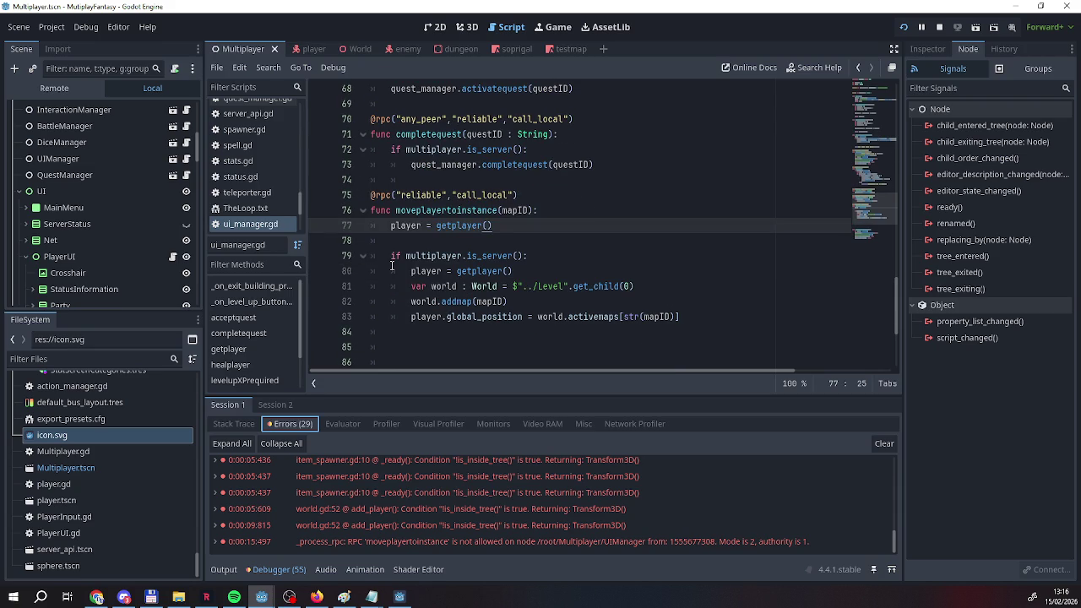
pyautogui.moveTo(411, 271); pyautogui.dragTo(521, 276)
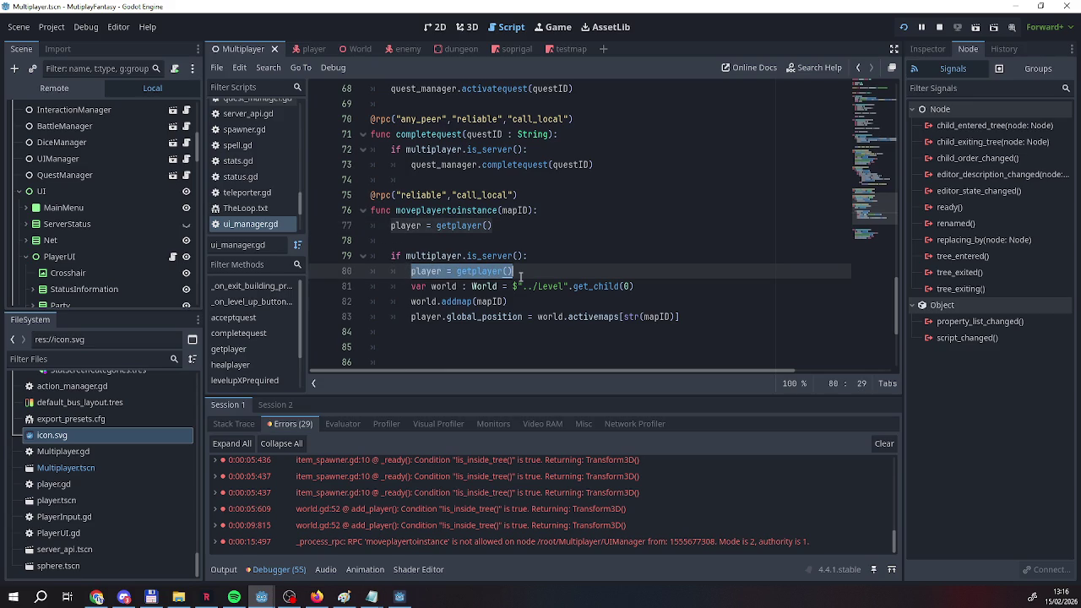
pyautogui.hotkey('ctrl', 'z')
pyautogui.click(534, 277)
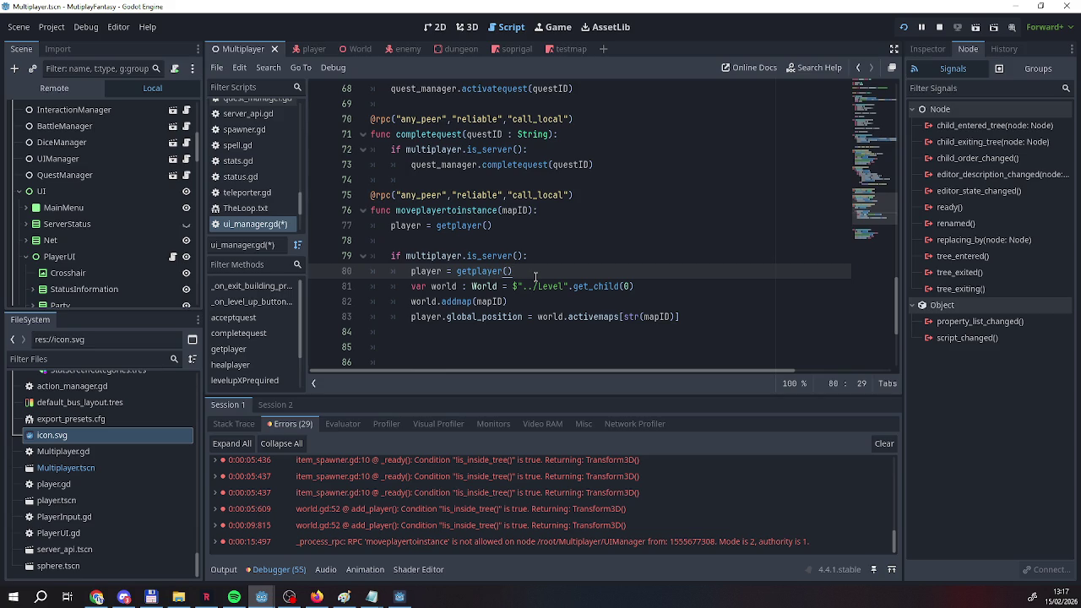
# Move up to levelupXPrequired and place the caret on line 32 after its return.
pyautogui.scroll(-1, 535, 277)
pyautogui.scroll(2, 535, 277)
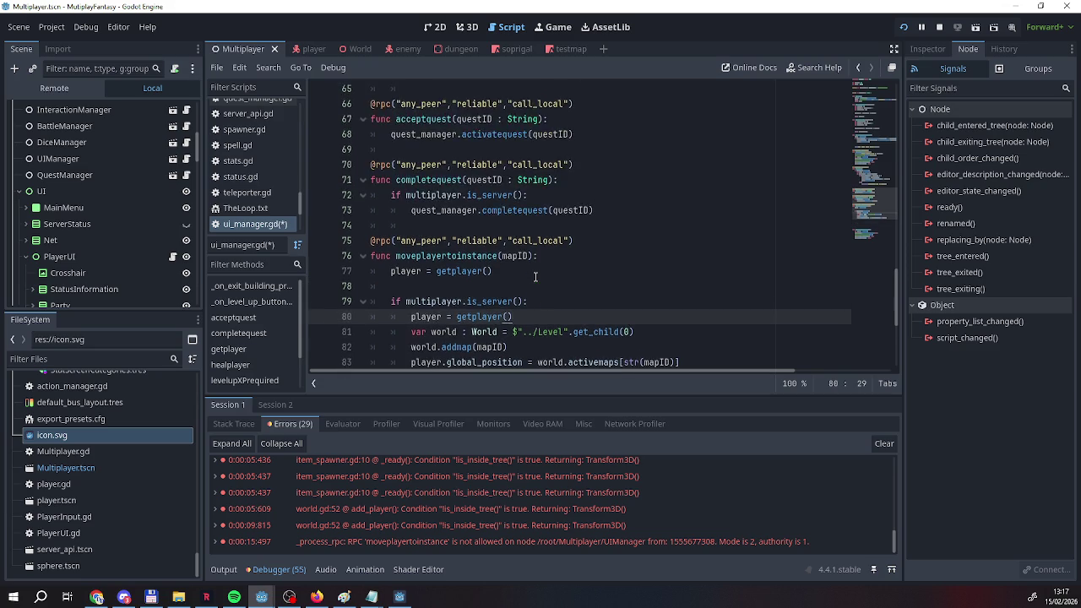
pyautogui.scroll(12, 534, 277)
pyautogui.scroll(4, 509, 281)
pyautogui.scroll(-3, 509, 282)
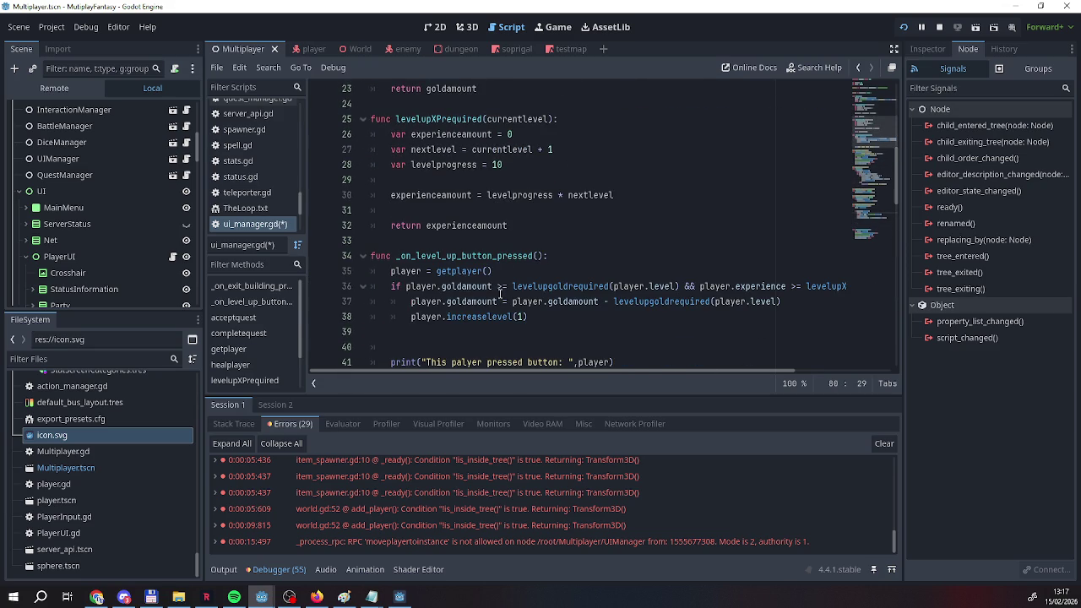
pyautogui.scroll(1, 496, 290)
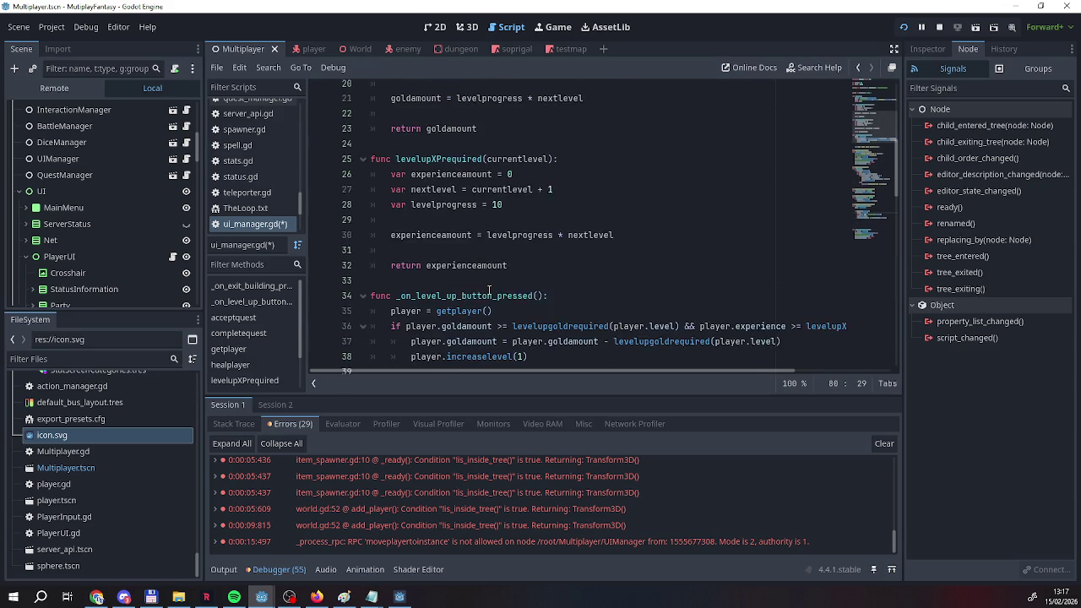
pyautogui.click(515, 271)
pyautogui.scroll(-3, 516, 287)
pyautogui.scroll(-17, 517, 287)
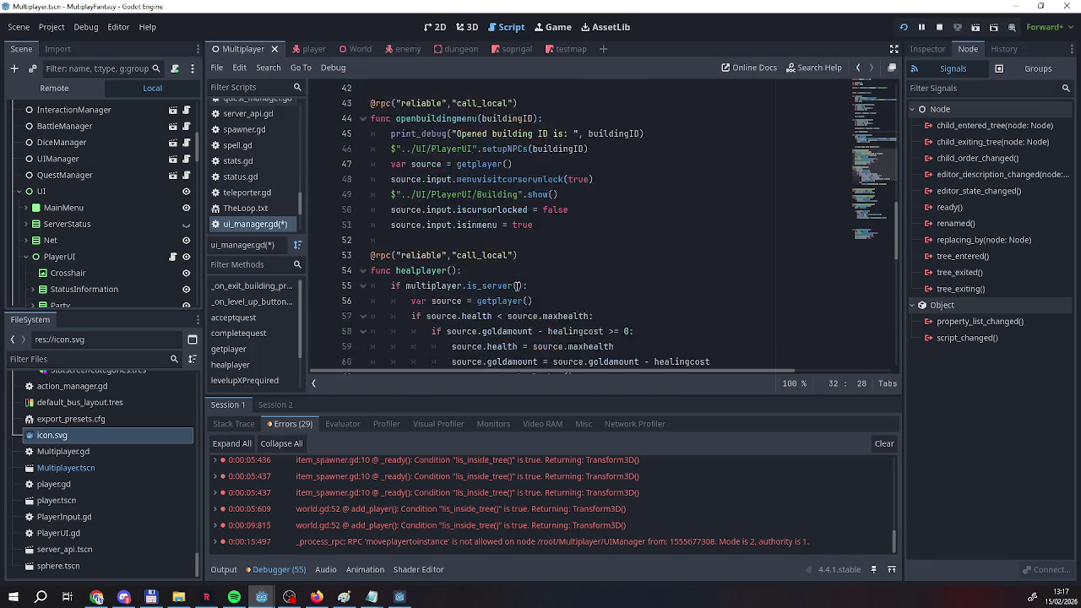
pyautogui.scroll(4, 517, 286)
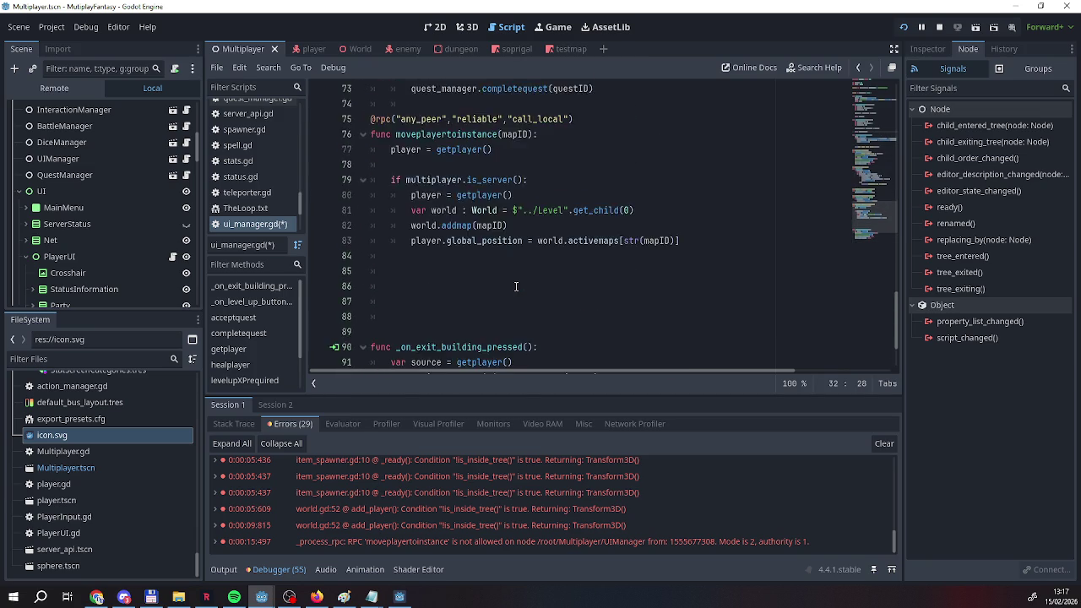
pyautogui.scroll(13, 517, 286)
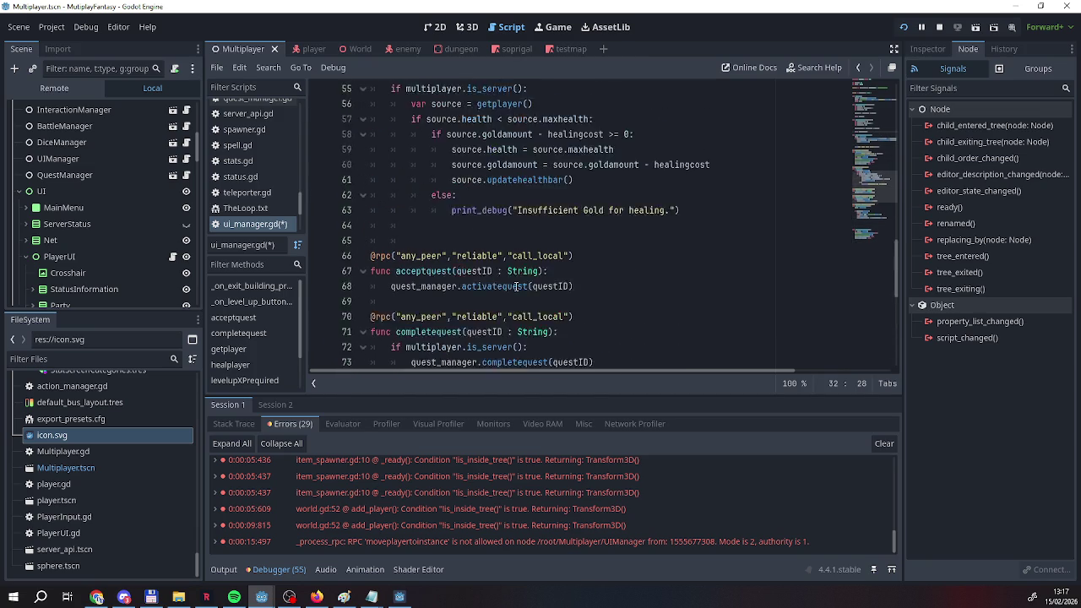
pyautogui.scroll(-5, 512, 287)
pyautogui.scroll(5, 509, 286)
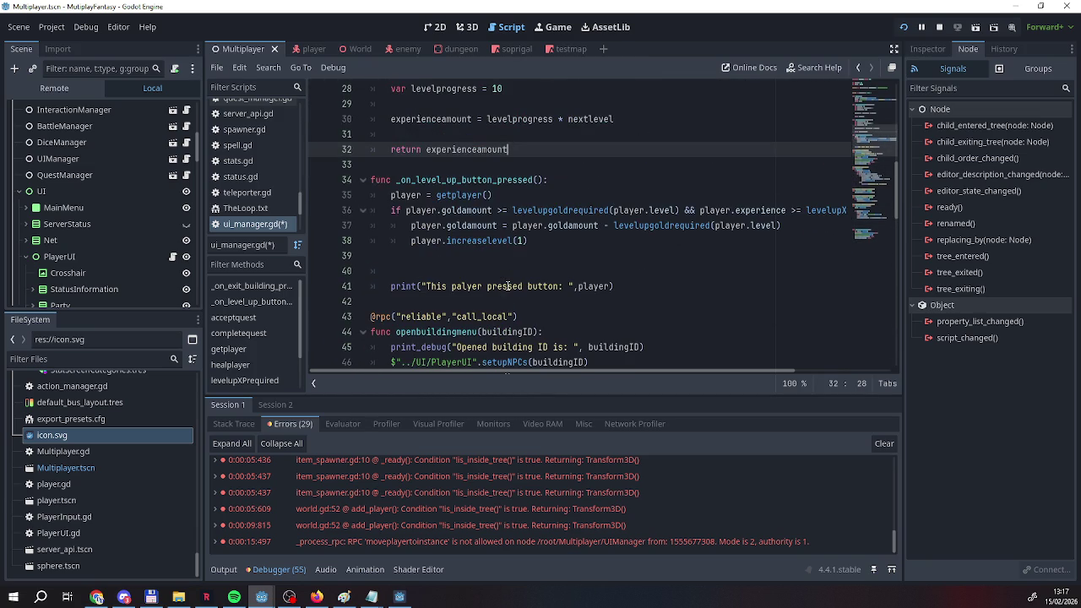
pyautogui.scroll(1, 507, 286)
# Declare a new func addmap(): after levelupXPrequired, correcting the typed function name.
pyautogui.press('Return')
pyautogui.press('Return')
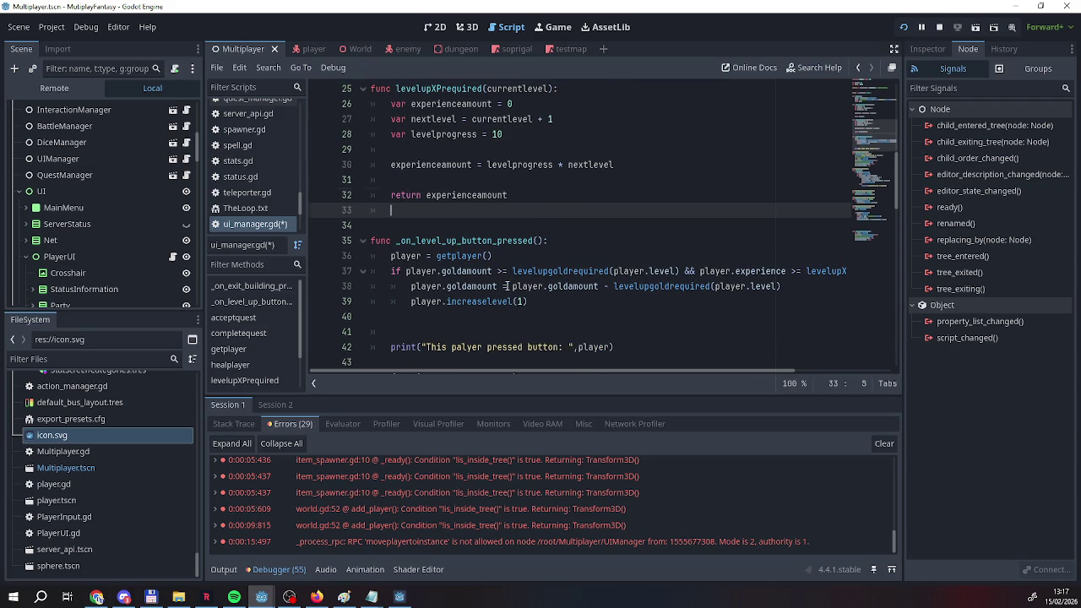
pyautogui.write('f')
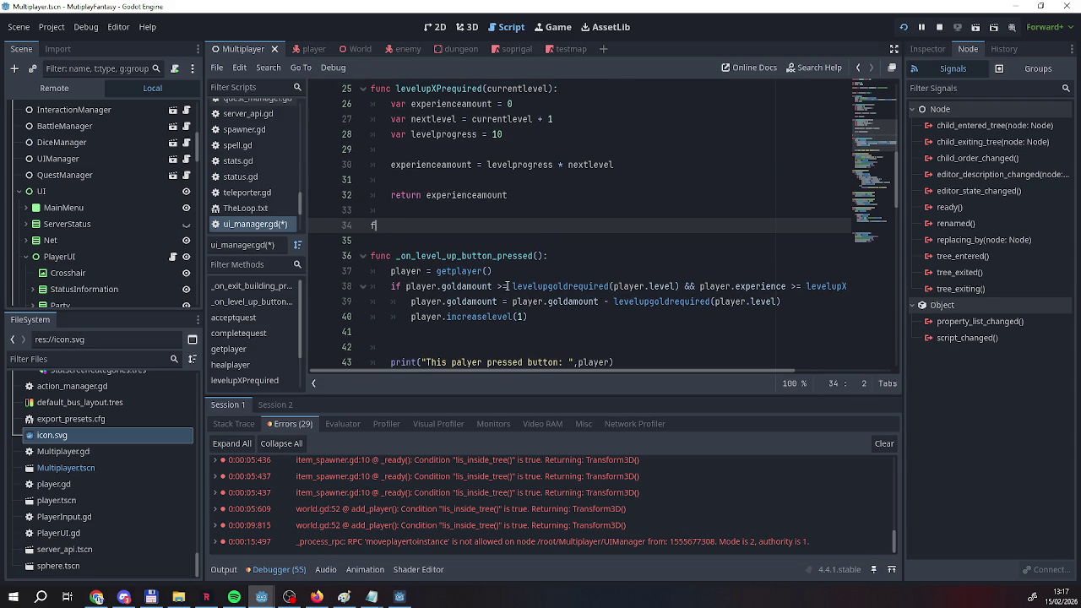
pyautogui.write('unc moveplayer')
pyautogui.press('BackSpace')
pyautogui.press('BackSpace')
pyautogui.press('BackSpace')
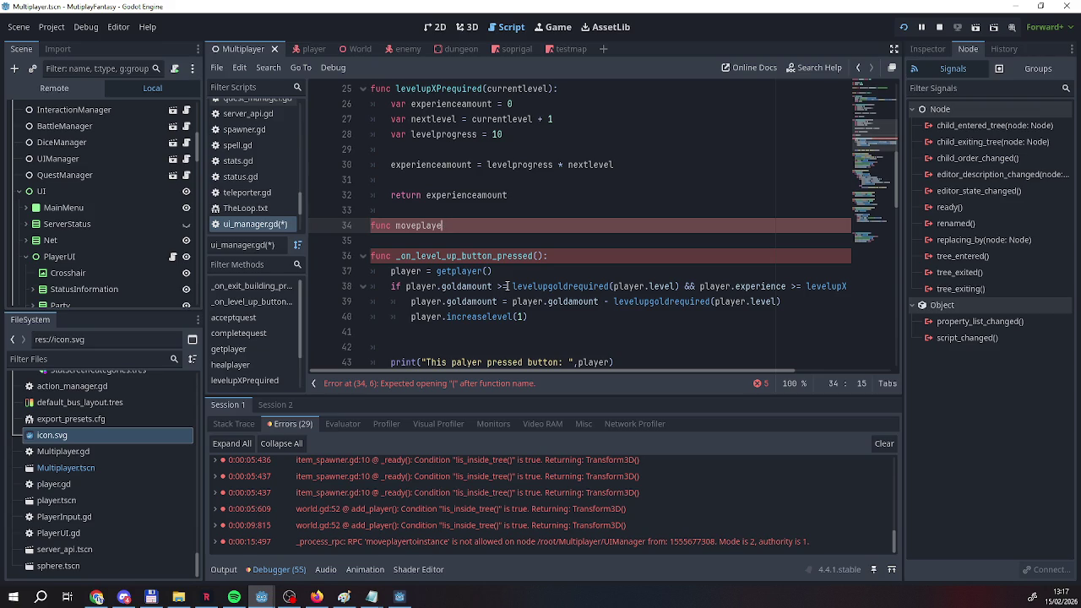
pyautogui.write('Ad')
pyautogui.press('BackSpace')
pyautogui.press('BackSpace')
pyautogui.write('addword')
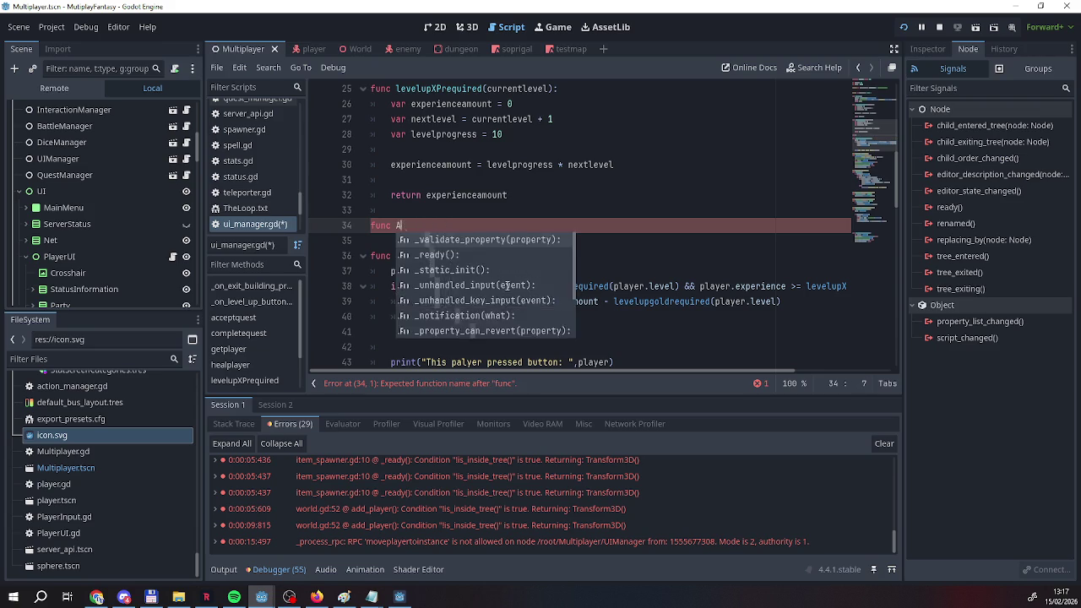
pyautogui.press('BackSpace')
pyautogui.write('ld(')
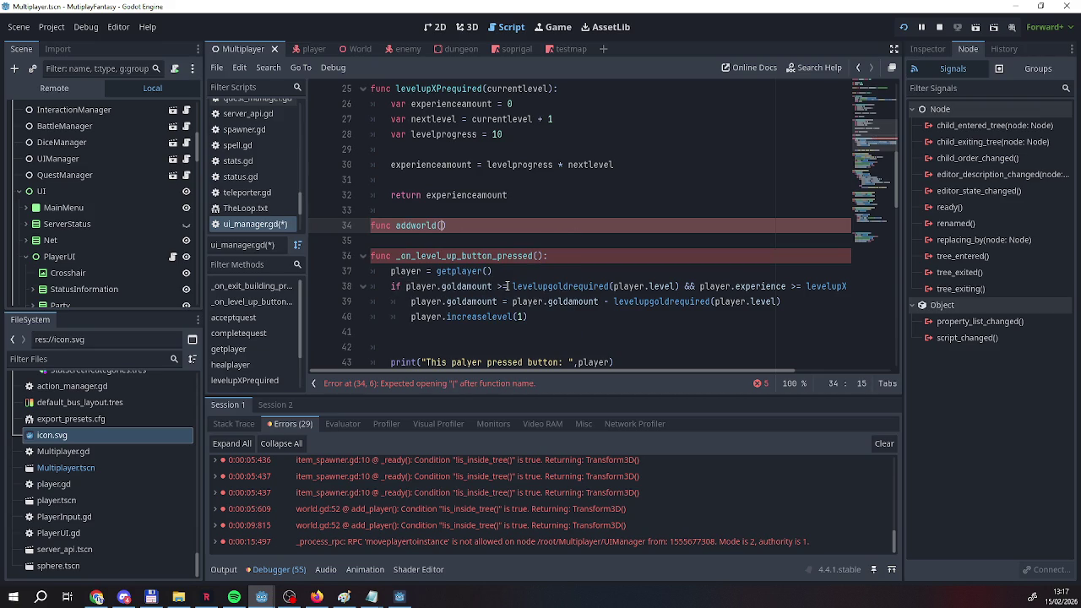
pyautogui.press('BackSpace')
pyautogui.press('BackSpace')
pyautogui.press('BackSpace')
pyautogui.write('map')
pyautogui.write('():')
pyautogui.press('Return')
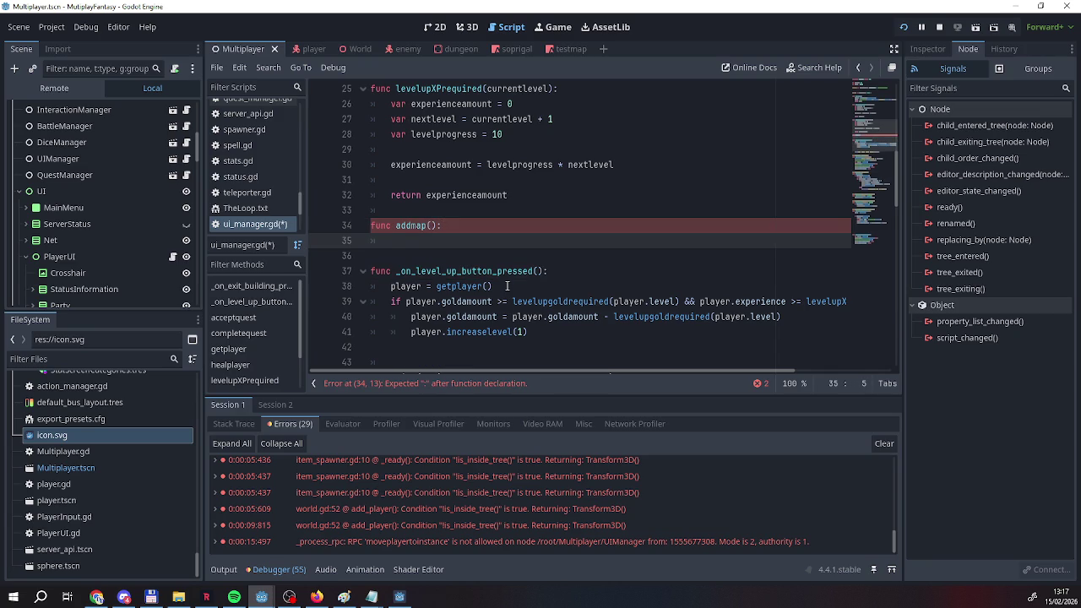
# Add mapID as the parameter of addmap.
pyautogui.scroll(5, 497, 249)
pyautogui.scroll(-3, 427, 248)
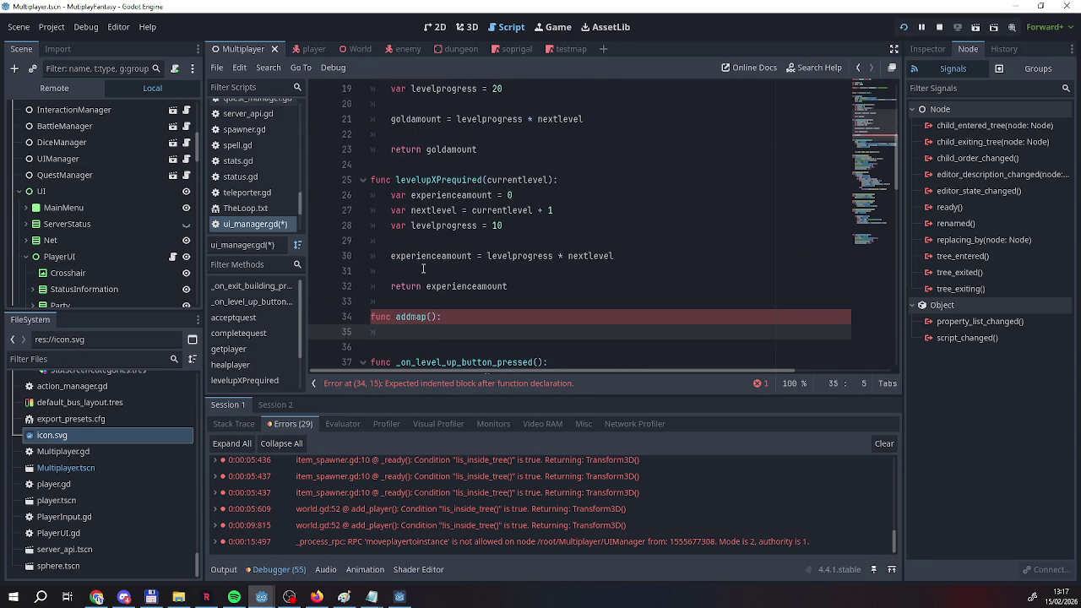
pyautogui.click(432, 320)
pyautogui.write('mapID')
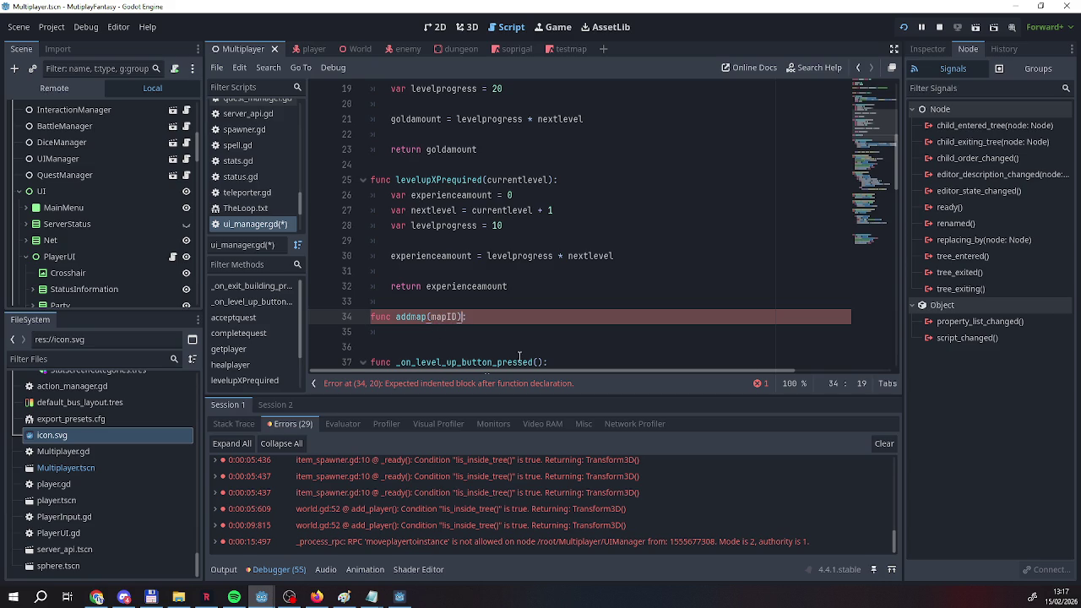
pyautogui.scroll(-15, 514, 349)
pyautogui.scroll(-1, 513, 349)
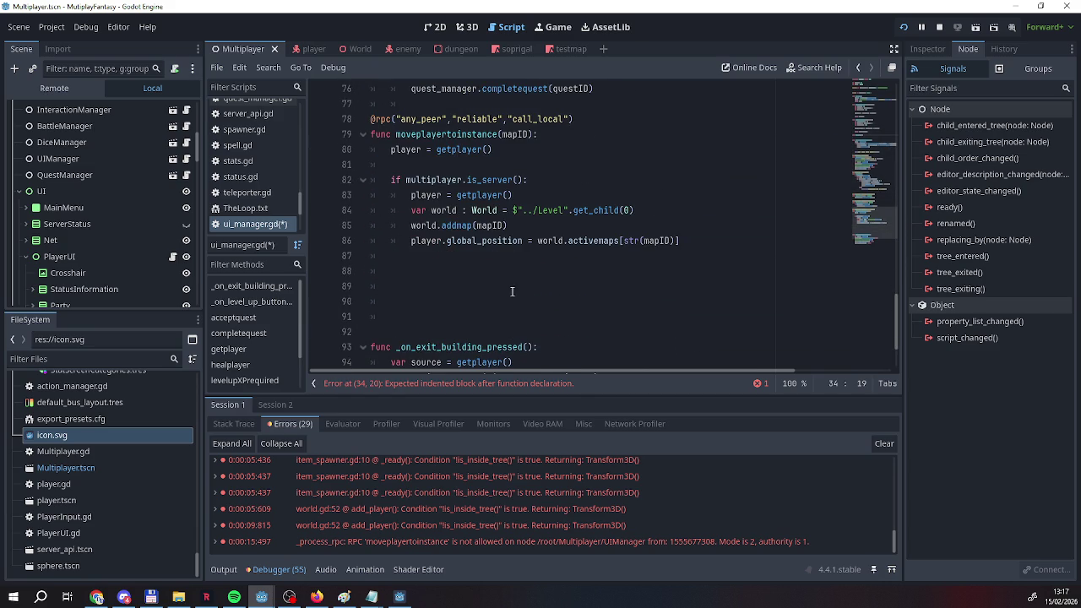
# Select the var world and world.addmap(mapID) lines in moveplayertoinstance.
pyautogui.moveTo(510, 226); pyautogui.dragTo(410, 213)
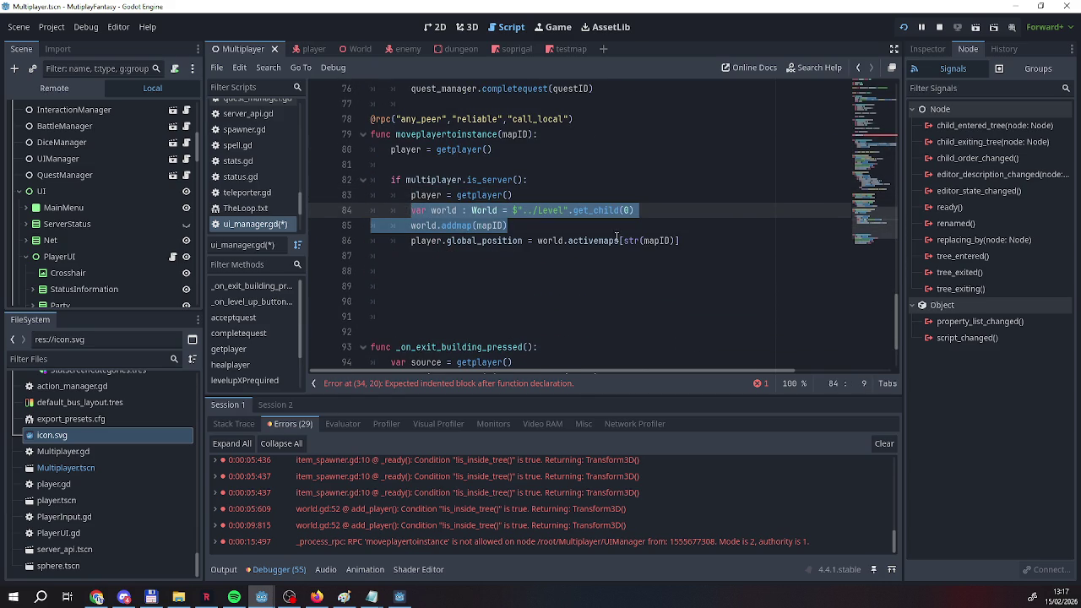
pyautogui.moveTo(575, 228)
pyautogui.mouseDown()
pyautogui.moveTo(461, 226)
pyautogui.moveTo(416, 212)
pyautogui.mouseUp()
pyautogui.click(415, 212)
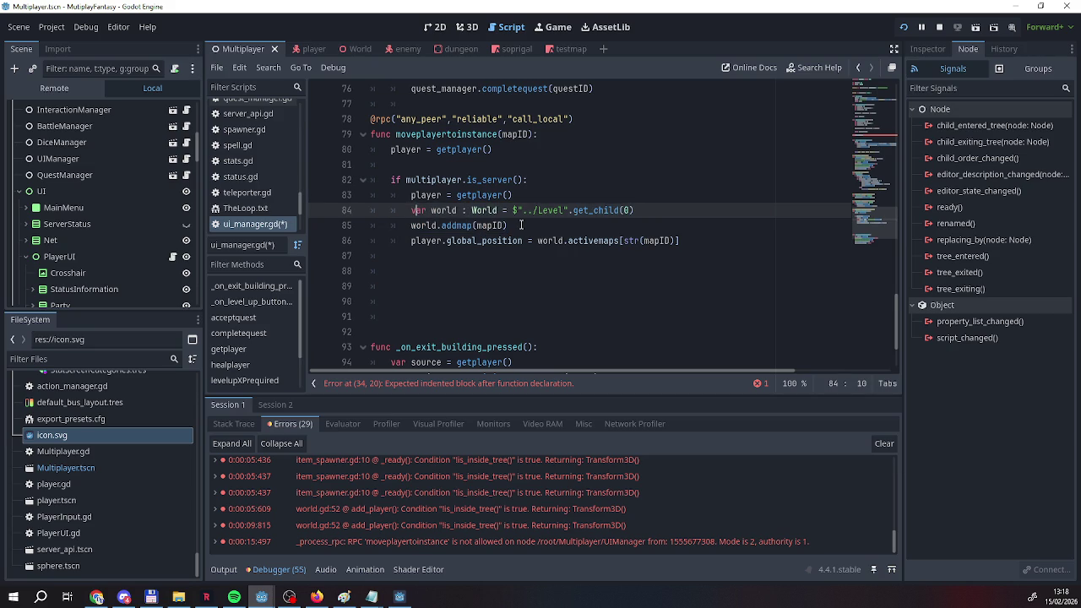
pyautogui.scroll(1, 521, 225)
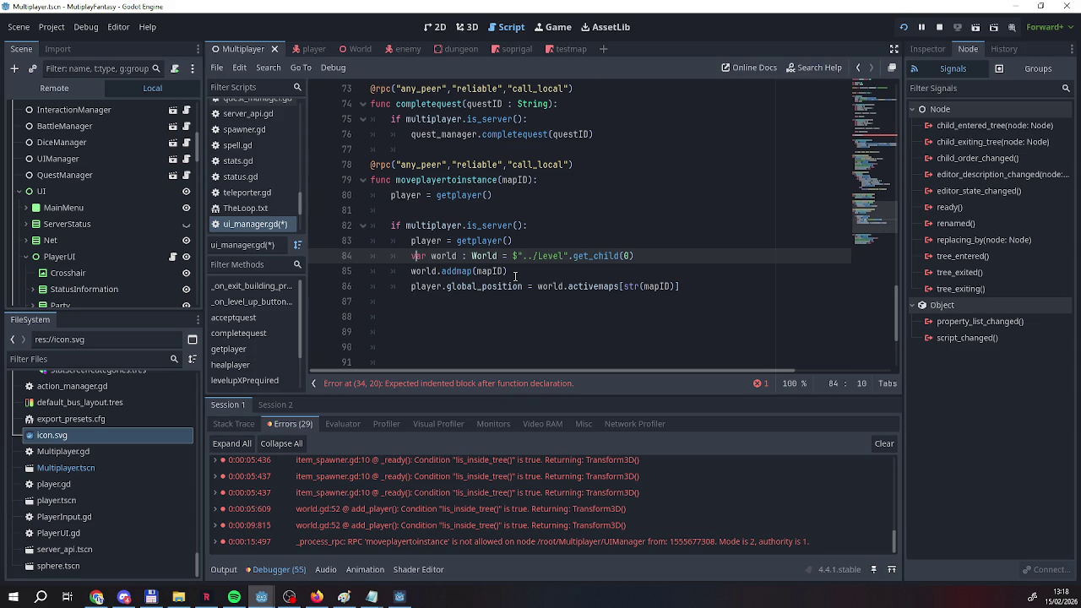
pyautogui.moveTo(509, 272); pyautogui.dragTo(413, 256)
pyautogui.hotkey('ctrl', 'c')
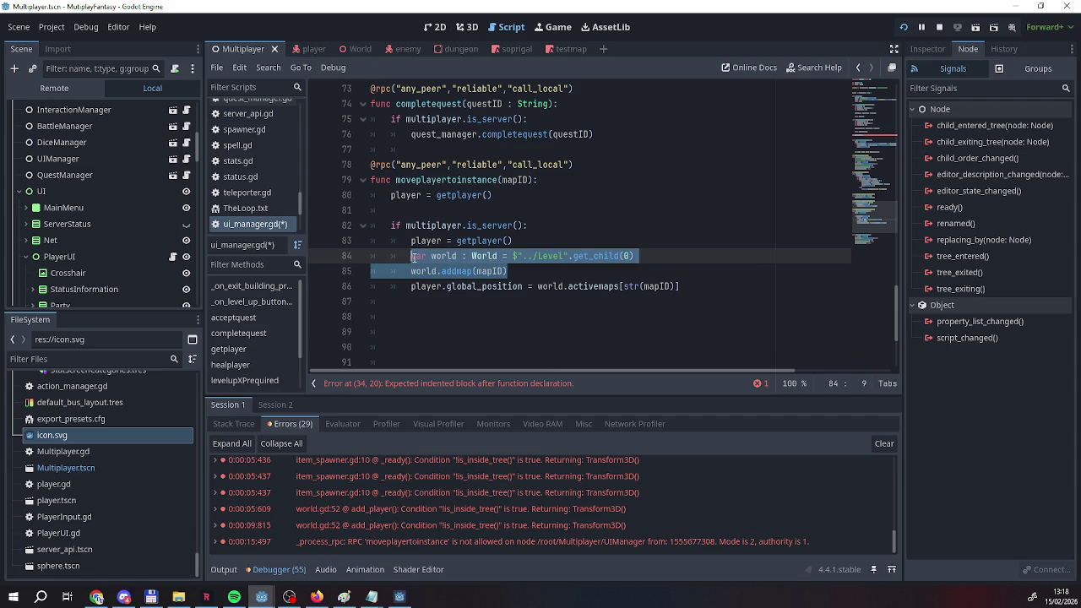
# Paste the two world lines into addmap's body and fix the second line's indentation.
pyautogui.scroll(15, 431, 279)
pyautogui.click(449, 199)
pyautogui.hotkey('ctrl', 'v')
pyautogui.click(416, 210)
pyautogui.press('BackSpace')
pyautogui.scroll(-9, 433, 262)
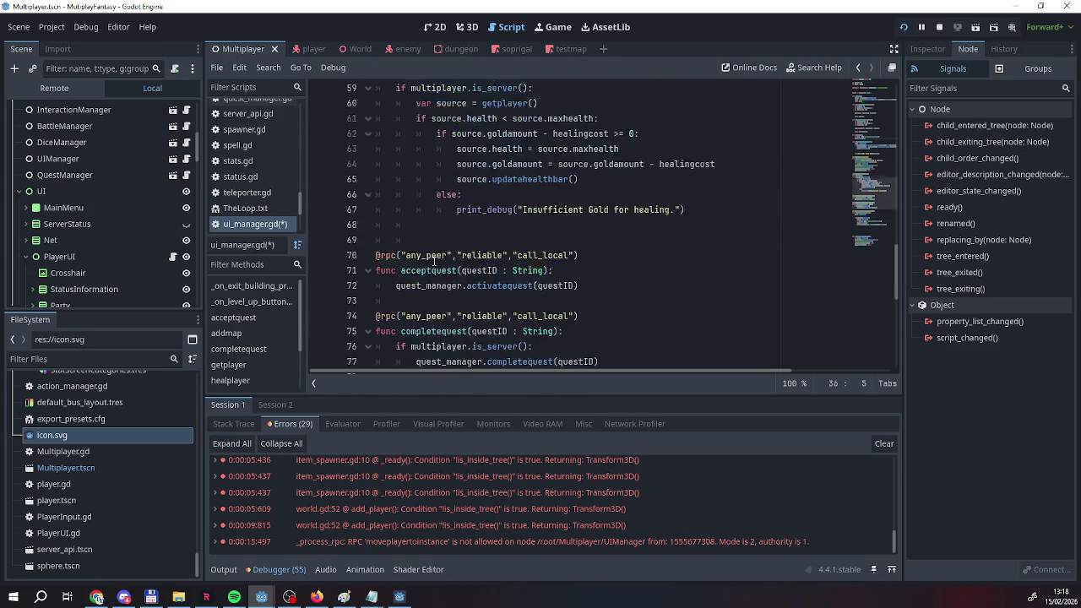
pyautogui.scroll(-10, 433, 262)
pyautogui.scroll(3, 433, 262)
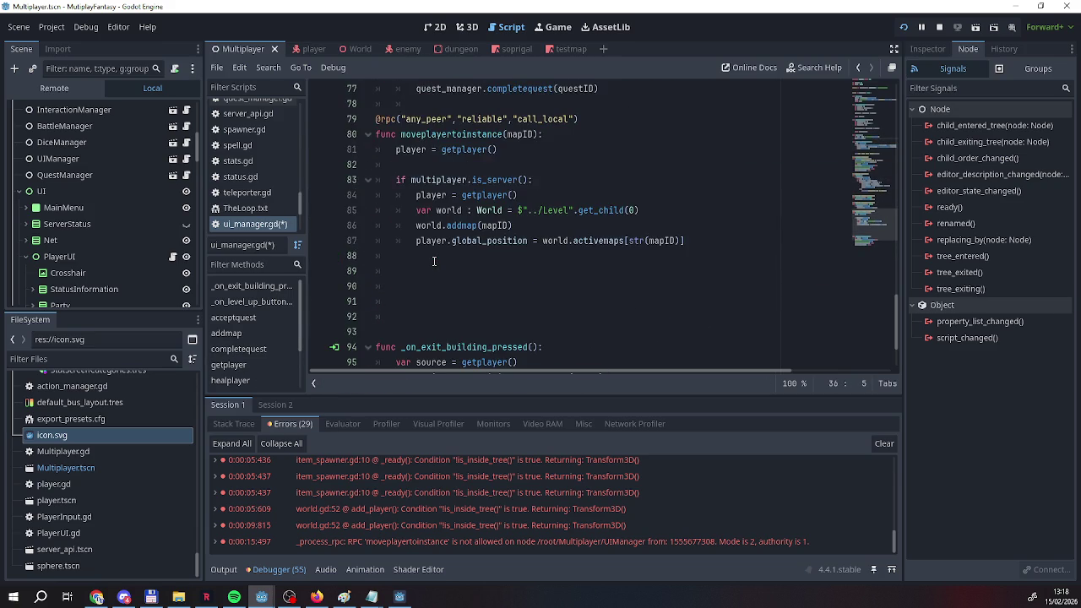
pyautogui.scroll(1, 433, 262)
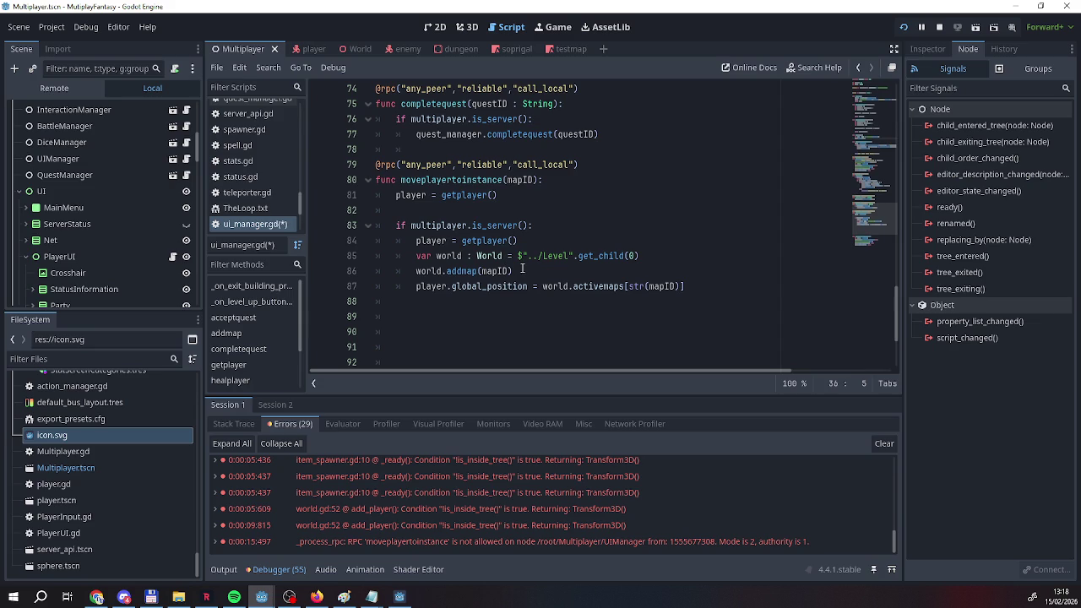
pyautogui.scroll(1, 523, 268)
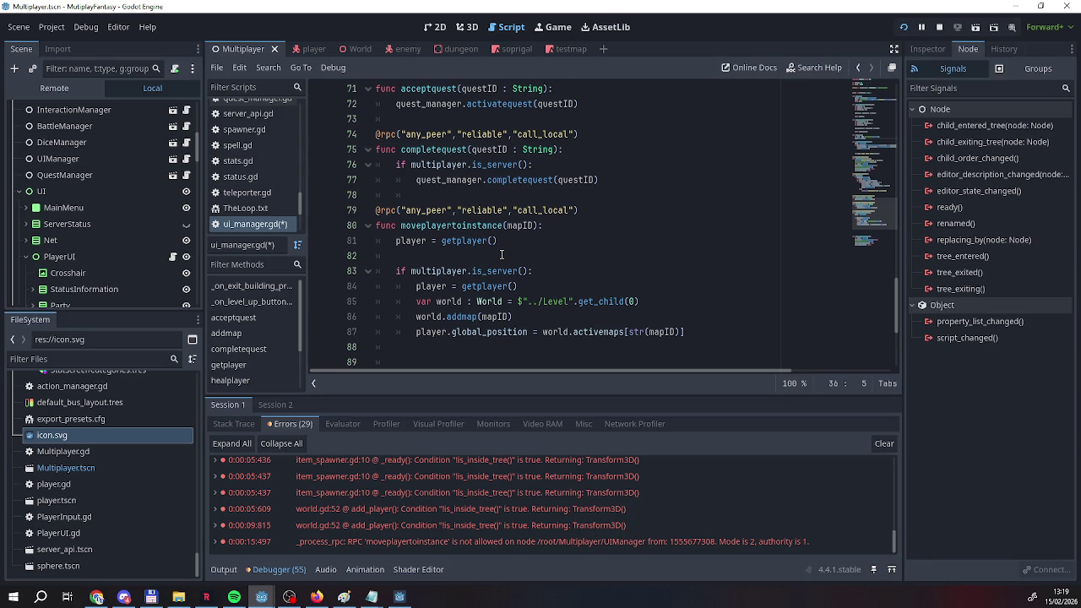
pyautogui.scroll(7, 502, 254)
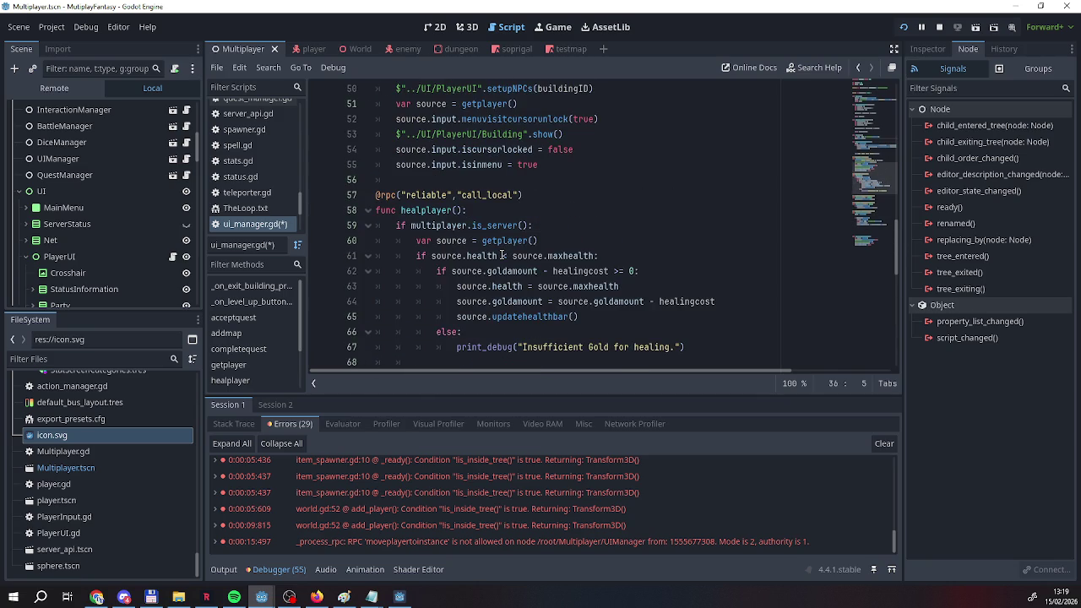
pyautogui.scroll(3, 501, 254)
pyautogui.scroll(3, 502, 254)
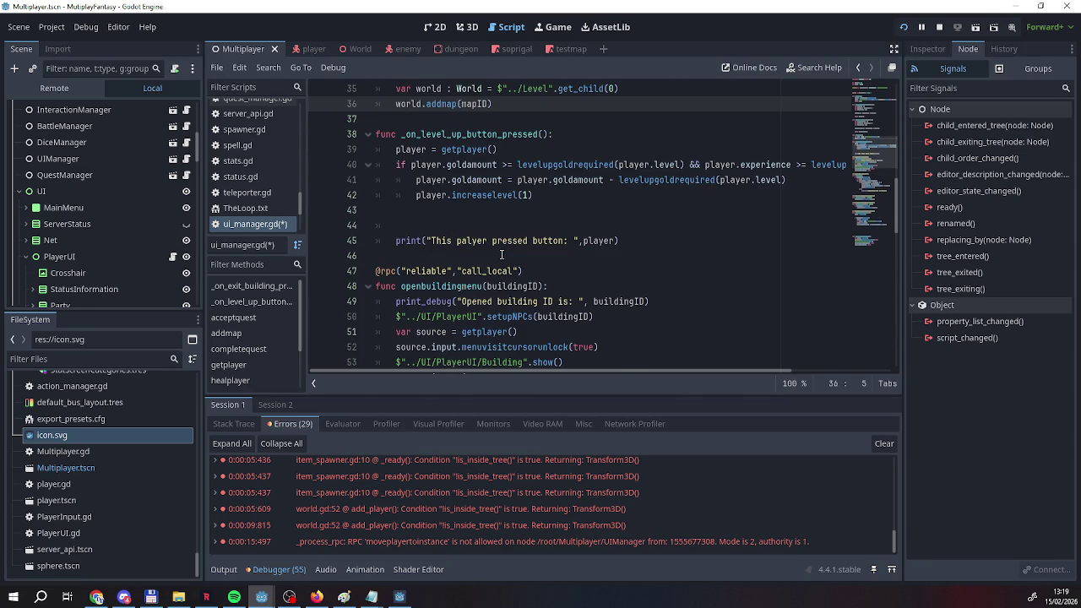
pyautogui.scroll(3, 502, 254)
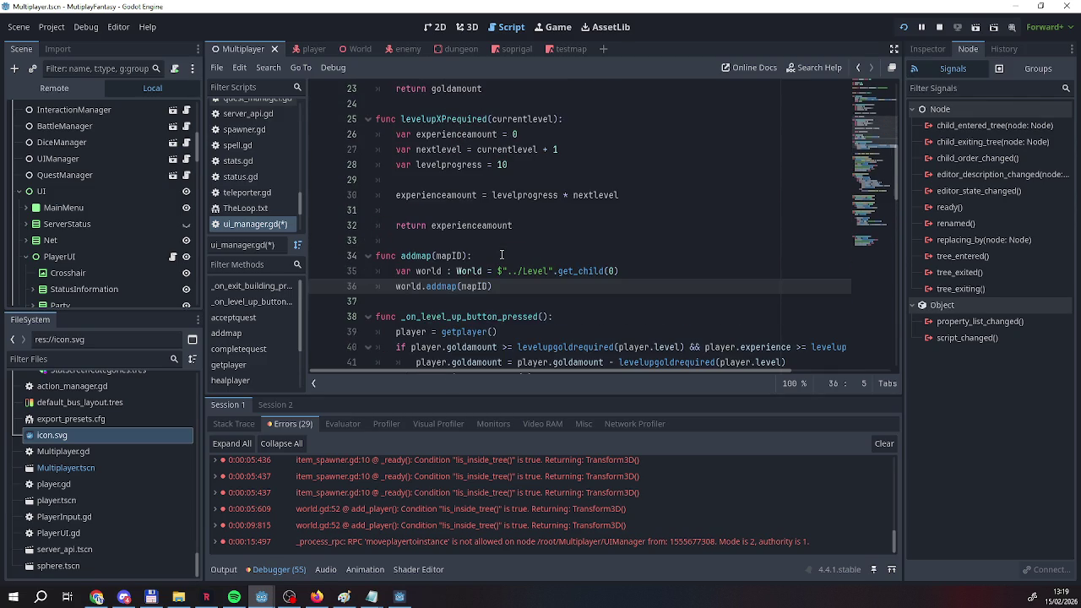
pyautogui.scroll(-17, 502, 255)
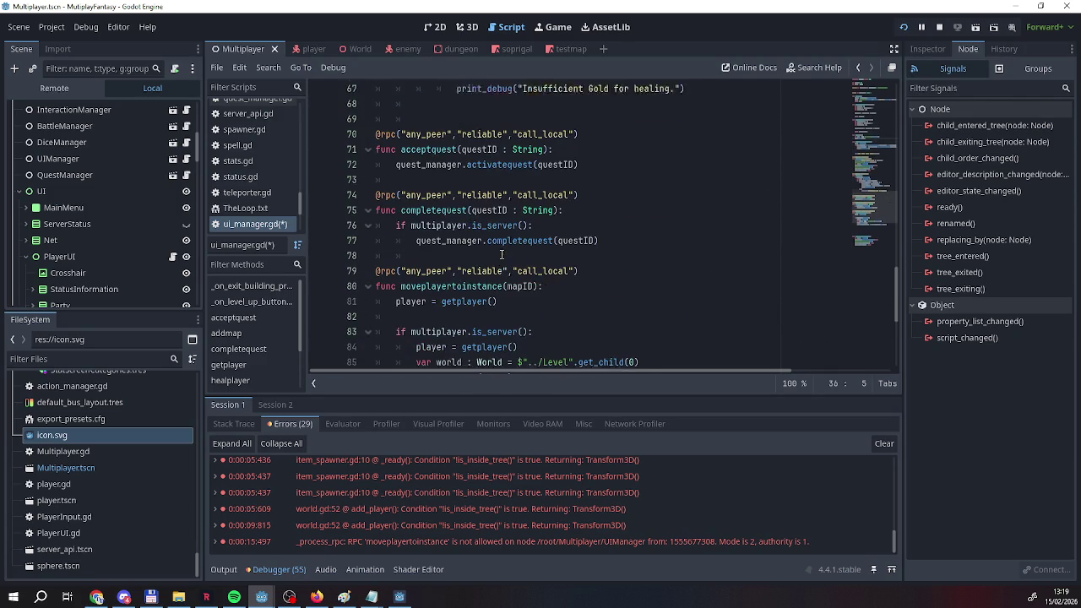
pyautogui.scroll(1, 502, 254)
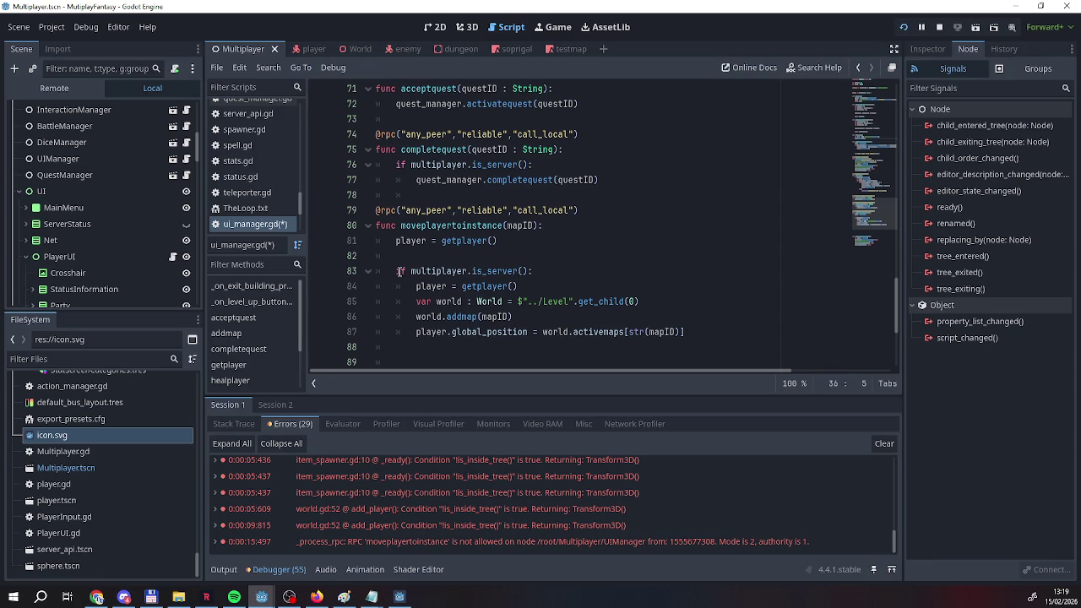
pyautogui.moveTo(391, 271)
pyautogui.mouseDown()
pyautogui.moveTo(537, 271)
pyautogui.moveTo(395, 271)
pyautogui.mouseUp()
pyautogui.scroll(10, 444, 255)
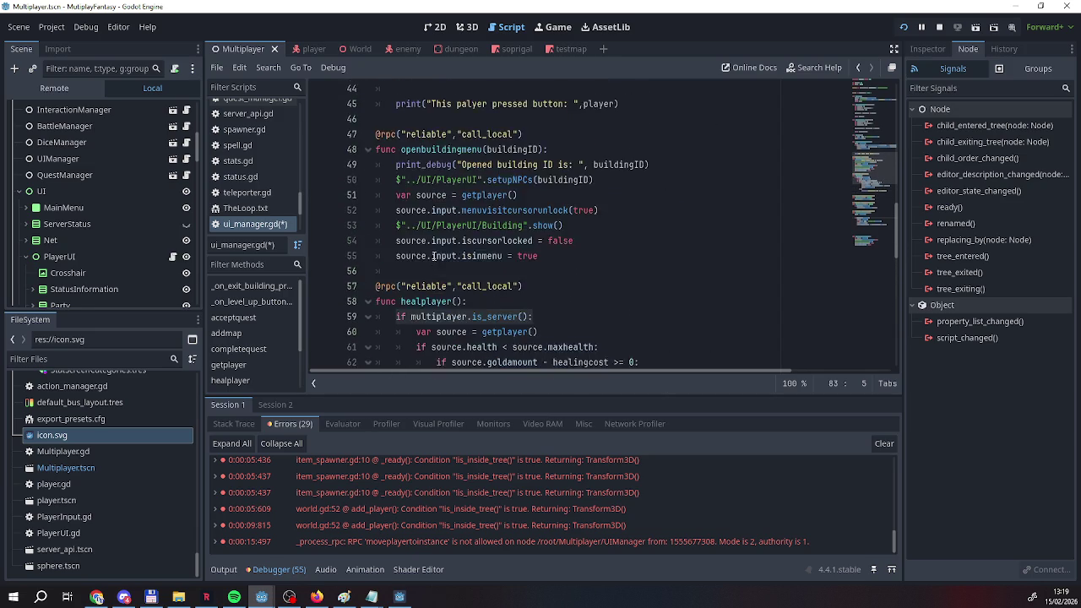
# Wrap addmap's world lookup and world.addmap call in an if multiplayer.is_server(): block.
pyautogui.scroll(-2, 423, 261)
pyautogui.click(395, 270)
pyautogui.press('Return')
pyautogui.press('Up')
pyautogui.write('if multiplayer.is_server():')
pyautogui.press('Down')
pyautogui.click(397, 286)
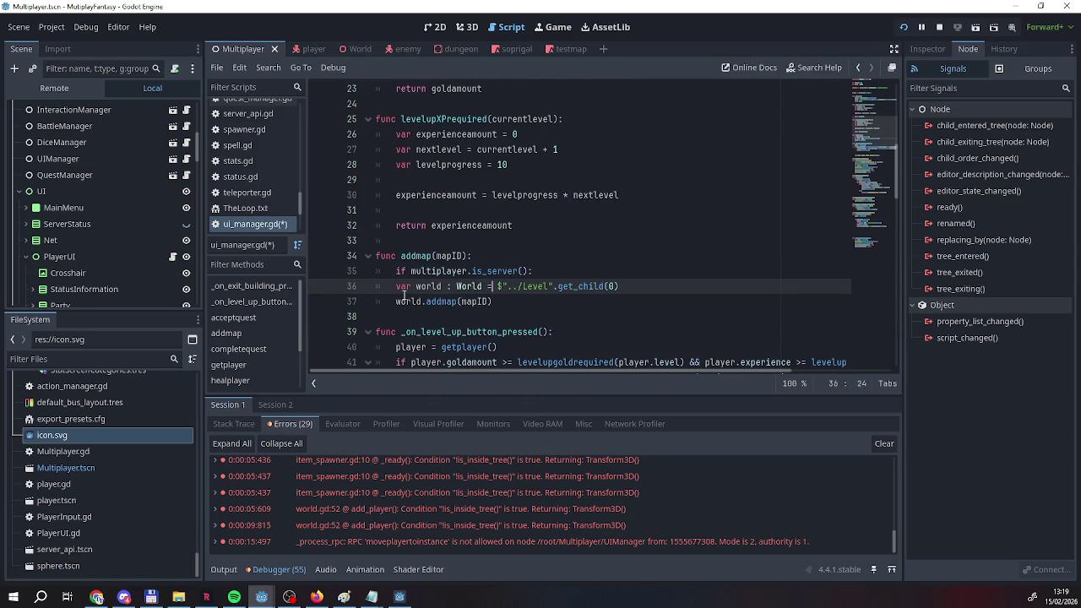
pyautogui.press('Tab')
pyautogui.click(405, 302)
pyautogui.press('Tab')
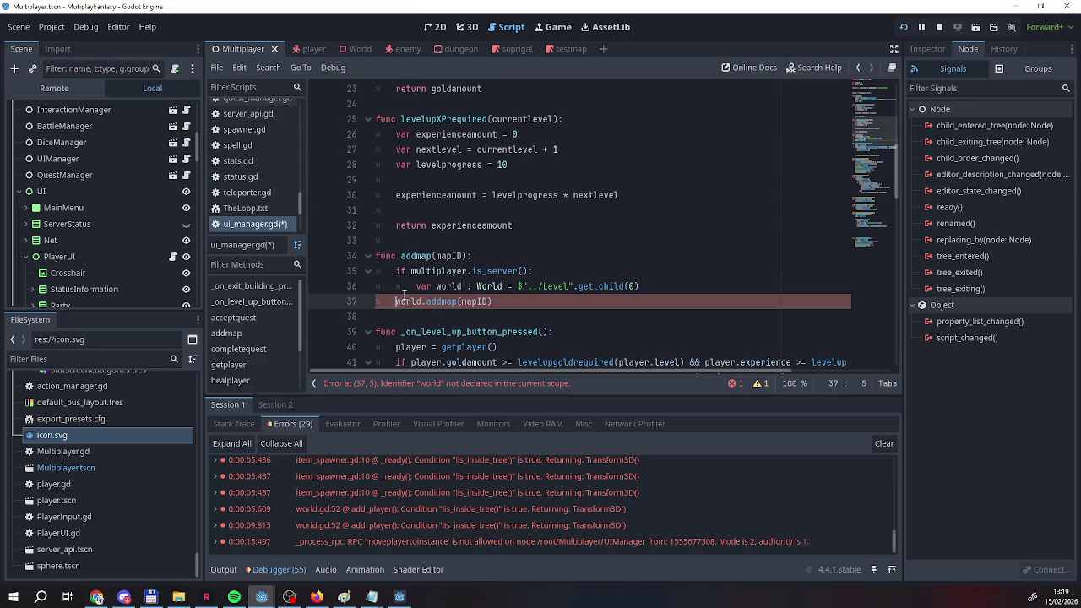
pyautogui.press('Down')
pyautogui.press('Down')
pyautogui.press('Down')
pyautogui.press('Down')
pyautogui.press('Down')
pyautogui.press('Down')
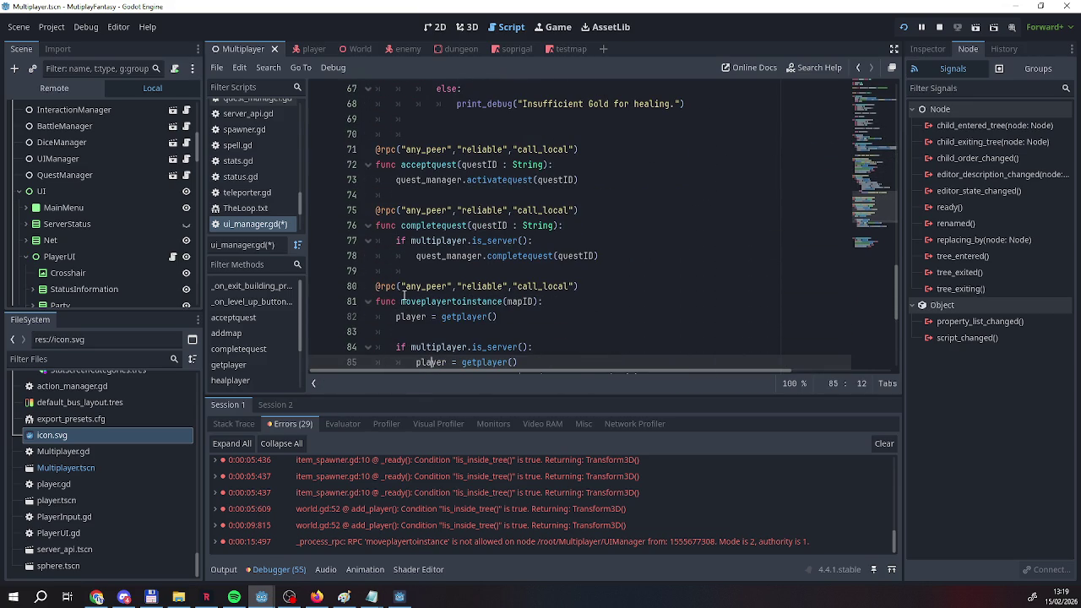
# Select the world lines inside moveplayertoinstance's server block.
pyautogui.scroll(-2, 404, 295)
pyautogui.click(534, 301)
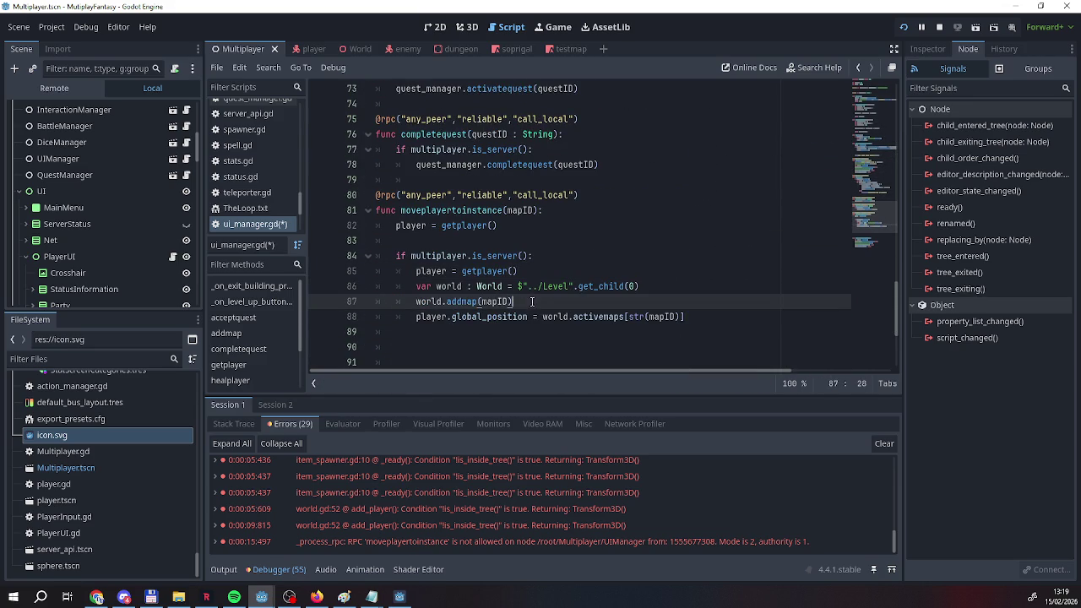
pyautogui.moveTo(534, 301)
pyautogui.mouseDown()
pyautogui.moveTo(386, 287)
pyautogui.moveTo(364, 259)
pyautogui.mouseUp()
# Delete the world lines from moveplayertoinstance and dedent the global_position assignment.
pyautogui.press('BackSpace')
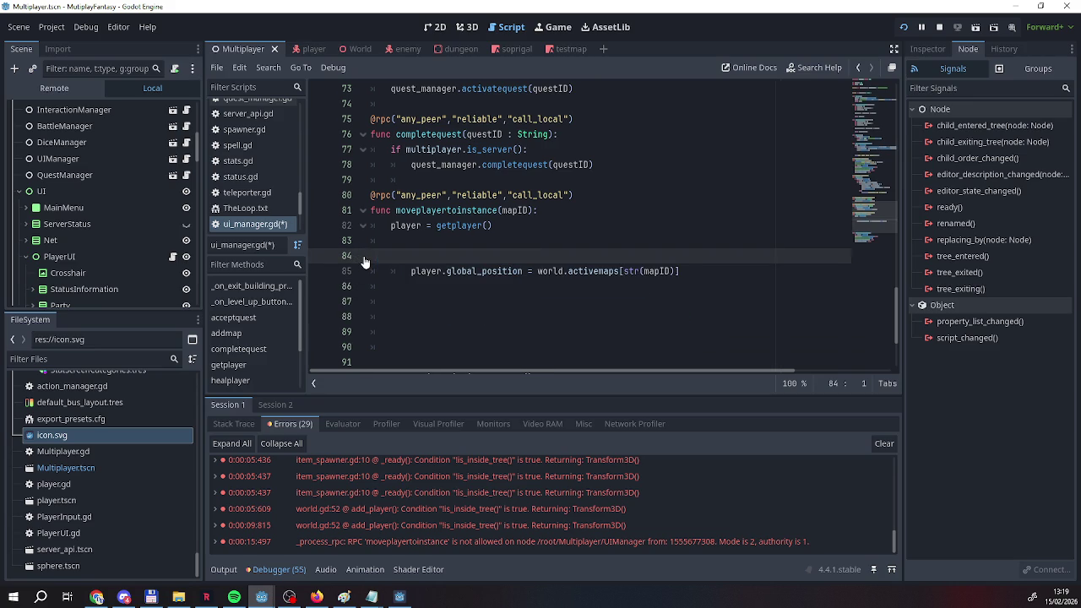
pyautogui.press('Down')
pyautogui.press('Home')
pyautogui.press('BackSpace')
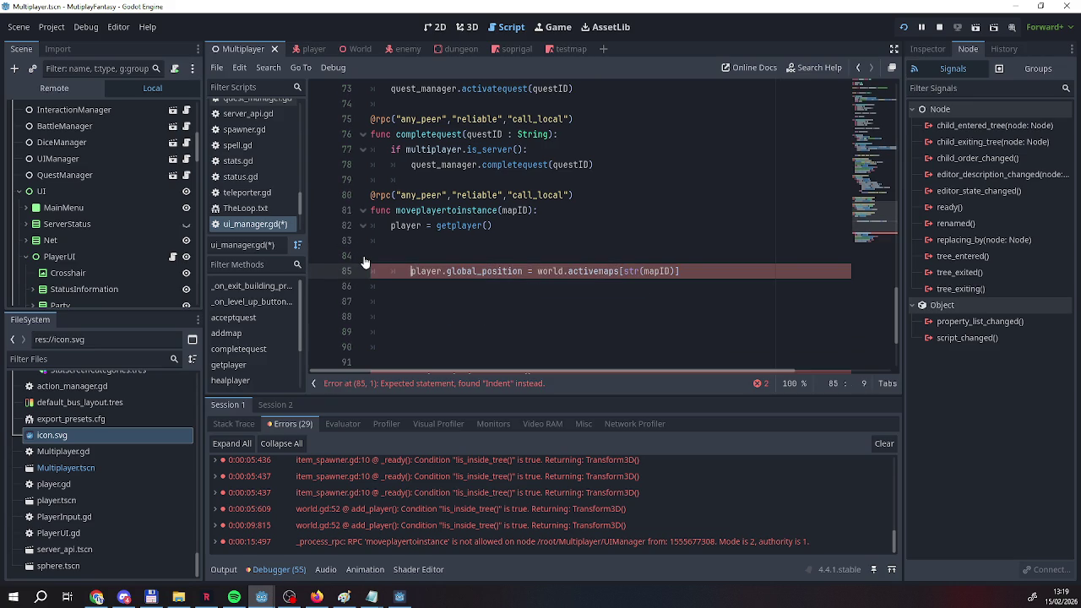
# Insert an addmap(mapID) call above the global_position assignment.
pyautogui.press('Up')
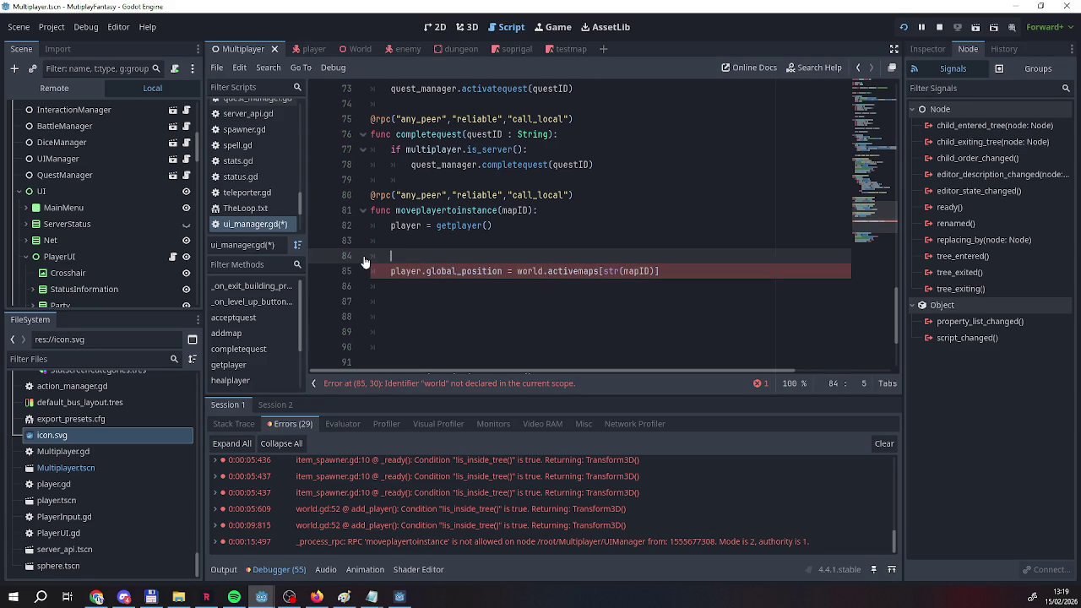
pyautogui.press('Return')
pyautogui.press('Up')
pyautogui.write('add')
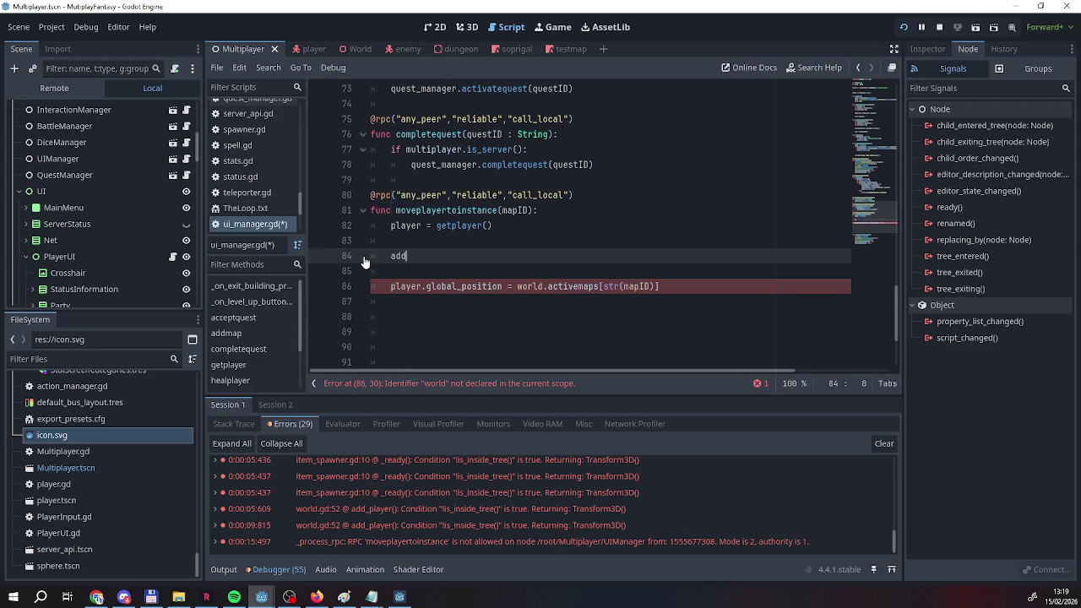
pyautogui.press('Return')
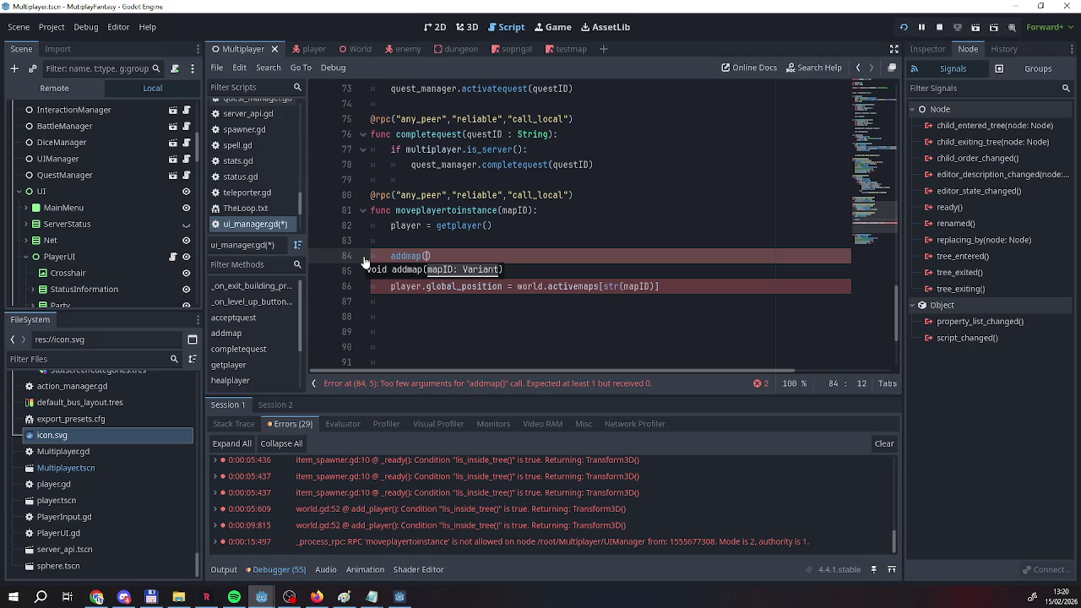
pyautogui.write('mapID')
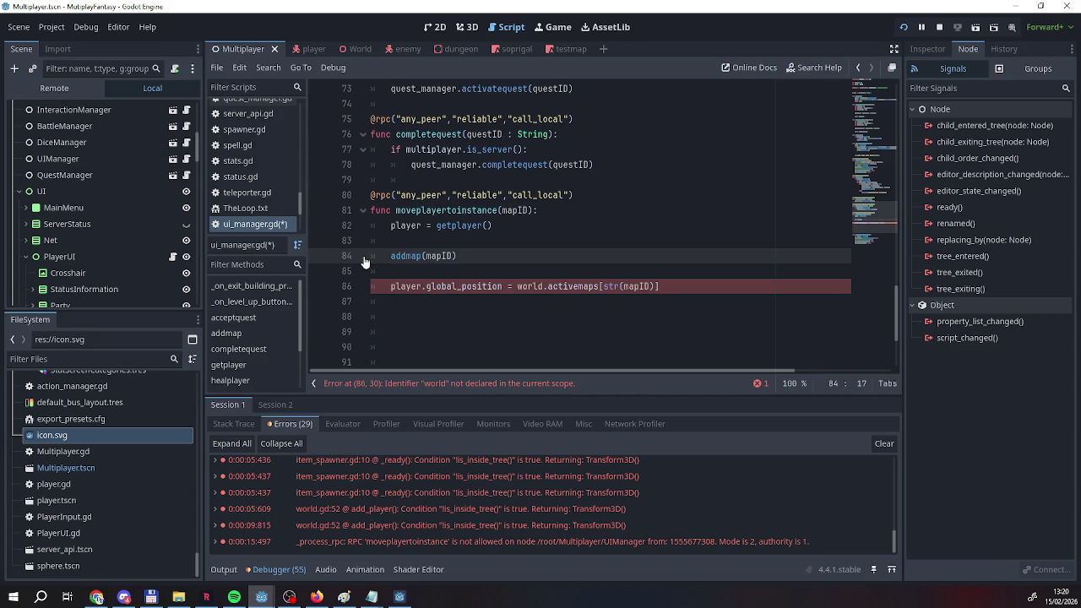
# Inspect the line 86 error and select the world lookup line inside addmap.
pyautogui.scroll(-2, 372, 271)
pyautogui.scroll(3, 393, 296)
pyautogui.moveTo(378, 336)
pyautogui.mouseDown()
pyautogui.moveTo(668, 336)
pyautogui.moveTo(380, 348)
pyautogui.moveTo(383, 334)
pyautogui.mouseUp()
pyautogui.click(668, 335)
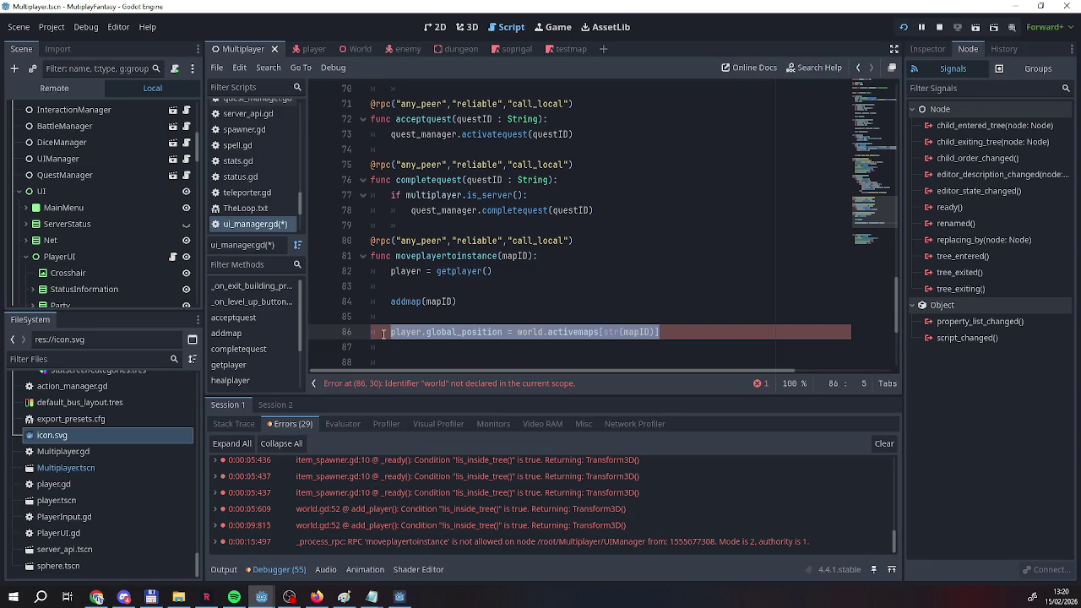
pyautogui.scroll(10, 446, 313)
pyautogui.scroll(6, 446, 313)
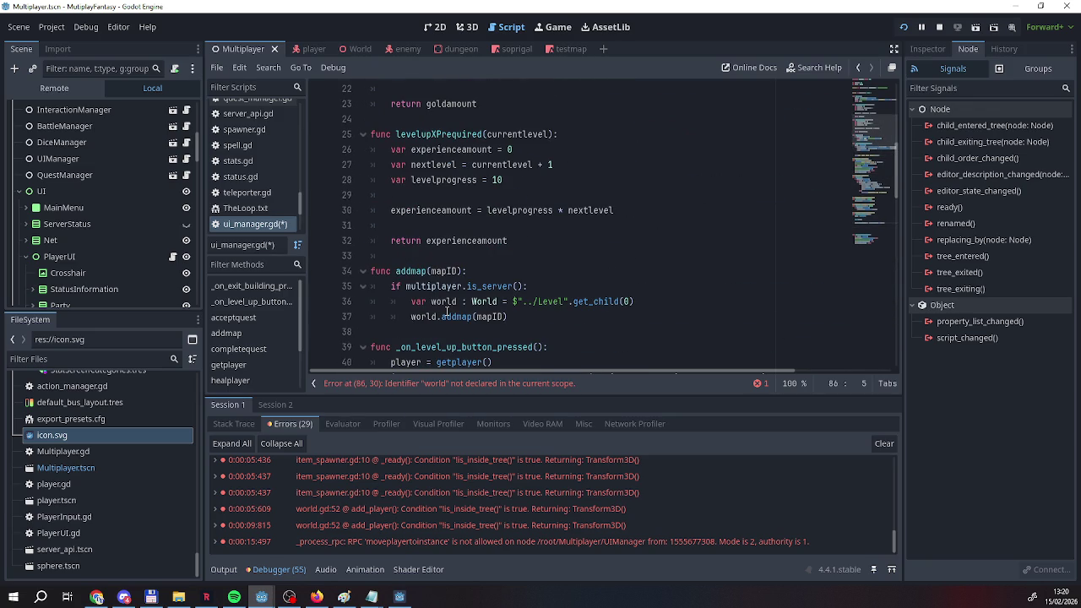
pyautogui.scroll(-1, 446, 313)
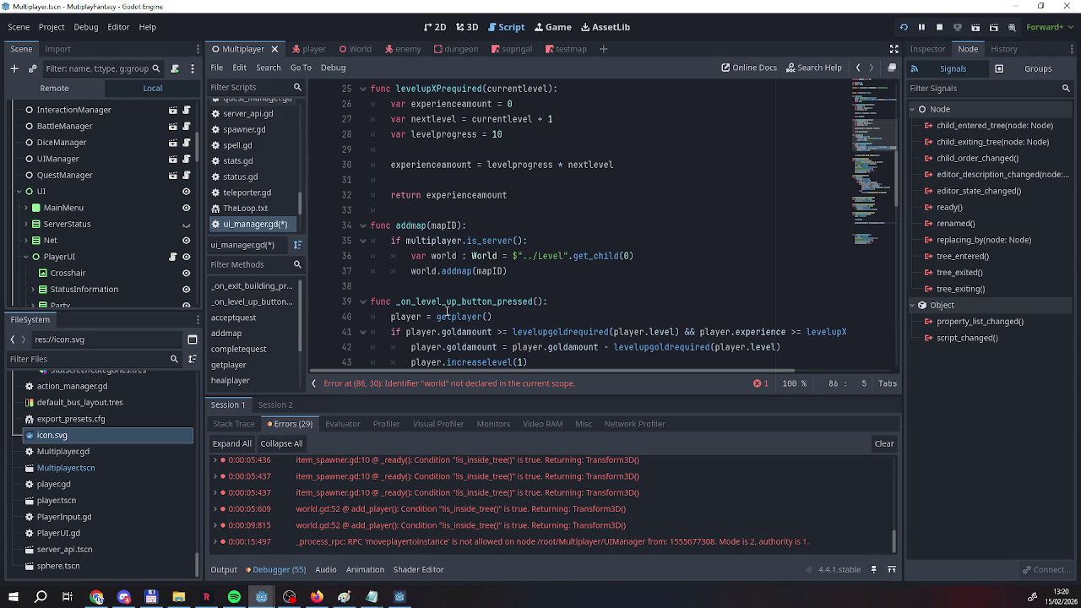
pyautogui.scroll(8, 446, 313)
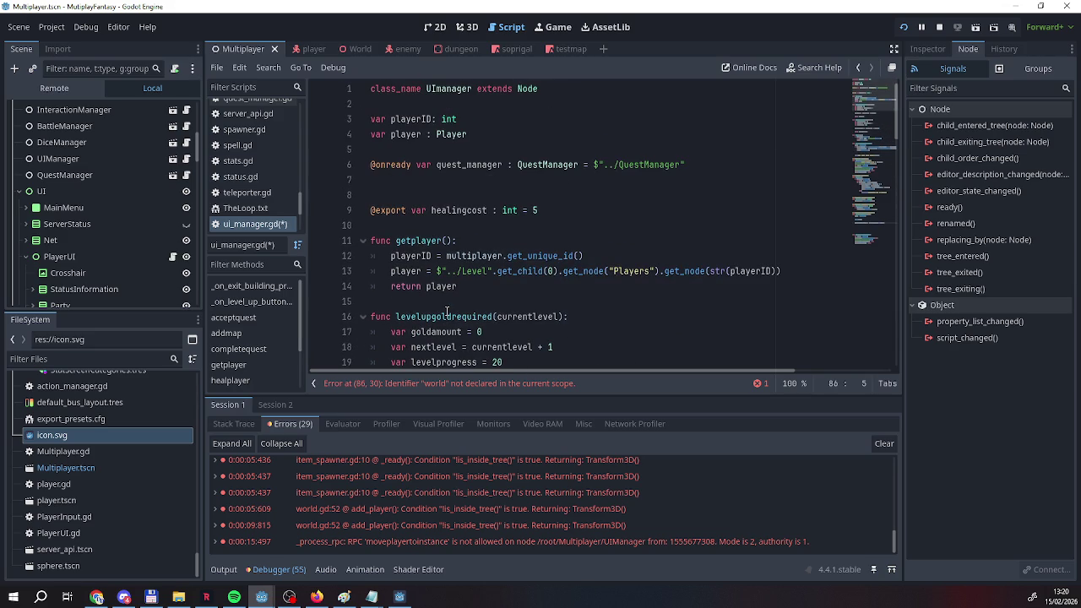
pyautogui.scroll(-8, 446, 313)
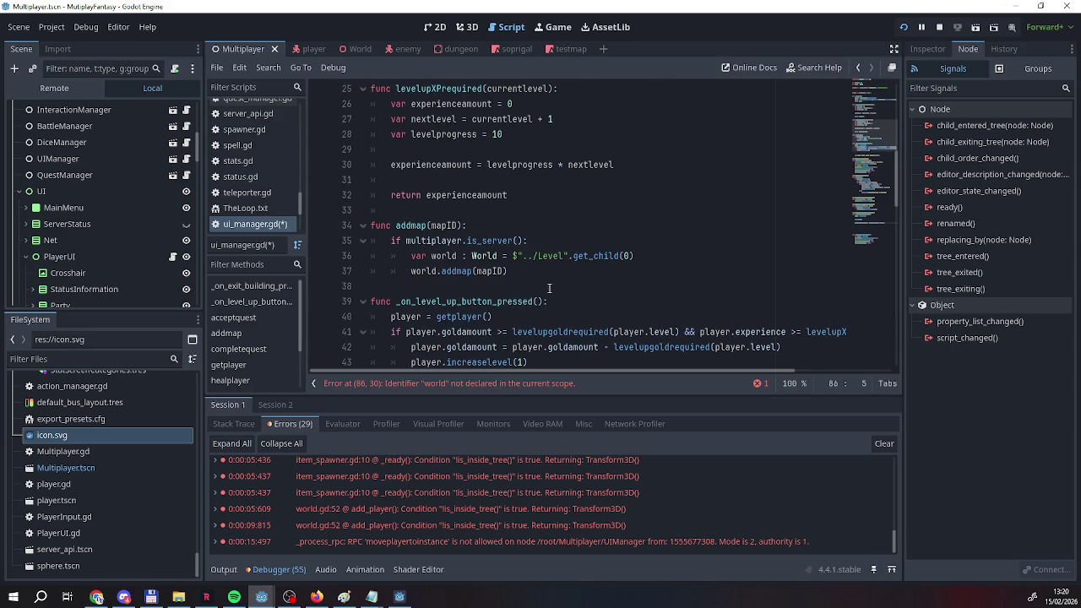
pyautogui.moveTo(650, 261)
pyautogui.mouseDown()
pyautogui.moveTo(433, 270)
pyautogui.moveTo(397, 259)
pyautogui.moveTo(641, 260)
pyautogui.mouseUp()
pyautogui.hotkey('ctrl', 'c')
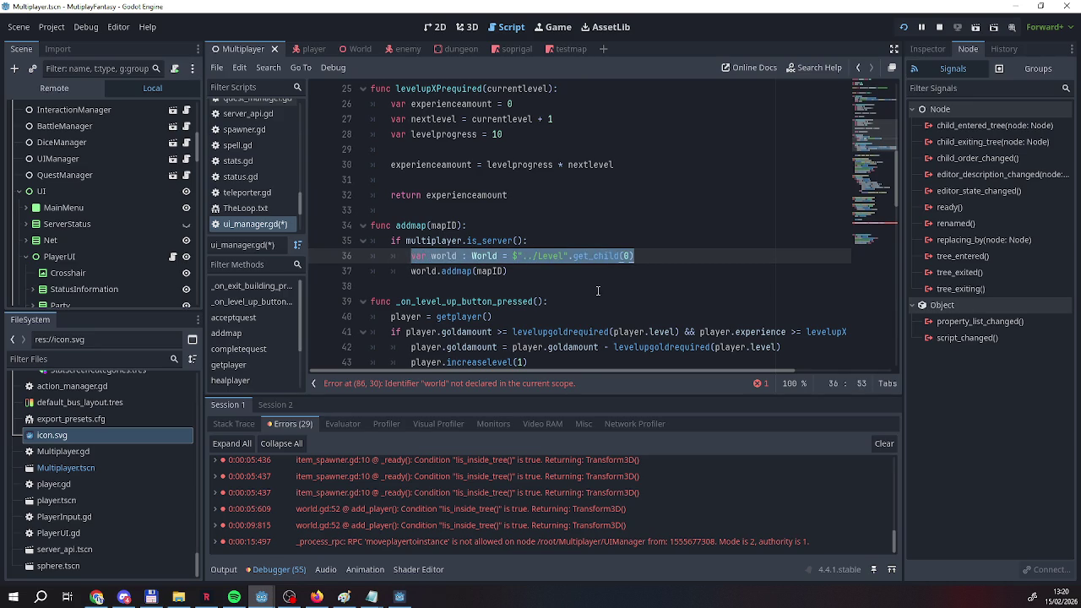
# Remove the world lookup line from addmap.
pyautogui.press('BackSpace')
pyautogui.press('BackSpace')
pyautogui.press('BackSpace')
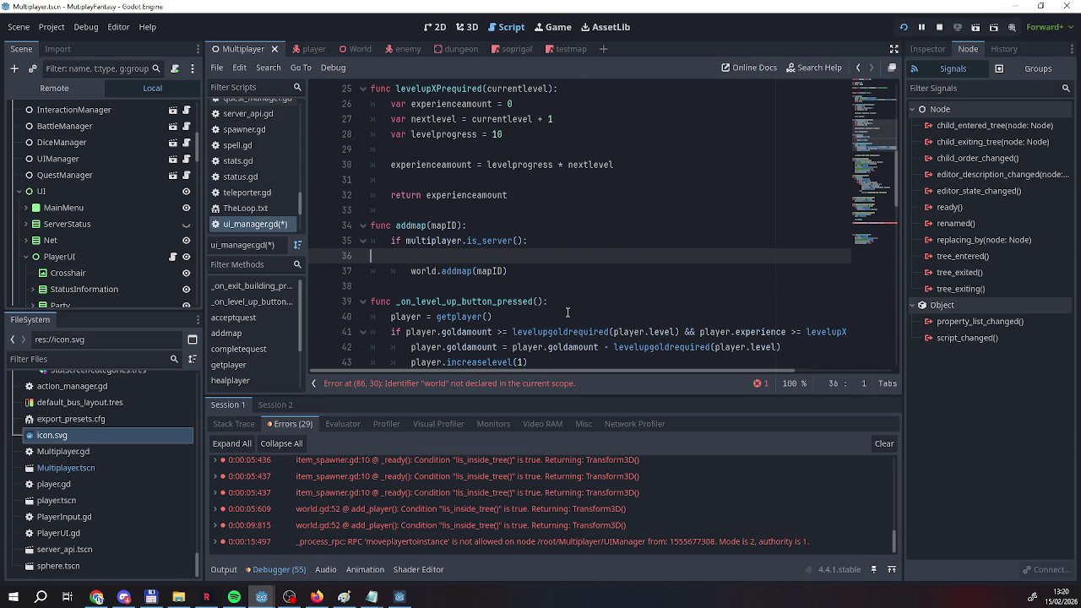
pyautogui.scroll(7, 566, 312)
pyautogui.scroll(1, 508, 309)
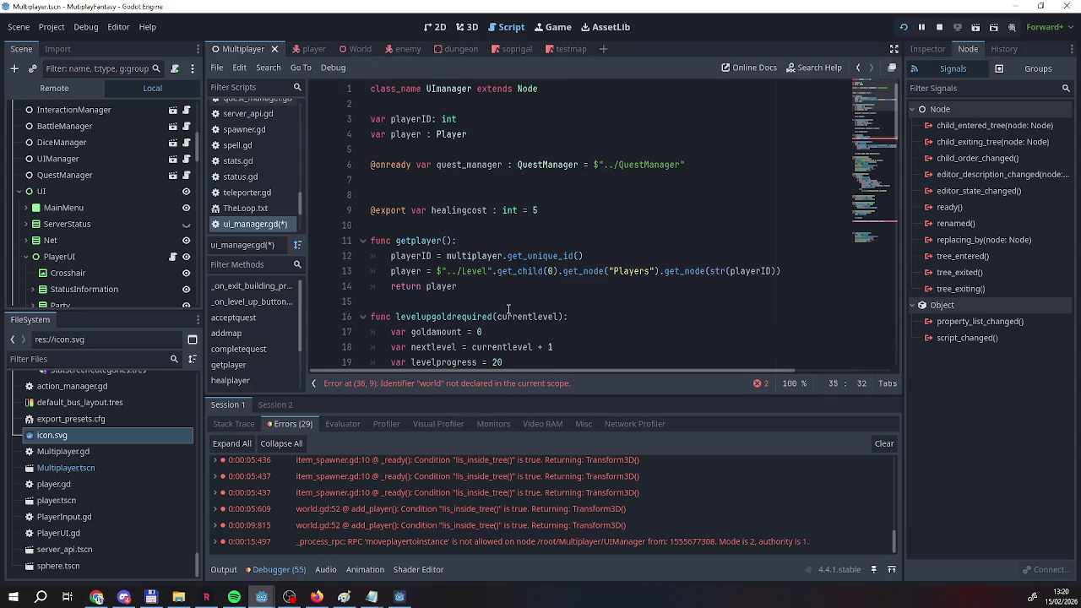
pyautogui.scroll(-3, 509, 309)
pyautogui.scroll(3, 509, 309)
# Add func _ready(): after the healingcost export and paste the world lookup into it.
pyautogui.click(575, 215)
pyautogui.press('Return')
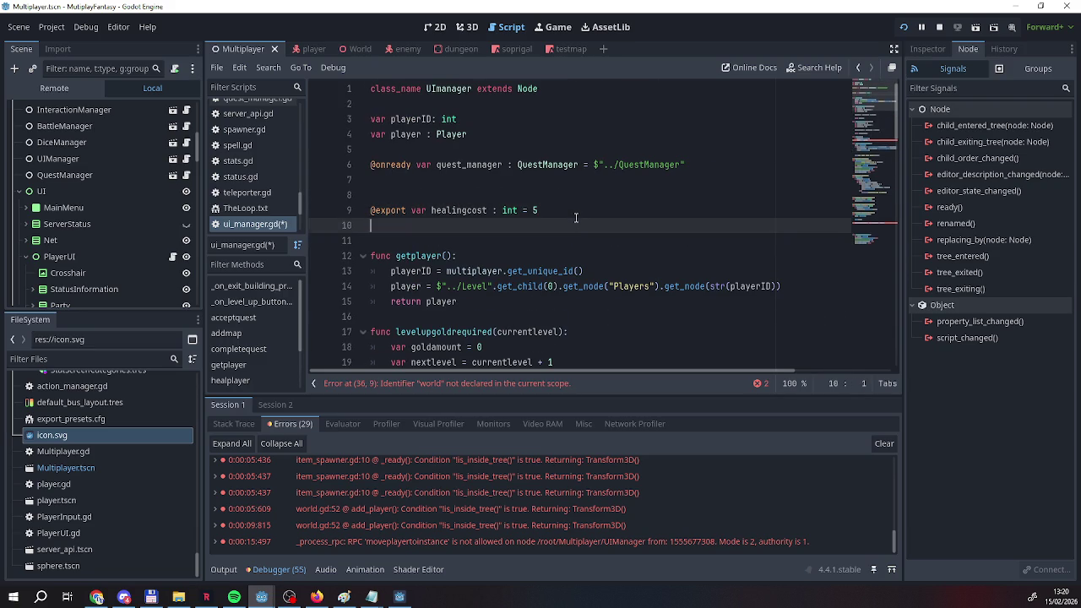
pyautogui.press('Return')
pyautogui.write('fuun')
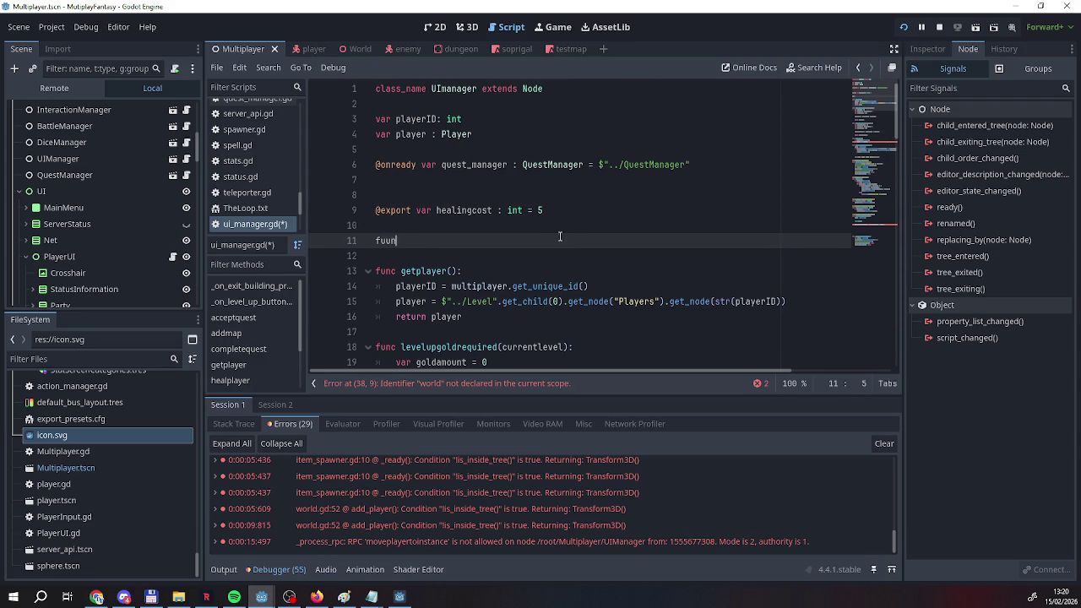
pyautogui.press('BackSpace')
pyautogui.press('BackSpace')
pyautogui.write('nc ')
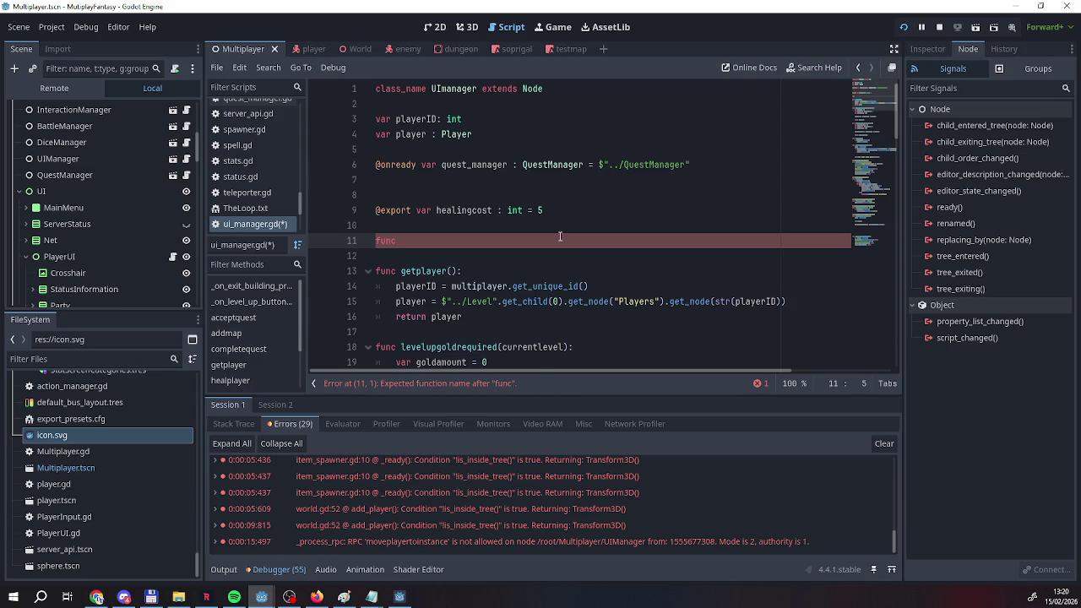
pyautogui.write('_r')
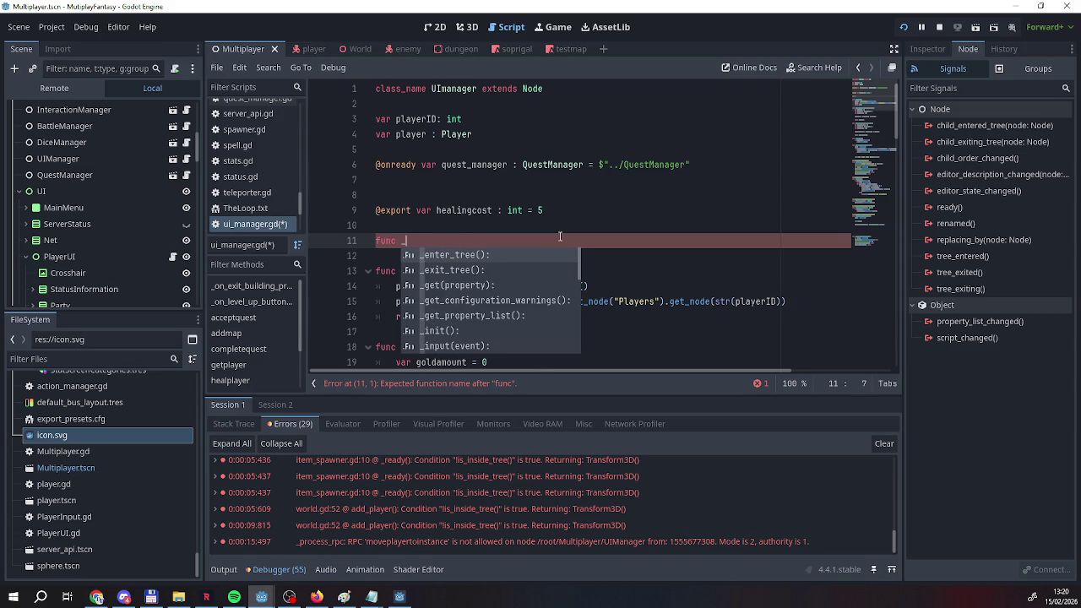
pyautogui.press('Return')
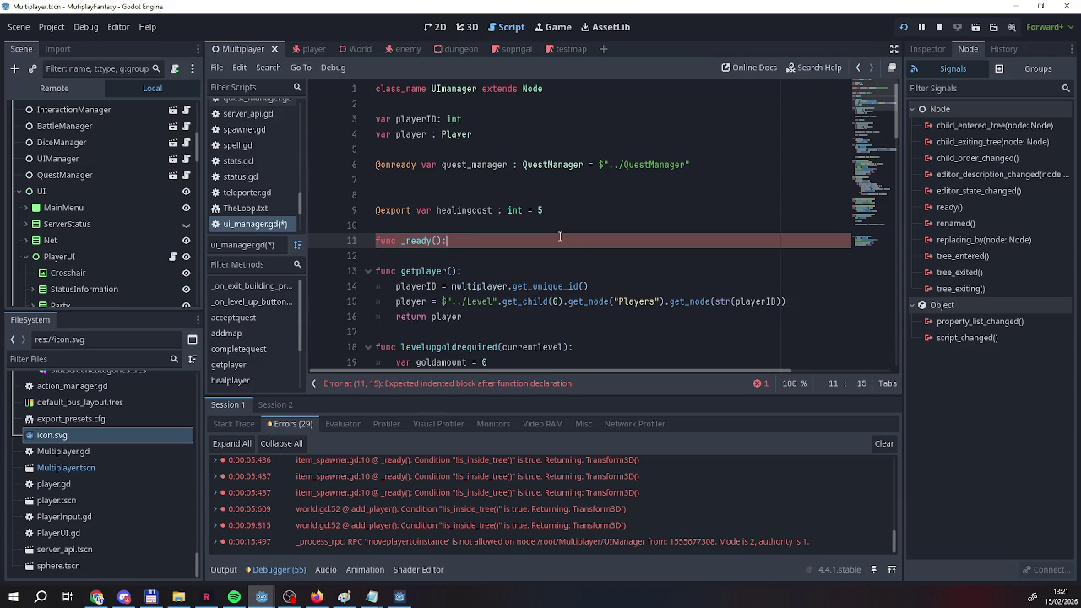
pyautogui.press('Return')
pyautogui.hotkey('ctrl', 'v')
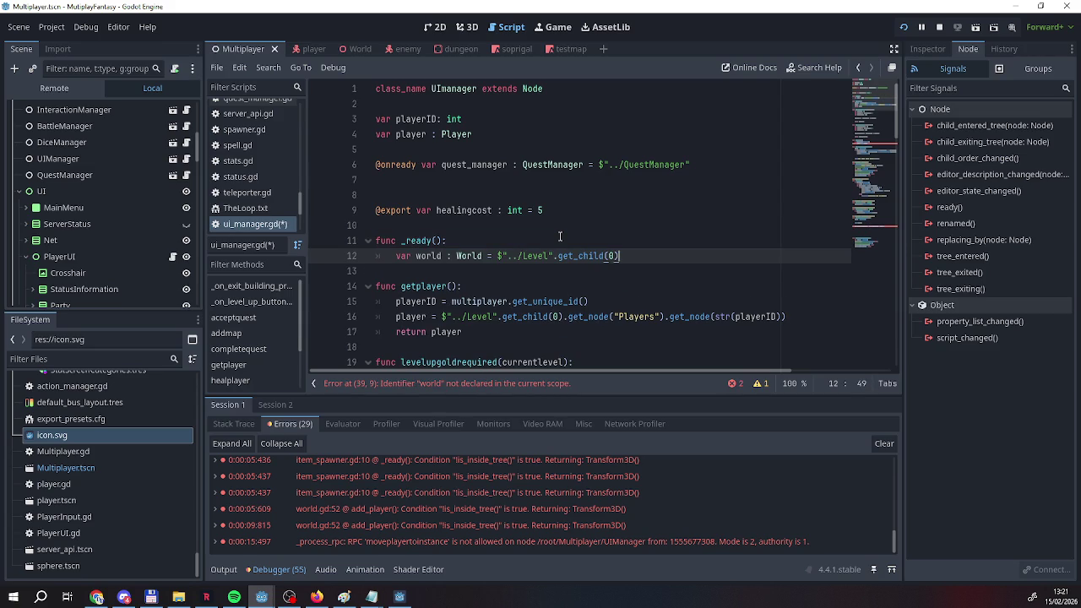
pyautogui.scroll(-10, 520, 252)
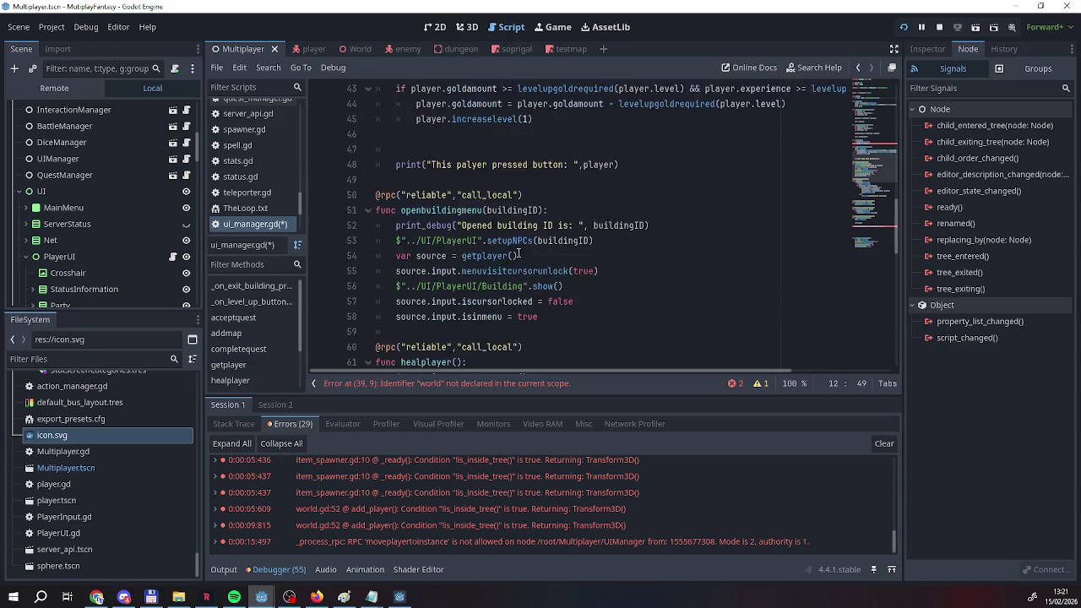
# Copy the var world : World declaration to line 7 as a class member.
pyautogui.scroll(10, 518, 251)
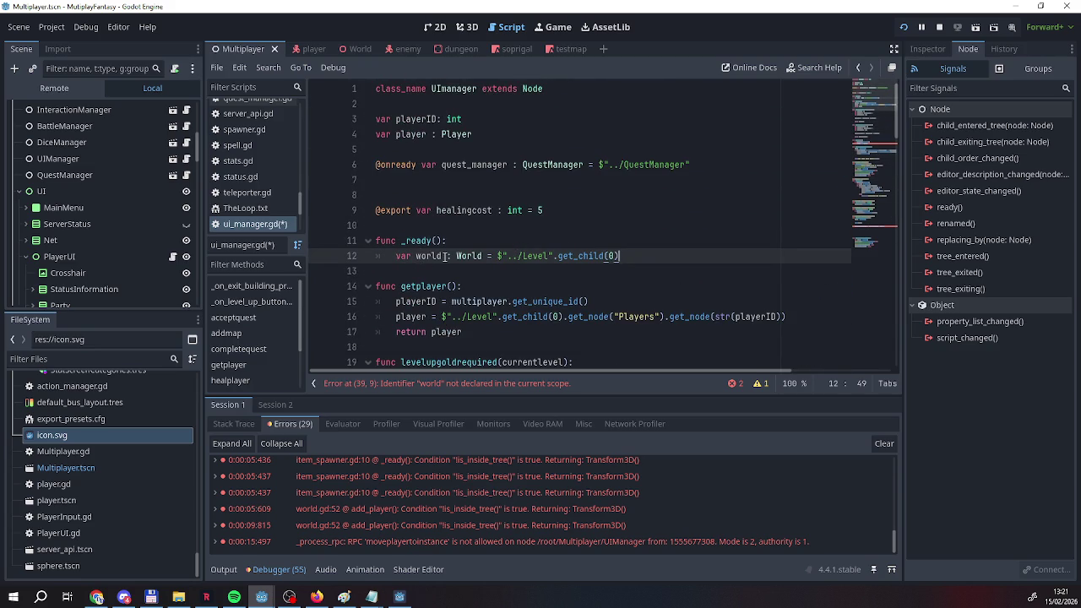
pyautogui.moveTo(482, 256); pyautogui.dragTo(396, 257)
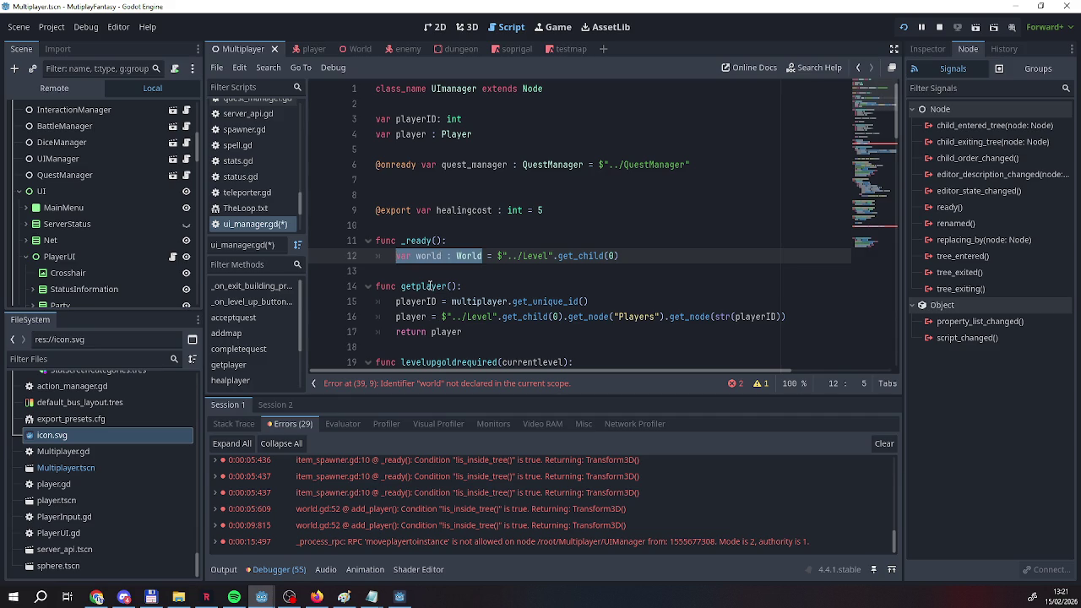
pyautogui.click(562, 246)
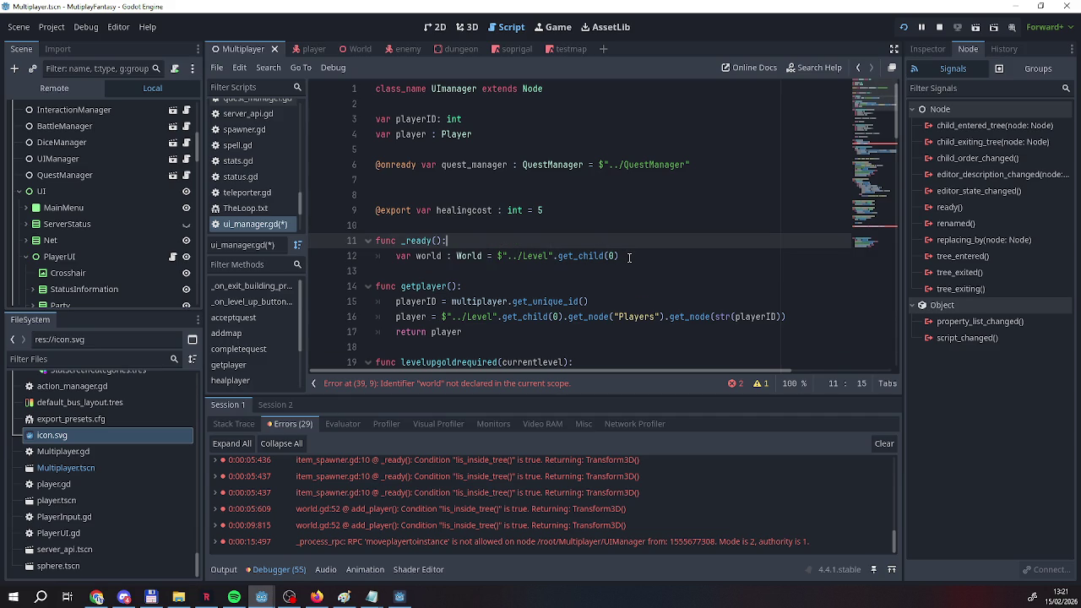
pyautogui.doubleClick(402, 257)
pyautogui.moveTo(421, 261); pyautogui.dragTo(486, 259)
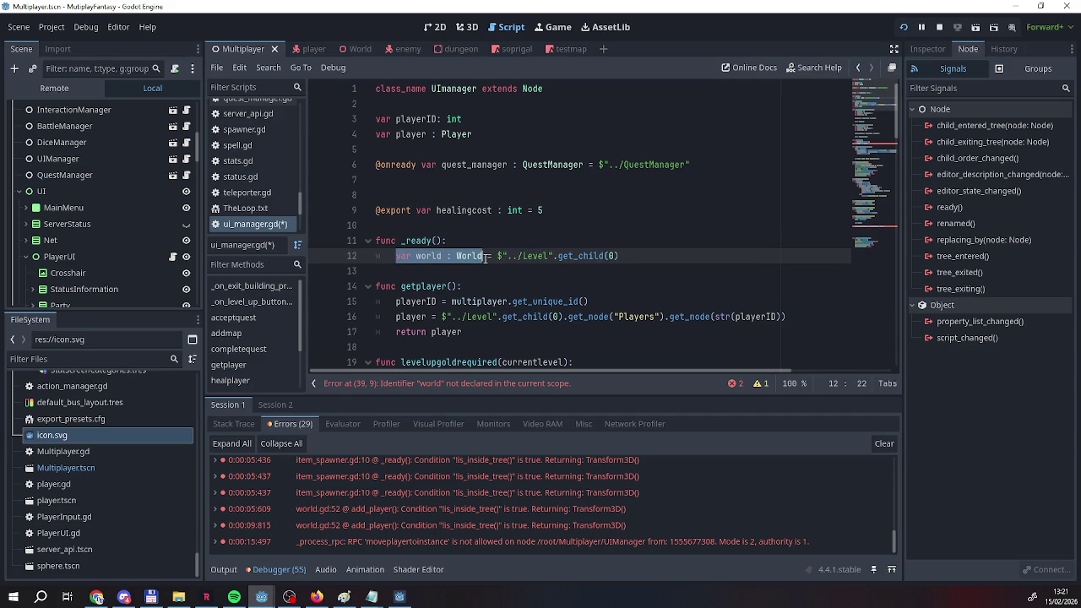
pyautogui.hotkey('ctrl', 'c')
pyautogui.click(538, 180)
pyautogui.hotkey('ctrl', 'v')
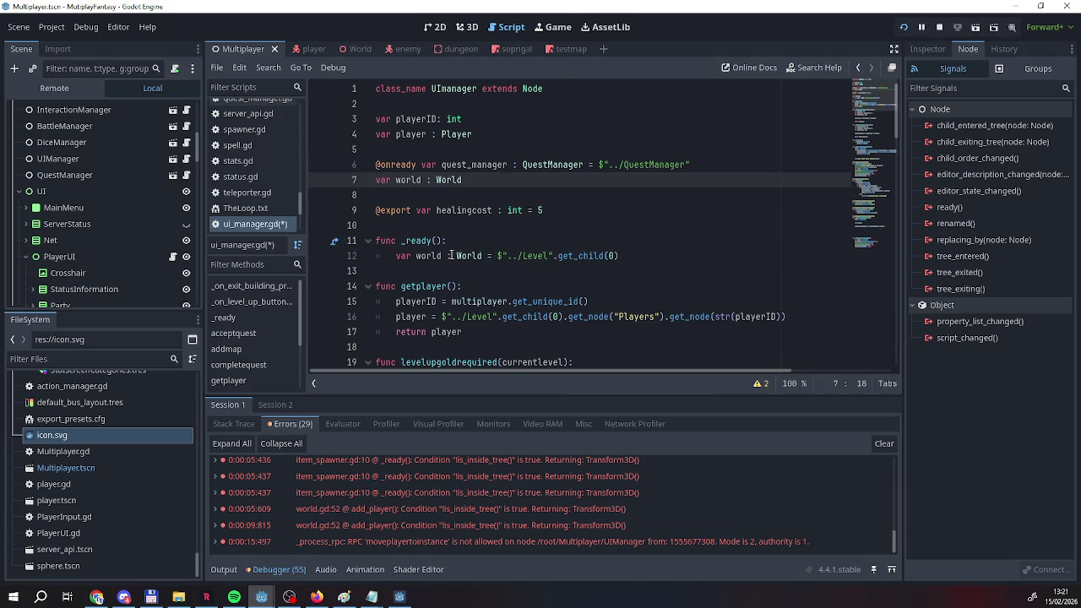
# Strip var and the : World type from line 12 so it assigns the member world.
pyautogui.moveTo(416, 257); pyautogui.dragTo(403, 258)
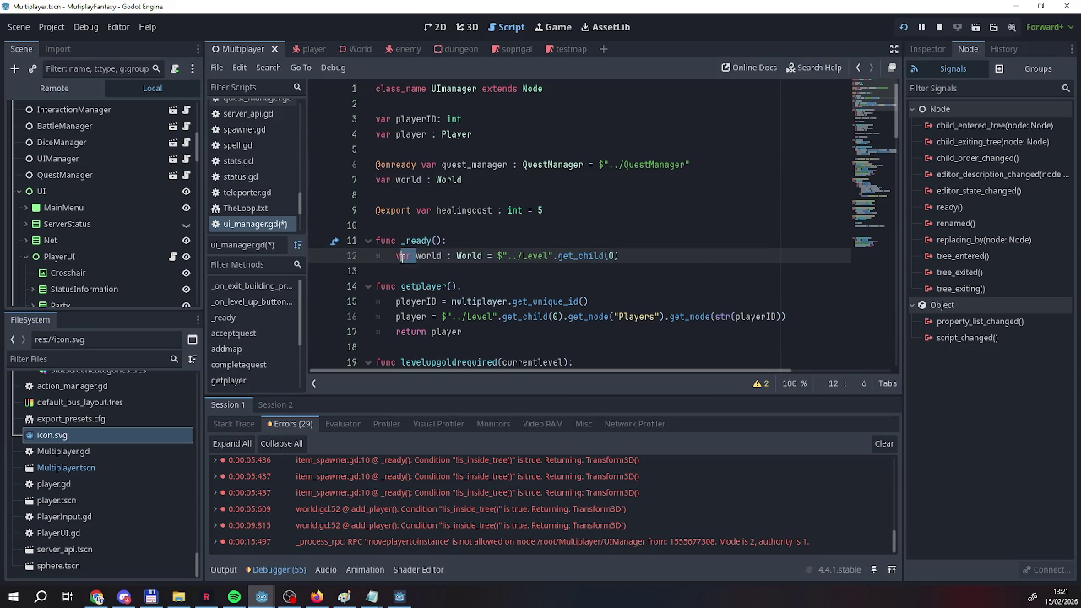
pyautogui.moveTo(483, 258)
pyautogui.mouseDown()
pyautogui.moveTo(429, 257)
pyautogui.moveTo(439, 258)
pyautogui.mouseUp()
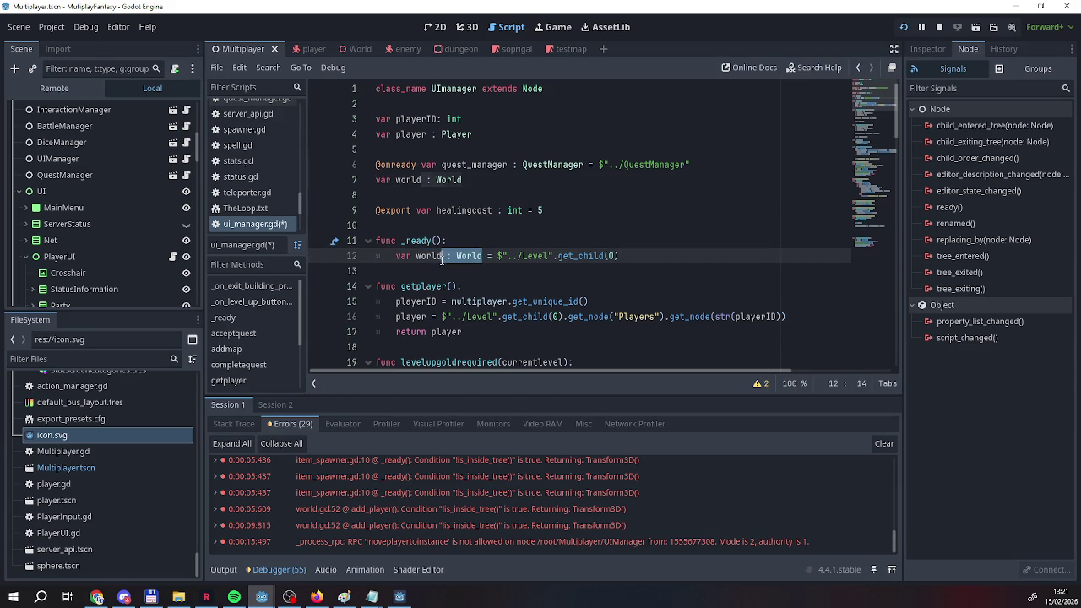
pyautogui.press('BackSpace')
pyautogui.click(419, 258)
pyautogui.press('BackSpace')
pyautogui.press('BackSpace')
pyautogui.press('BackSpace')
pyautogui.press('BackSpace')
pyautogui.click(586, 263)
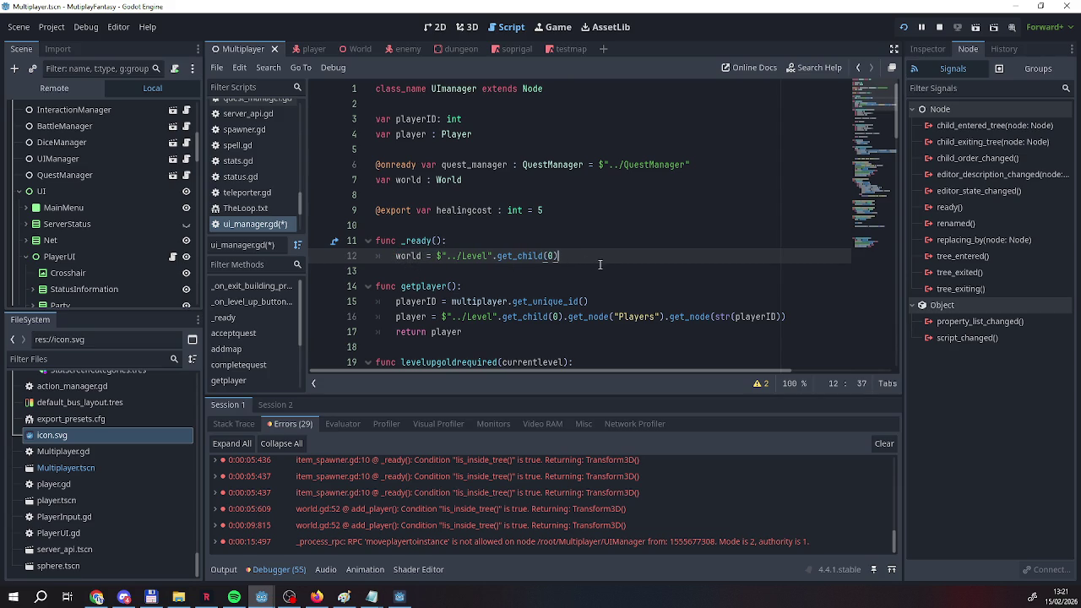
# Relaunch the game to test the change.
pyautogui.scroll(-1, 586, 263)
pyautogui.scroll(-9, 410, 213)
pyautogui.scroll(-18, 410, 213)
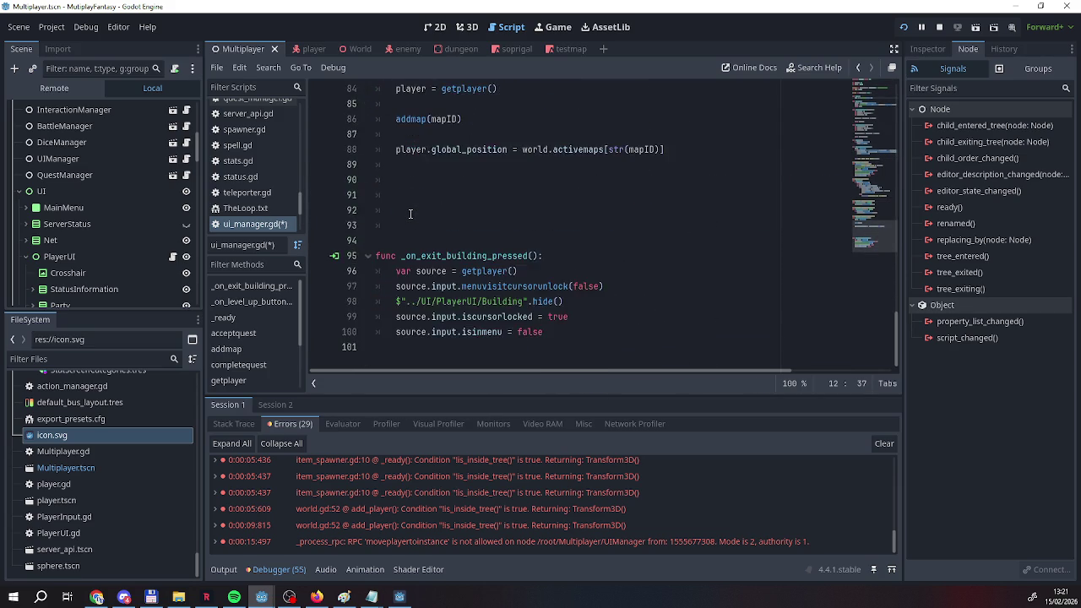
pyautogui.scroll(2, 410, 213)
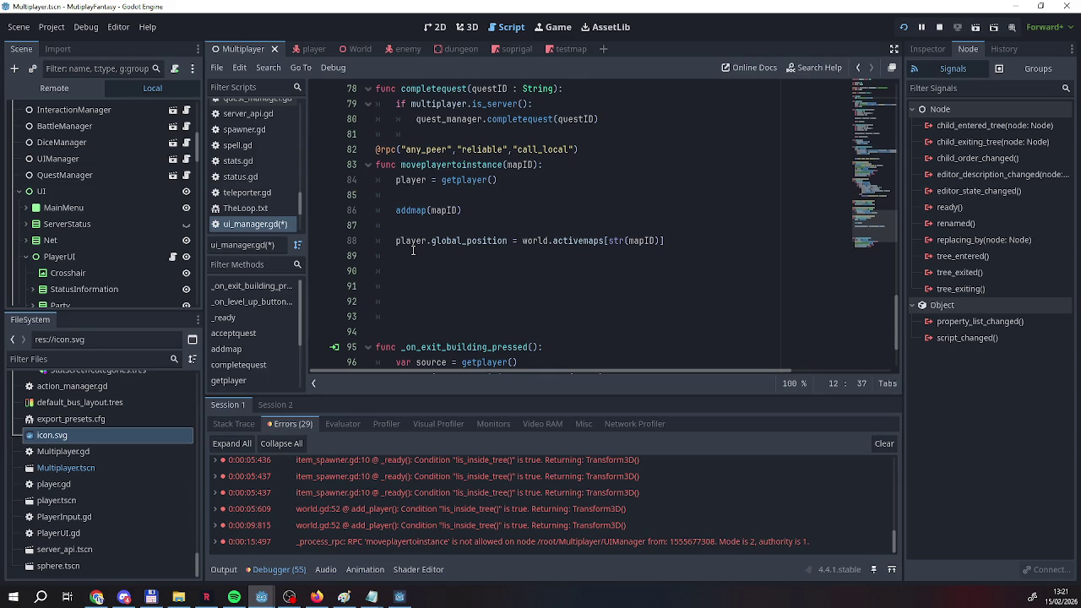
pyautogui.scroll(1, 413, 250)
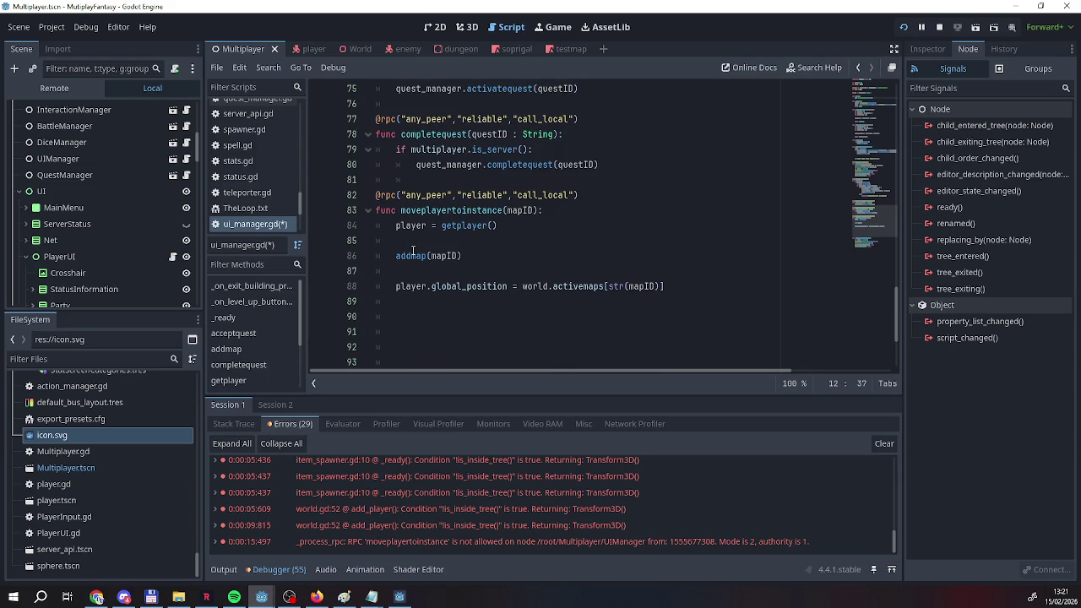
pyautogui.click(903, 26)
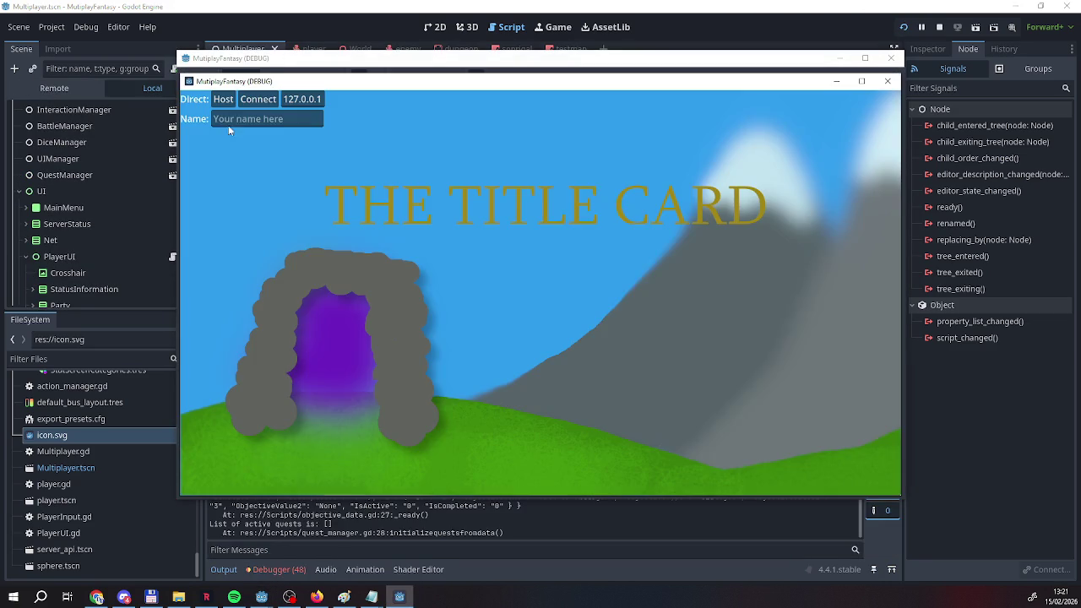
# Enter a player name, host, join from the second instance, and walk into the dungeon.
pyautogui.click(226, 119)
pyautogui.write('Ra')
pyautogui.click(223, 99)
pyautogui.click(321, 66)
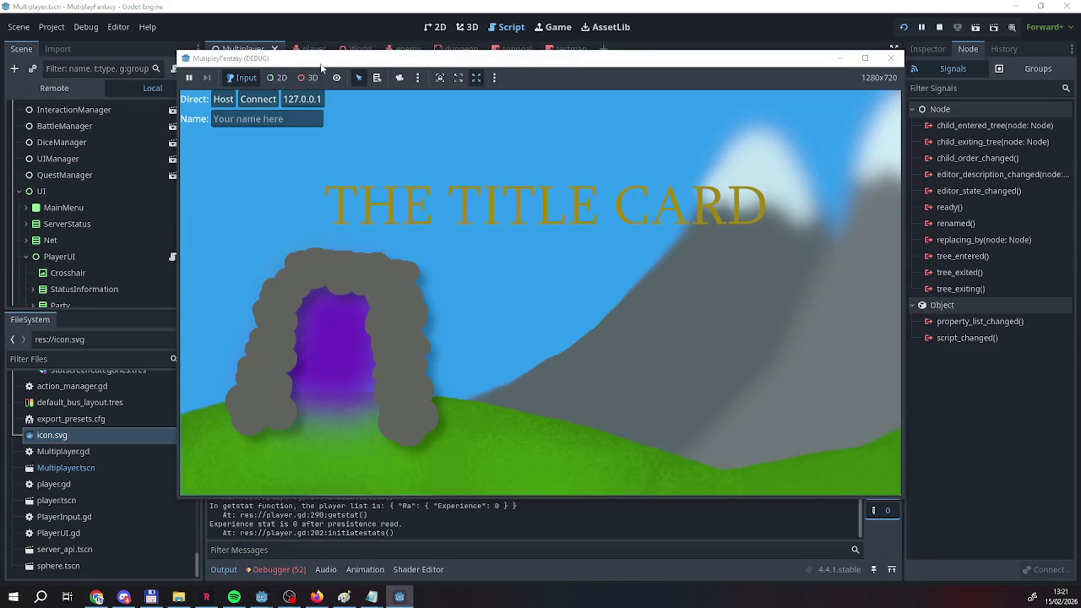
pyautogui.click(258, 99)
pyautogui.press('w')
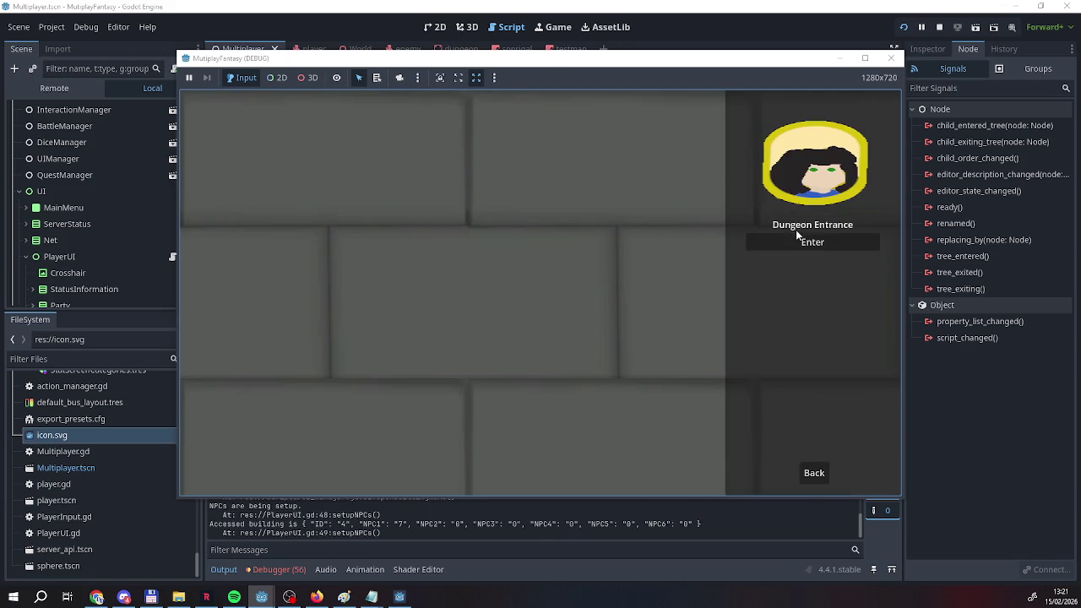
pyautogui.click(799, 247)
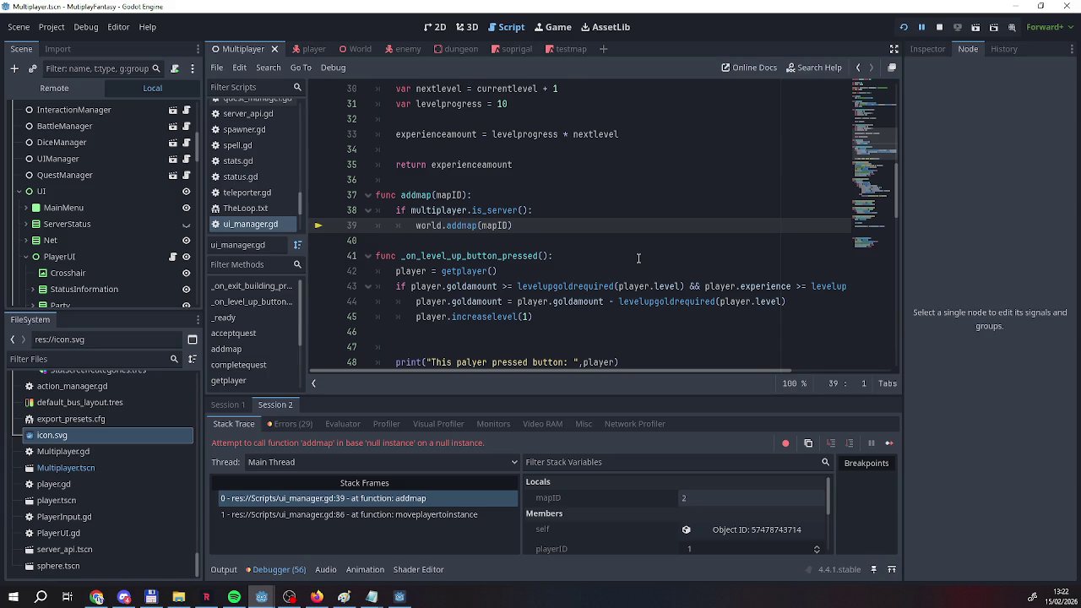
pyautogui.scroll(2, 633, 262)
pyautogui.scroll(-5, 628, 265)
pyautogui.scroll(4, 627, 265)
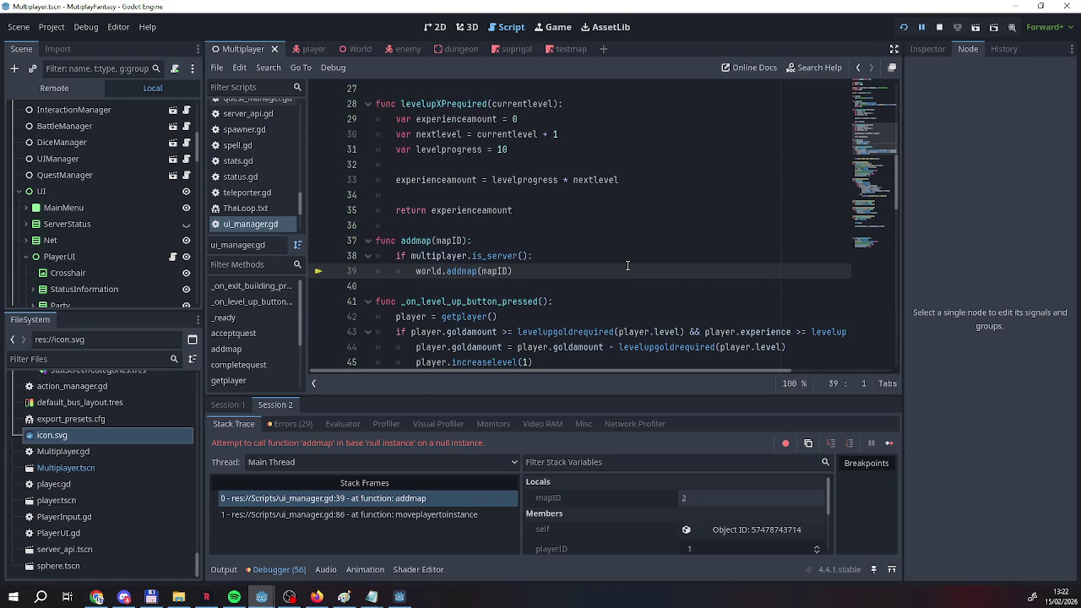
pyautogui.scroll(6, 627, 265)
pyautogui.scroll(-2, 628, 265)
pyautogui.scroll(5, 627, 266)
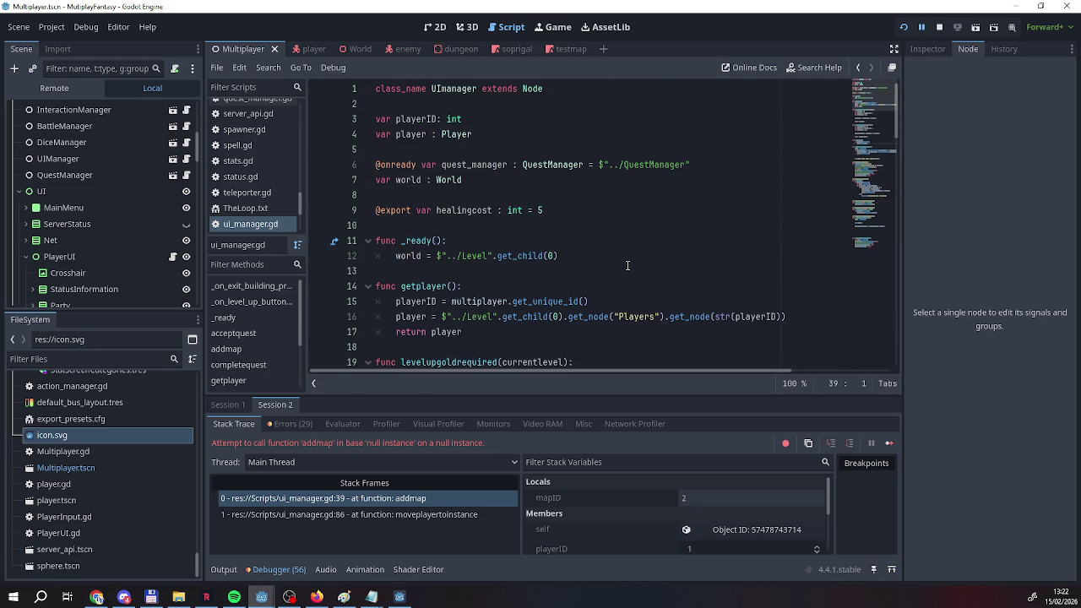
pyautogui.scroll(-19, 628, 265)
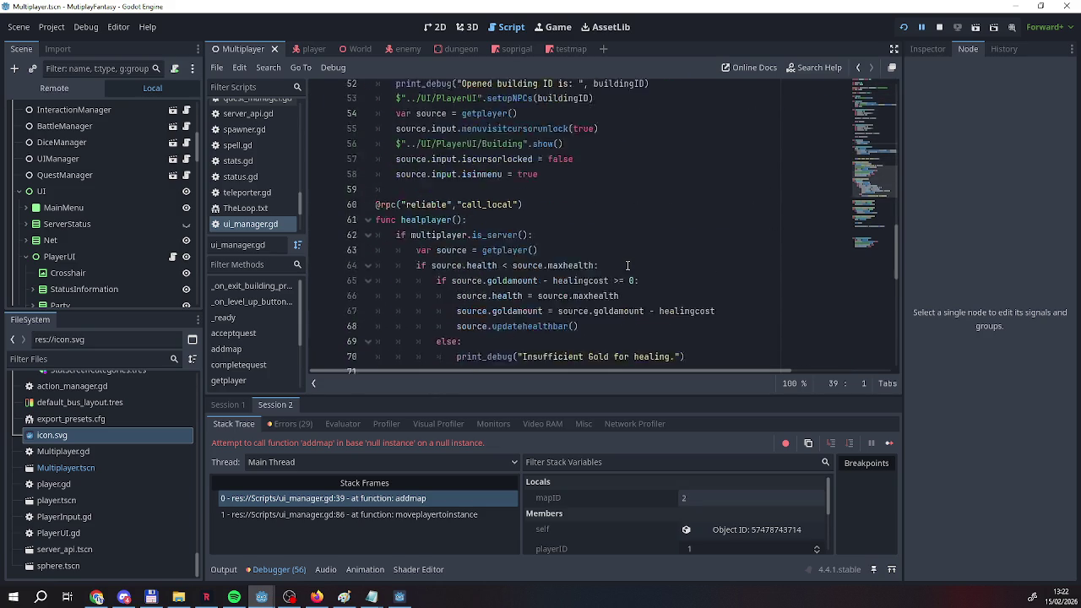
pyautogui.scroll(9, 627, 265)
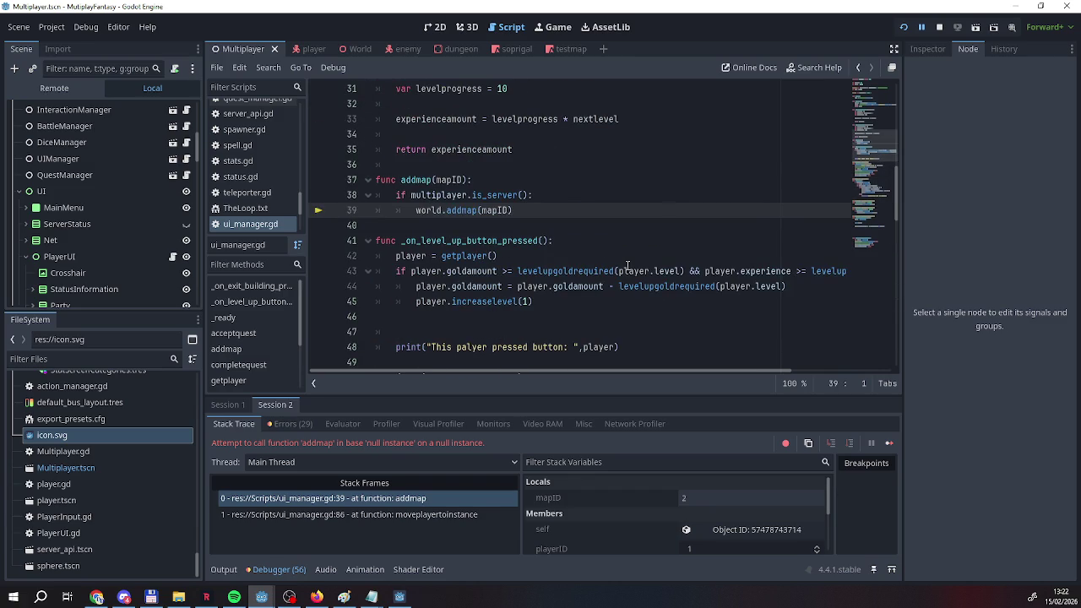
pyautogui.scroll(-18, 628, 265)
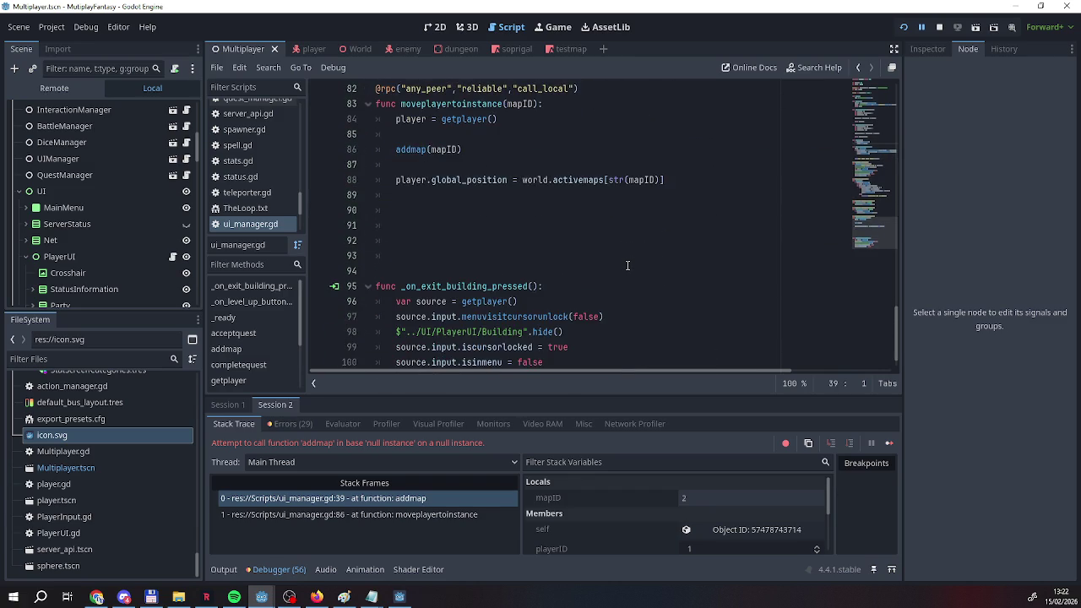
pyautogui.scroll(3, 628, 265)
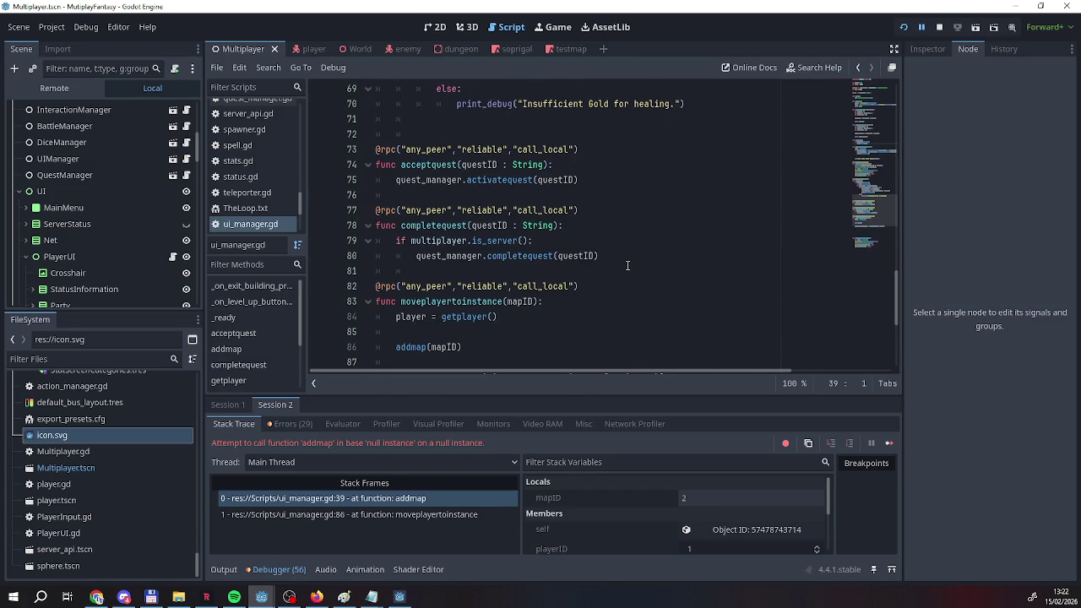
pyautogui.scroll(14, 628, 266)
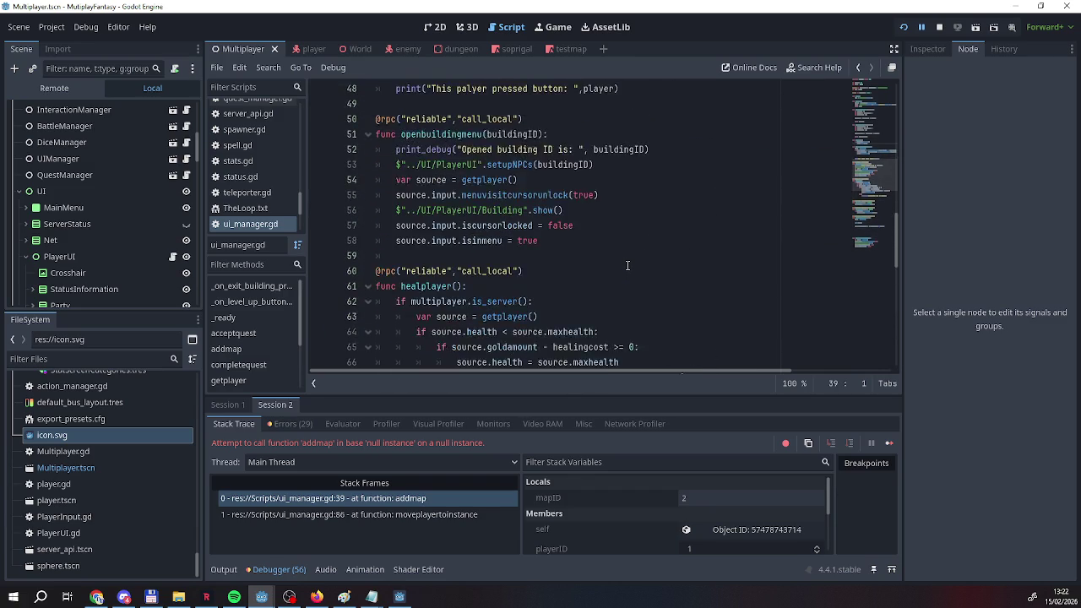
pyautogui.scroll(1, 628, 265)
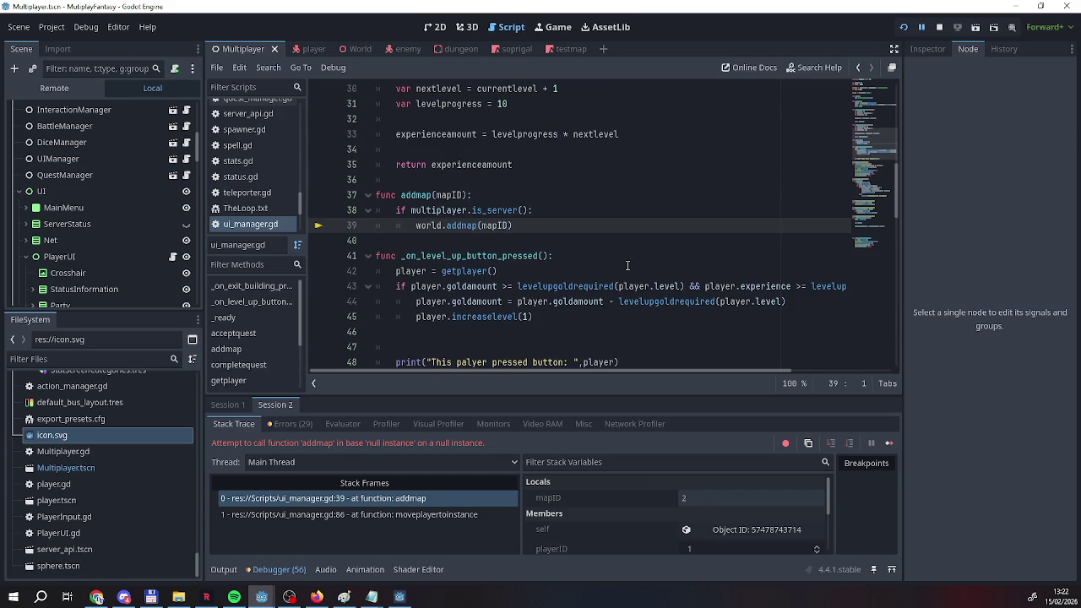
pyautogui.click(628, 265)
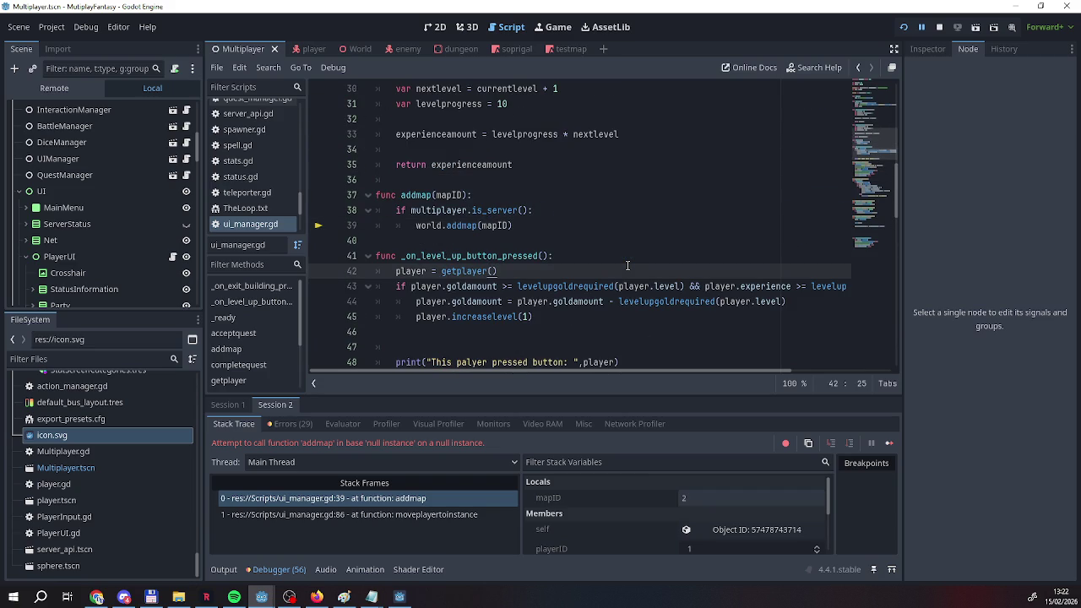
pyautogui.scroll(4, 627, 265)
pyautogui.scroll(-2, 628, 265)
pyautogui.click(580, 287)
pyautogui.click(535, 316)
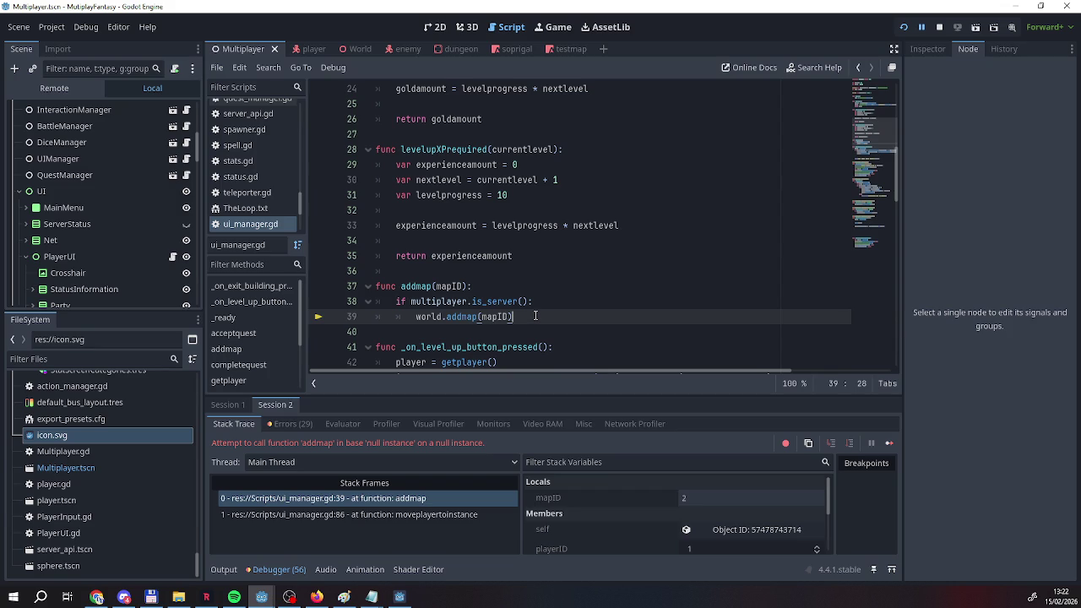
# Undo the class-level world edits so addmap declares var world : World = $"../Level".get_child(0) locally.
pyautogui.hotkey('alt', 'Left')
pyautogui.scroll(2, 501, 291)
pyautogui.hotkey('ctrl', 'z')
pyautogui.hotkey('ctrl', 'shift', 'z')
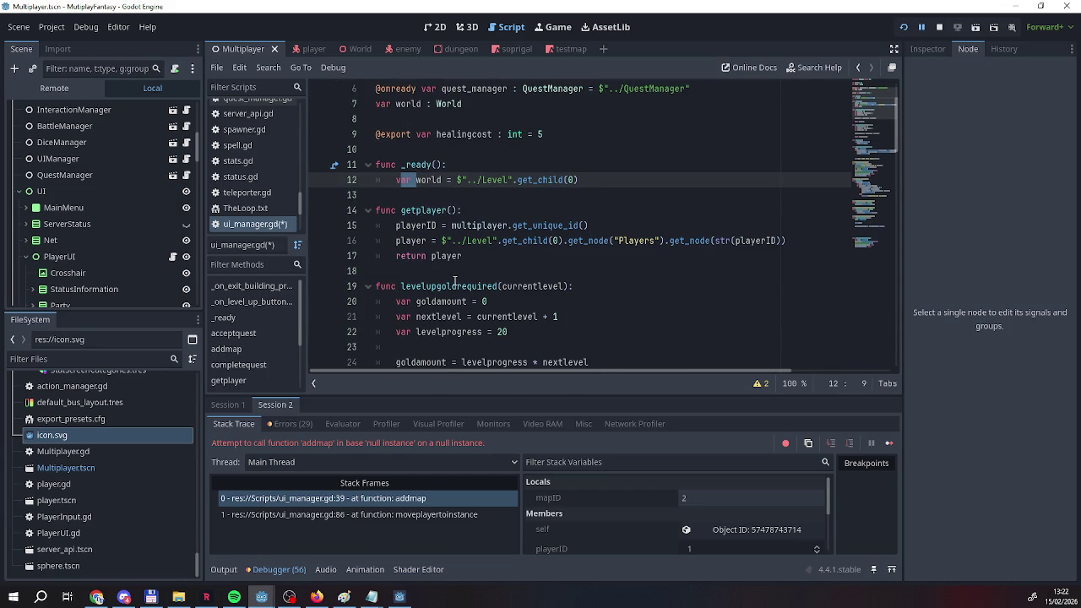
pyautogui.scroll(-15, 455, 280)
pyautogui.scroll(-2, 455, 271)
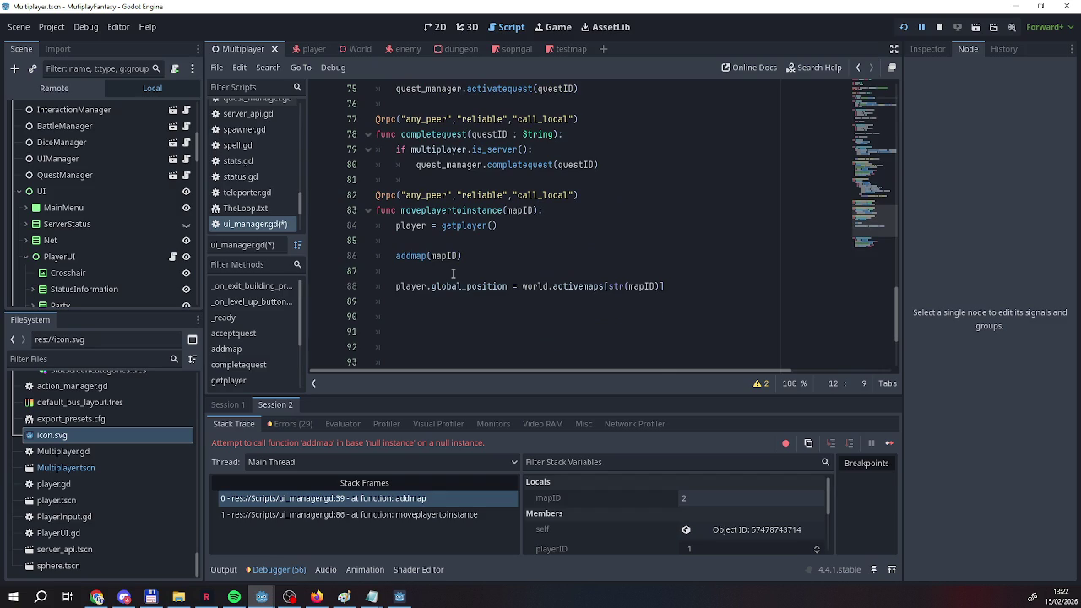
pyautogui.scroll(14, 454, 273)
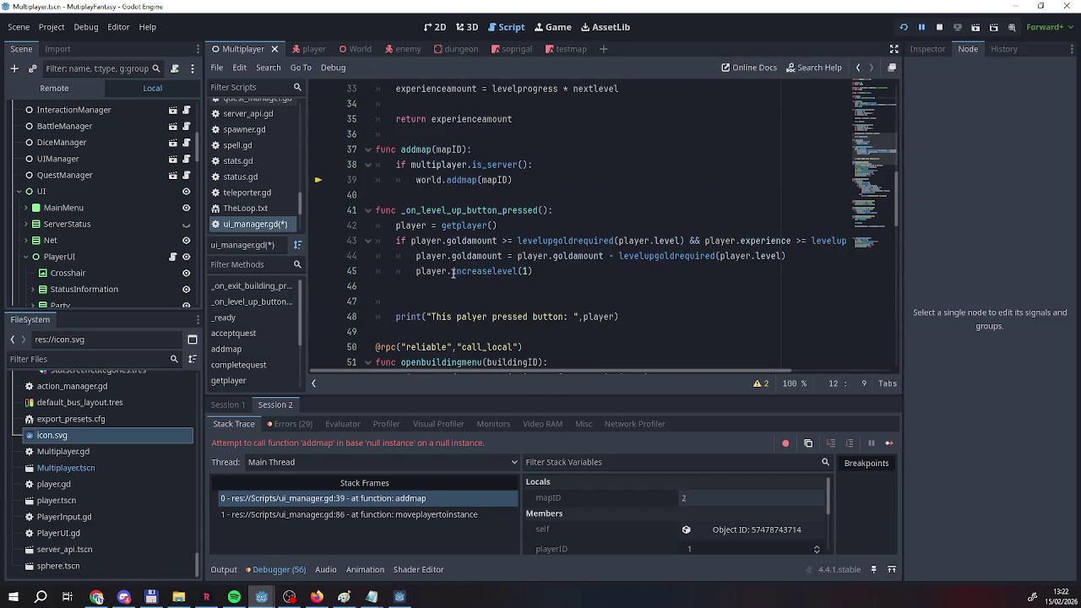
pyautogui.scroll(1, 454, 272)
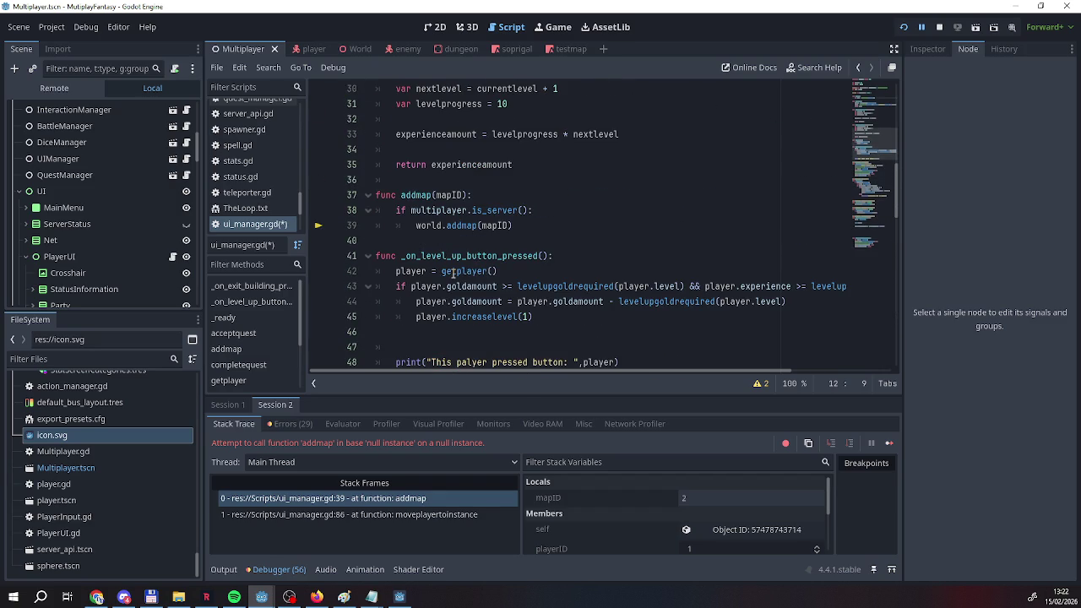
pyautogui.scroll(6, 454, 273)
pyautogui.hotkey('ctrl', 'z')
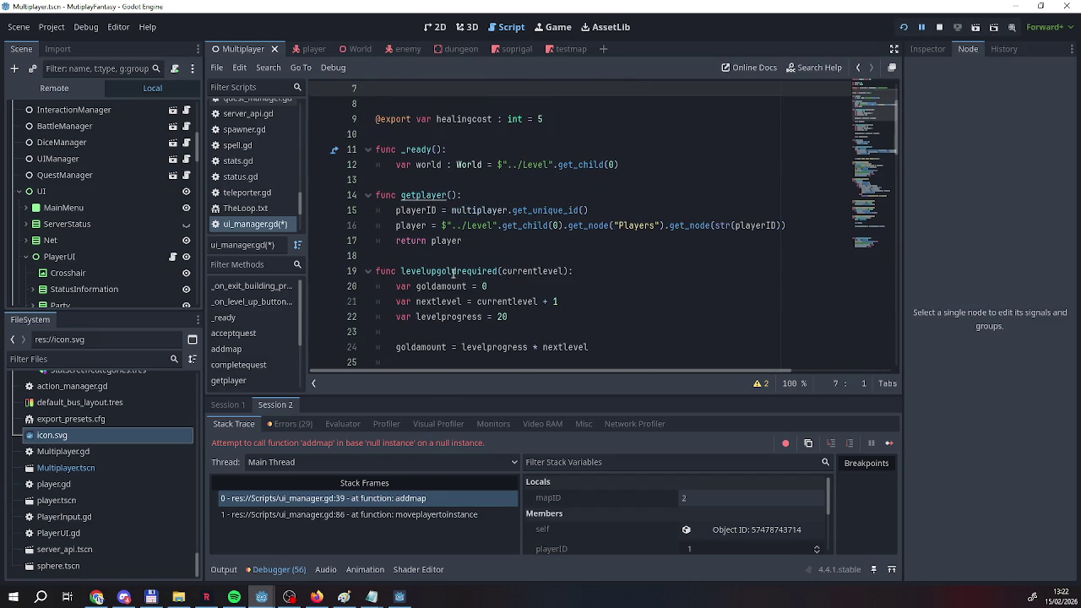
pyautogui.hotkey('ctrl', 'z')
pyautogui.hotkey('ctrl', 'z')
pyautogui.hotkey('ctrl', 'z')
pyautogui.hotkey('ctrl', 'z')
pyautogui.hotkey('ctrl', 'z')
pyautogui.hotkey('ctrl', 'z')
pyautogui.hotkey('ctrl', 'z')
pyautogui.hotkey('ctrl', 'z')
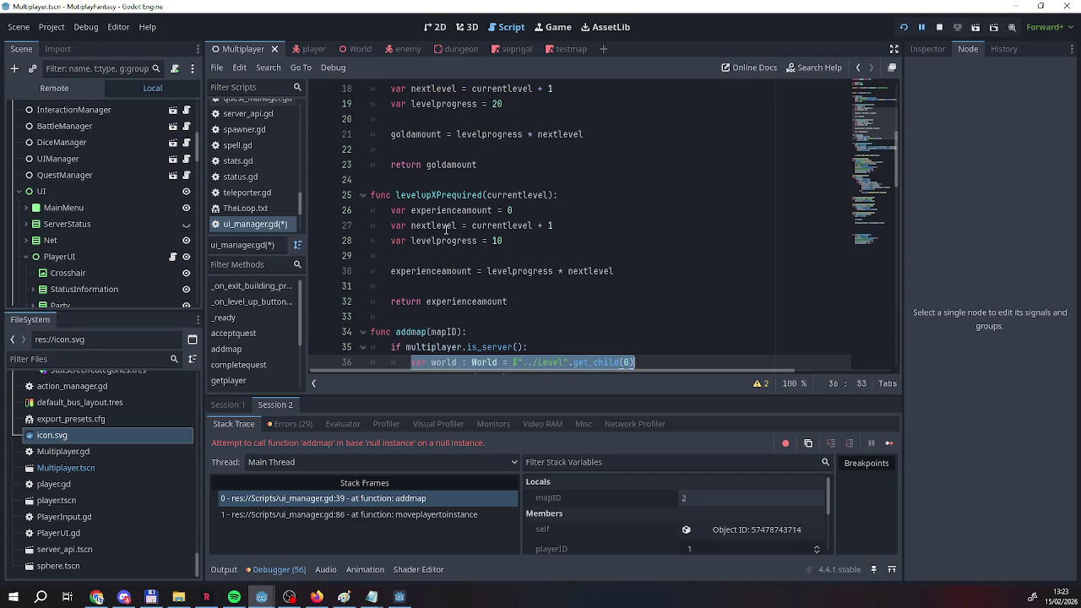
pyautogui.scroll(-3, 473, 278)
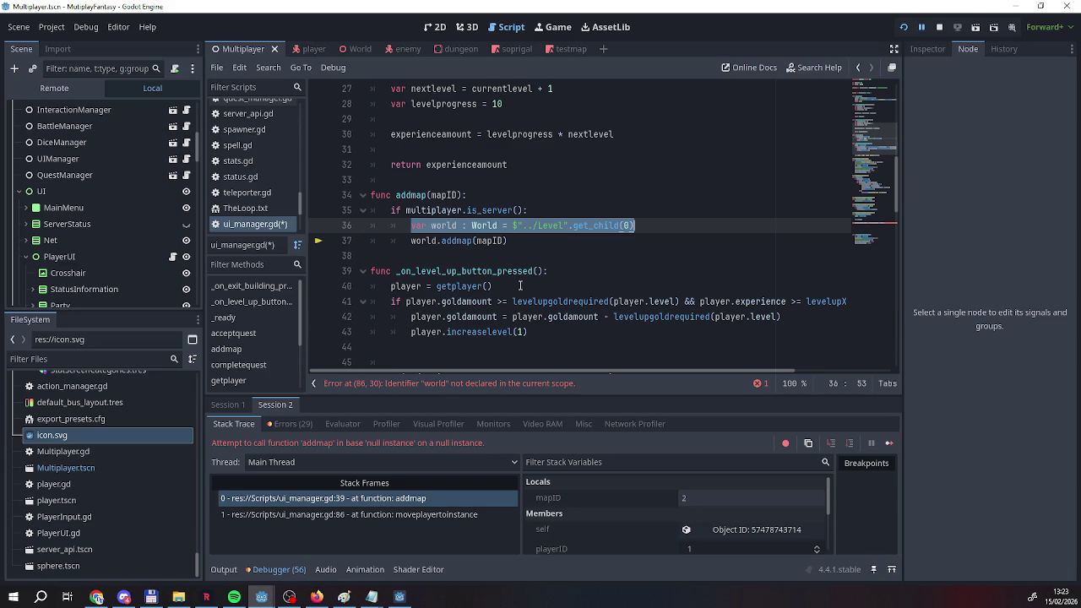
# Undo the recent edits in ui_manager.gd back to the earlier code, then redo one step.
pyautogui.click(522, 243)
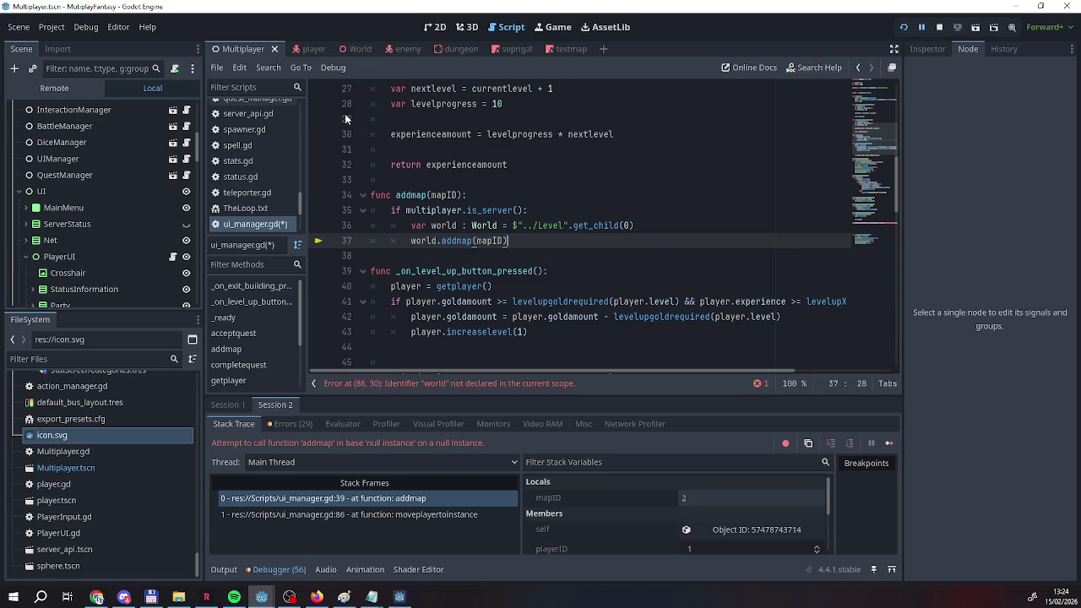
pyautogui.click(214, 68)
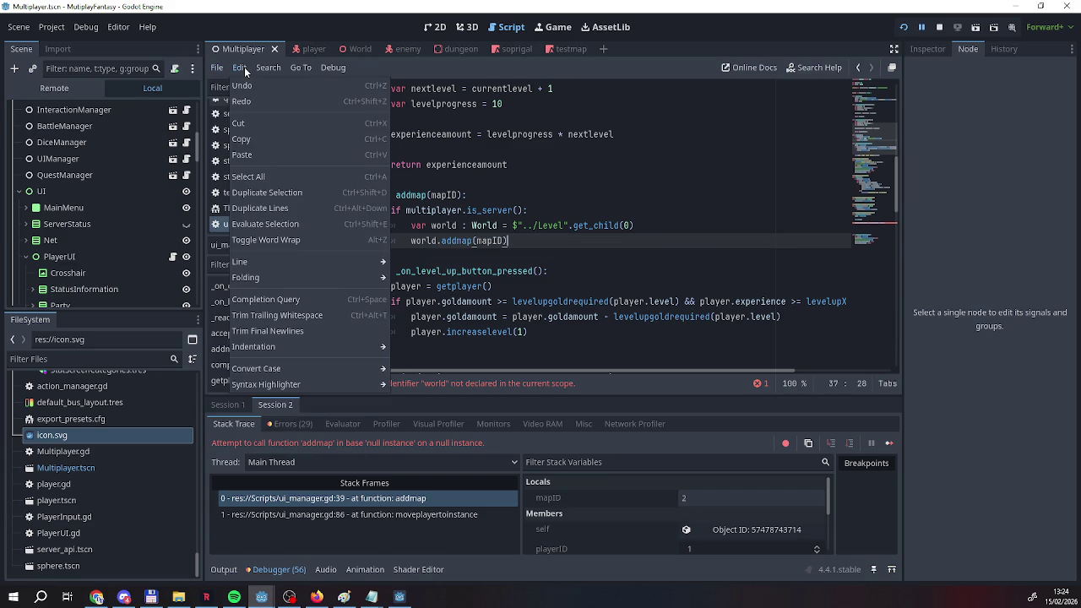
pyautogui.click(251, 104)
pyautogui.click(239, 67)
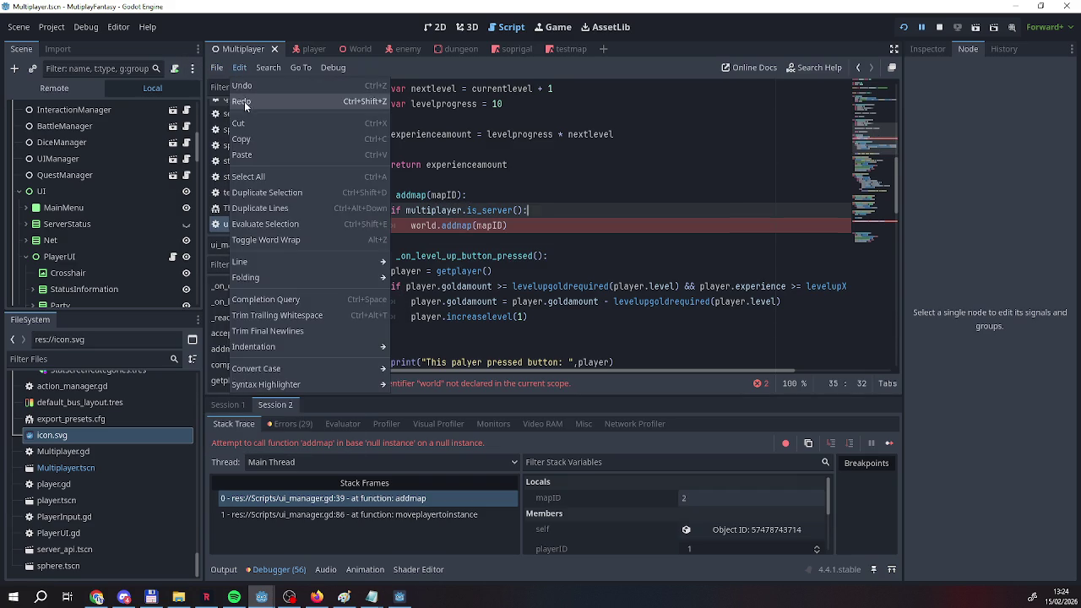
pyautogui.click(245, 88)
pyautogui.click(239, 68)
pyautogui.click(245, 88)
pyautogui.click(239, 67)
pyautogui.click(245, 87)
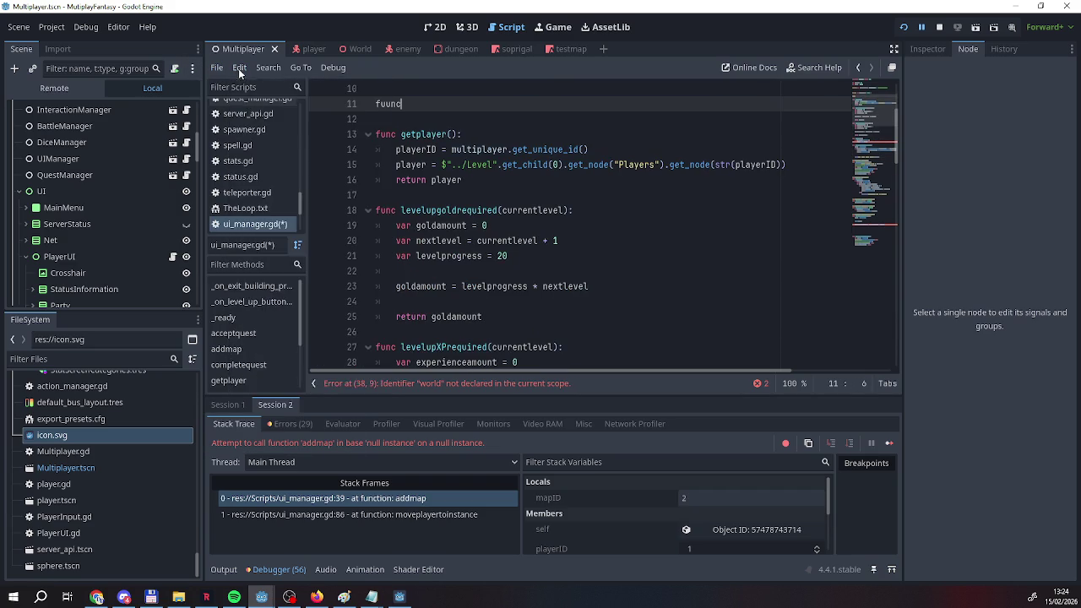
pyautogui.click(239, 67)
pyautogui.click(245, 88)
pyautogui.click(239, 68)
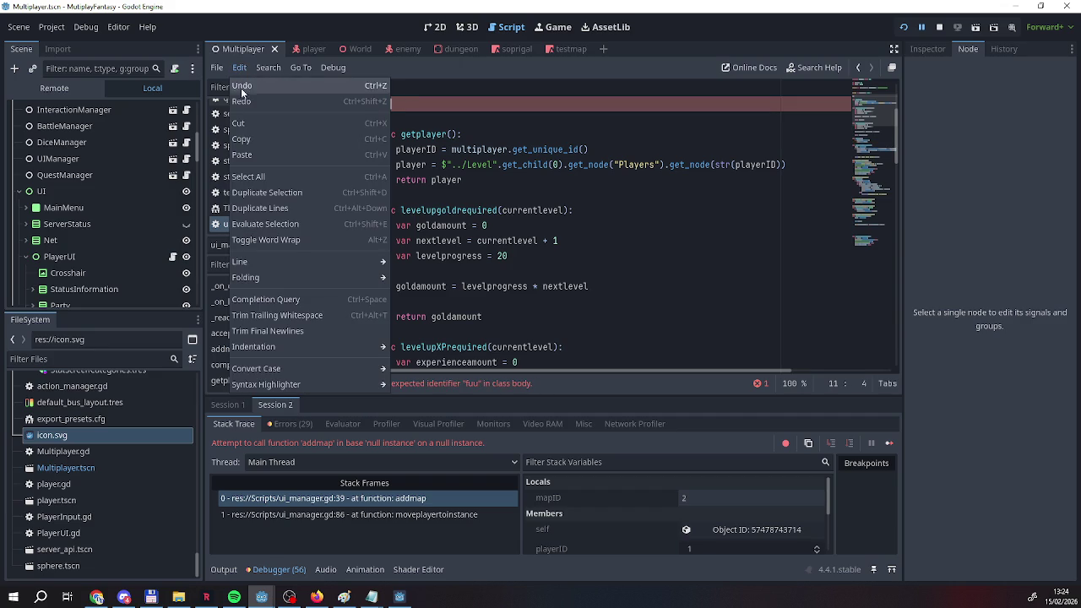
pyautogui.click(246, 100)
# Retype the header as func _ready(): and place the World-typed world lookup beneath it.
pyautogui.press('BackSpace')
pyautogui.press('BackSpace')
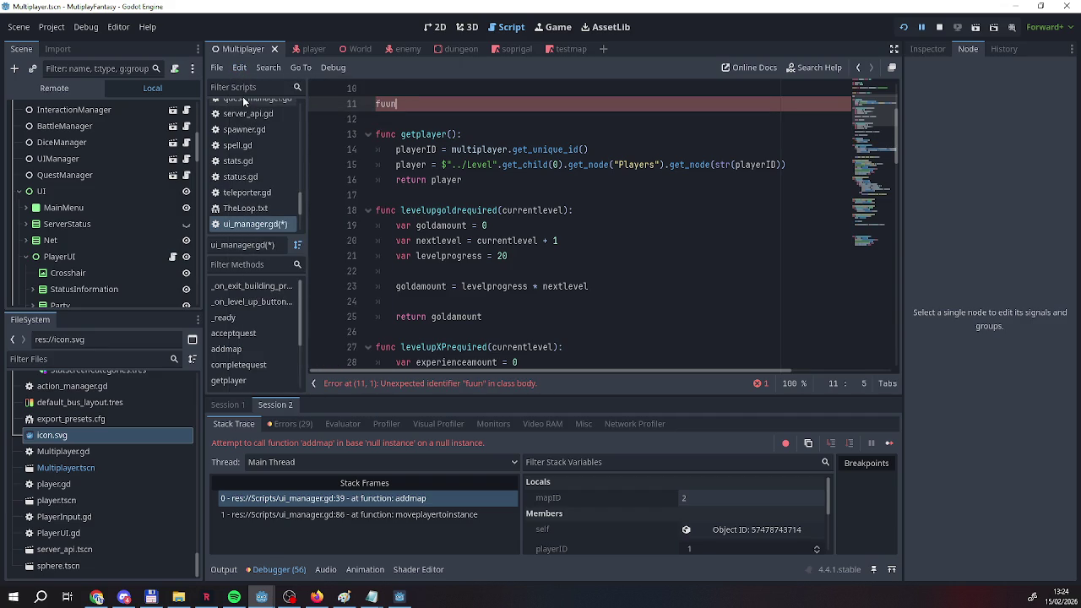
pyautogui.write('nc _t')
pyautogui.press('BackSpace')
pyautogui.write('rea')
pyautogui.press('Return')
pyautogui.press('Up')
pyautogui.press('Up')
pyautogui.press('Up')
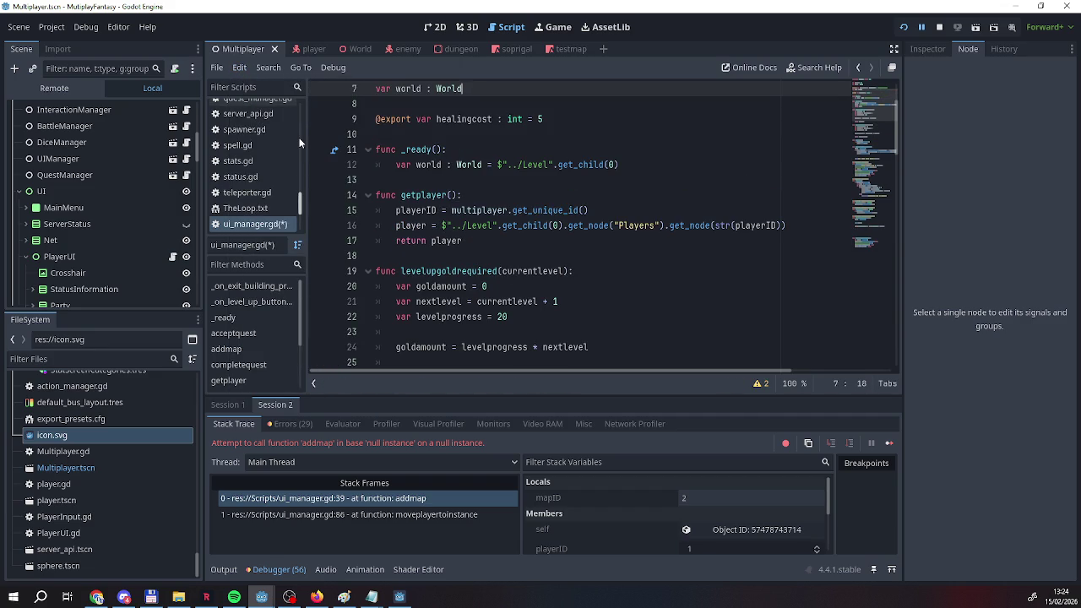
pyautogui.scroll(-8, 460, 185)
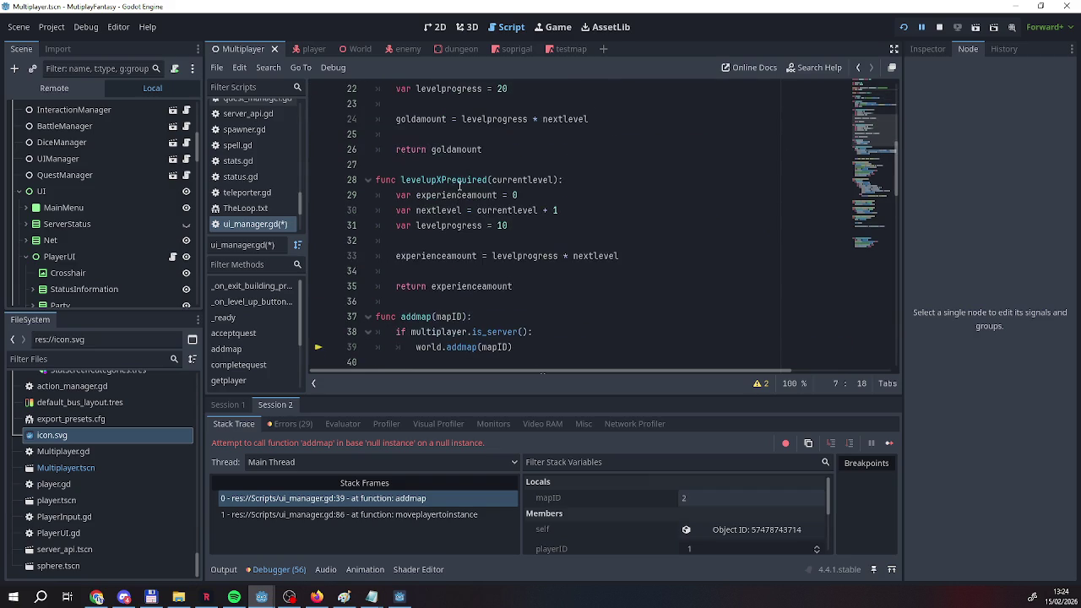
pyautogui.scroll(7, 460, 185)
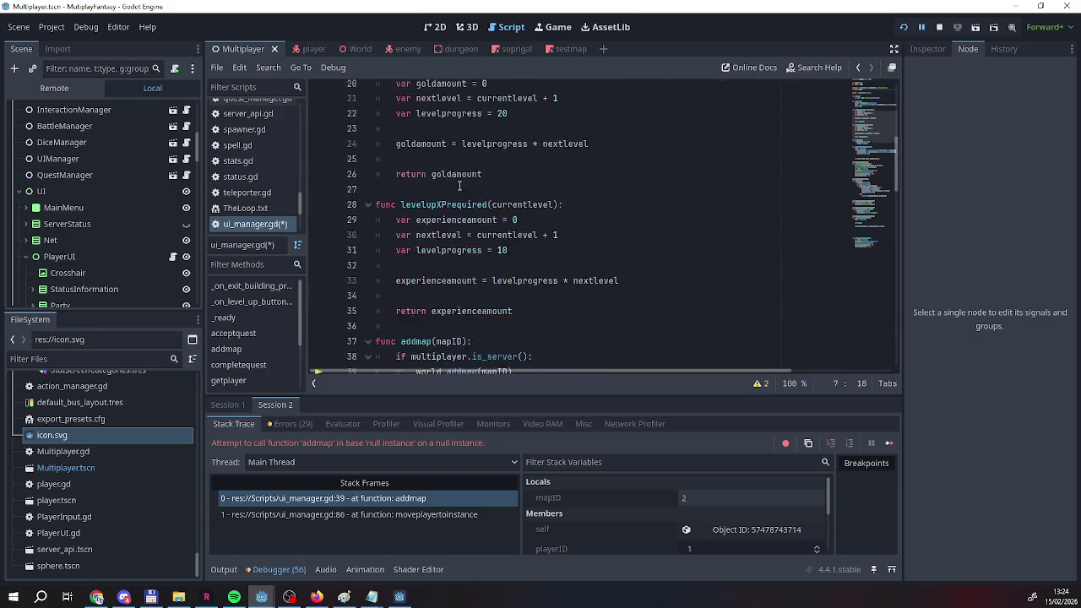
# Undo the ': World' annotation and 'var' so _ready assigns the member world, then save.
pyautogui.click(218, 68)
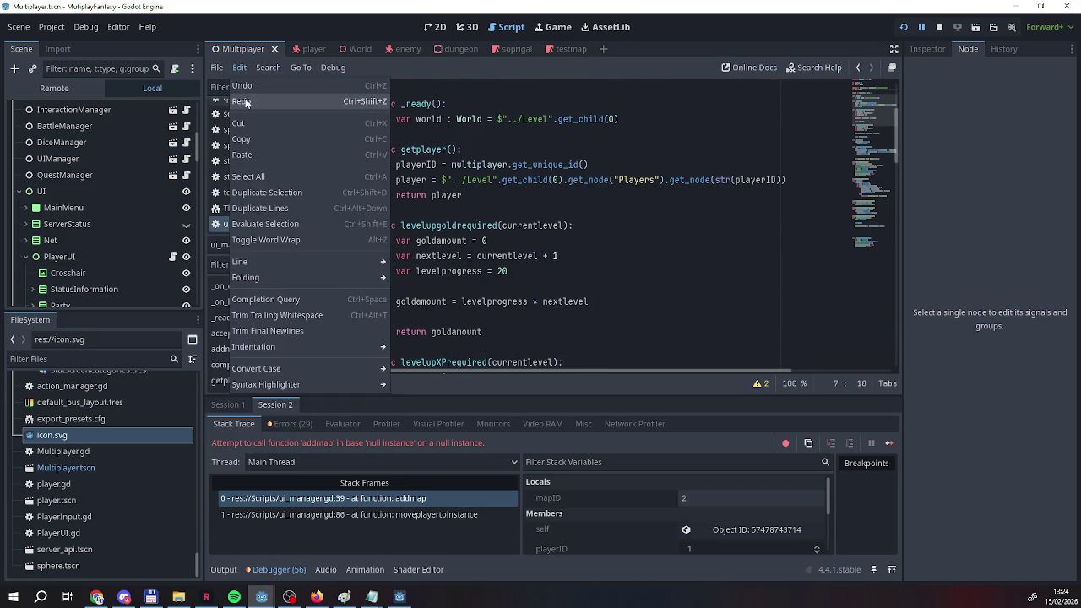
pyautogui.click(247, 105)
pyautogui.hotkey('ctrl', 'z')
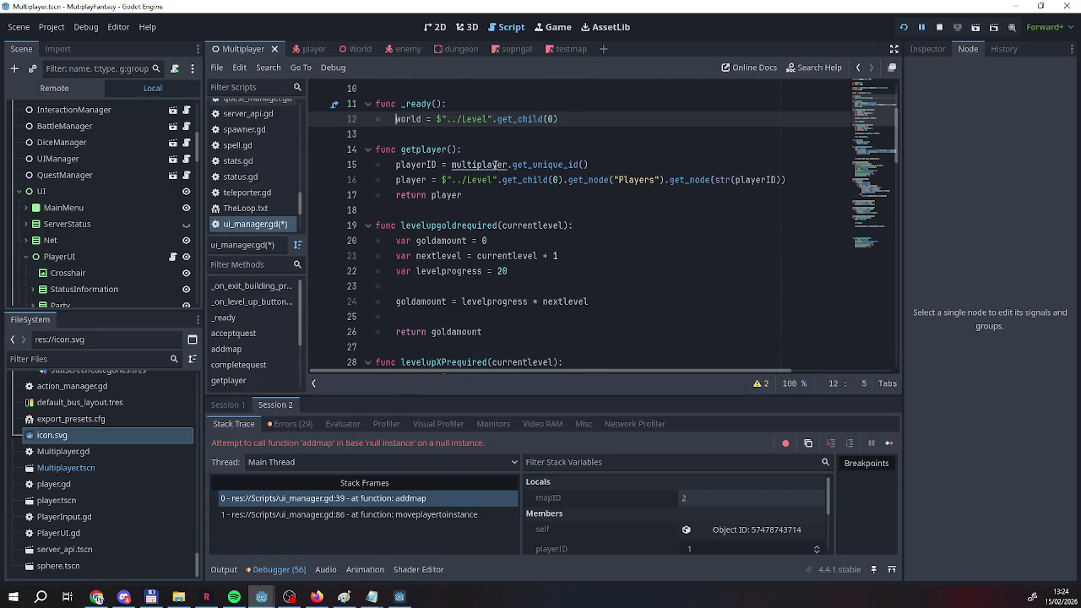
pyautogui.hotkey('ctrl', 's')
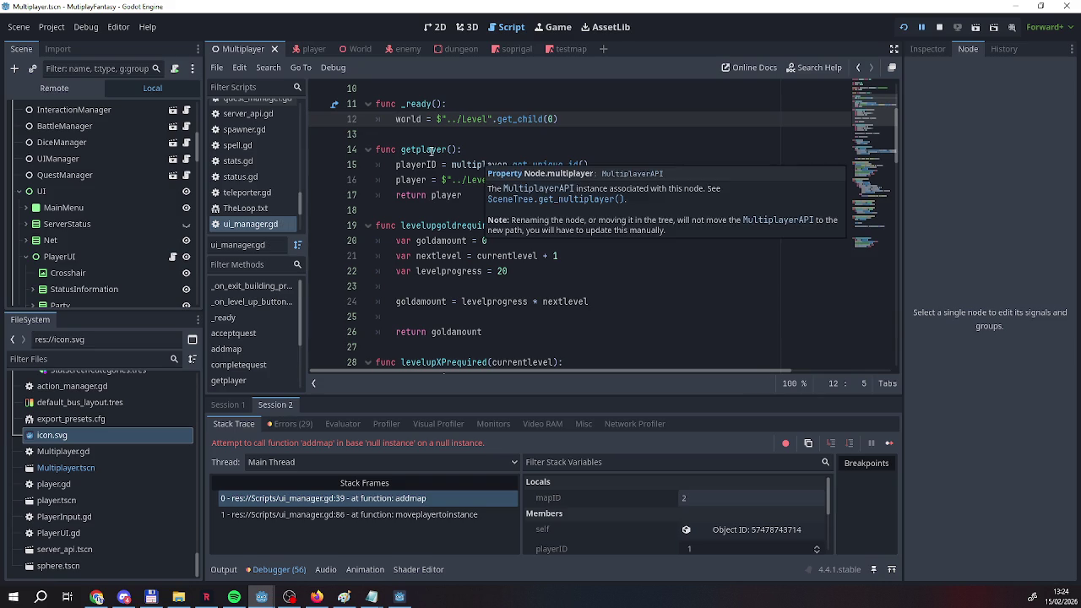
# Inspect world's value in the debugger's Stack Variables while reviewing getplayer and addmap.
pyautogui.click(430, 179)
pyautogui.scroll(-8, 429, 180)
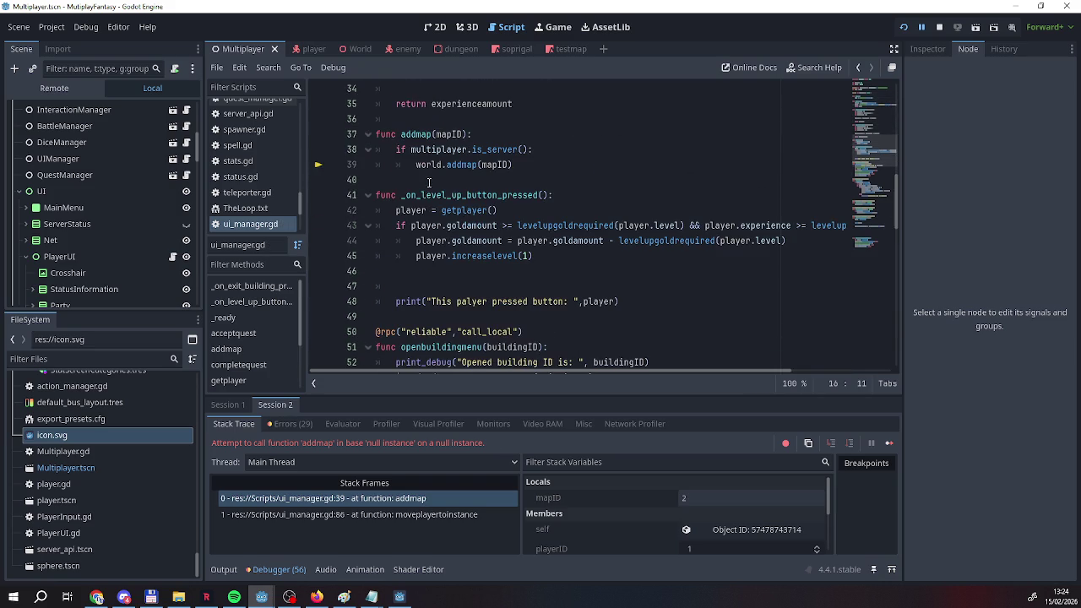
pyautogui.scroll(1, 425, 195)
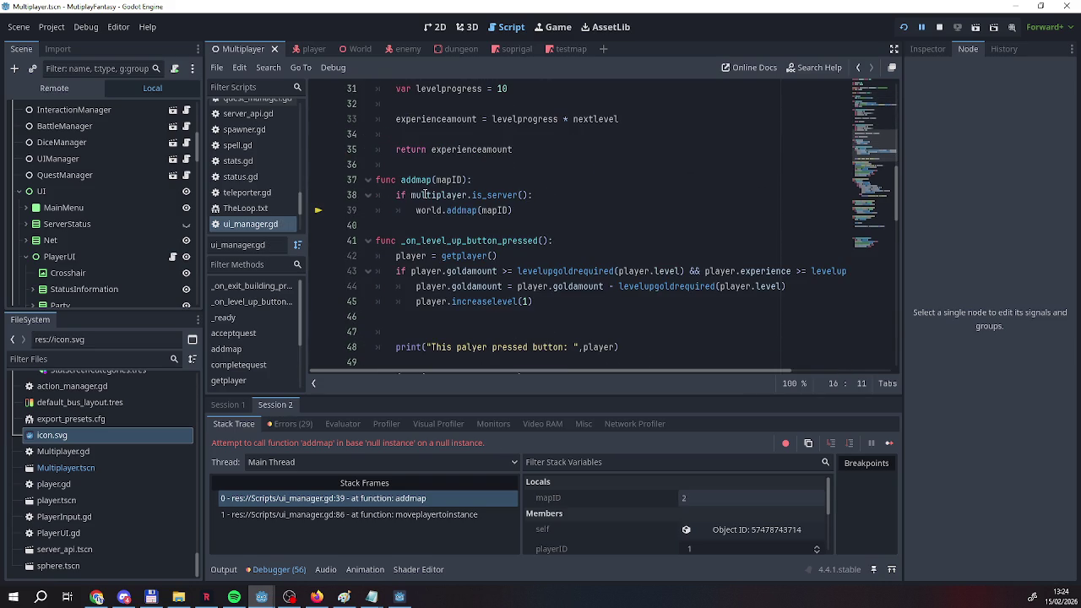
pyautogui.scroll(-1, 426, 195)
pyautogui.scroll(-5, 662, 531)
pyautogui.click(662, 530)
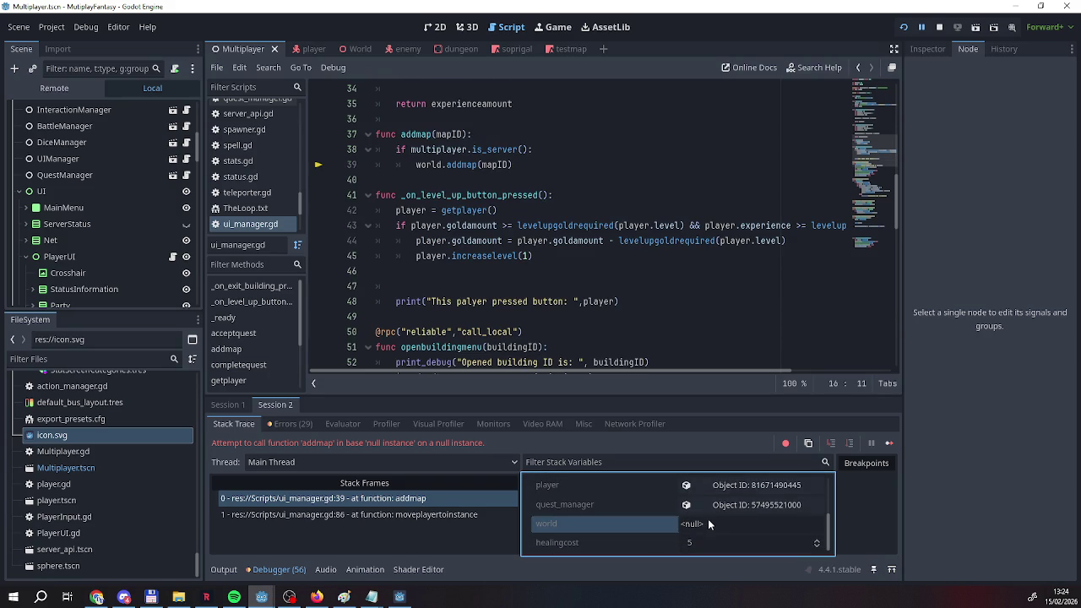
pyautogui.scroll(4, 412, 239)
pyautogui.scroll(6, 412, 238)
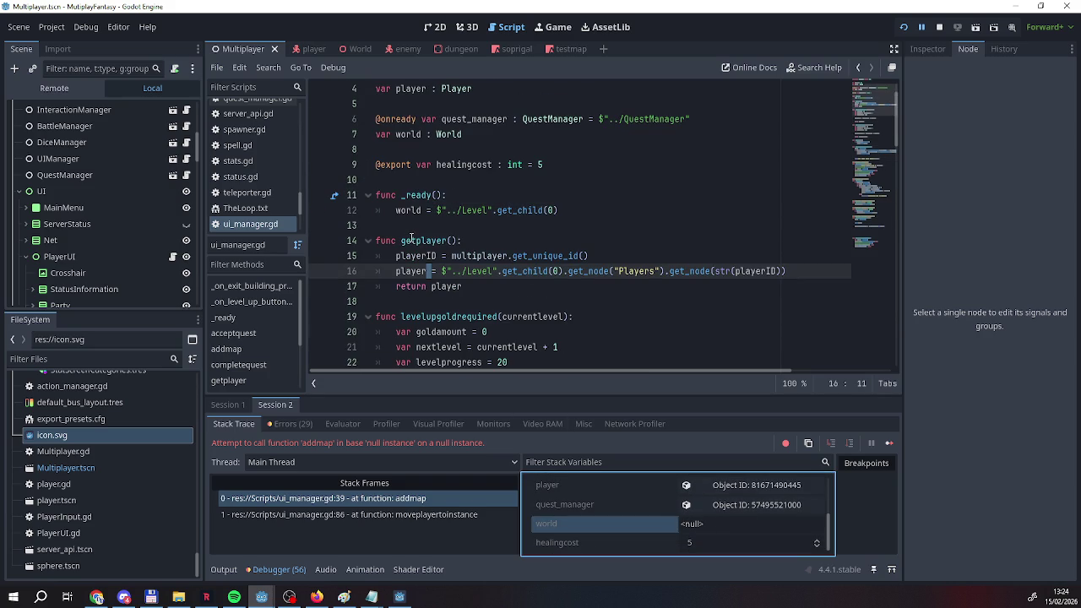
pyautogui.scroll(-8, 397, 211)
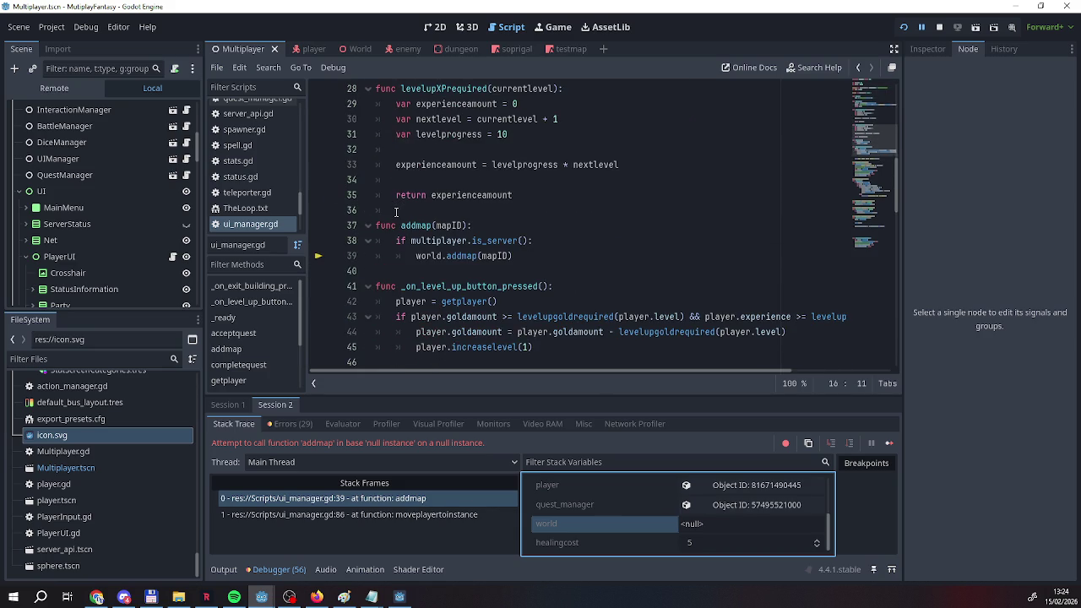
pyautogui.click(414, 256)
pyautogui.moveTo(413, 259)
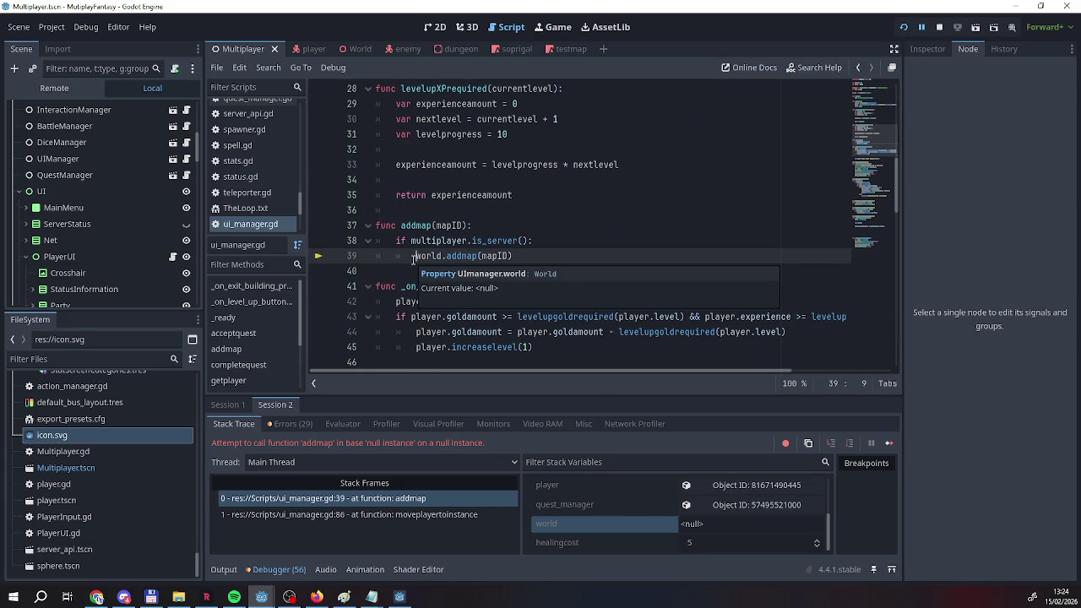
pyautogui.scroll(7, 413, 260)
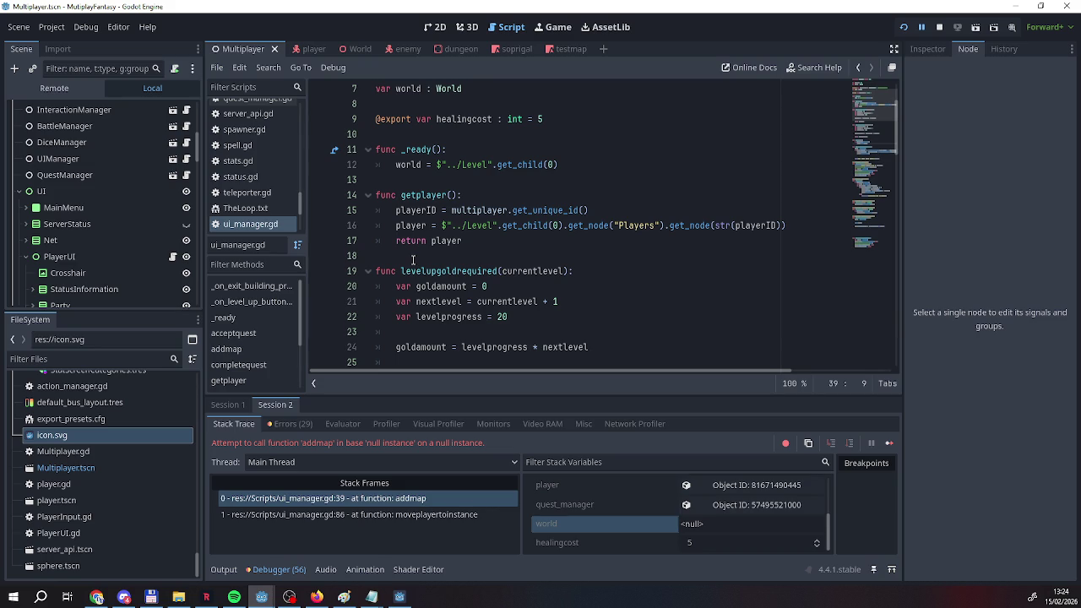
pyautogui.scroll(1, 413, 260)
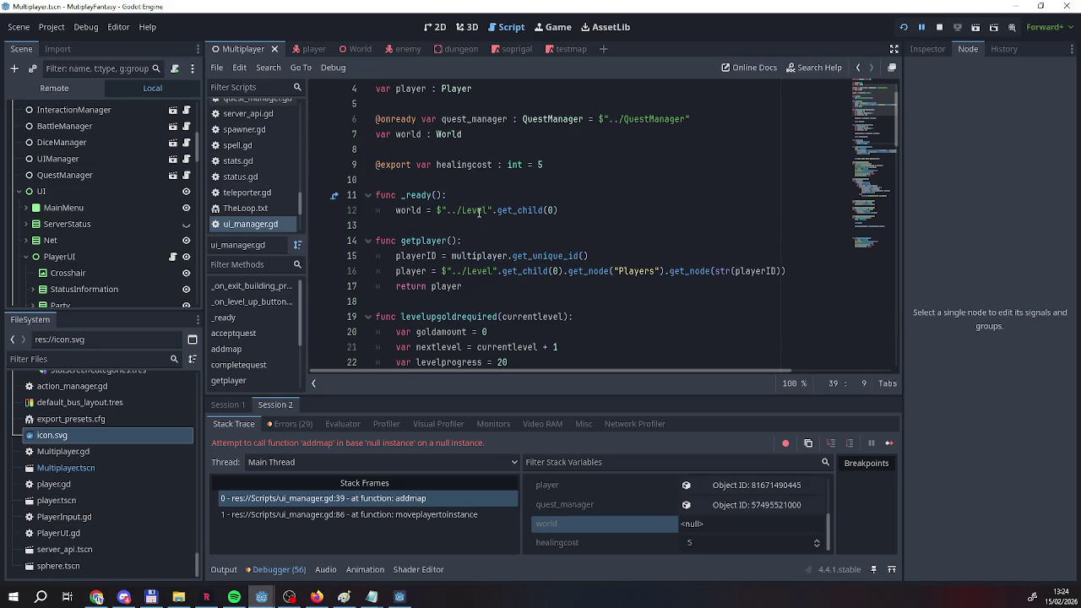
pyautogui.click(375, 135)
pyautogui.write('@e')
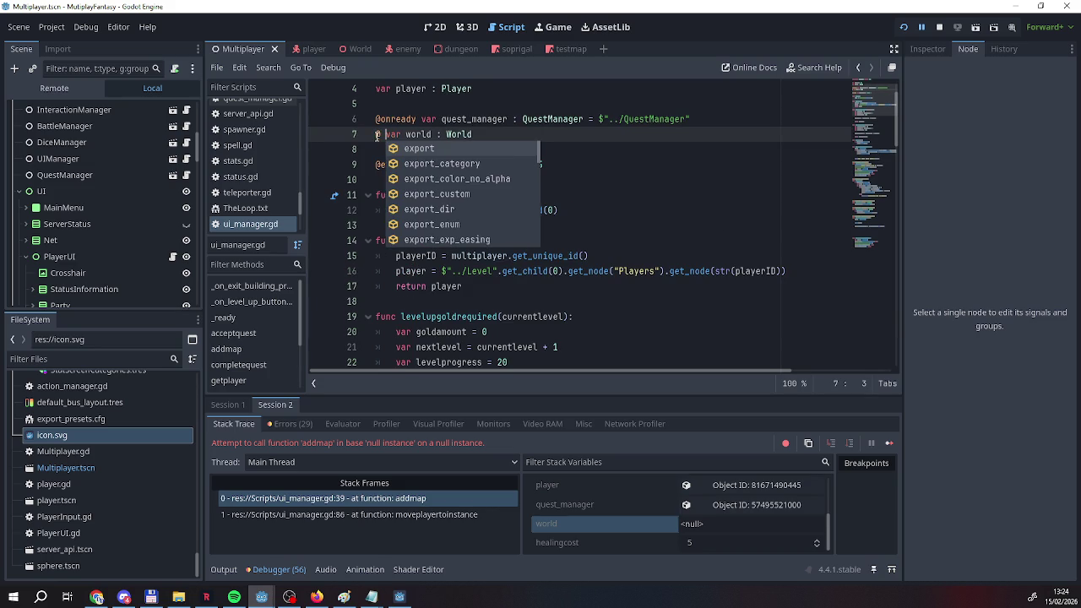
pyautogui.press('BackSpace')
pyautogui.write('onr')
pyautogui.press('Return')
pyautogui.hotkey('ctrl', 'Delete')
pyautogui.press('BackSpace')
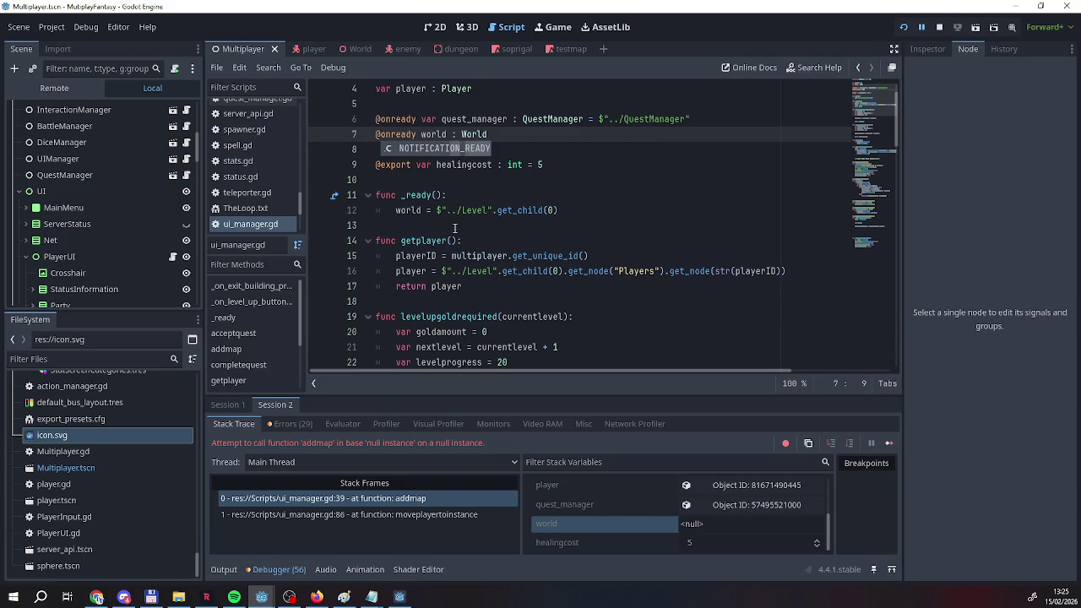
# Move the $"../Level".get_child(0) lookup onto the world declaration, keeping var.
pyautogui.click(436, 212)
pyautogui.hotkey('shift', 'End')
pyautogui.hotkey('ctrl', 'c')
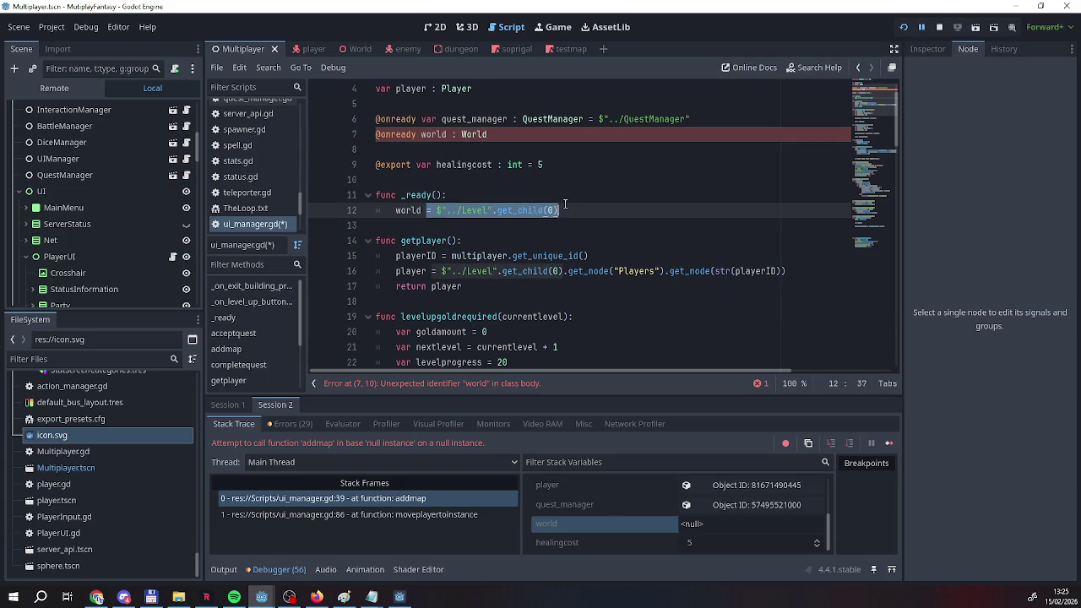
pyautogui.click(525, 139)
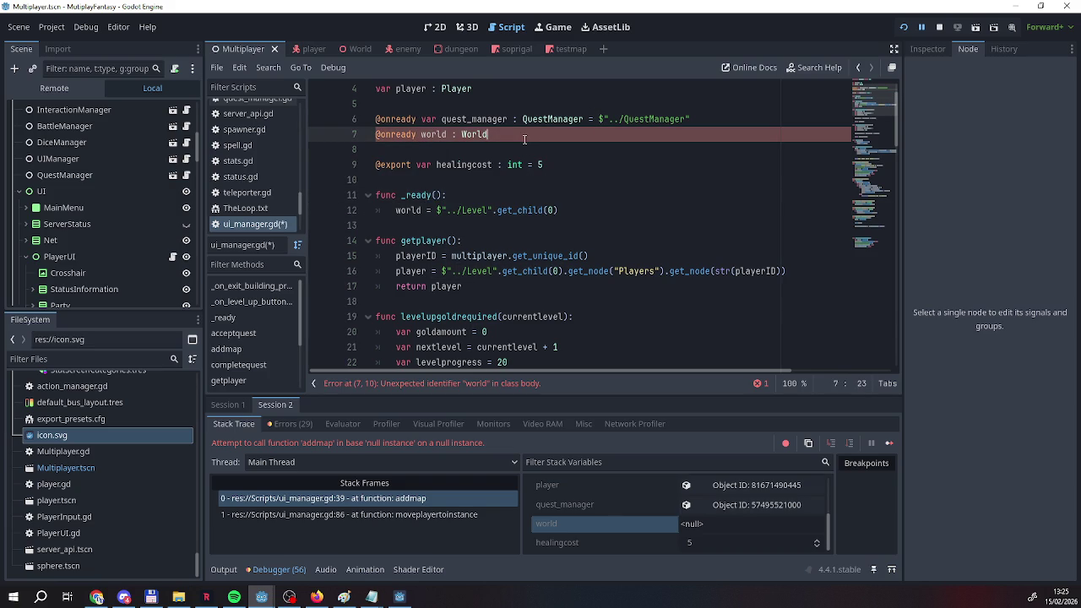
pyautogui.hotkey('ctrl', 'v')
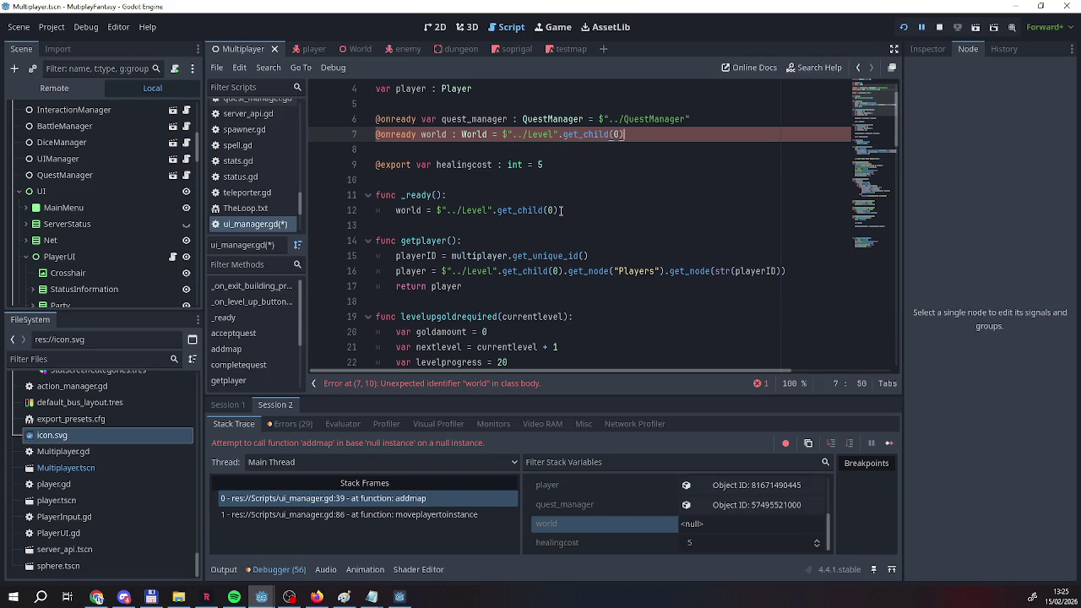
pyautogui.click(422, 135)
pyautogui.write('var')
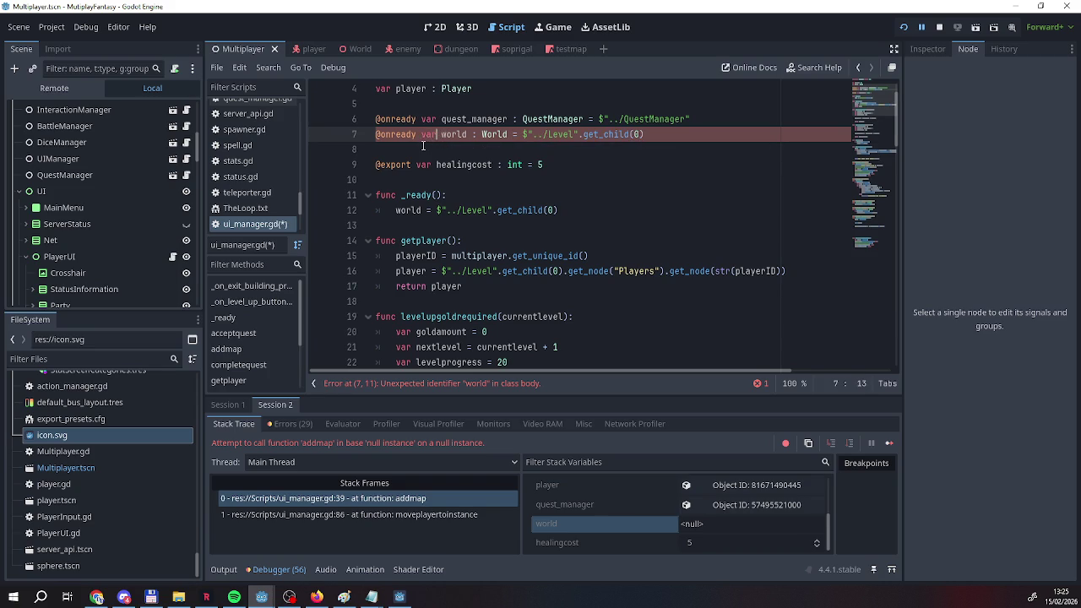
# Delete the leftover world assignment and the empty _ready function, then relaunch the game.
pyautogui.click(470, 181)
pyautogui.click(549, 210)
pyautogui.moveTo(573, 211); pyautogui.dragTo(403, 209)
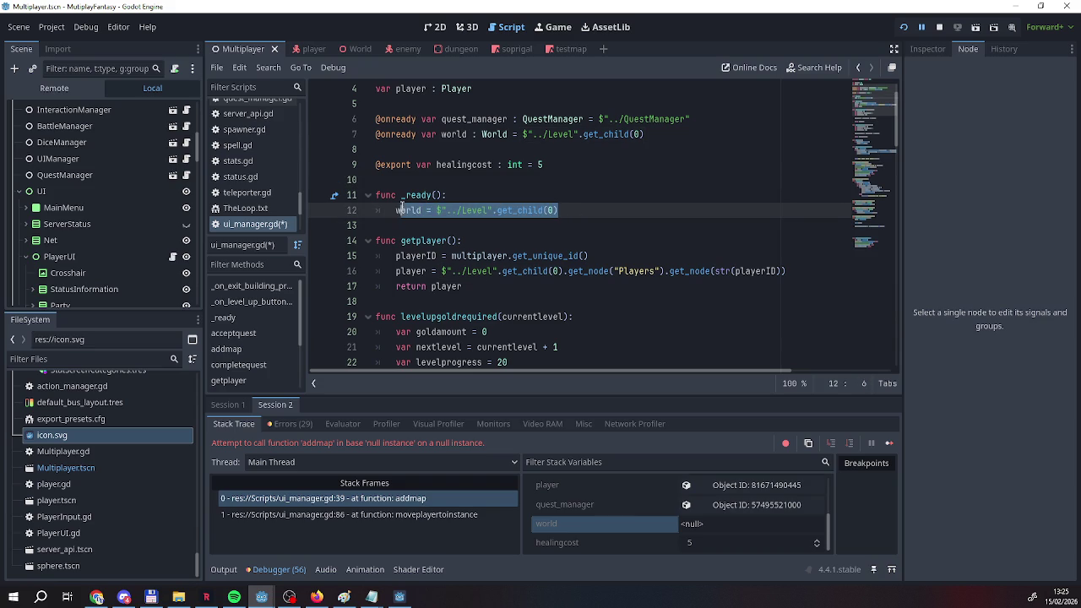
pyautogui.press('BackSpace')
pyautogui.hotkey('ctrl', 'shift', 'k')
pyautogui.hotkey('ctrl', 'shift', 'k')
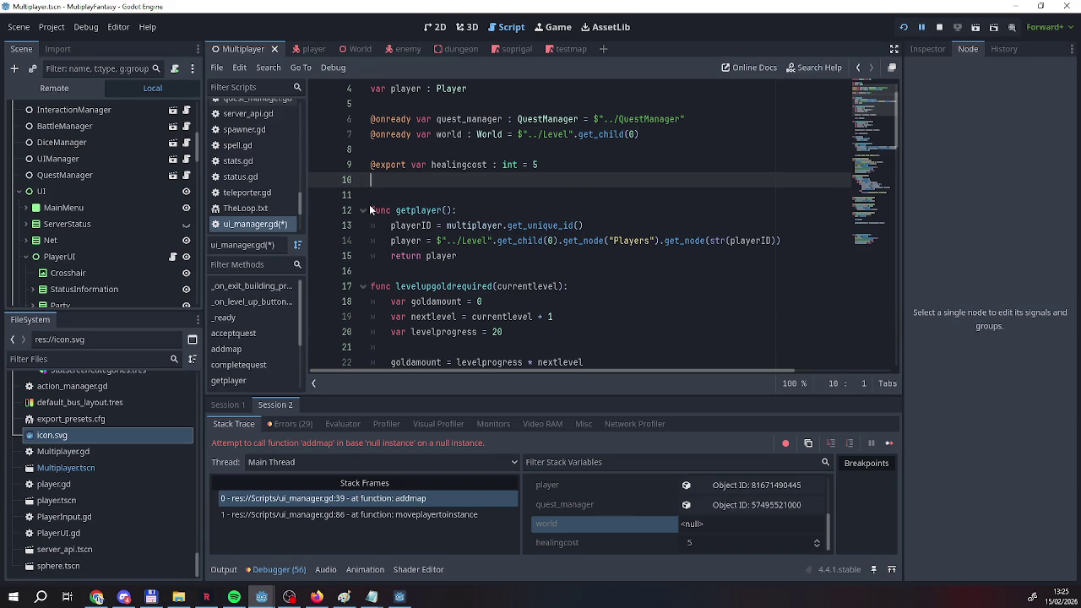
pyautogui.click(903, 27)
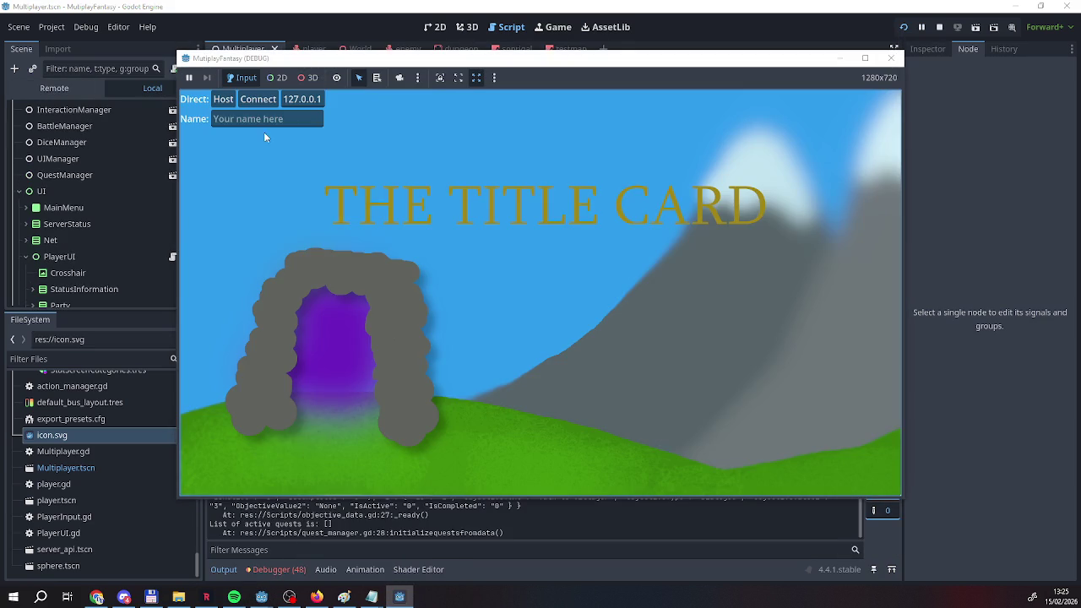
# Host with a player name, join a second client, walk to the dungeon and enter it.
pyautogui.click(262, 122)
pyautogui.write('Rea')
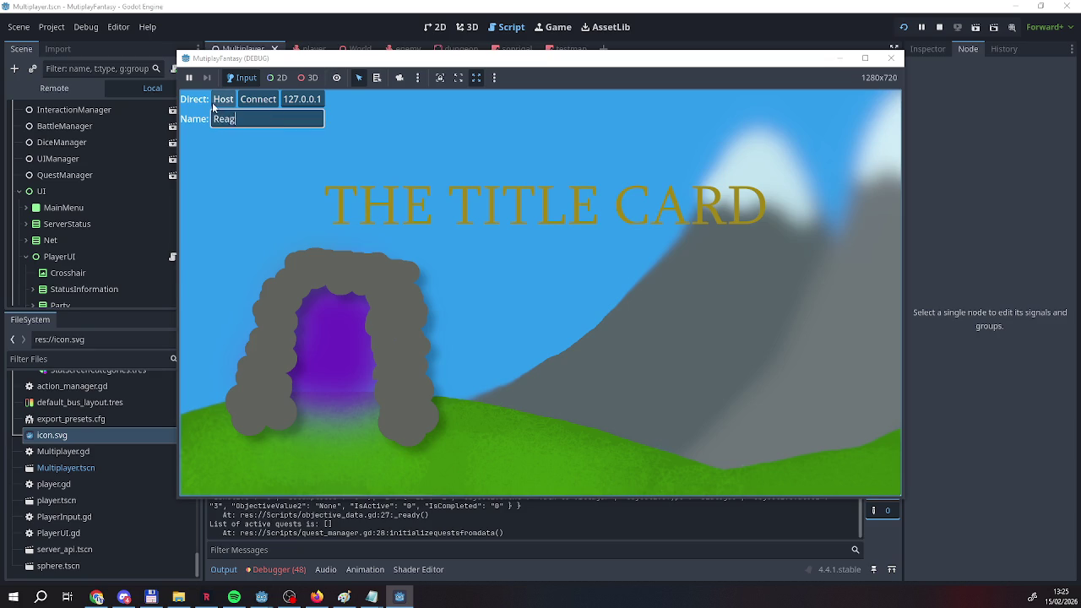
pyautogui.write('g')
pyautogui.click(217, 100)
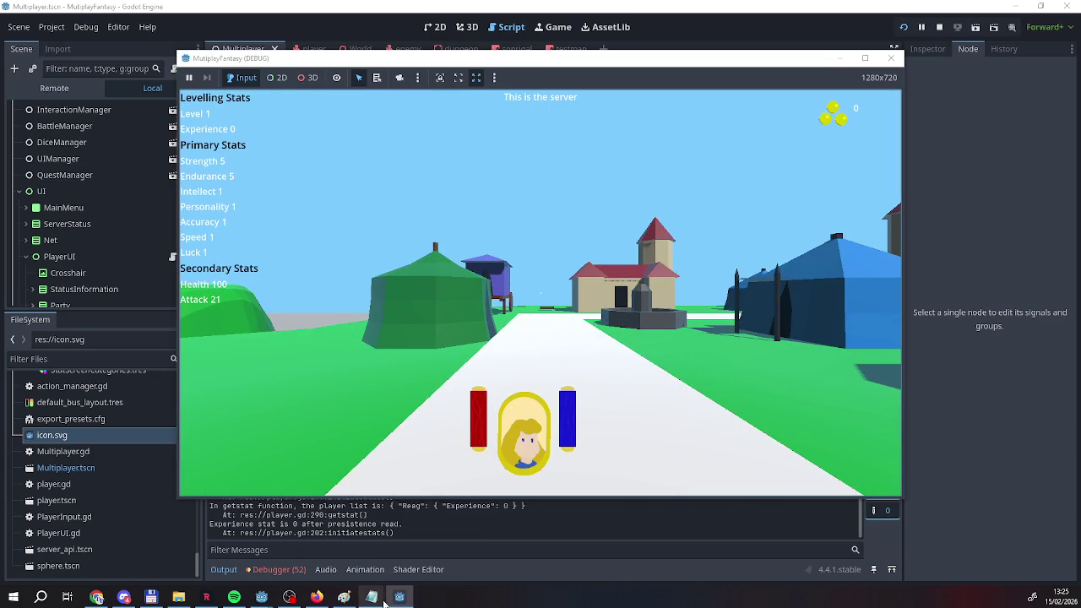
pyautogui.click(380, 601)
pyautogui.write('EEEEEEE')
pyautogui.click(266, 102)
pyautogui.press('w')
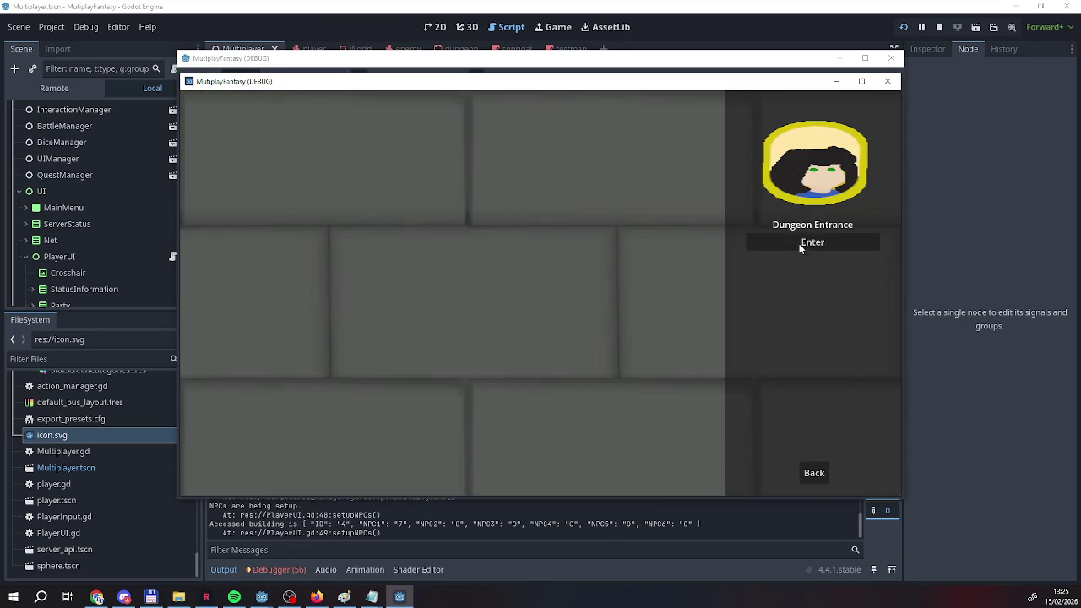
pyautogui.click(799, 244)
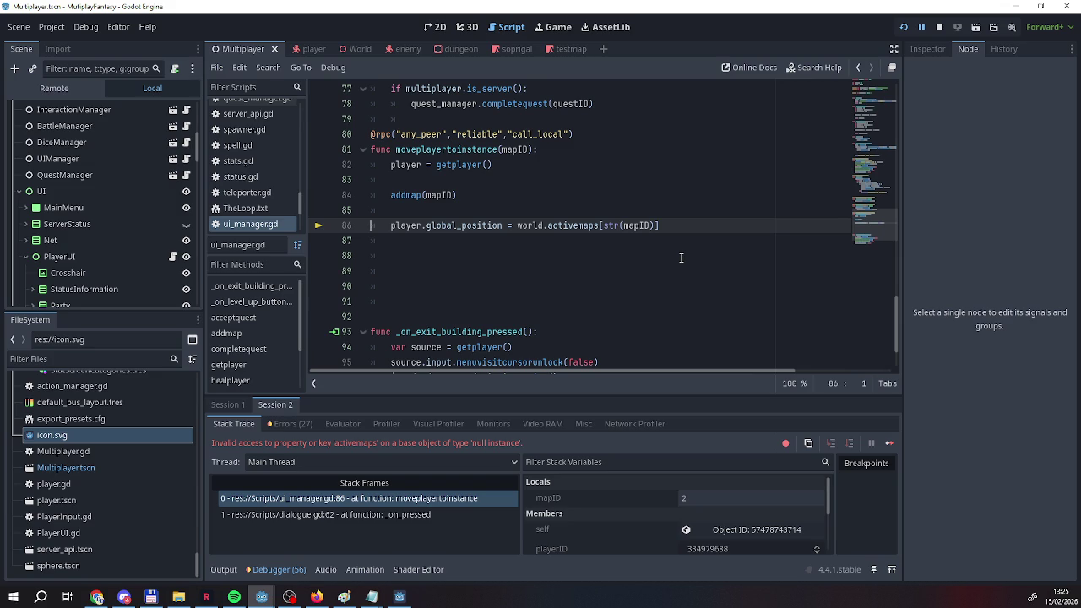
pyautogui.scroll(20, 681, 257)
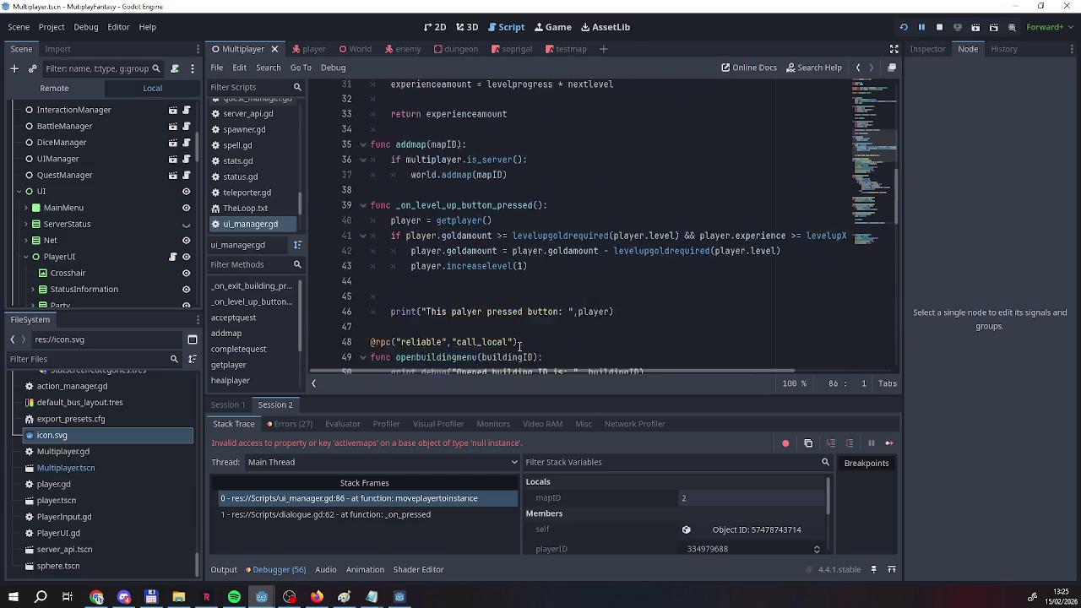
pyautogui.scroll(3, 520, 347)
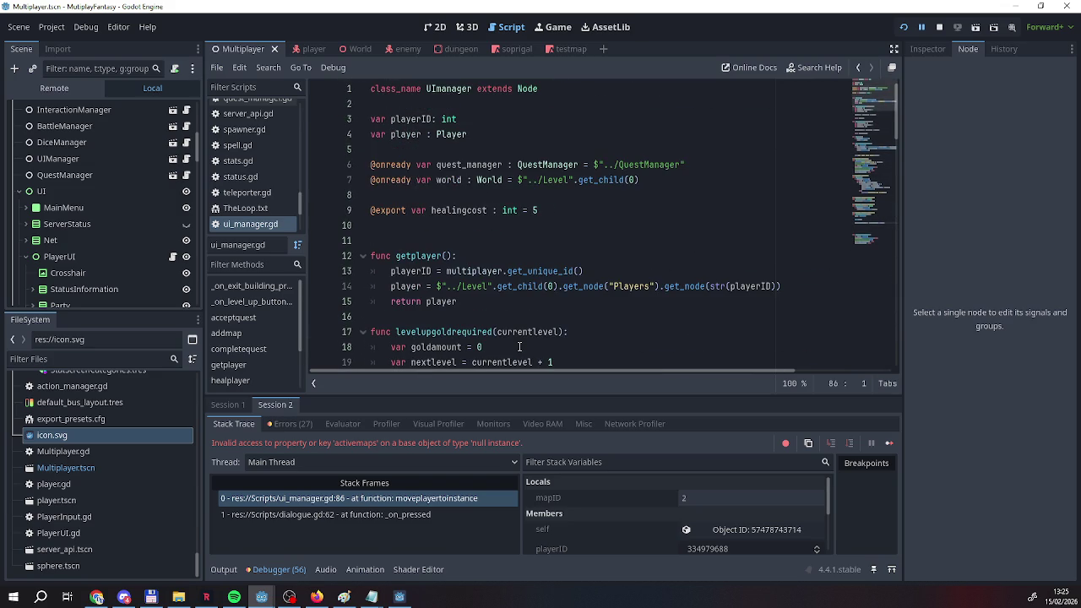
pyautogui.scroll(-8, 520, 346)
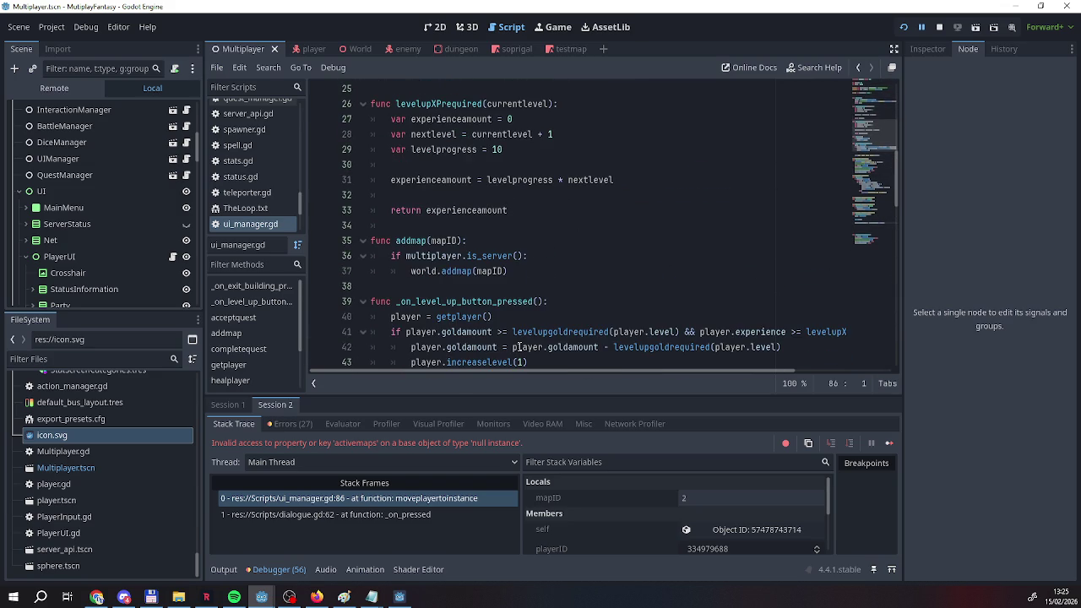
pyautogui.scroll(-1, 520, 346)
pyautogui.scroll(9, 520, 347)
pyautogui.scroll(-4, 520, 346)
pyautogui.scroll(-5, 520, 346)
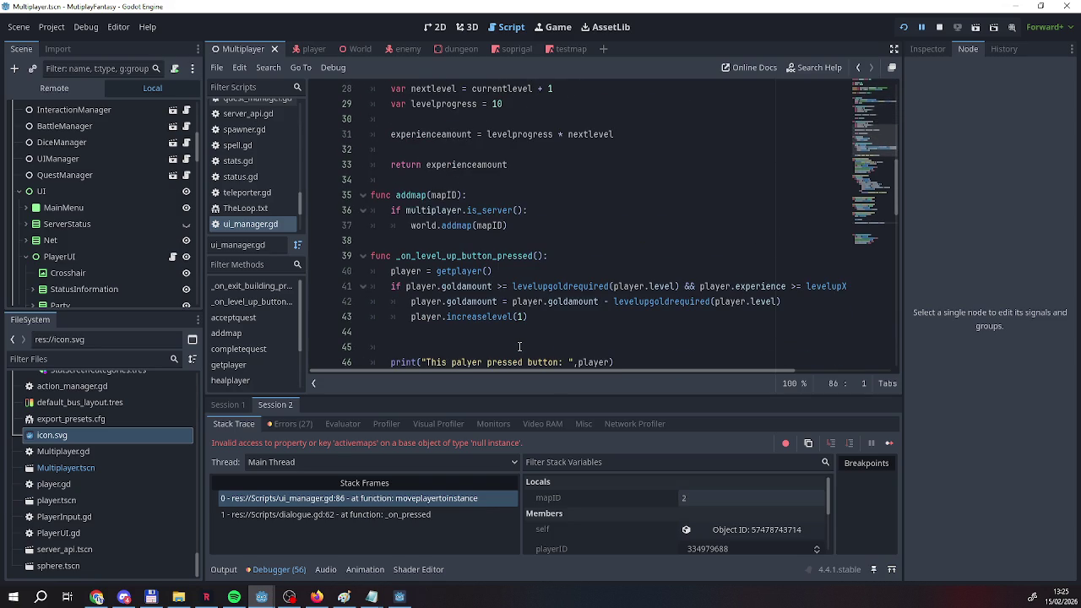
pyautogui.scroll(-18, 519, 346)
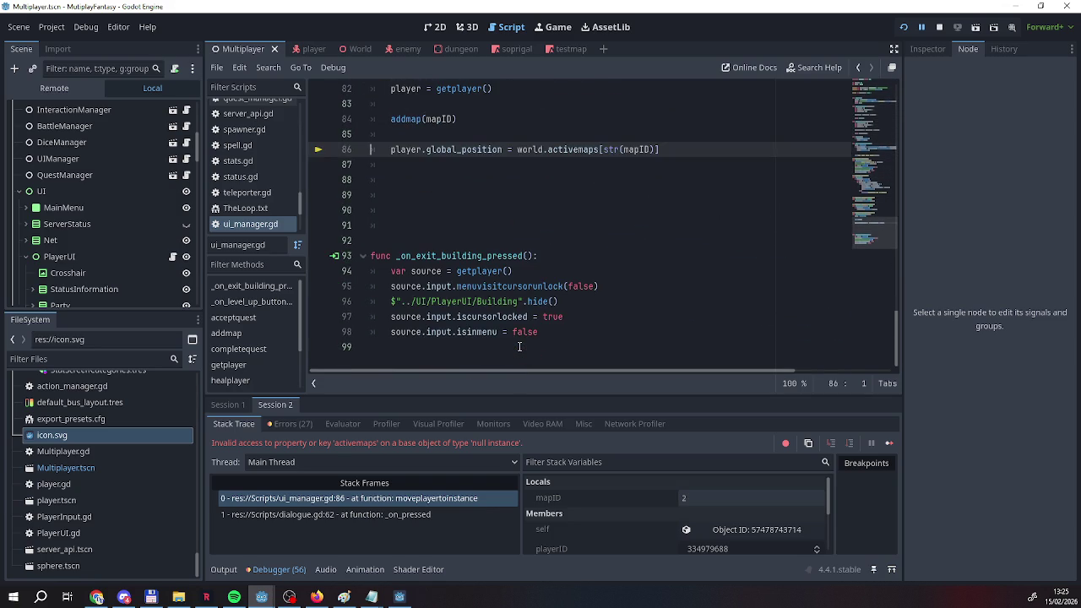
pyautogui.scroll(1, 519, 346)
pyautogui.scroll(4, 521, 346)
pyautogui.scroll(-3, 520, 346)
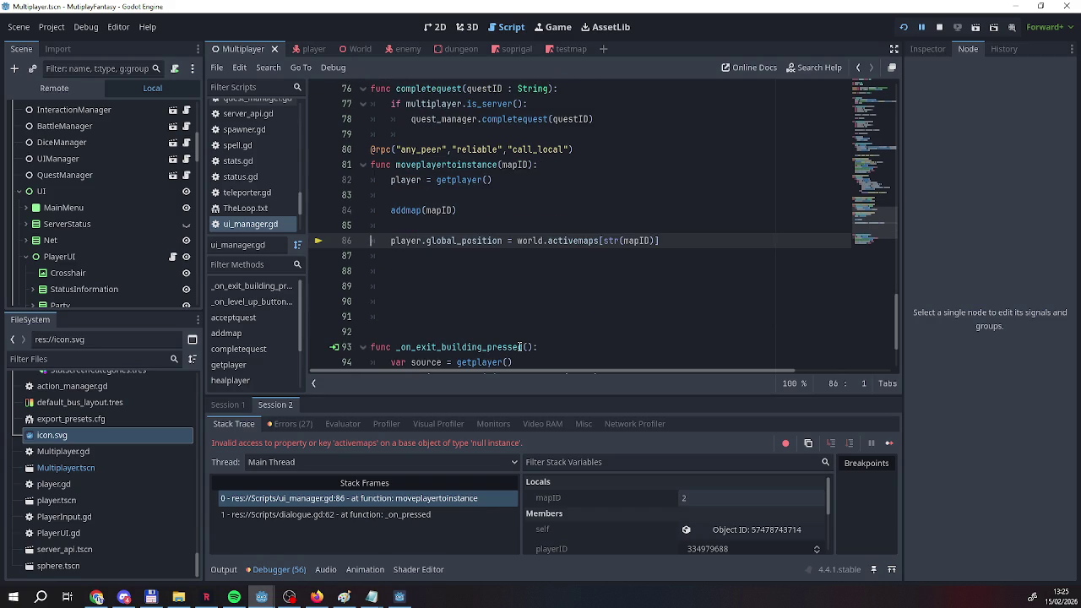
pyautogui.scroll(3, 520, 346)
pyautogui.scroll(-2, 520, 346)
pyautogui.scroll(5, 520, 346)
pyautogui.scroll(11, 520, 346)
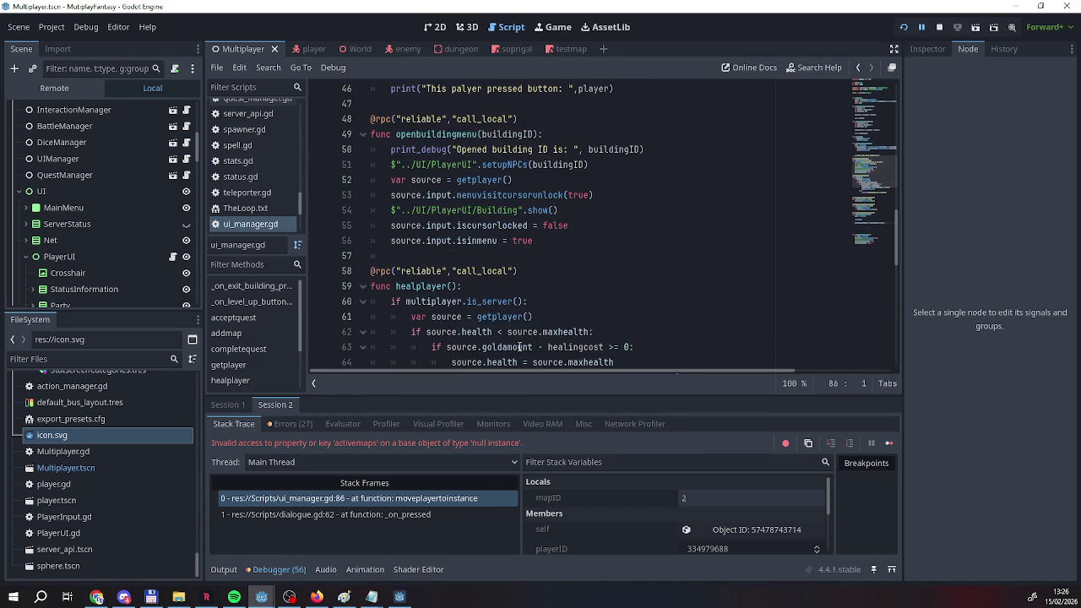
pyautogui.scroll(7, 521, 347)
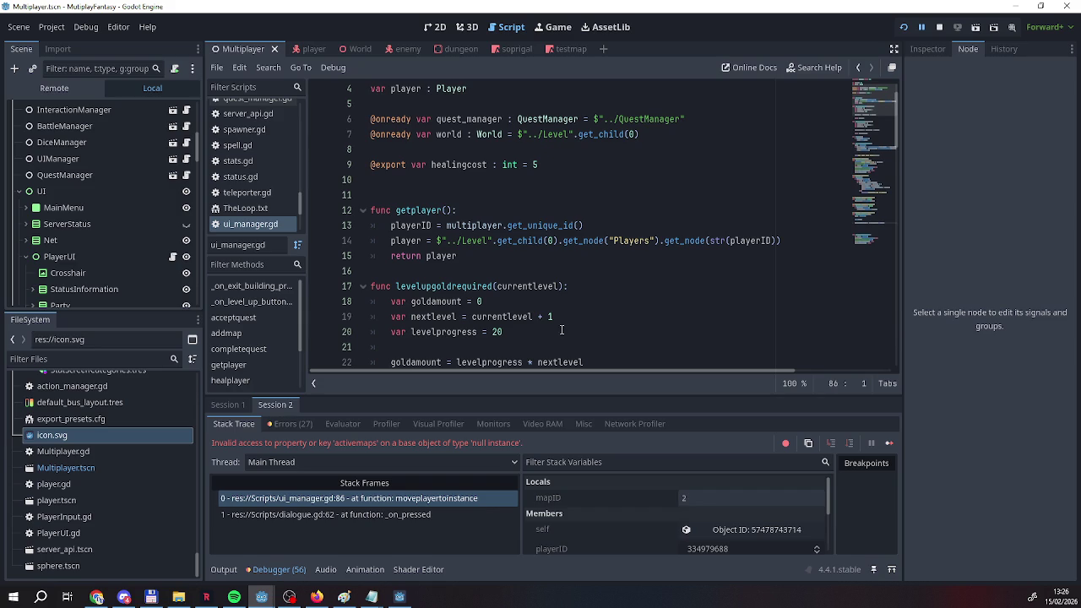
pyautogui.scroll(-10, 520, 346)
pyautogui.scroll(-10, 522, 318)
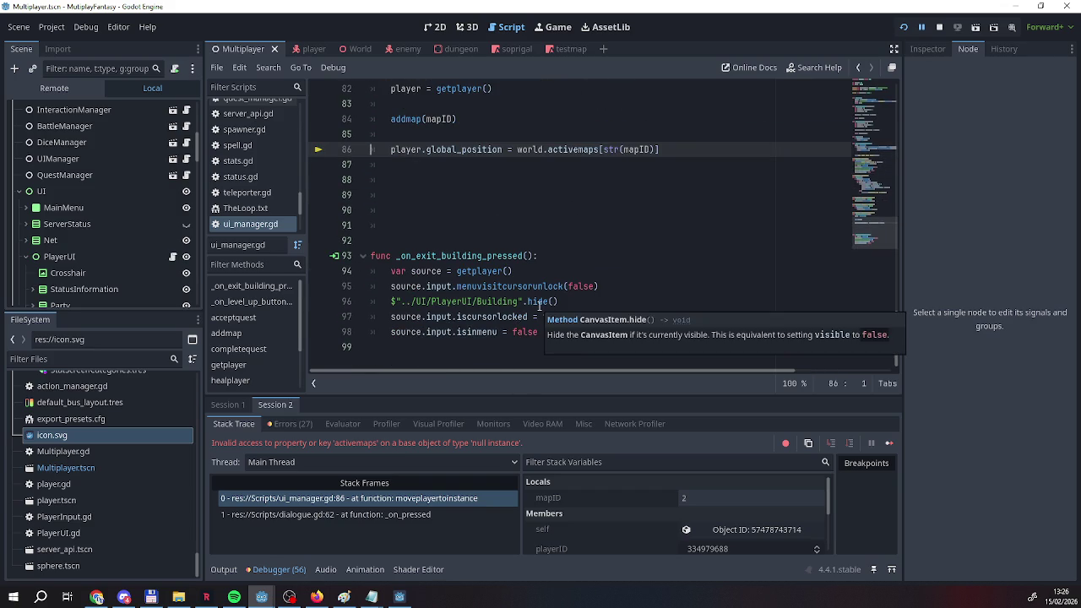
pyautogui.scroll(1, 537, 307)
pyautogui.scroll(2, 532, 307)
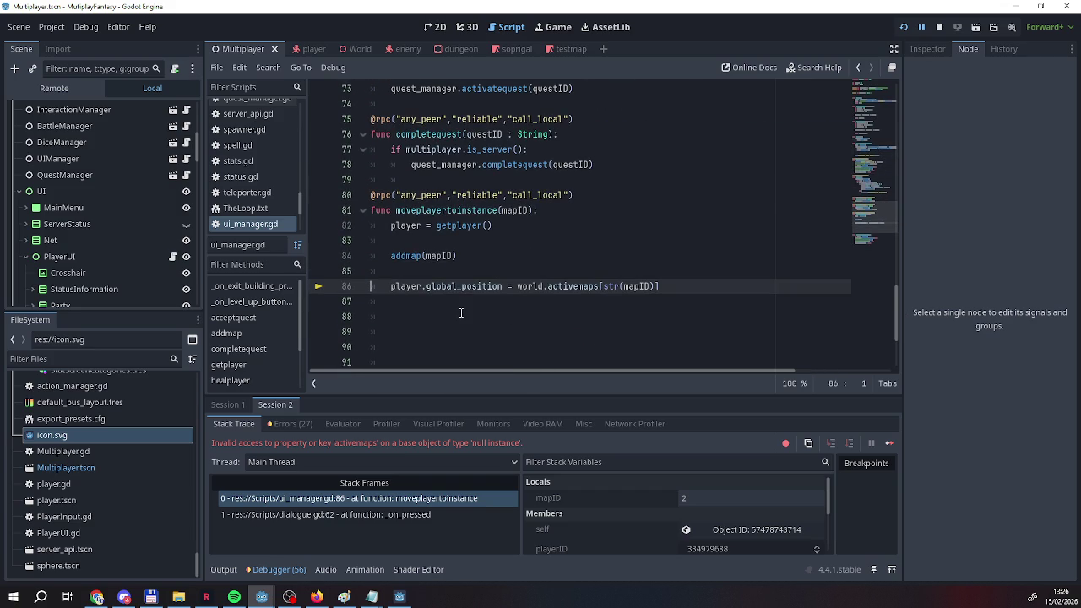
pyautogui.click(391, 287)
pyautogui.write('vs')
pyautogui.press('BackSpace')
pyautogui.press('BackSpace')
pyautogui.write('call')
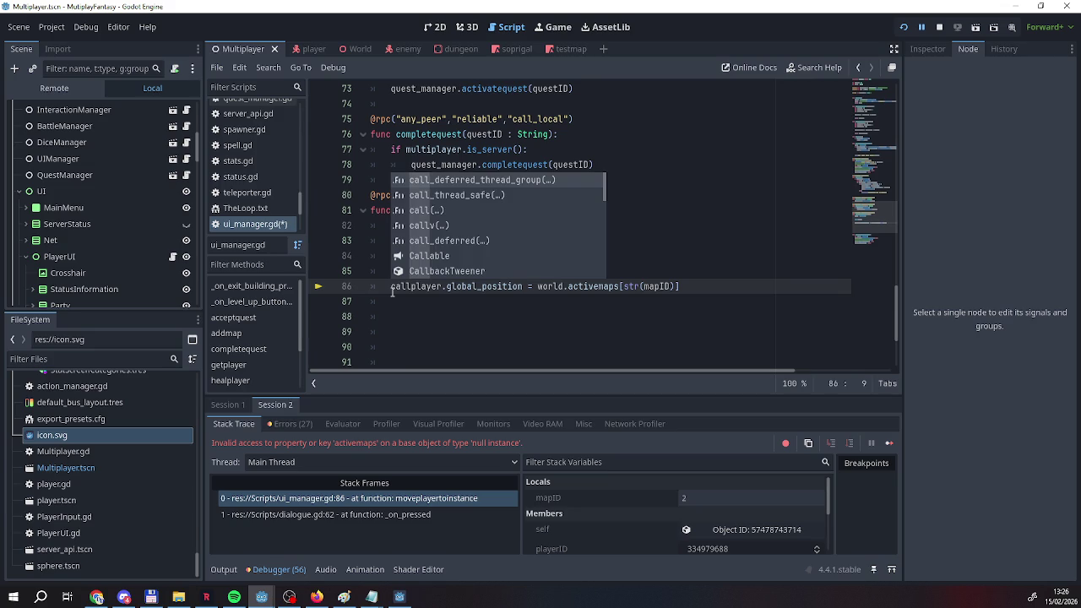
pyautogui.write('_d')
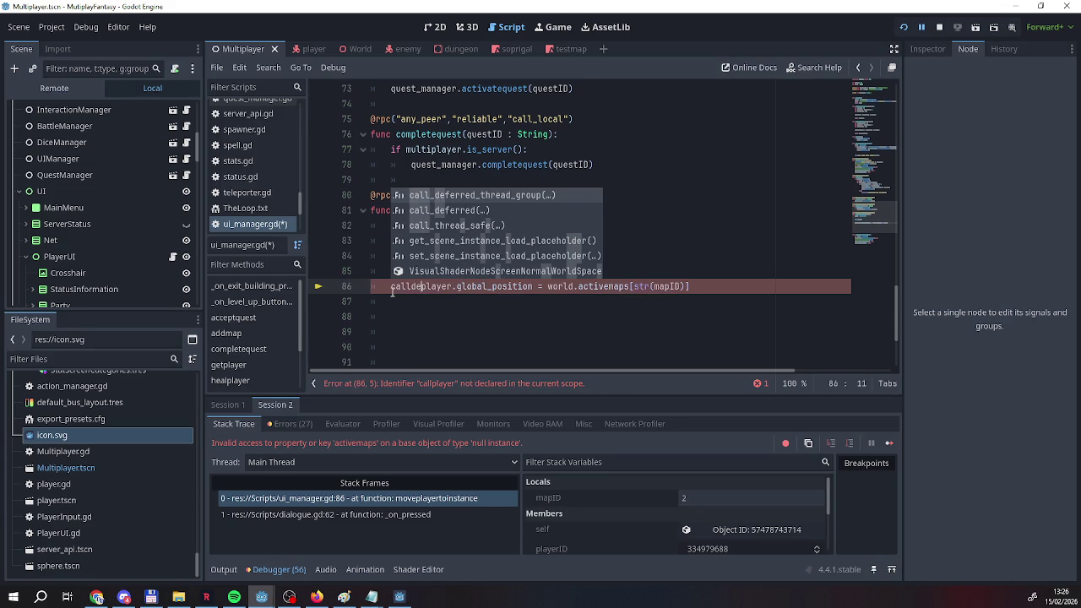
pyautogui.press('Return')
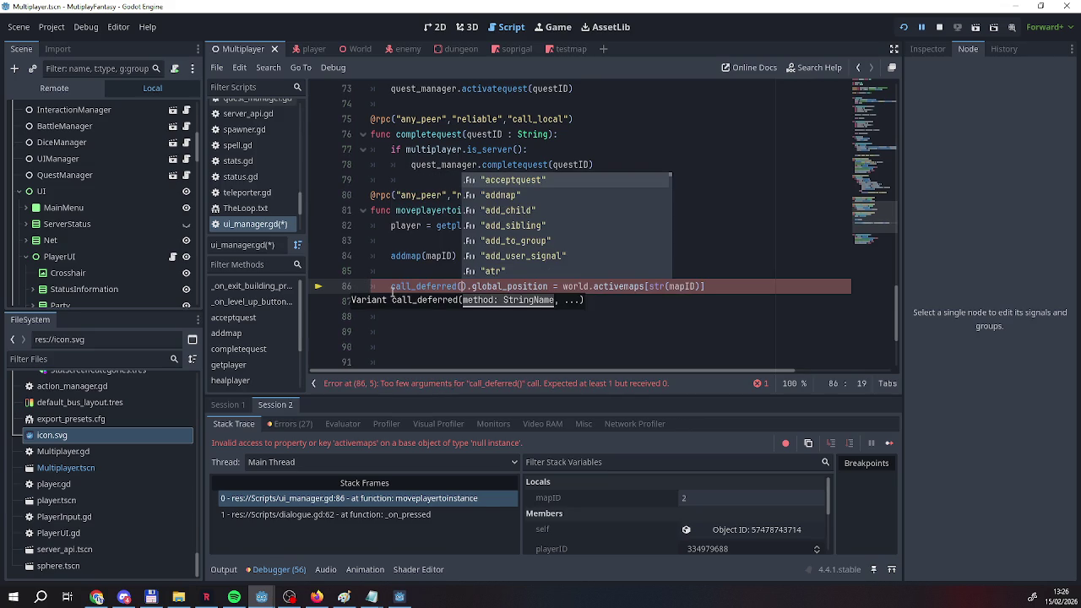
pyautogui.hotkey('ctrl', 'z')
pyautogui.hotkey('ctrl', 'z')
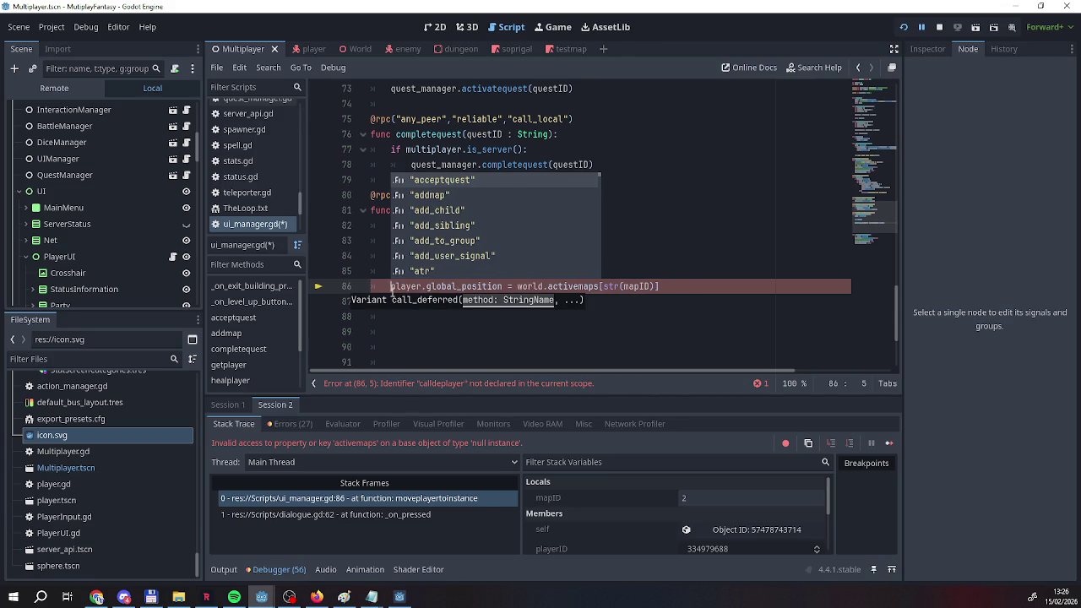
pyautogui.write('call')
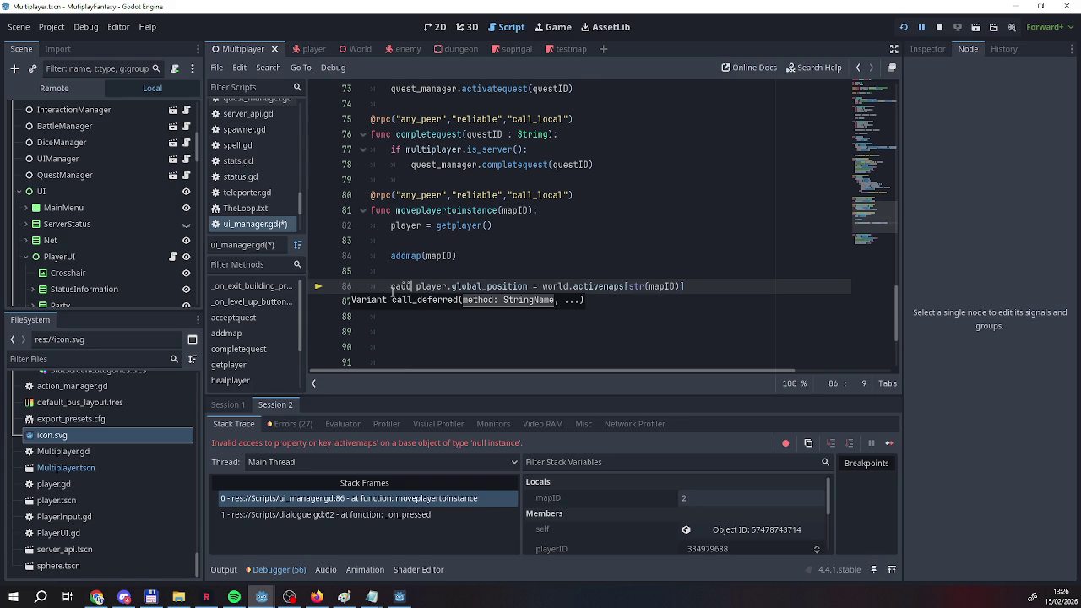
pyautogui.write('d')
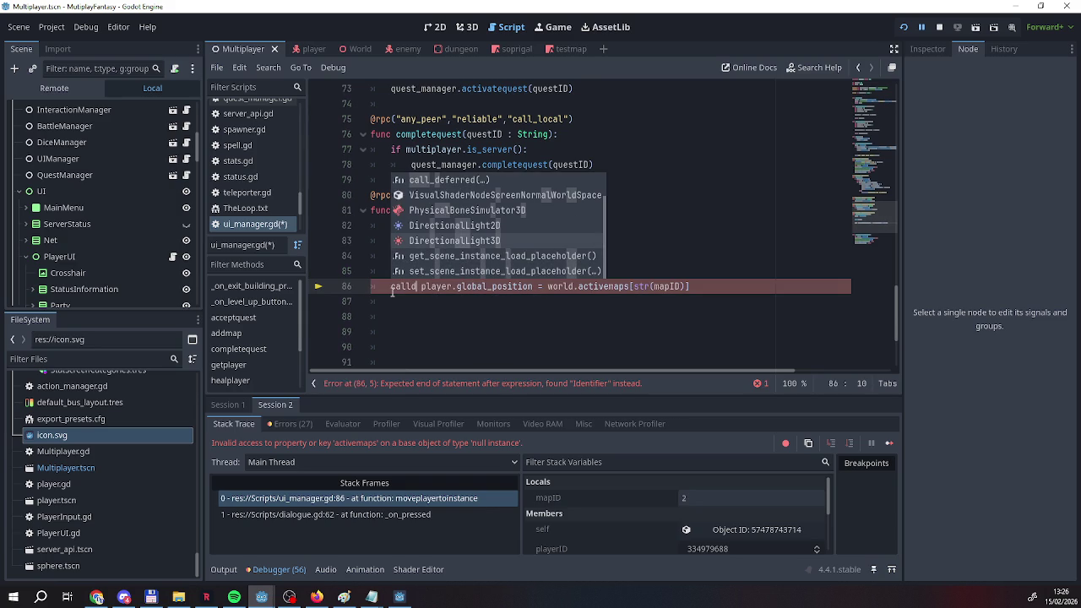
pyautogui.press('Return')
pyautogui.moveTo(740, 286); pyautogui.dragTo(474, 291)
pyautogui.hotkey('ctrl', 'c')
pyautogui.click(460, 286)
pyautogui.hotkey('ctrl', 'v')
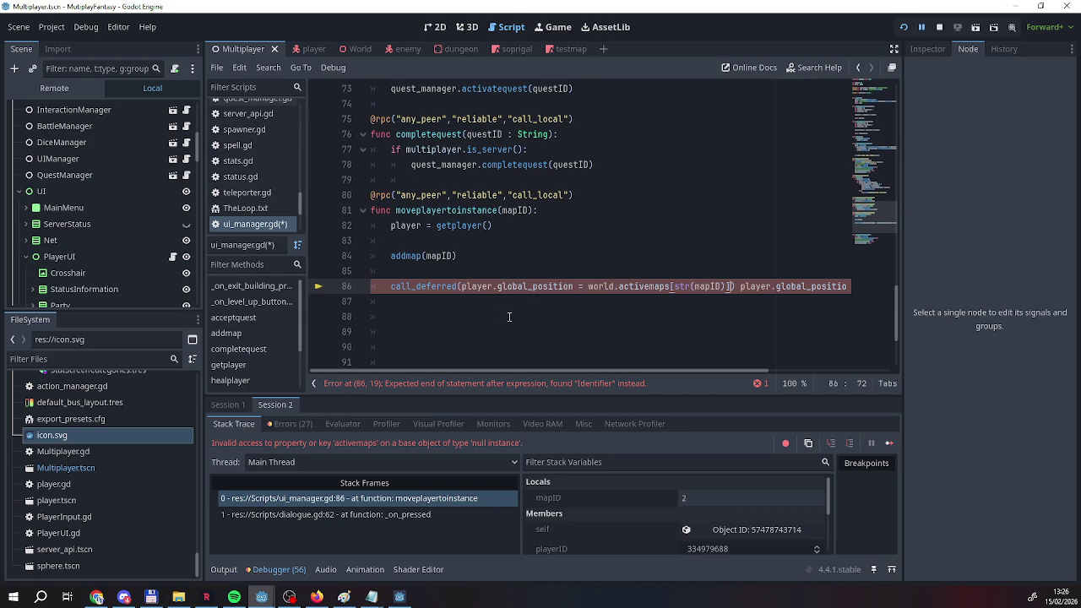
pyautogui.press('Right')
pyautogui.press('Right')
pyautogui.hotkey('shift', 'Down')
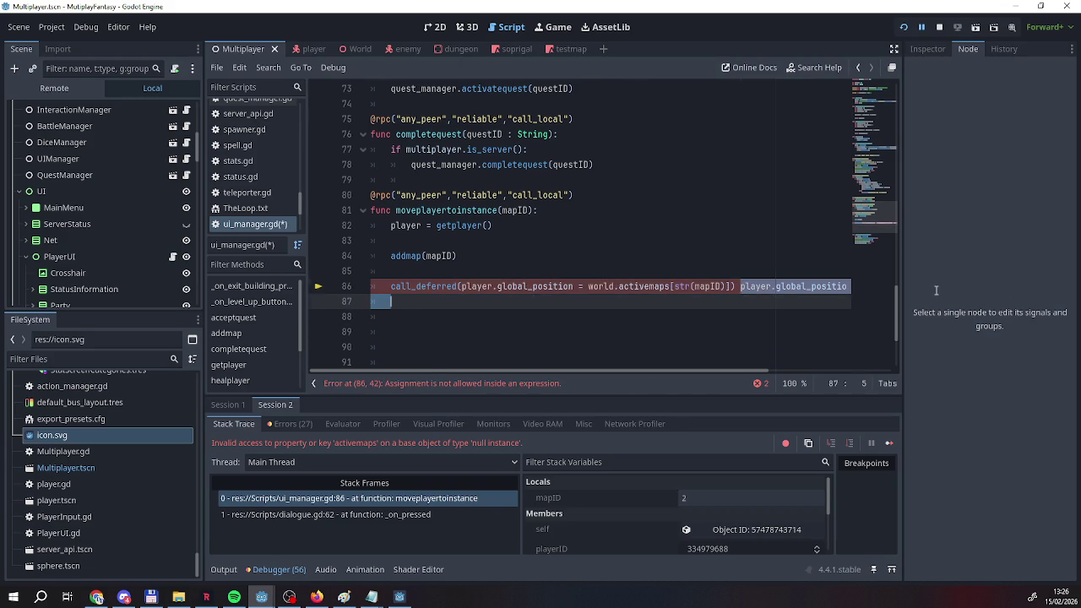
pyautogui.hotkey('shift', 'Up')
pyautogui.hotkey('shift', 'End')
pyautogui.press('BackSpace')
pyautogui.moveTo(543, 373); pyautogui.dragTo(377, 368)
pyautogui.click(528, 321)
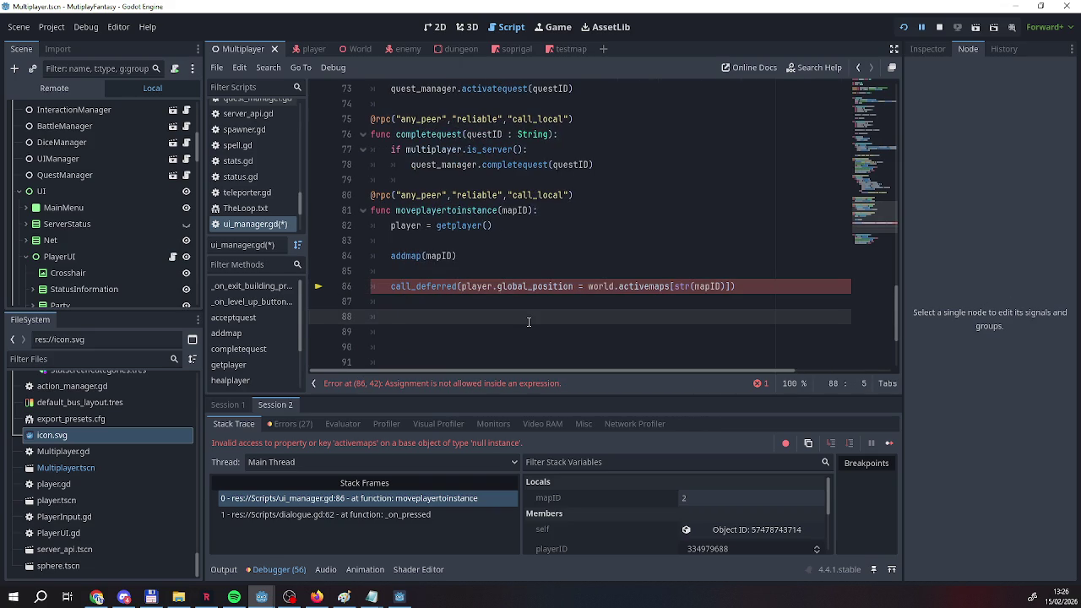
pyautogui.press('Up')
pyautogui.press('Up')
pyautogui.press('BackSpace')
pyautogui.press('Home')
pyautogui.hotkey('ctrl', 'shift', 'Right')
pyautogui.press('Delete')
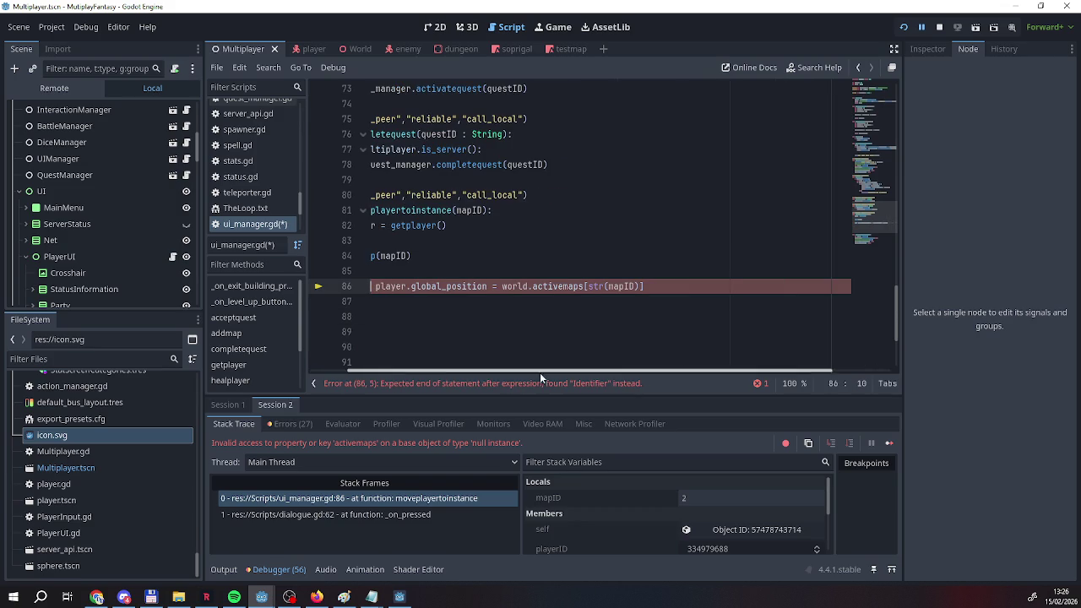
pyautogui.moveTo(500, 373); pyautogui.dragTo(403, 371)
pyautogui.press('BackSpace')
pyautogui.press('BackSpace')
pyautogui.press('BackSpace')
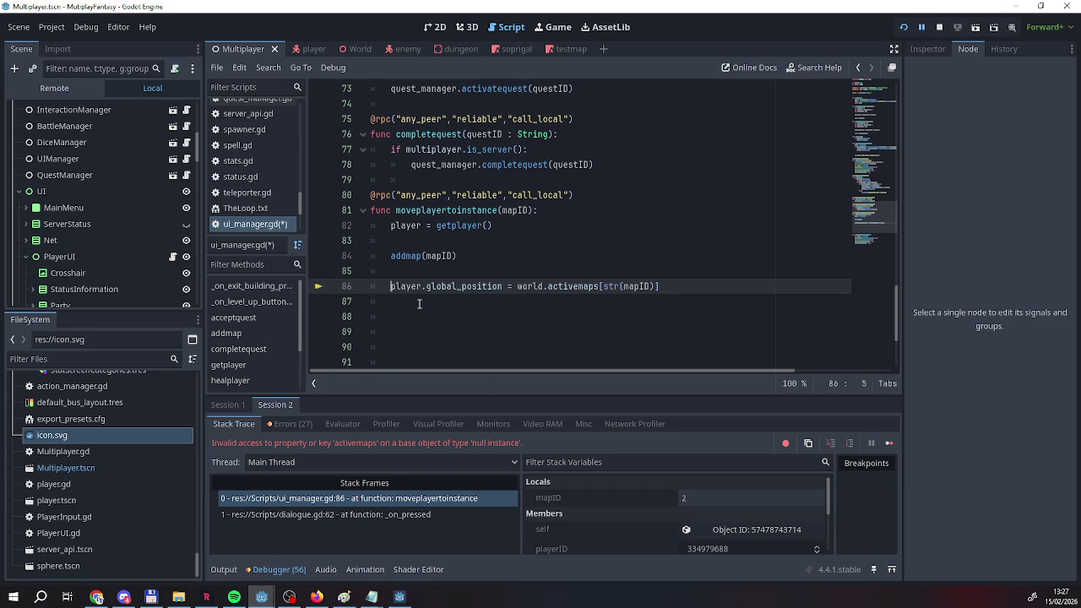
pyautogui.scroll(12, 419, 304)
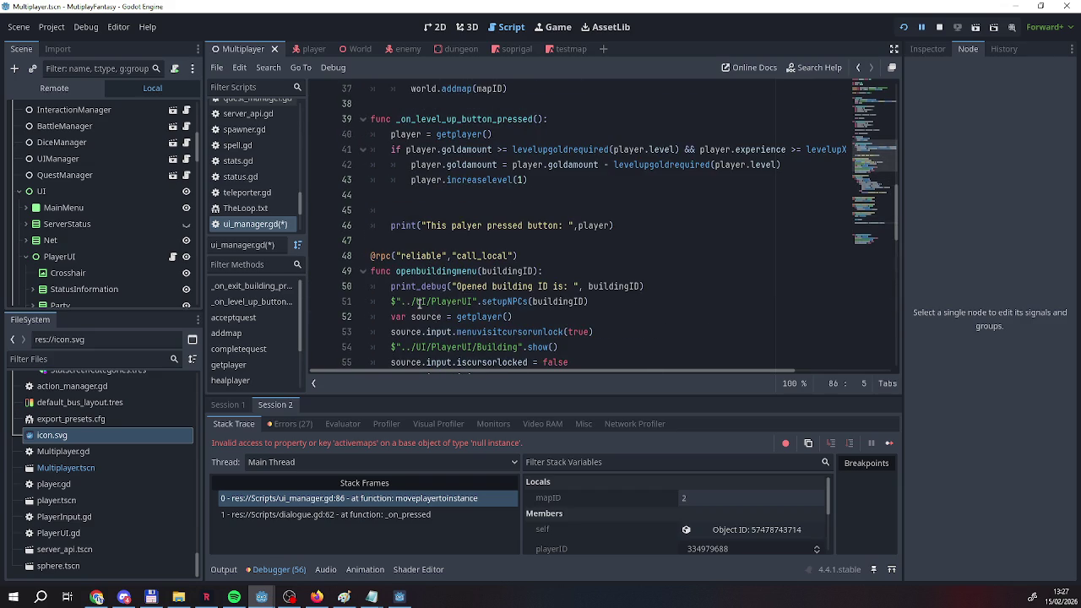
pyautogui.scroll(12, 419, 304)
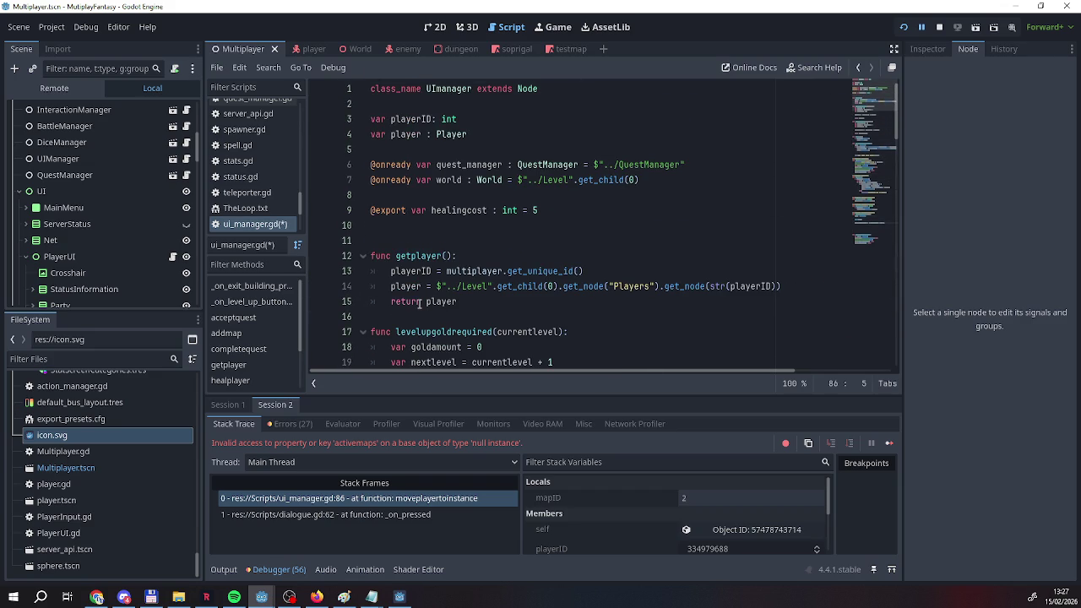
pyautogui.scroll(-2, 419, 304)
pyautogui.scroll(2, 419, 304)
pyautogui.scroll(-2, 419, 304)
pyautogui.scroll(2, 419, 304)
pyautogui.scroll(-17, 419, 304)
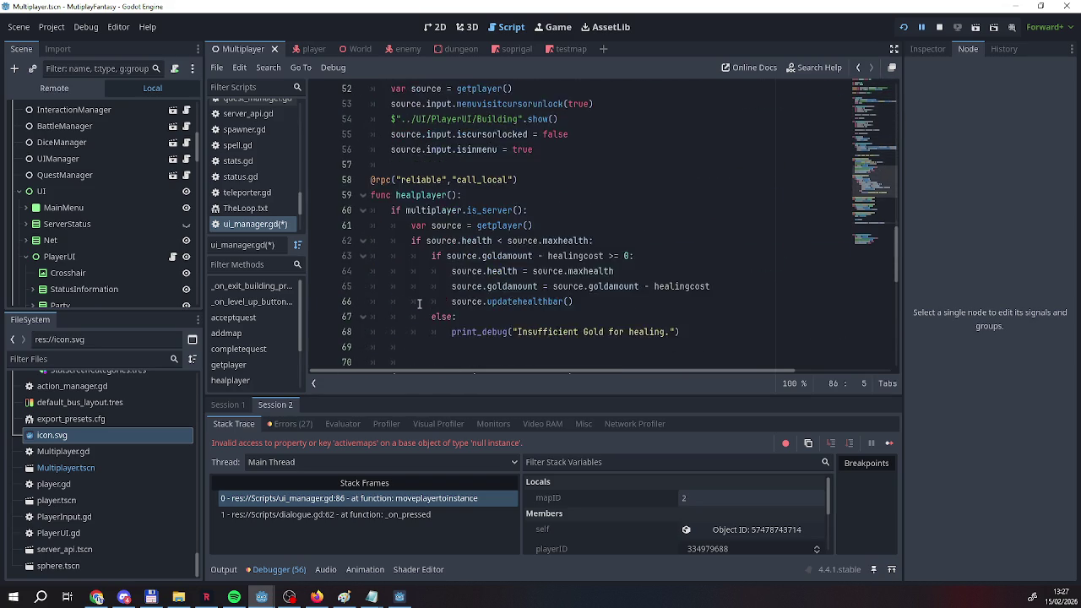
pyautogui.scroll(-5, 419, 304)
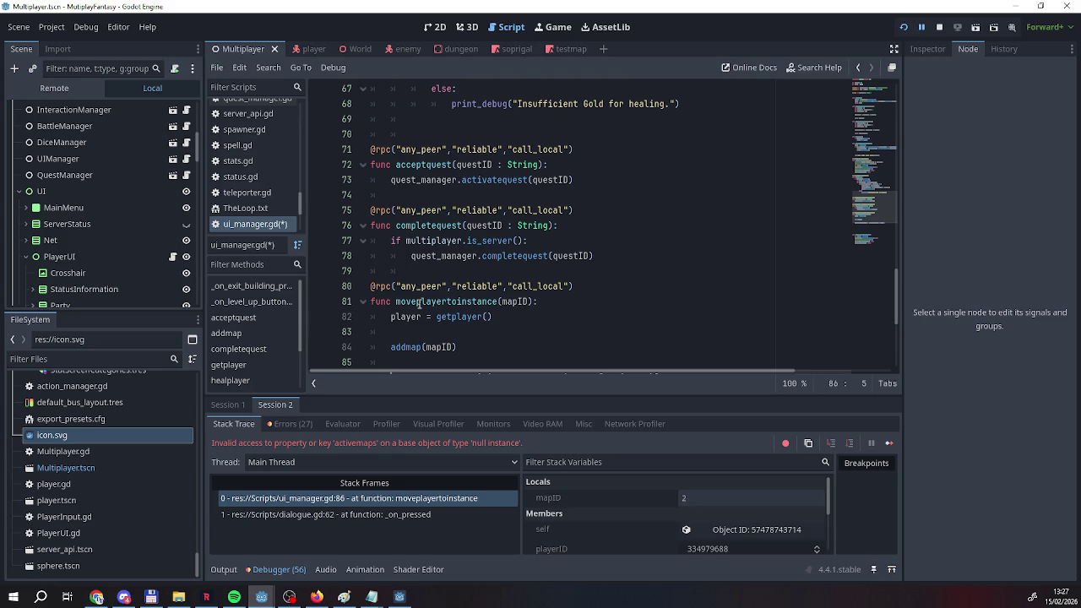
pyautogui.scroll(6, 419, 304)
pyautogui.scroll(5, 419, 304)
pyautogui.scroll(-13, 419, 304)
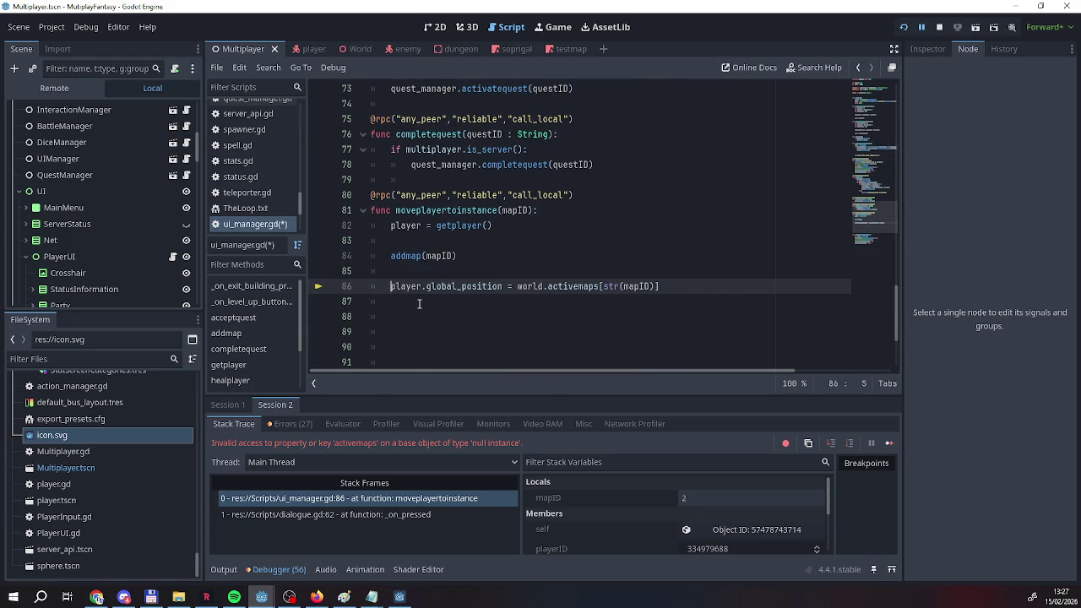
pyautogui.moveTo(458, 256); pyautogui.dragTo(392, 256)
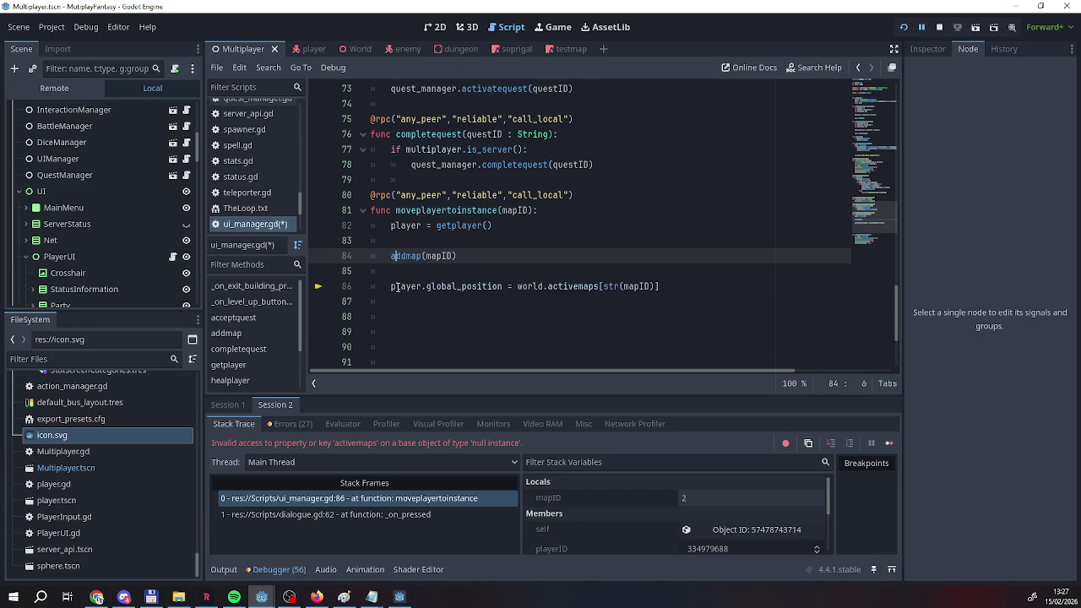
pyautogui.click(389, 290)
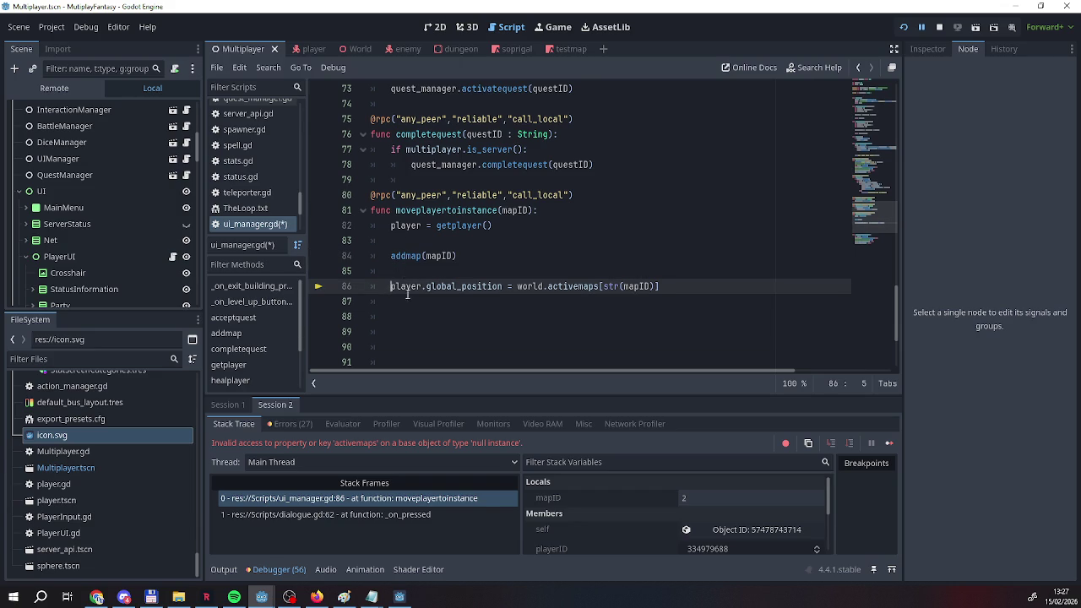
pyautogui.scroll(5, 407, 287)
pyautogui.scroll(-5, 410, 295)
pyautogui.scroll(-1, 411, 300)
pyautogui.scroll(3, 411, 300)
pyautogui.scroll(-2, 411, 300)
pyautogui.scroll(1, 411, 299)
pyautogui.scroll(-1, 412, 299)
pyautogui.scroll(16, 411, 300)
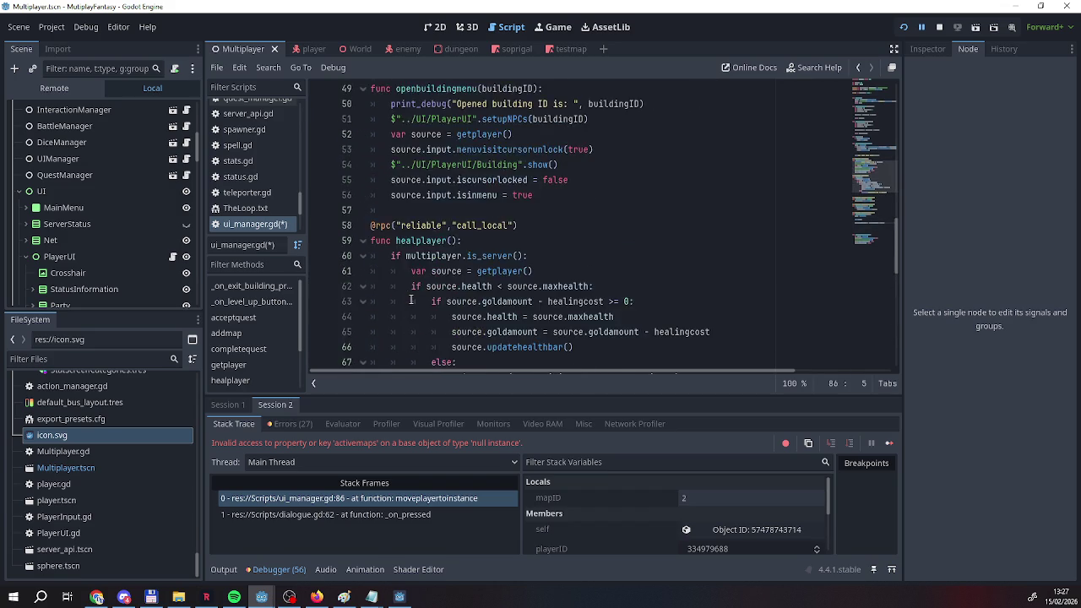
pyautogui.click(522, 278)
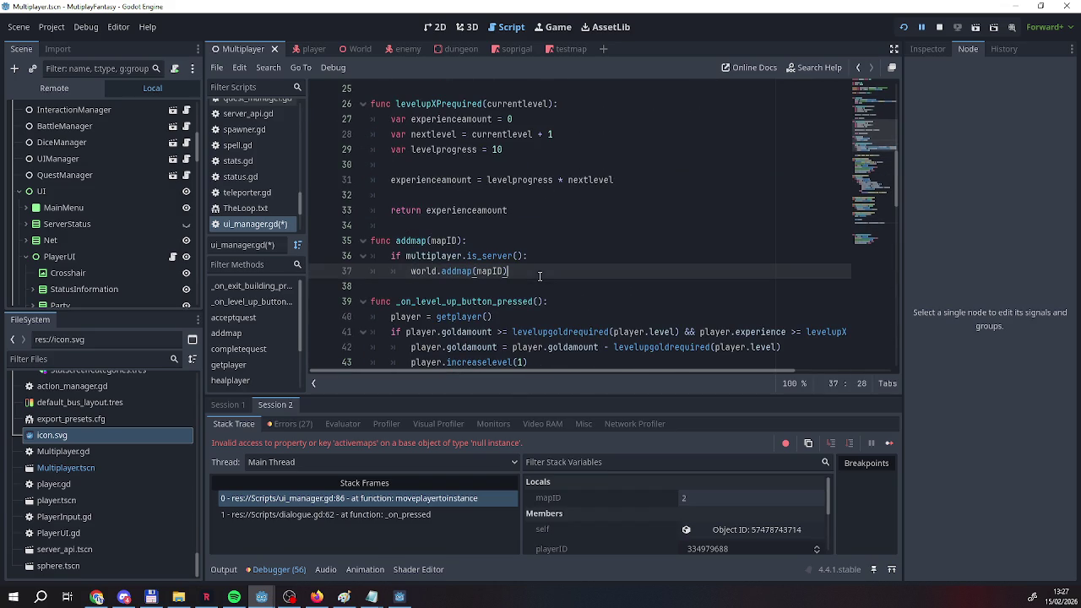
# Add a new func moveplayer(): header after the addmap function.
pyautogui.press('Return')
pyautogui.press('Return')
pyautogui.write('func moveplaye')
pyautogui.write('r(')
pyautogui.press('BackSpace')
pyautogui.write(':')
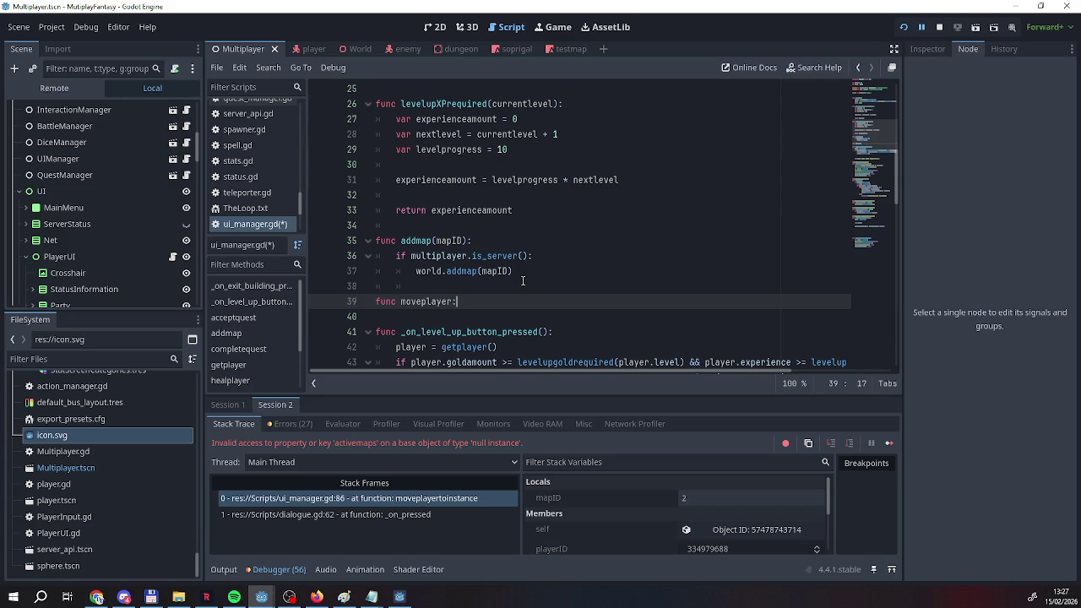
pyautogui.press('Return')
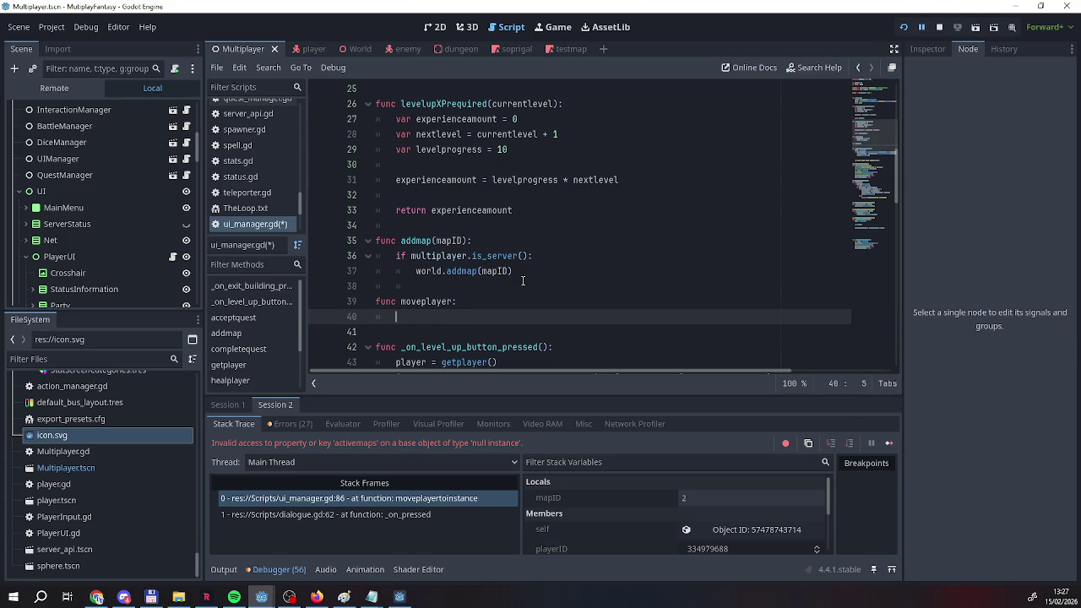
pyautogui.click(492, 301)
pyautogui.press('BackSpace')
pyautogui.write('/')
pyautogui.press('BackSpace')
pyautogui.write('():')
pyautogui.press('Return')
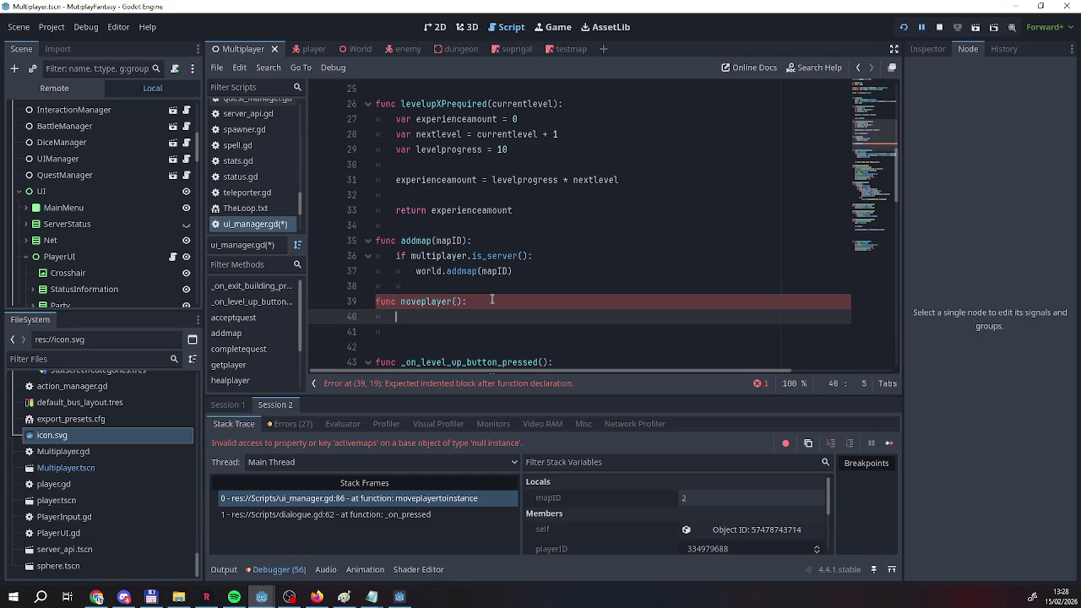
# Move the global_position line from moveplayertoinstance into moveplayer and stop the running game.
pyautogui.scroll(-15, 479, 320)
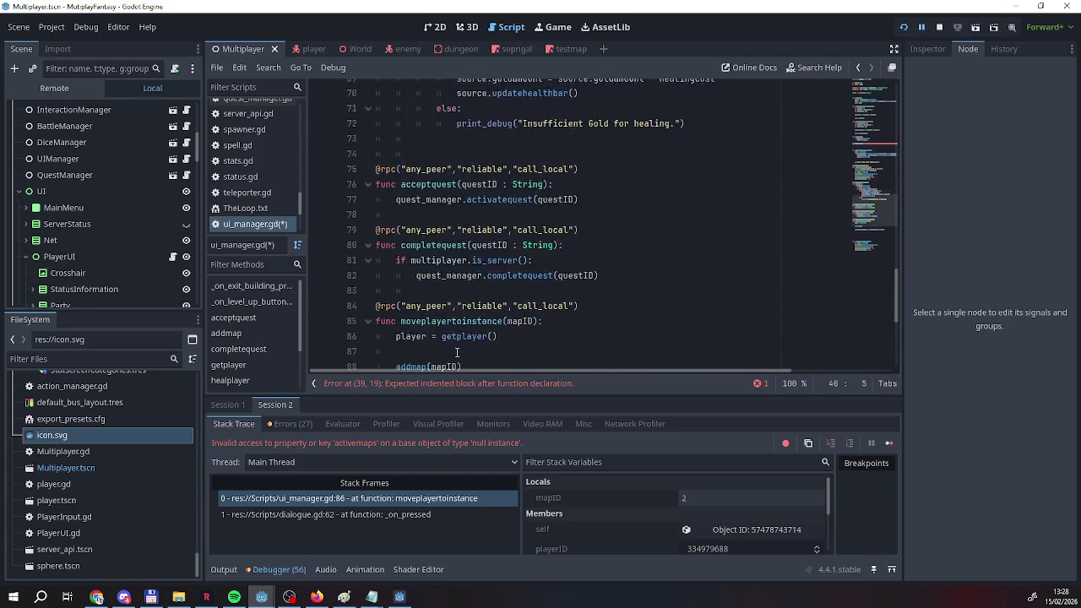
pyautogui.moveTo(663, 301); pyautogui.dragTo(394, 304)
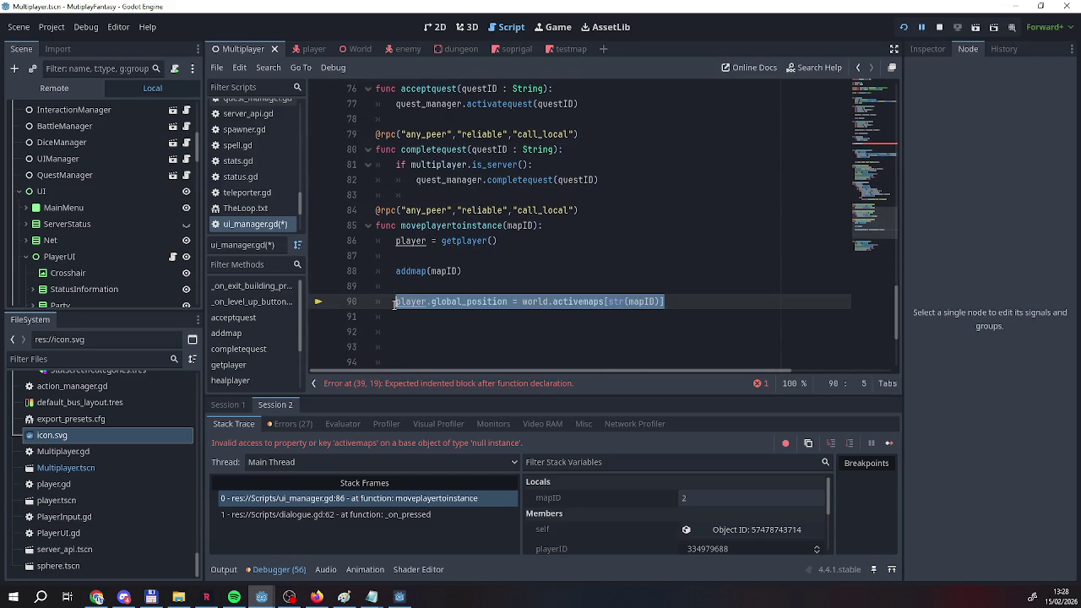
pyautogui.hotkey('ctrl', 'x')
pyautogui.scroll(15, 422, 270)
pyautogui.click(445, 226)
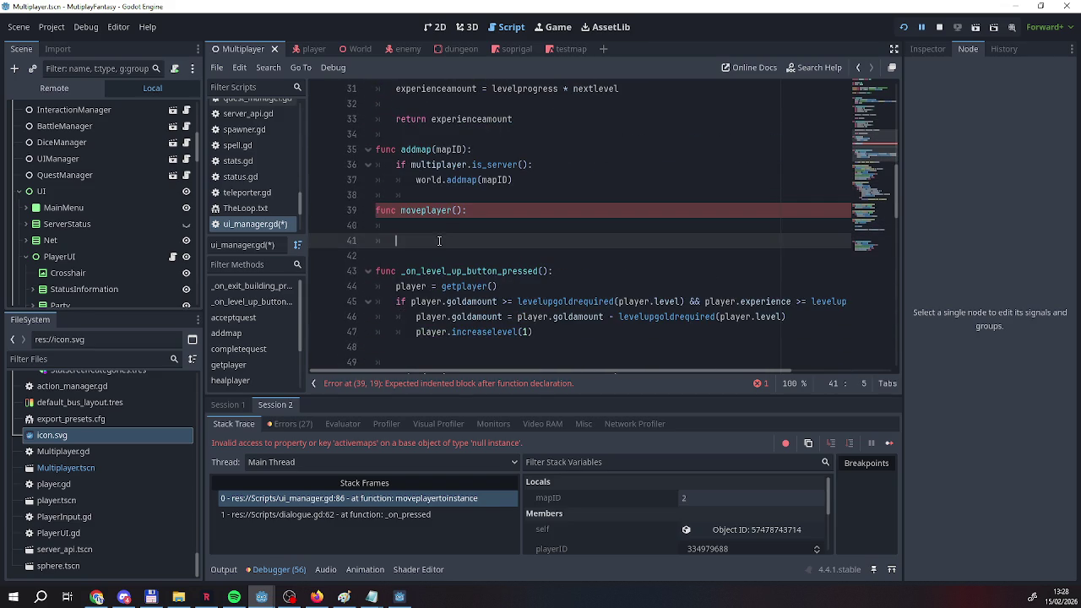
pyautogui.hotkey('ctrl', 'v')
pyautogui.scroll(-17, 422, 313)
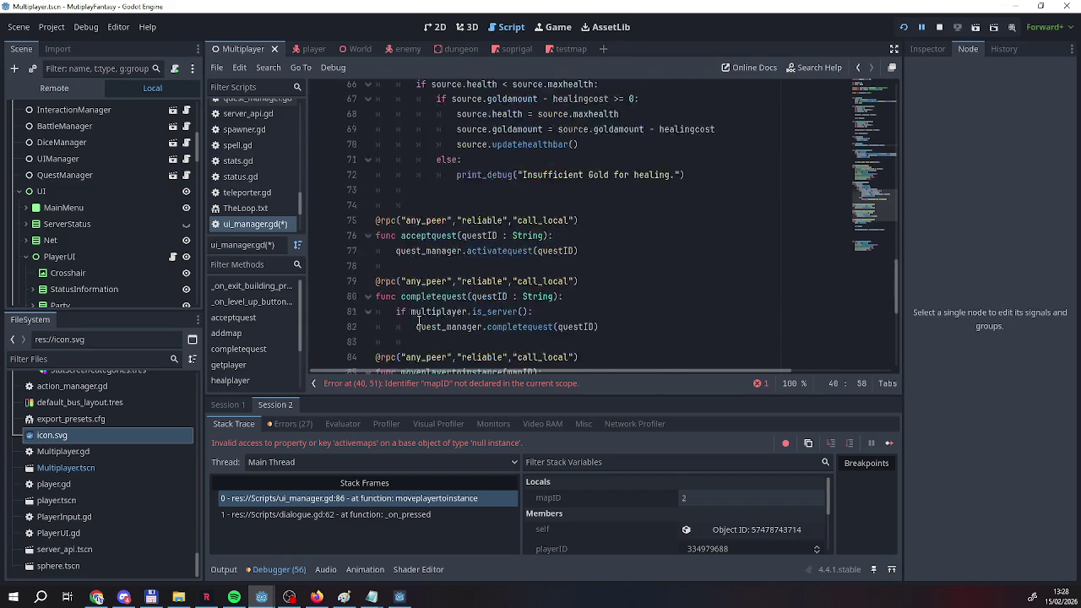
pyautogui.moveTo(685, 211); pyautogui.dragTo(314, 206)
pyautogui.press('BackSpace')
pyautogui.press('BackSpace')
pyautogui.press('BackSpace')
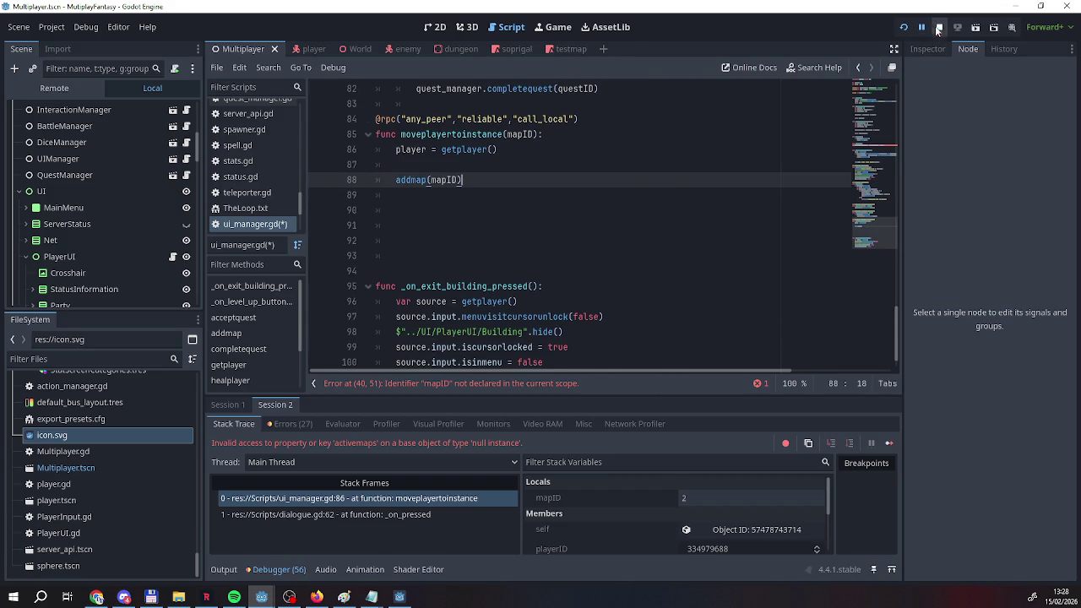
pyautogui.click(940, 27)
# Cut player = getplayer() from moveplayertoinstance and remove the blank lines before addmap(mapID).
pyautogui.tripleClick(406, 150)
pyautogui.click(412, 150)
pyautogui.press('End')
pyautogui.keyDown('shift'); pyautogui.click(388, 149); pyautogui.keyUp('shift')
pyautogui.press('BackSpace')
pyautogui.press('Down')
pyautogui.press('BackSpace')
pyautogui.press('BackSpace')
pyautogui.press('BackSpace')
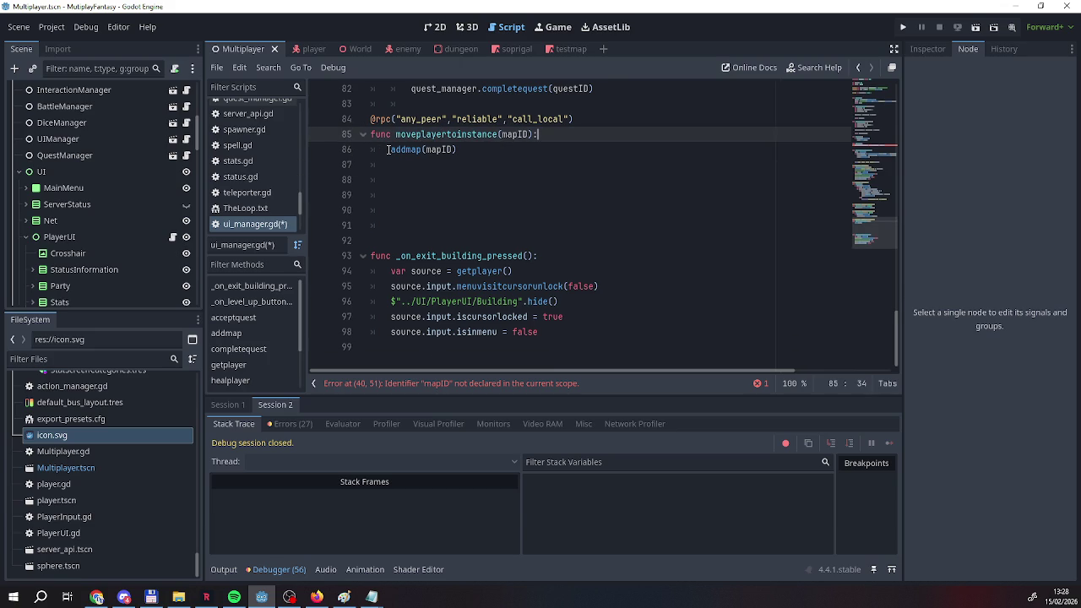
# Paste player = getplayer() into moveplayer above the global_position line.
pyautogui.scroll(15, 397, 169)
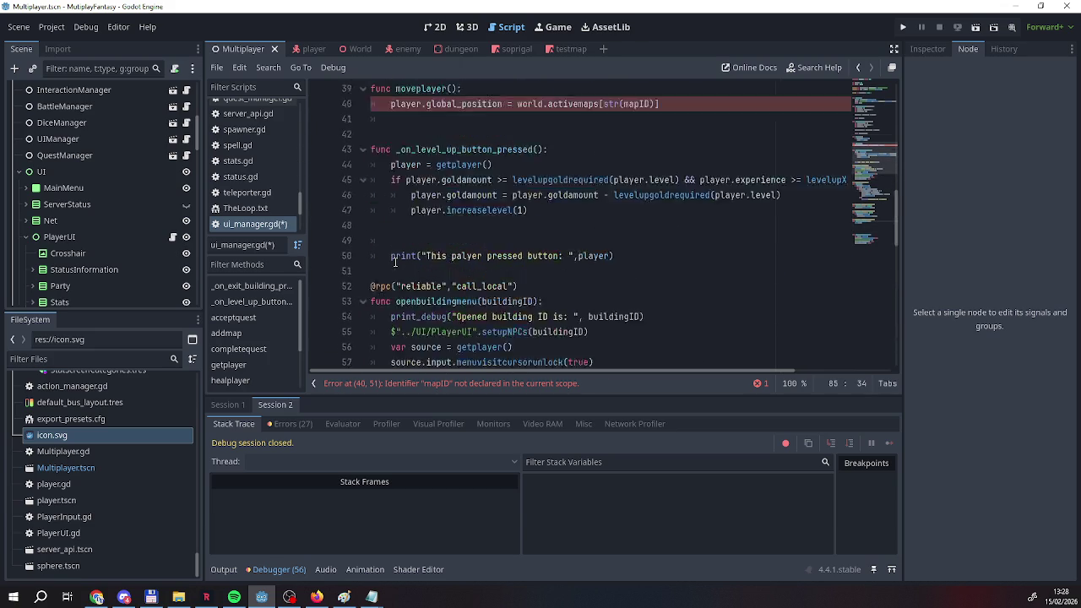
pyautogui.click(413, 209)
pyautogui.click(412, 199)
pyautogui.hotkey('ctrl', 'v')
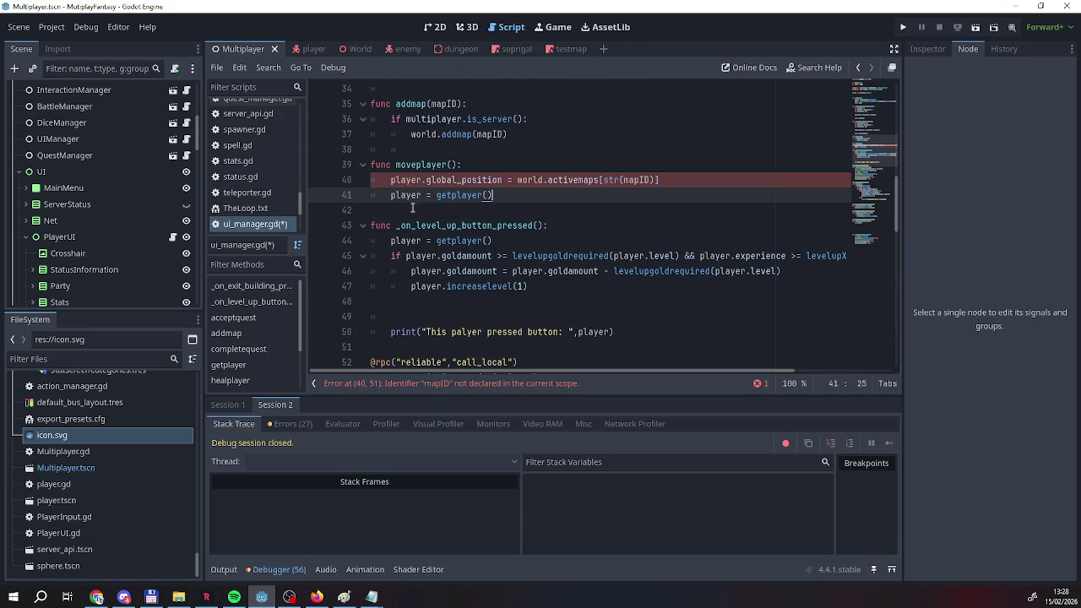
pyautogui.hotkey('ctrl', 'z')
pyautogui.press('Up')
pyautogui.press('Return')
pyautogui.press('Up')
pyautogui.hotkey('ctrl', 'v')
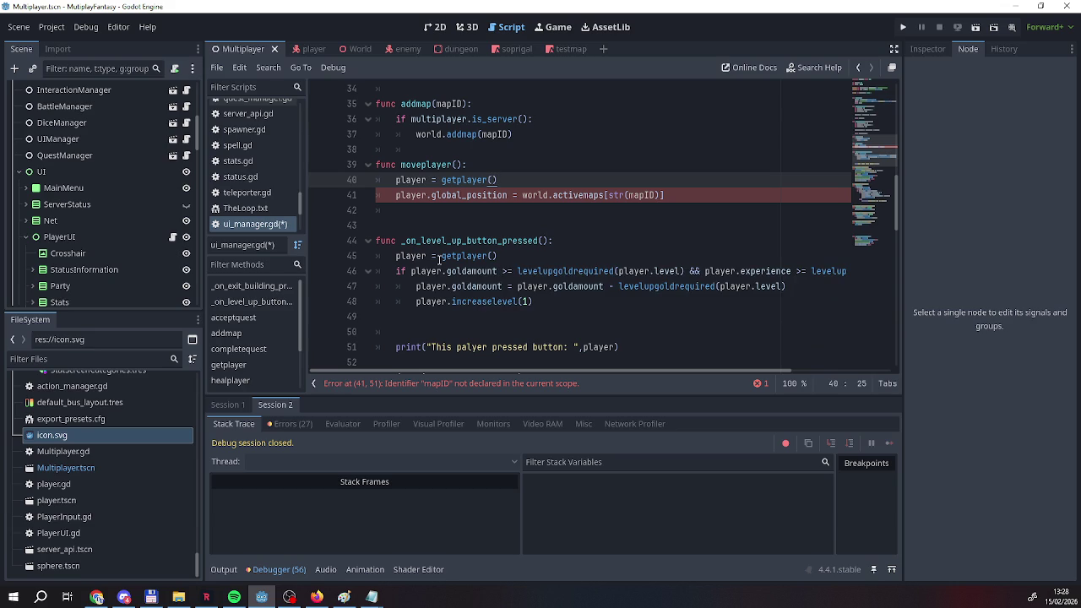
# Add the mapID parameter to the moveplayer function header.
pyautogui.click(457, 164)
pyautogui.write('mapID')
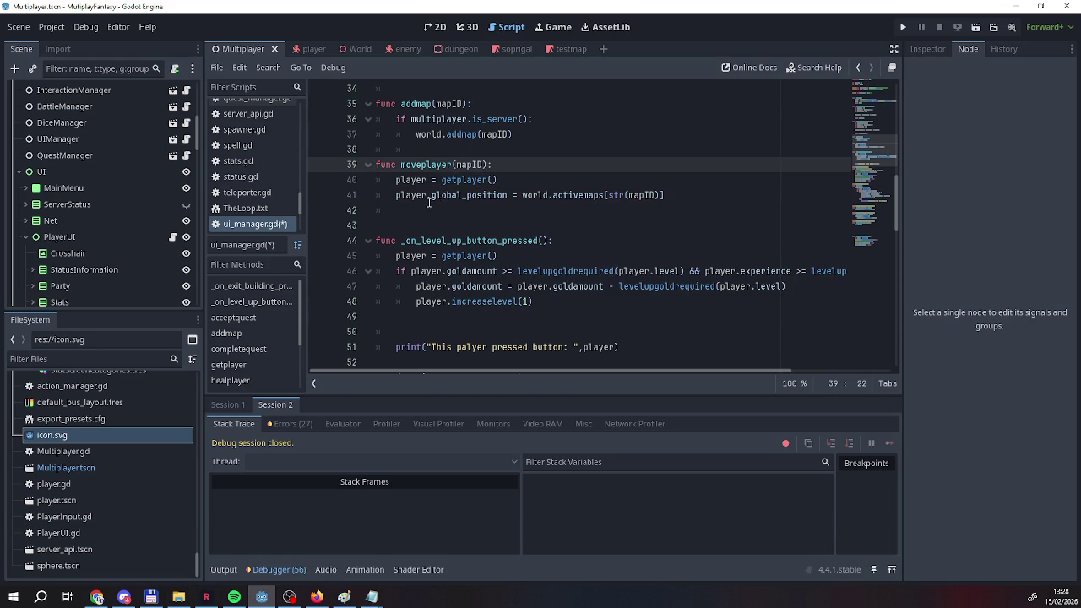
pyautogui.click(457, 180)
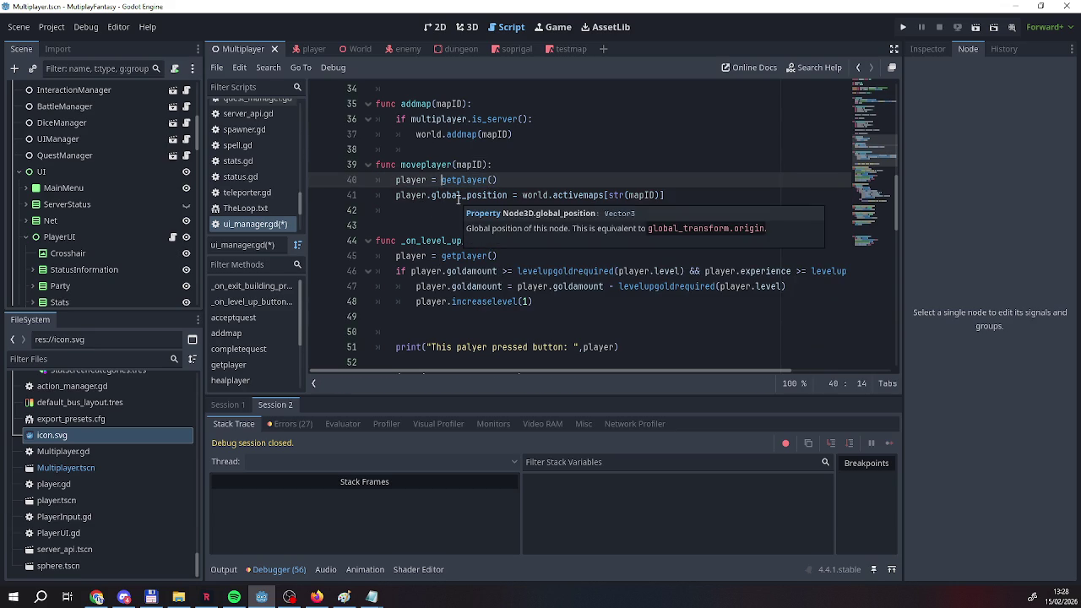
pyautogui.scroll(-2, 445, 179)
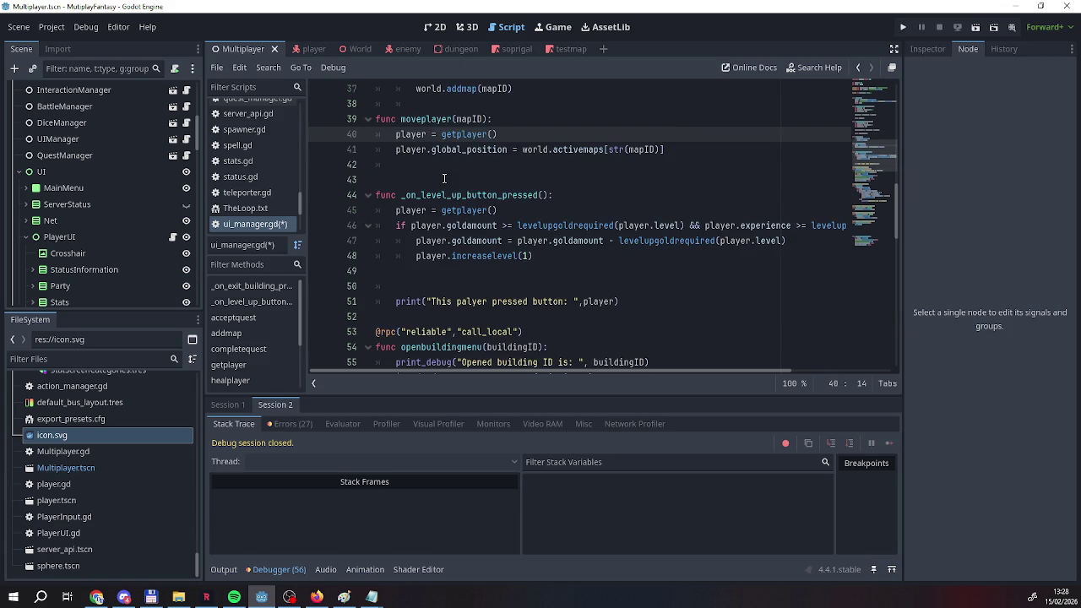
pyautogui.scroll(-10, 446, 179)
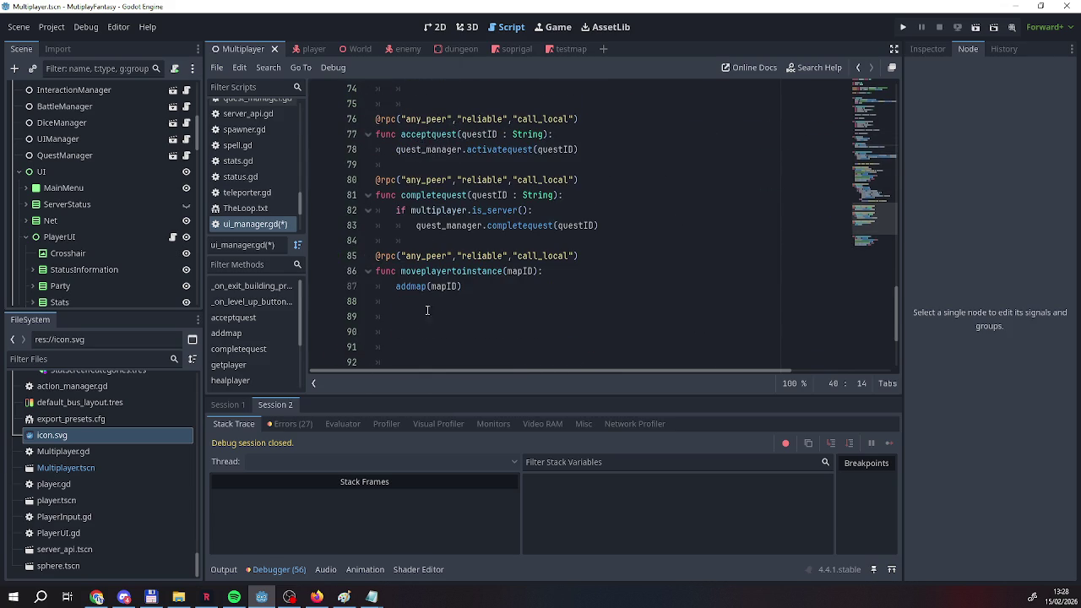
pyautogui.click(414, 303)
# Write call_deferred("moveplayer",mapID) on line 88 and save ui_manager.gd from the script list.
pyautogui.write('call')
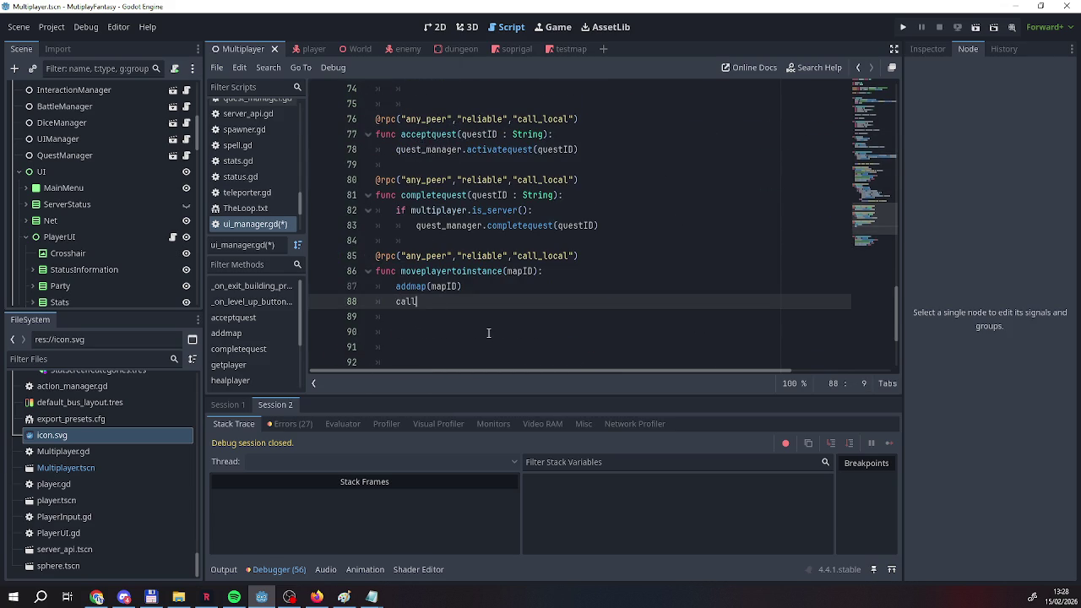
pyautogui.write('d')
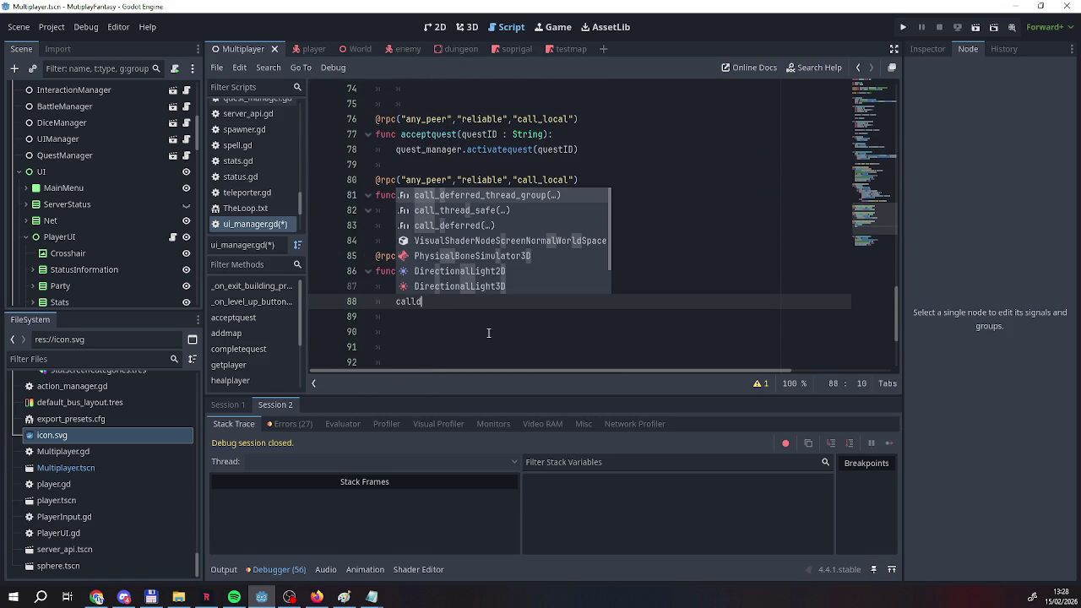
pyautogui.press('Down')
pyautogui.press('Down')
pyautogui.press('Return')
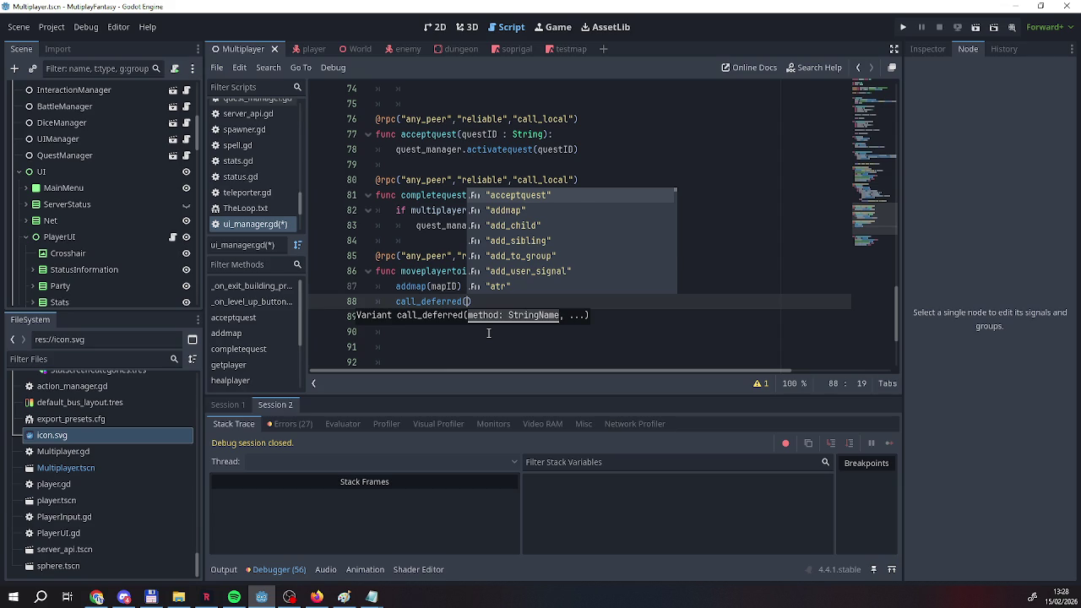
pyautogui.write('"move')
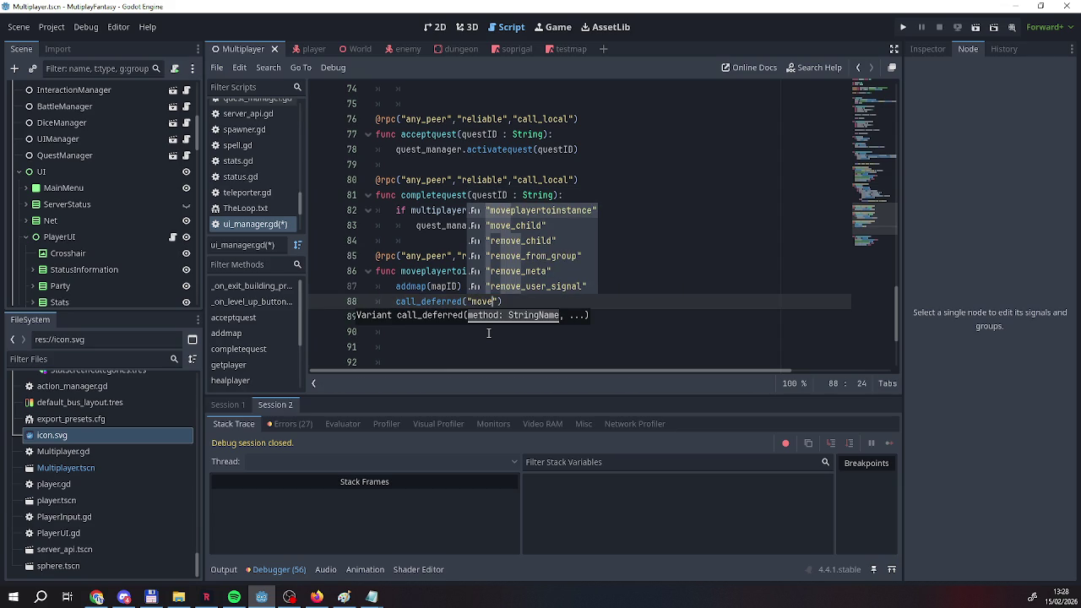
pyautogui.write('pl')
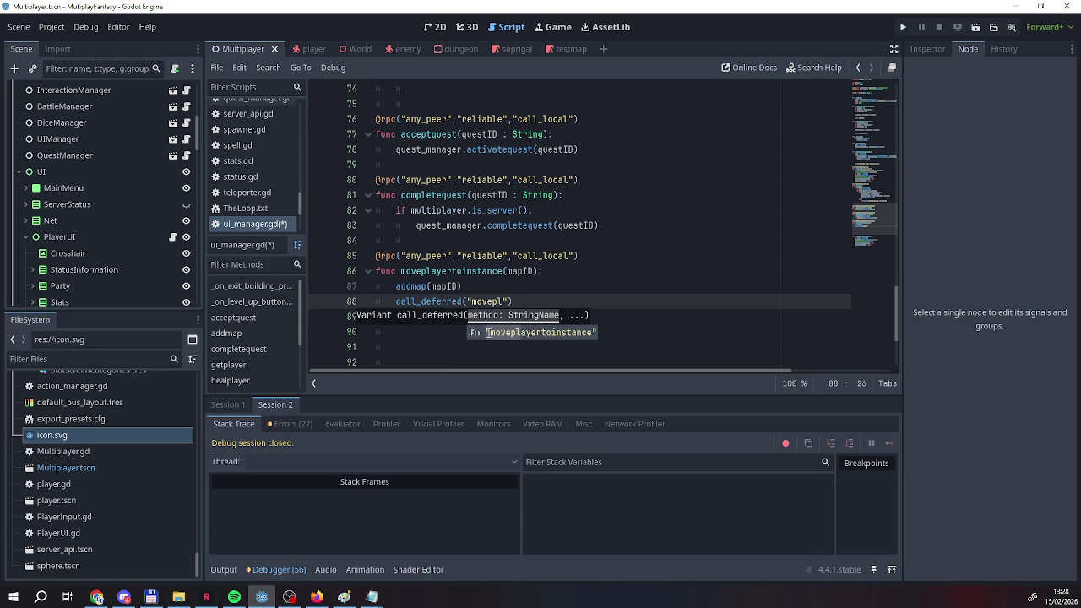
pyautogui.press('BackSpace')
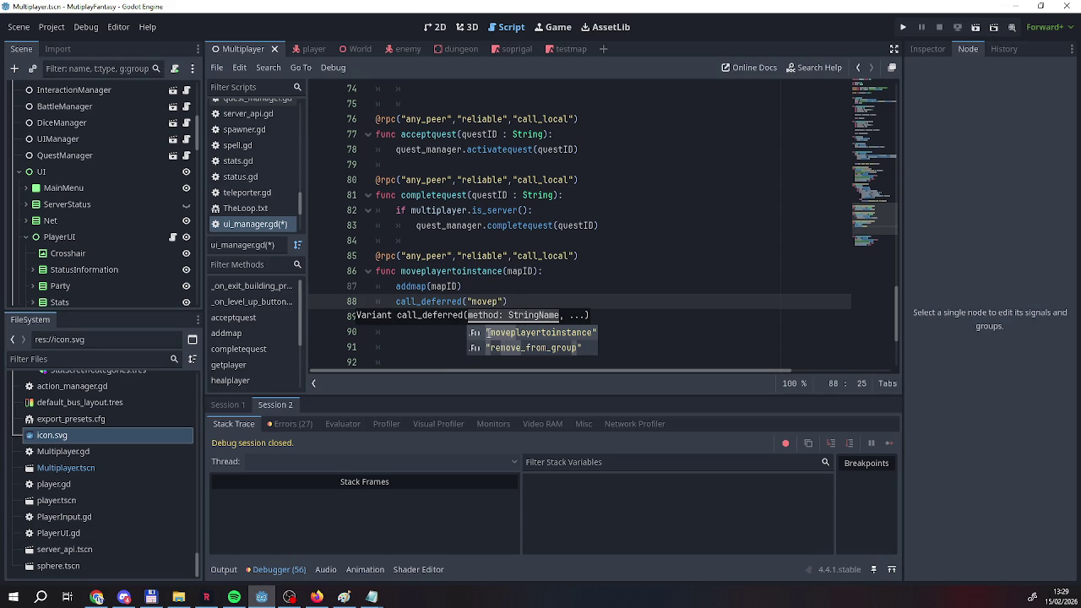
pyautogui.scroll(13, 494, 211)
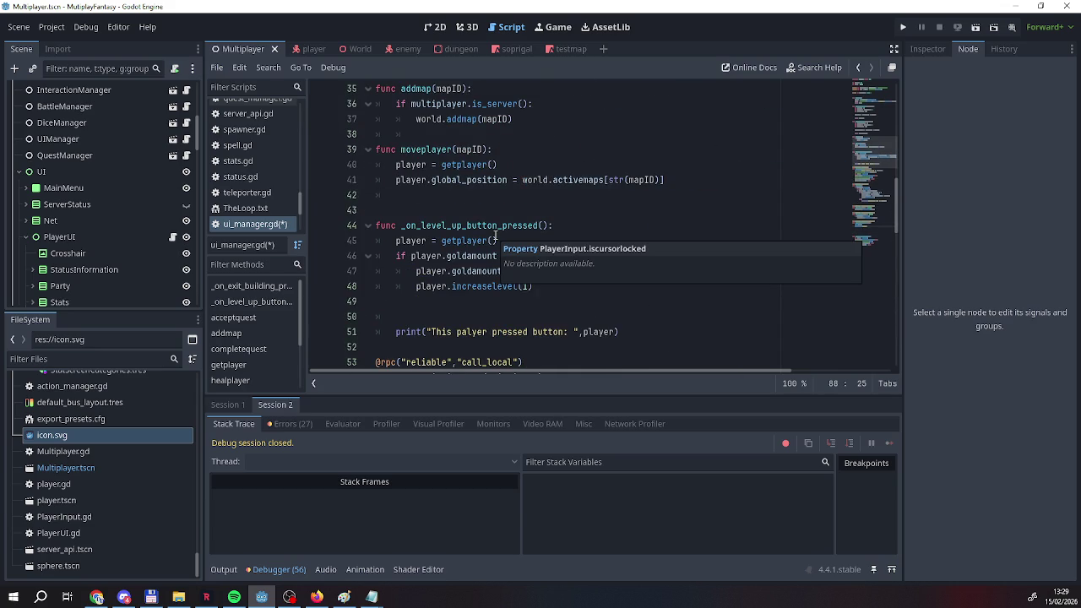
pyautogui.scroll(-12, 495, 236)
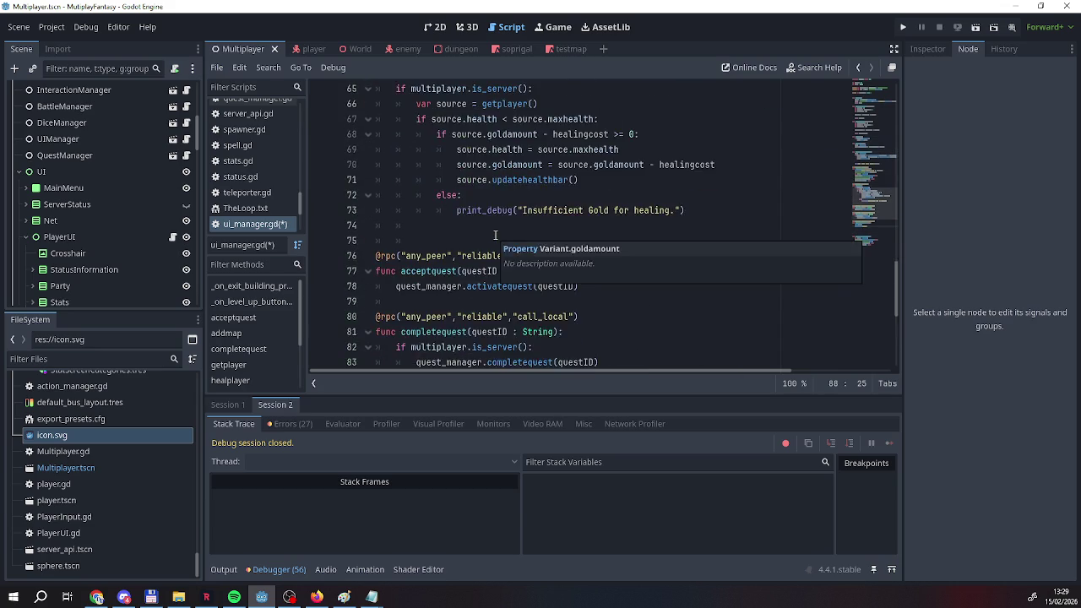
pyautogui.write('layer')
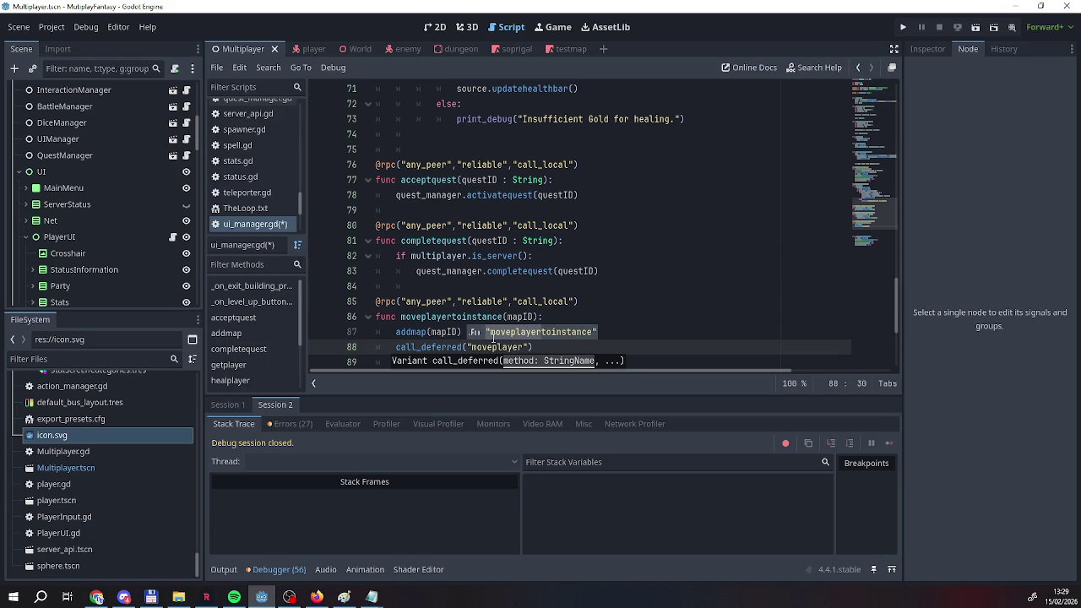
pyautogui.rightClick(274, 228)
pyautogui.click(287, 238)
pyautogui.press('Escape')
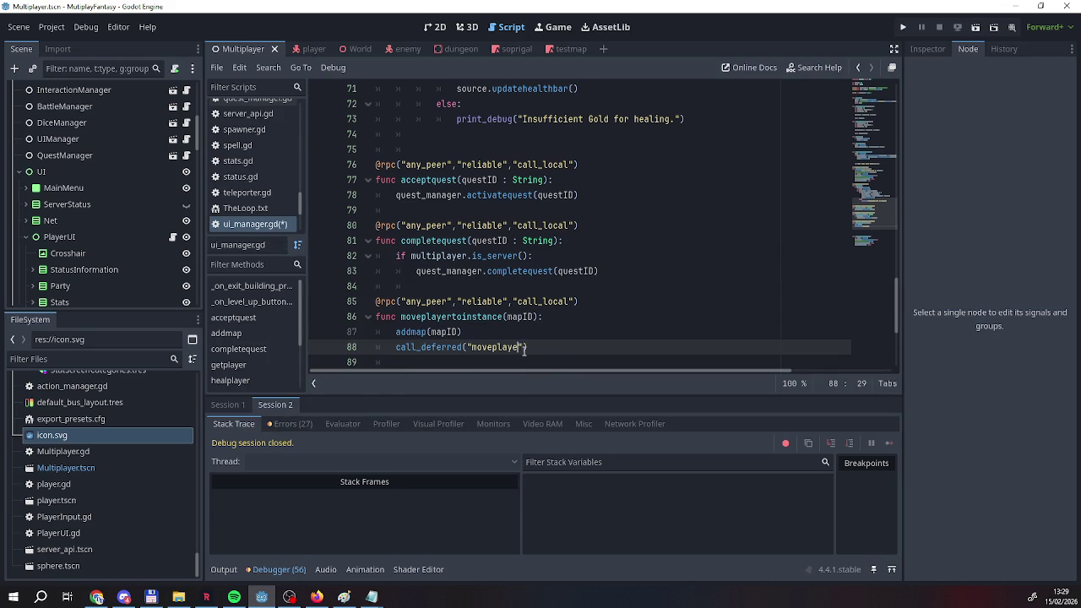
pyautogui.write('"')
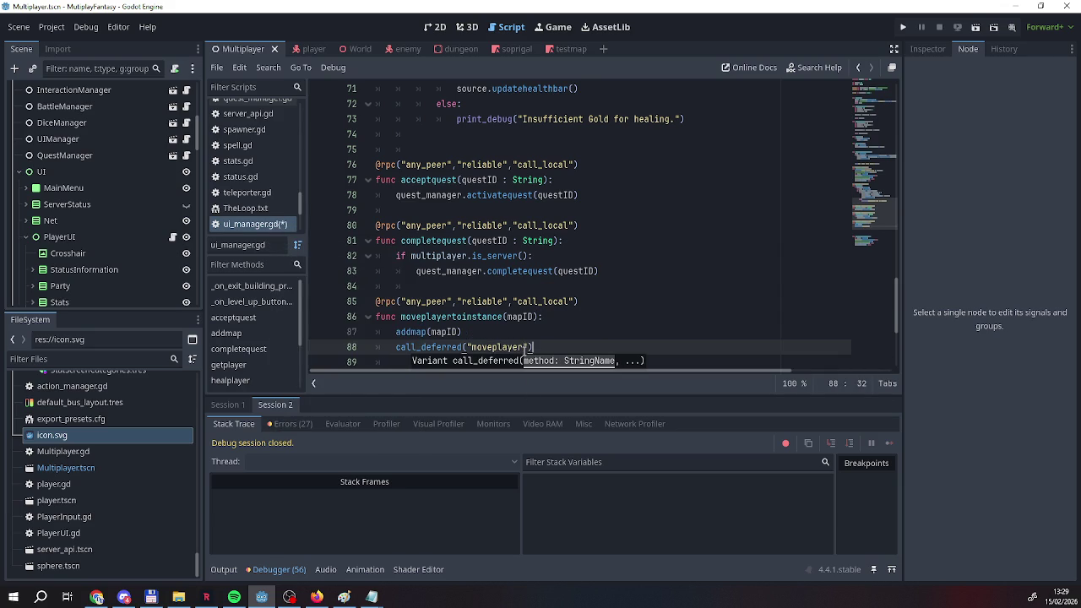
pyautogui.write(',ma')
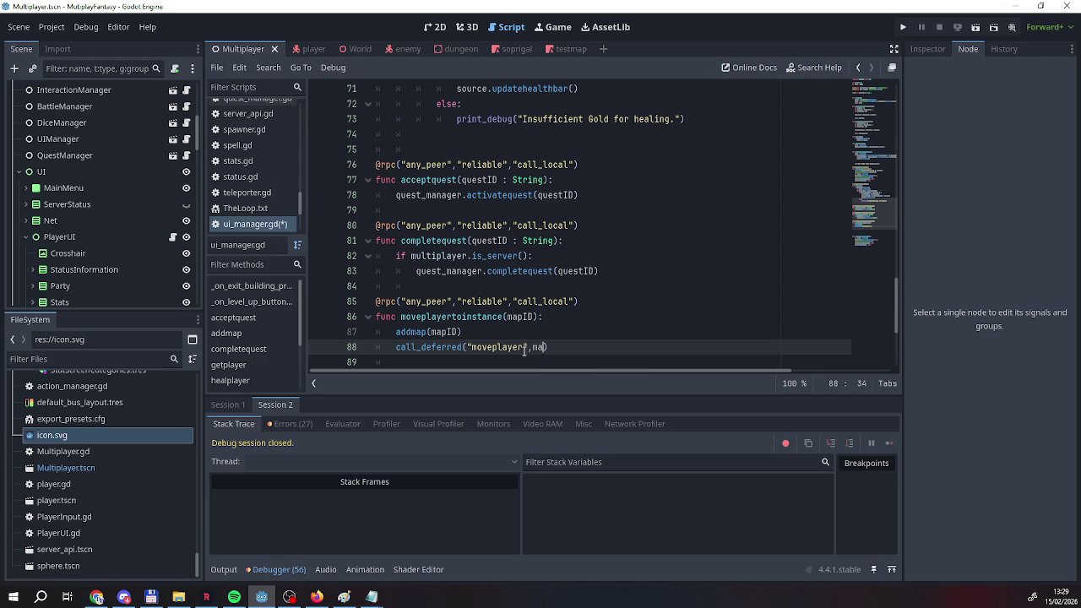
pyautogui.write('pID)')
pyautogui.rightClick(225, 227)
# Save, relaunch, host and connect two named players, then enter the Dungeon Entrance.
pyautogui.click(228, 235)
pyautogui.click(903, 27)
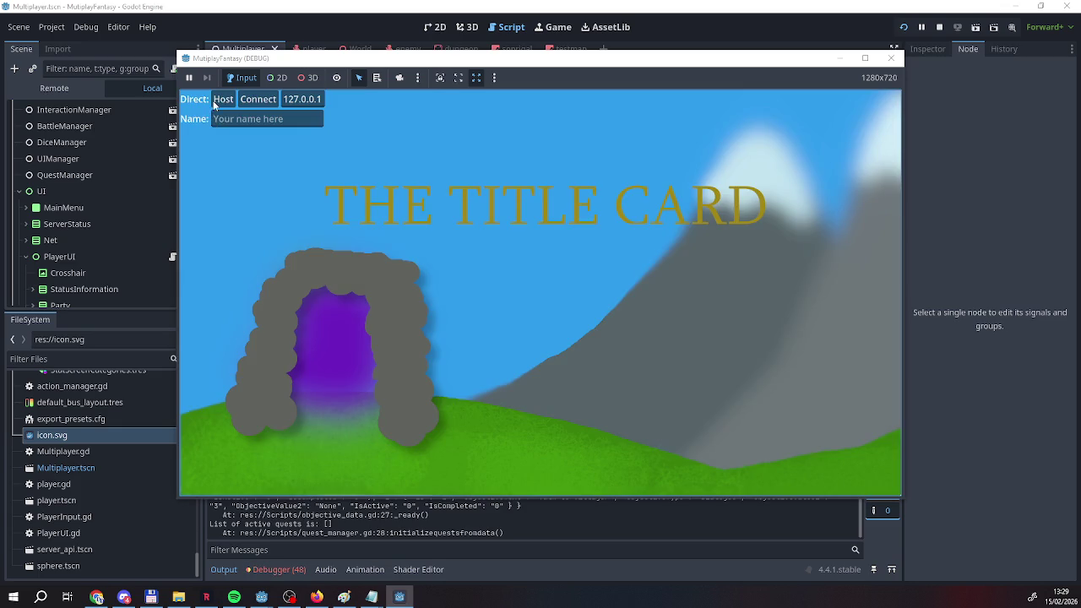
pyautogui.click(213, 122)
pyautogui.write('Reag')
pyautogui.click(223, 99)
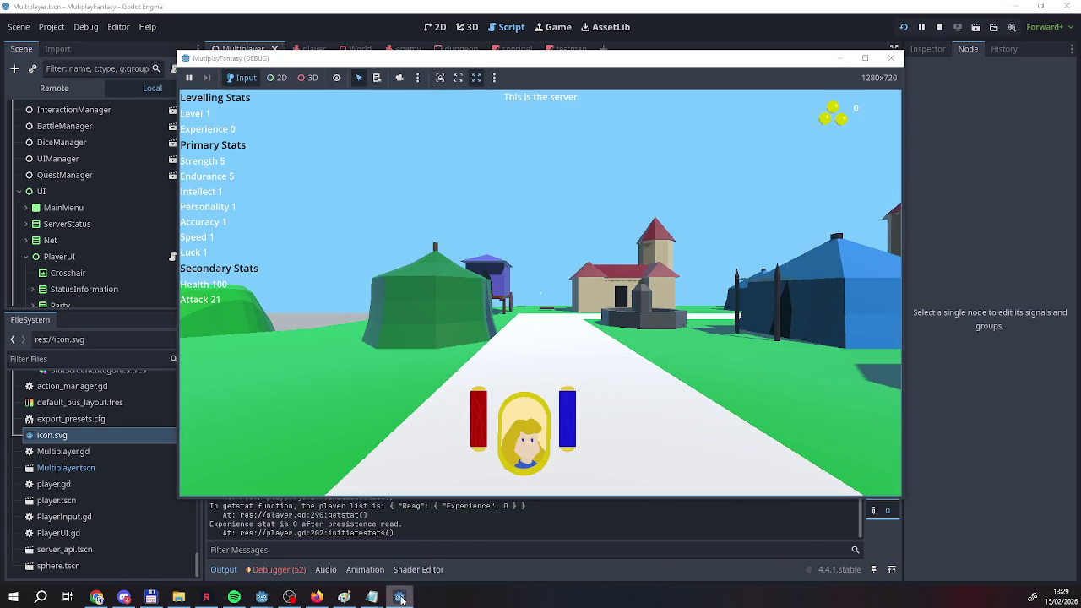
pyautogui.click(401, 597)
pyautogui.click(277, 121)
pyautogui.write('EEEEEEEE')
pyautogui.click(258, 99)
pyautogui.press('w')
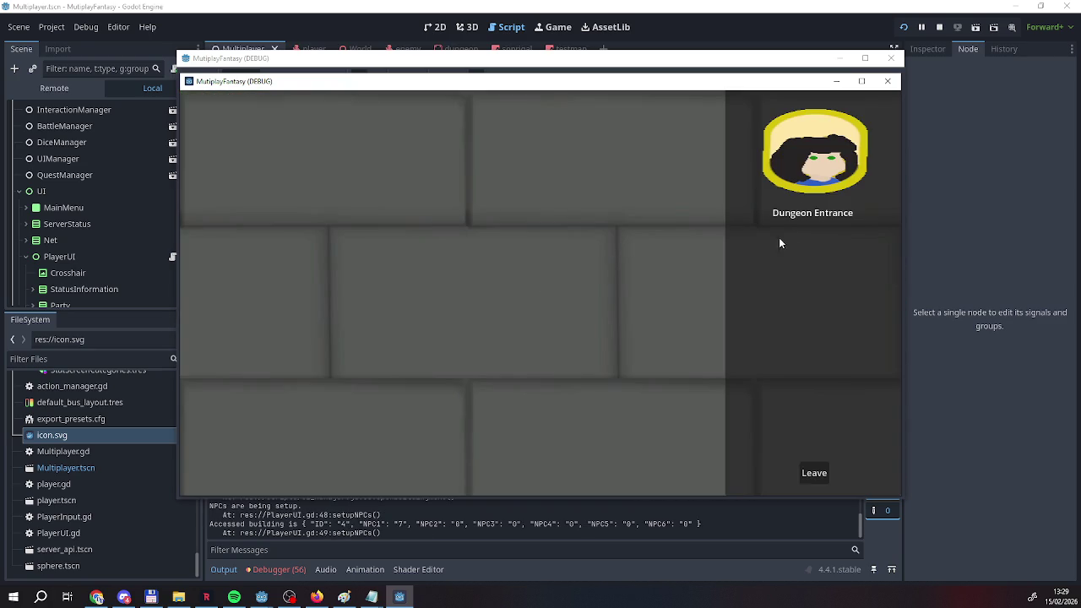
pyautogui.click(811, 241)
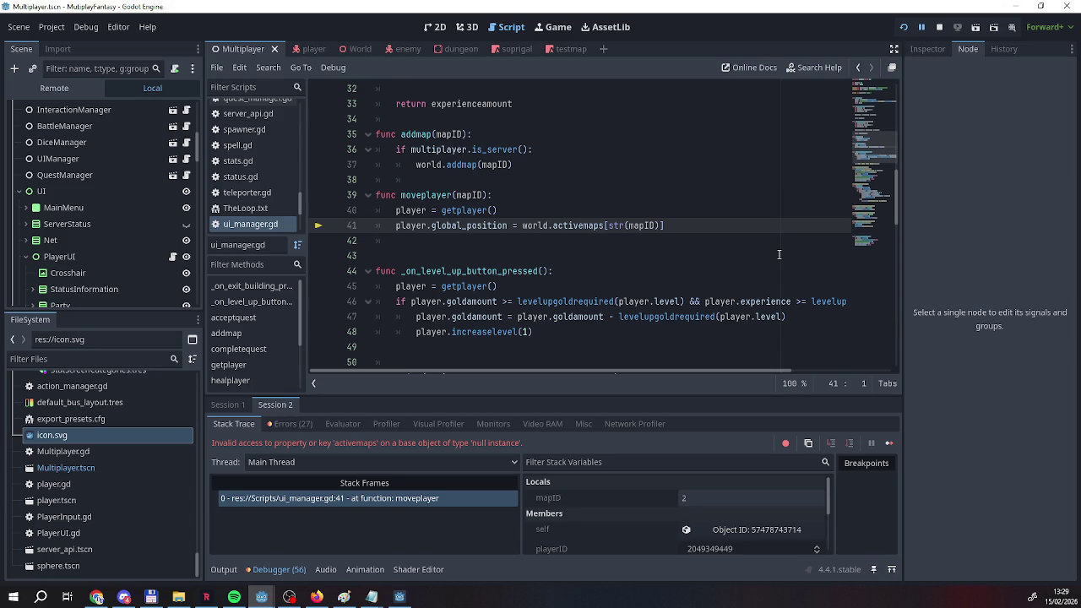
pyautogui.scroll(-5, 630, 492)
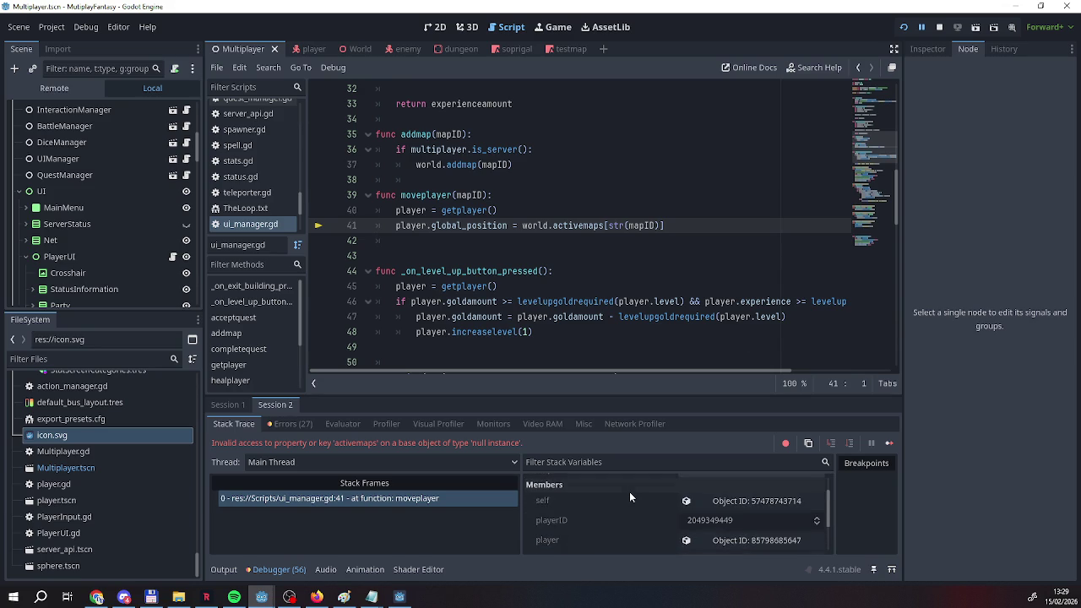
pyautogui.scroll(10, 444, 315)
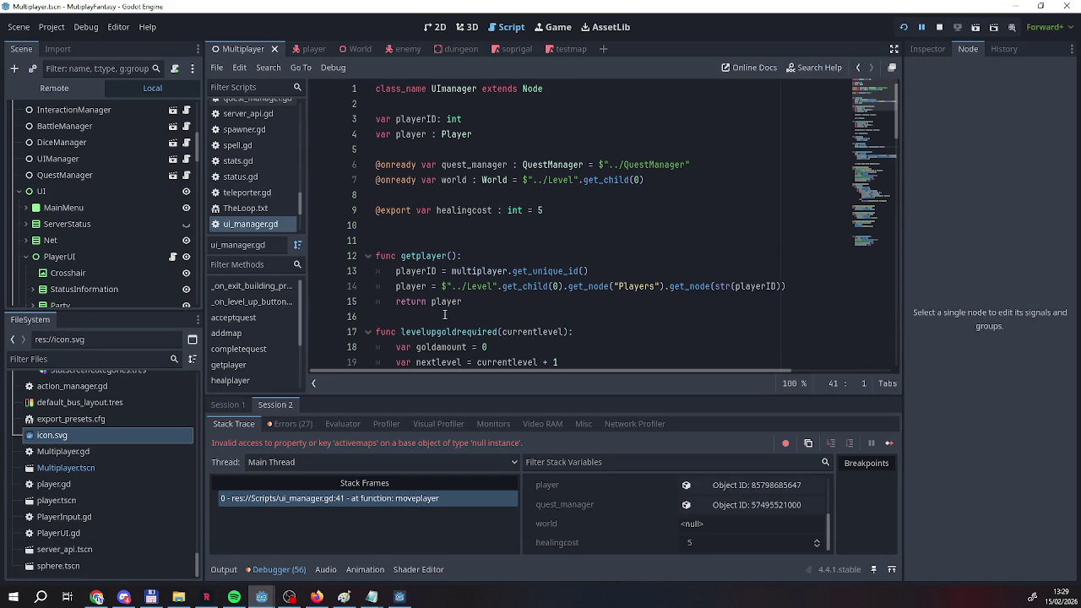
pyautogui.scroll(-12, 444, 316)
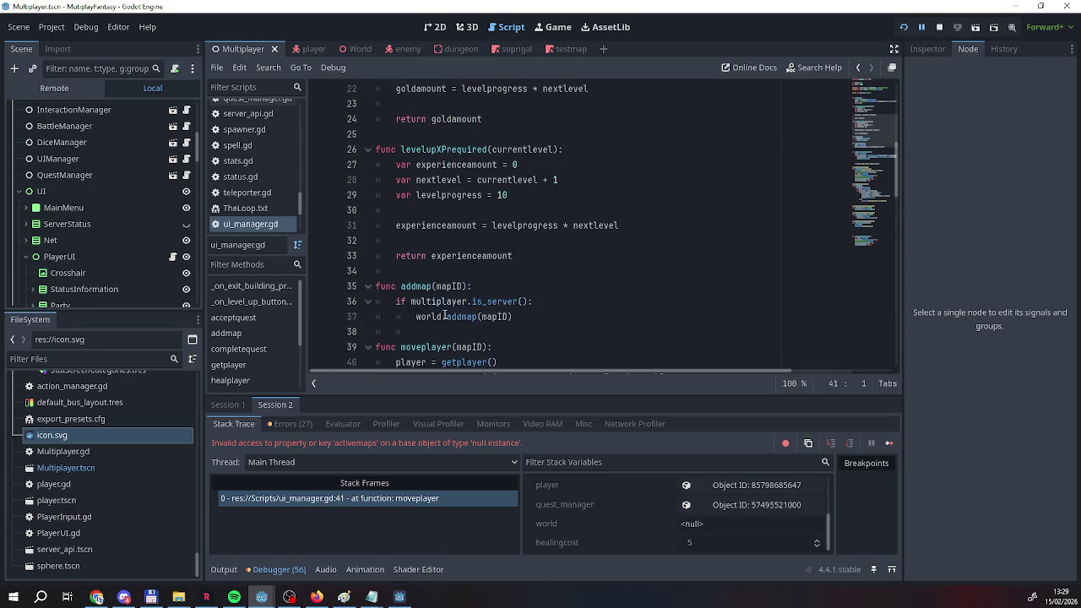
pyautogui.scroll(2, 444, 315)
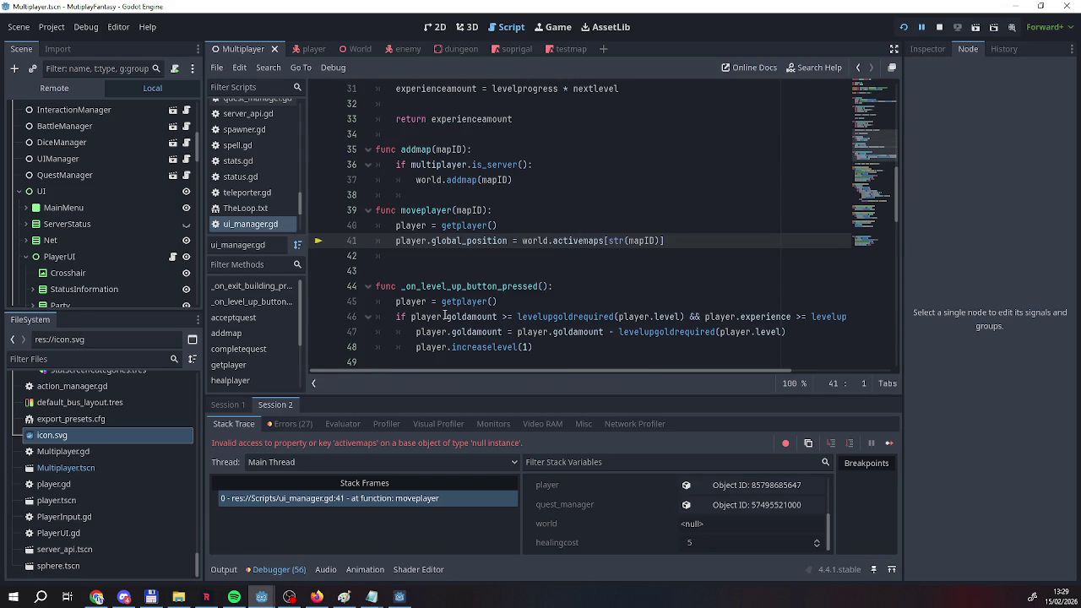
pyautogui.doubleClick(537, 241)
pyautogui.scroll(9, 538, 271)
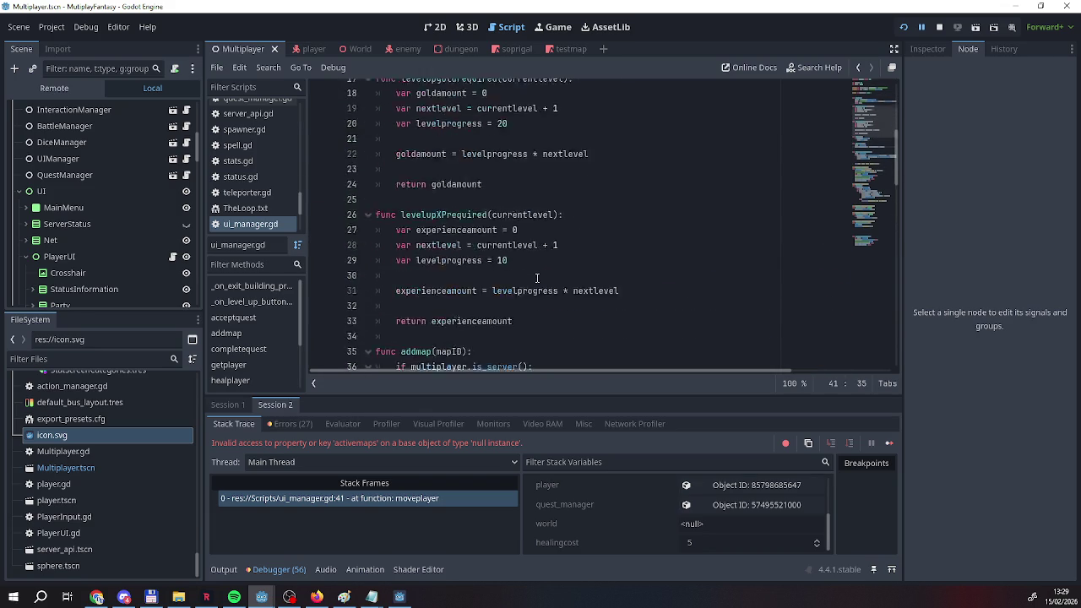
pyautogui.scroll(1, 537, 278)
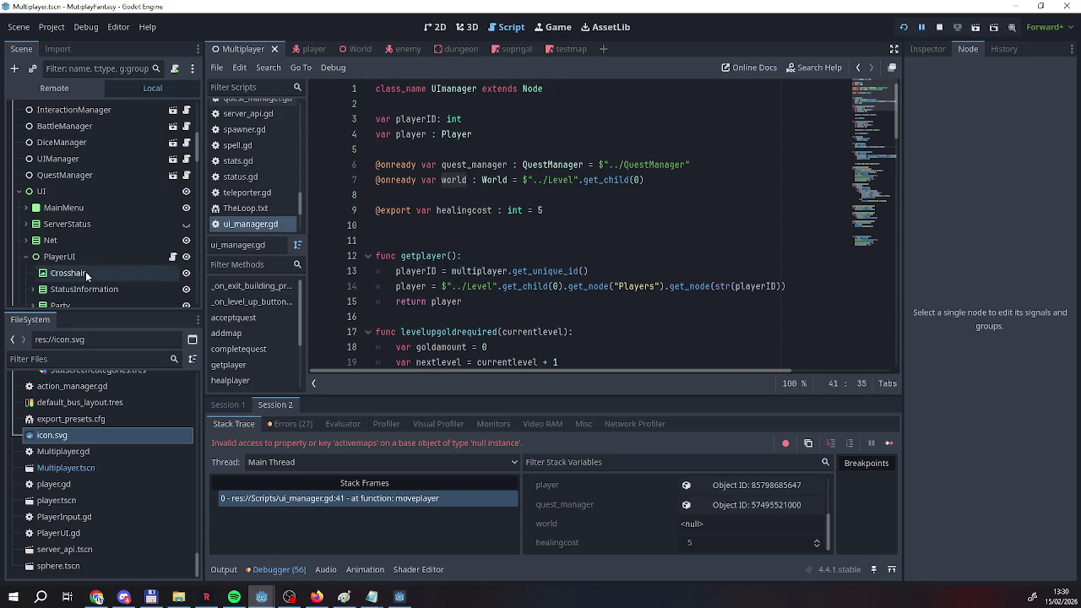
# Scroll the Scene dock down to LevelSpawner and select it to list its signals.
pyautogui.scroll(5, 85, 271)
pyautogui.scroll(-5, 85, 271)
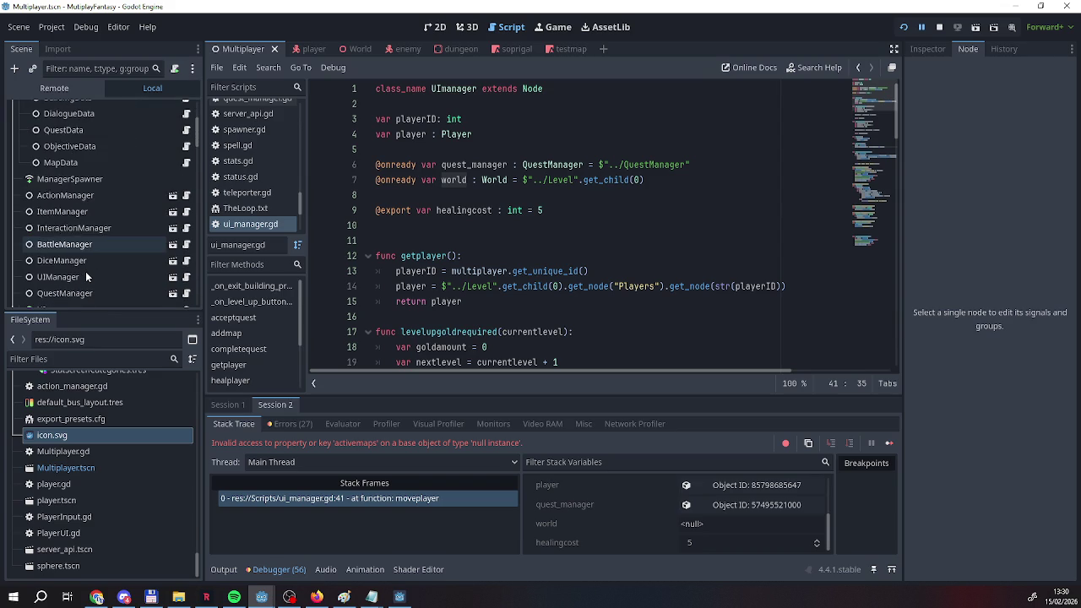
pyautogui.scroll(5, 85, 271)
pyautogui.scroll(-10, 85, 271)
pyautogui.scroll(-15, 85, 271)
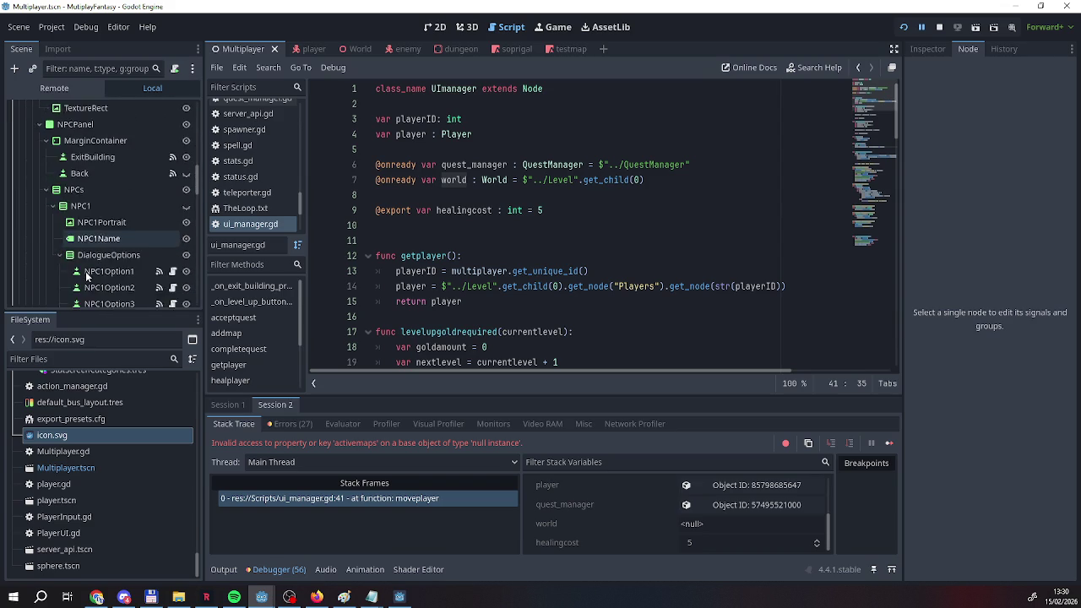
pyautogui.scroll(-8, 85, 276)
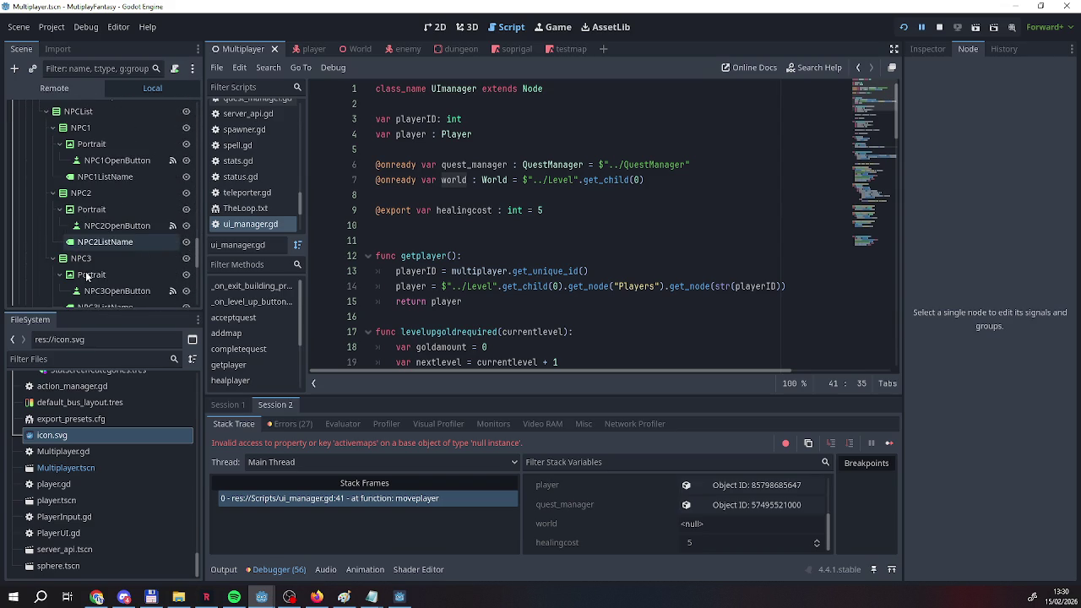
pyautogui.scroll(-10, 86, 275)
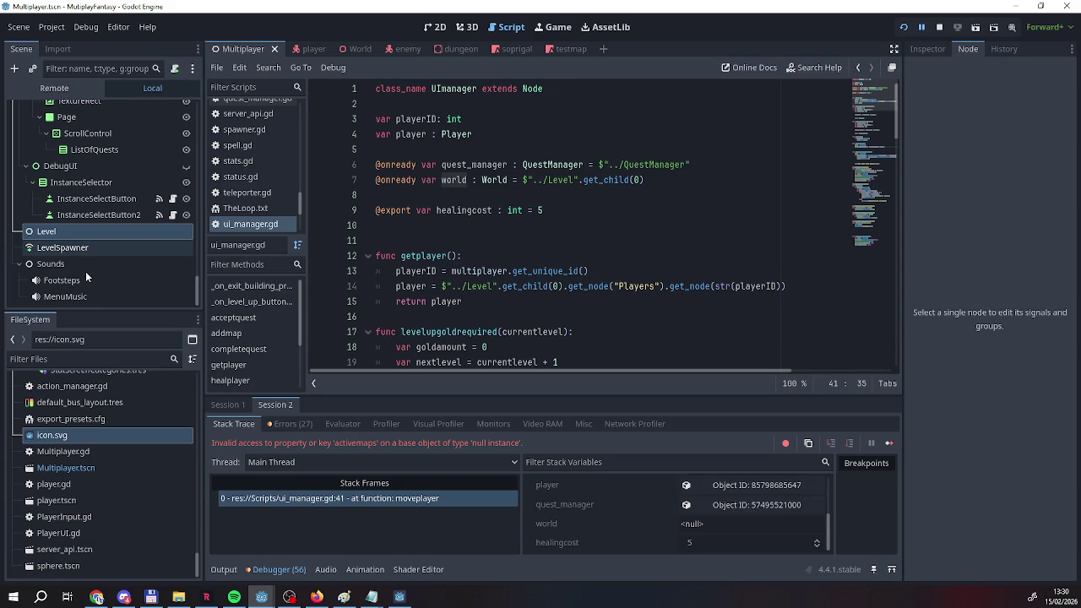
pyautogui.click(115, 247)
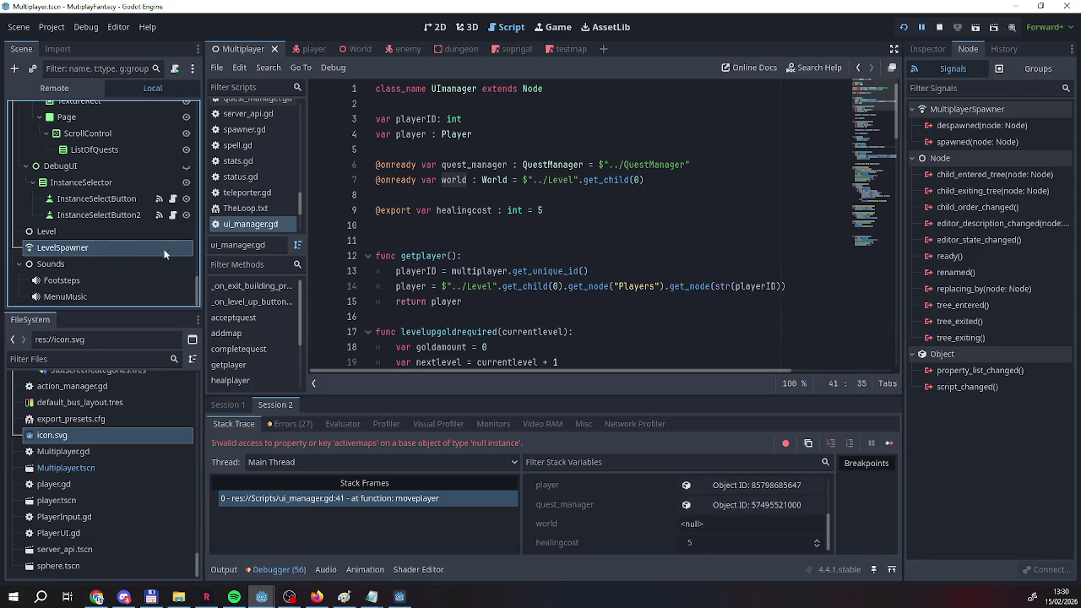
# In LevelSpawner's Inspector, set Auto Spawn List Element 0 to World.tscn.
pyautogui.click(928, 49)
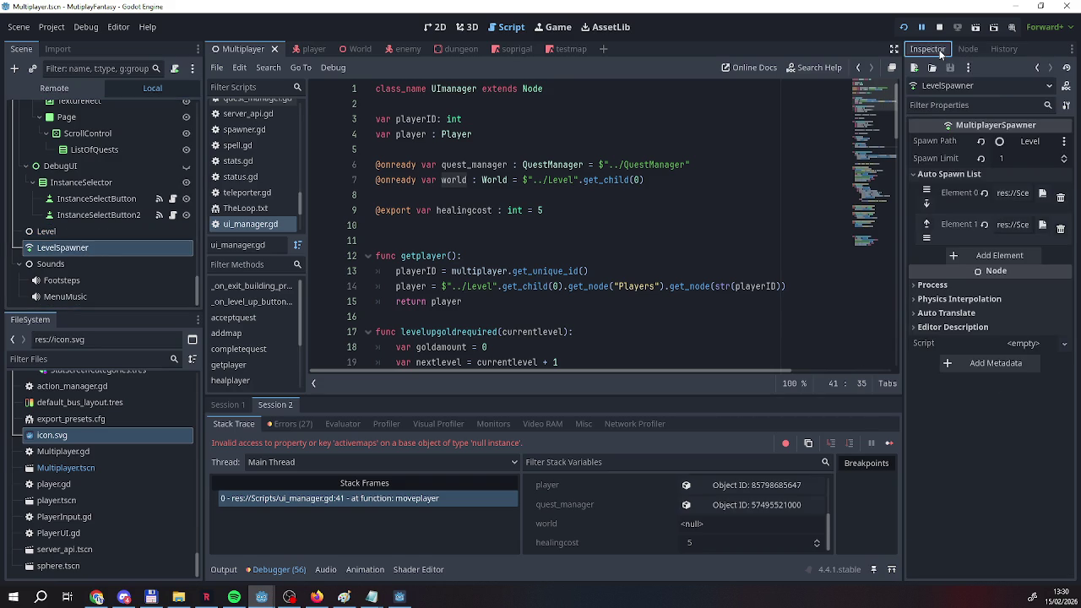
pyautogui.click(1012, 193)
pyautogui.click(1043, 194)
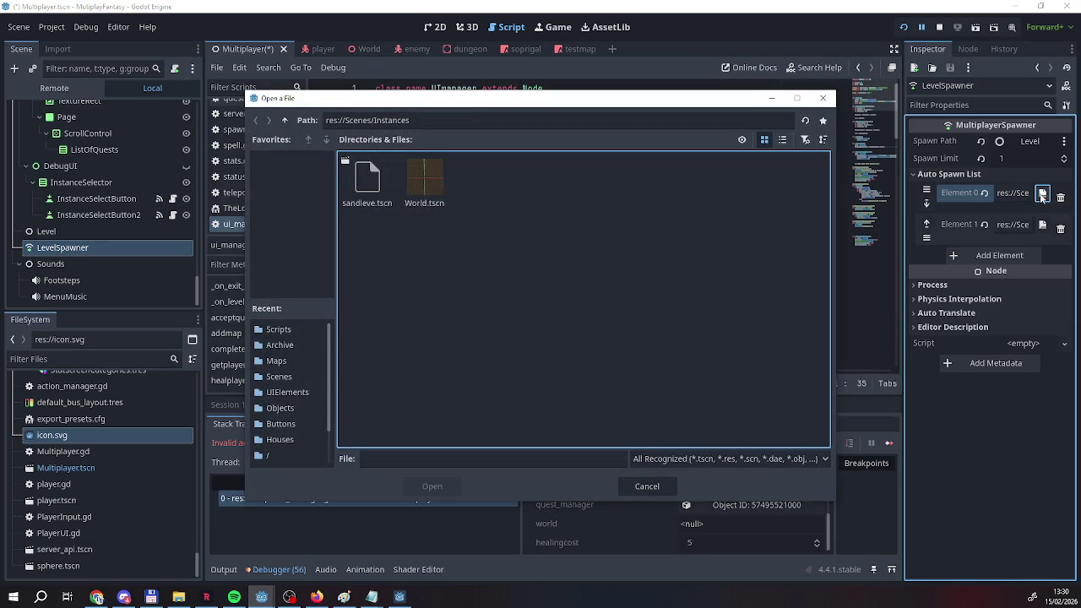
pyautogui.doubleClick(429, 184)
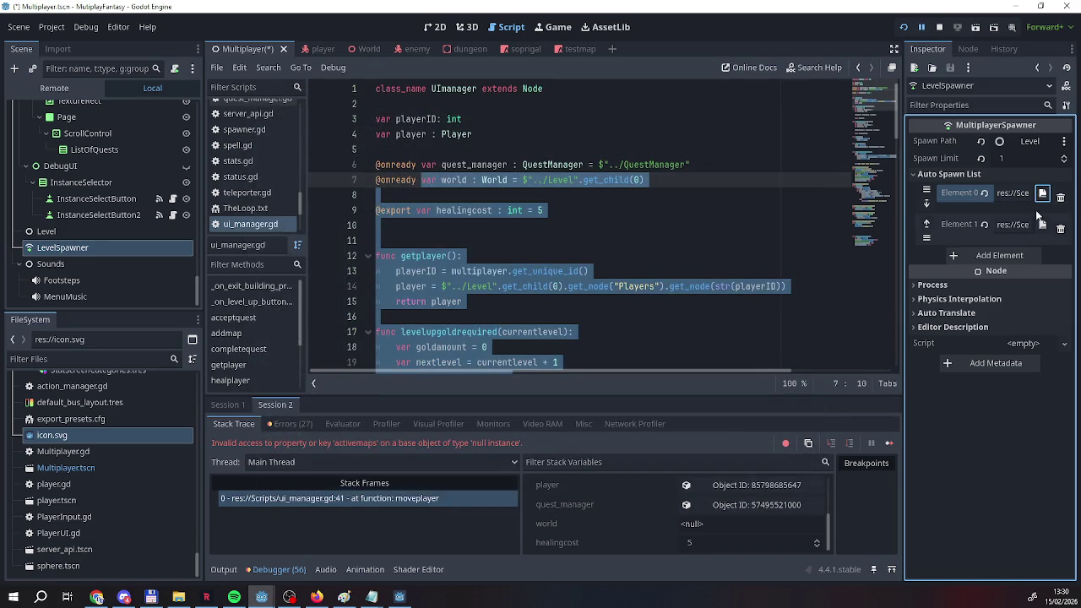
# Delete Element 1 from the auto spawn list, then stop and rerun the game.
pyautogui.click(1042, 225)
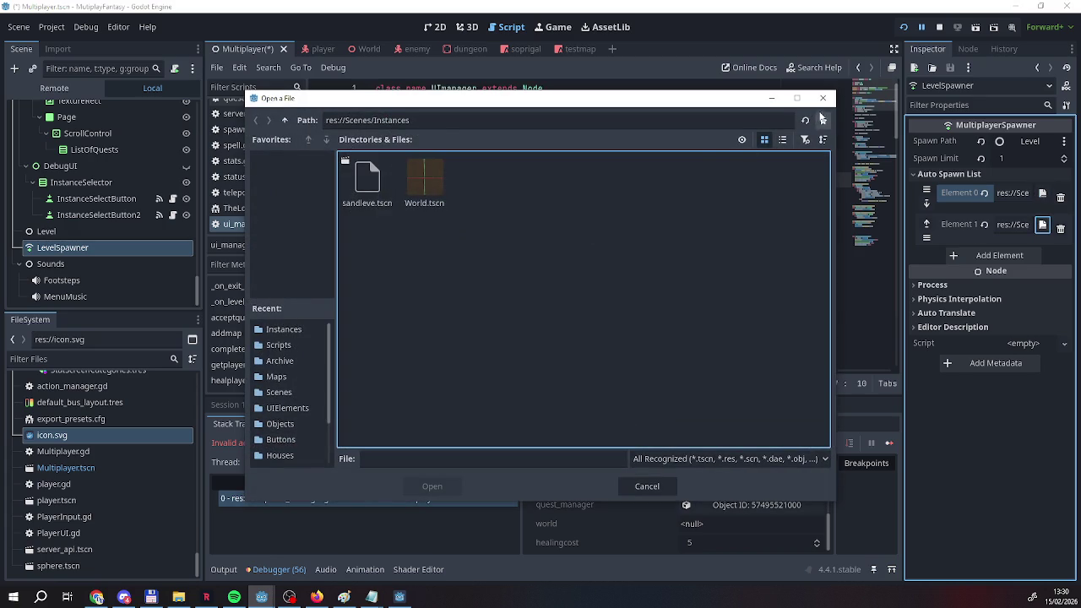
pyautogui.click(823, 98)
pyautogui.click(1061, 228)
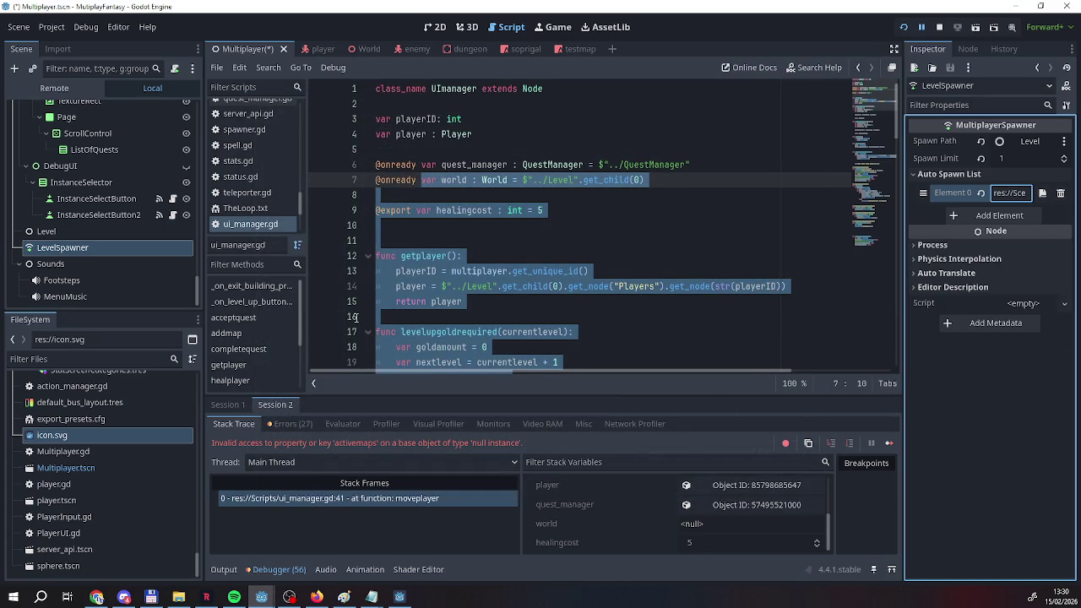
pyautogui.click(503, 232)
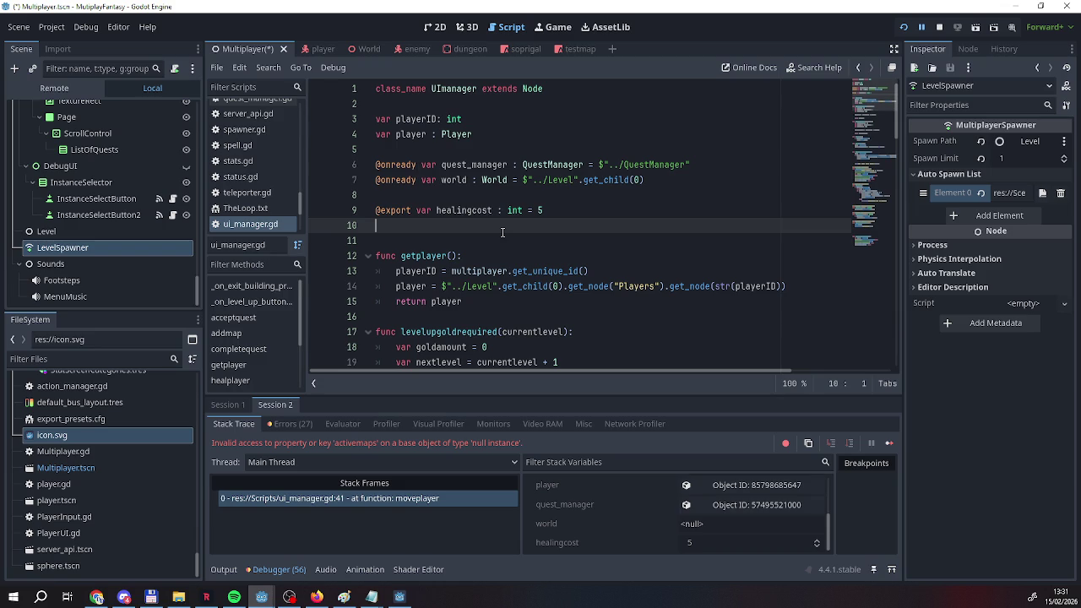
pyautogui.click(903, 27)
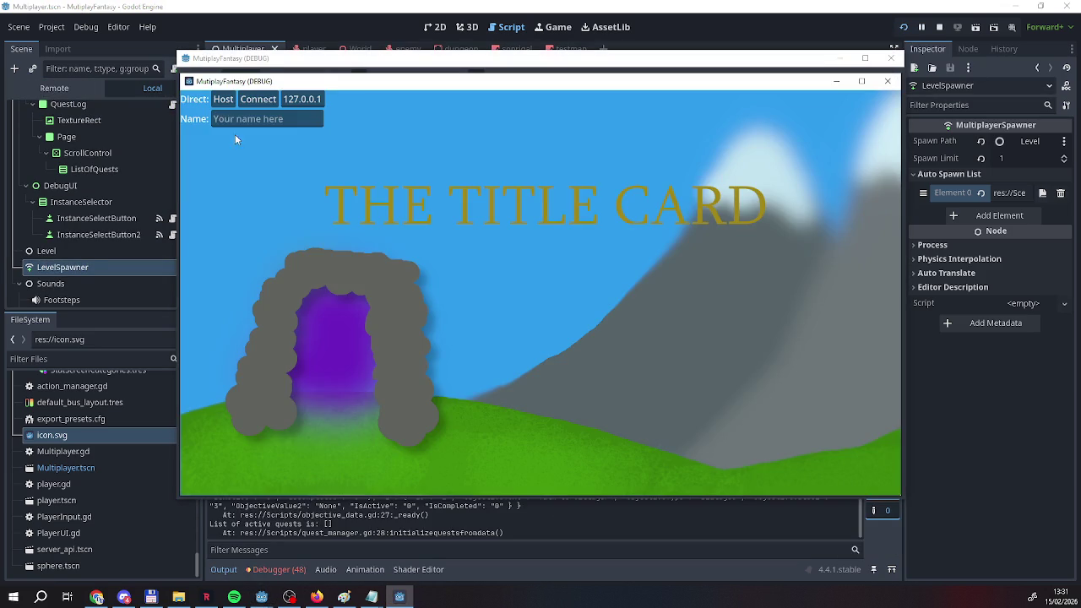
pyautogui.click(230, 120)
pyautogui.write('Refg')
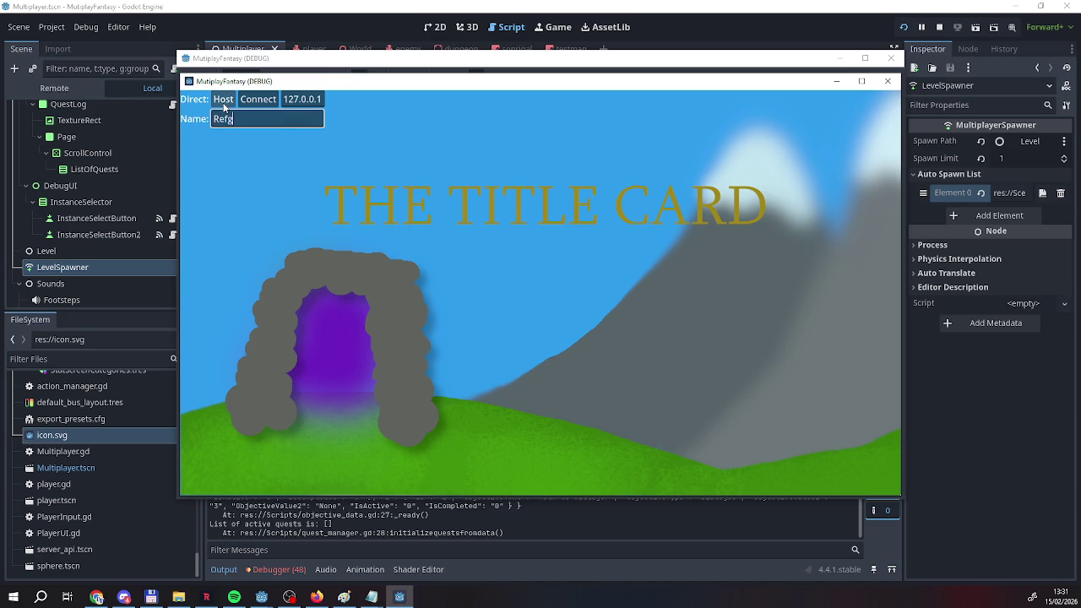
pyautogui.click(224, 101)
pyautogui.press('w')
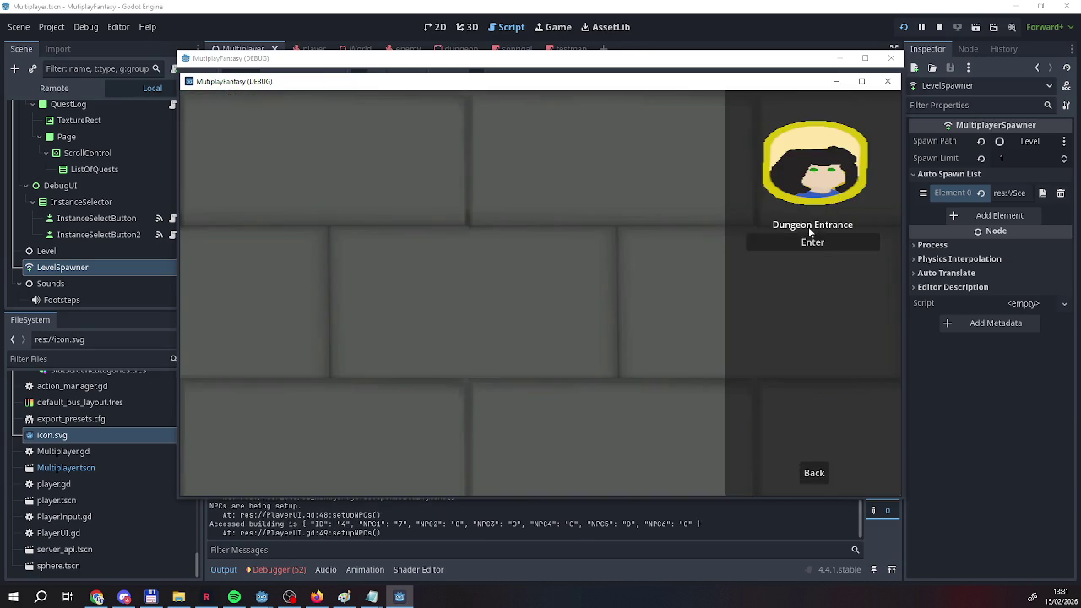
pyautogui.click(812, 241)
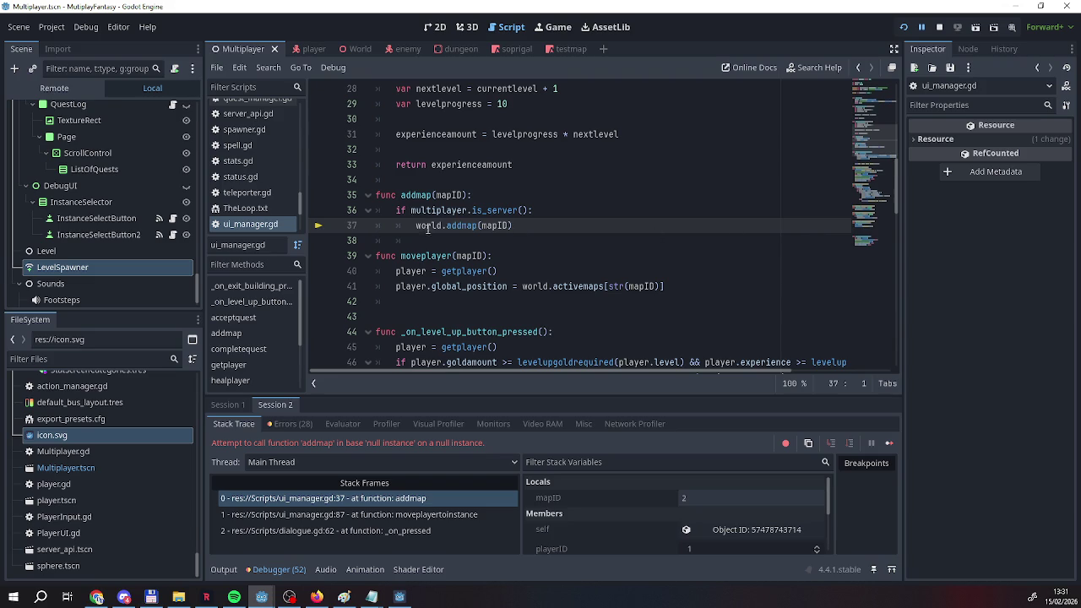
pyautogui.scroll(8, 520, 269)
pyautogui.scroll(1, 521, 269)
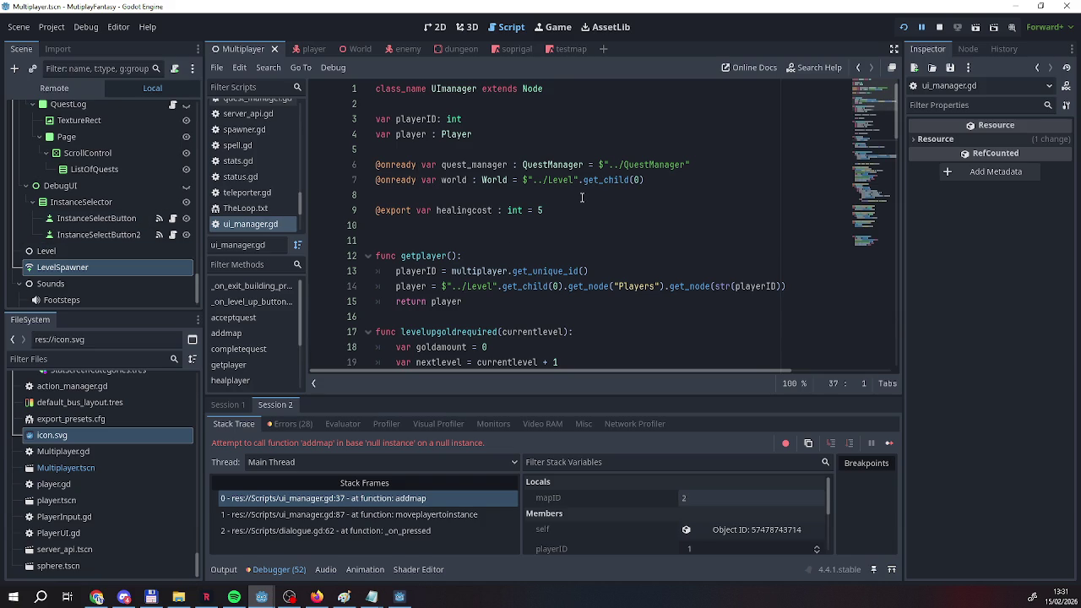
pyautogui.scroll(-2, 549, 196)
# Add func _ready(): print_debug("The World is ", world) above getplayer and relaunch with F5.
pyautogui.scroll(1, 507, 194)
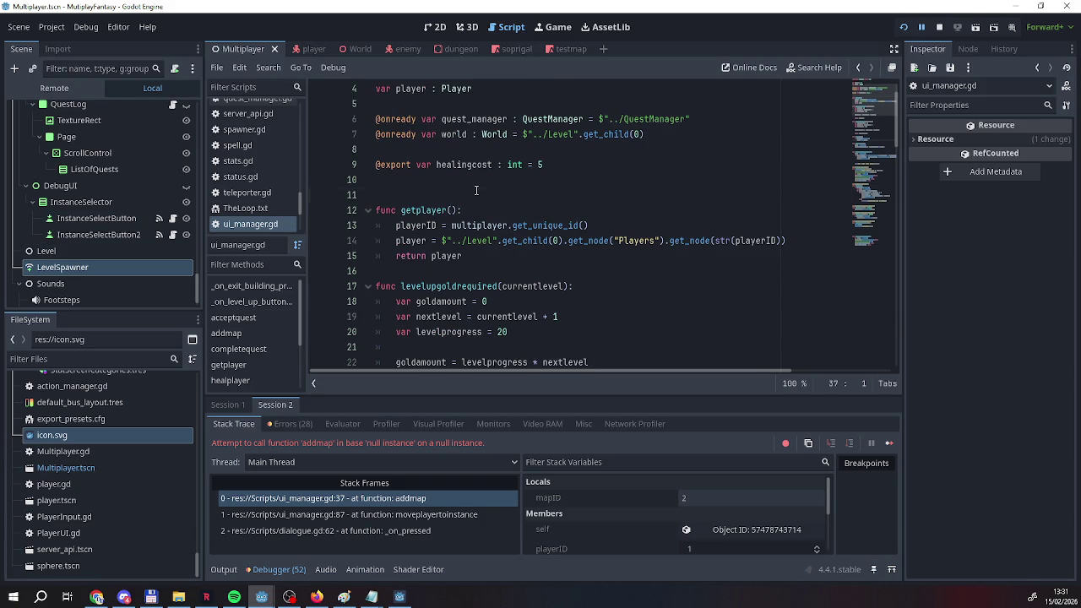
pyautogui.click(476, 195)
pyautogui.press('Return')
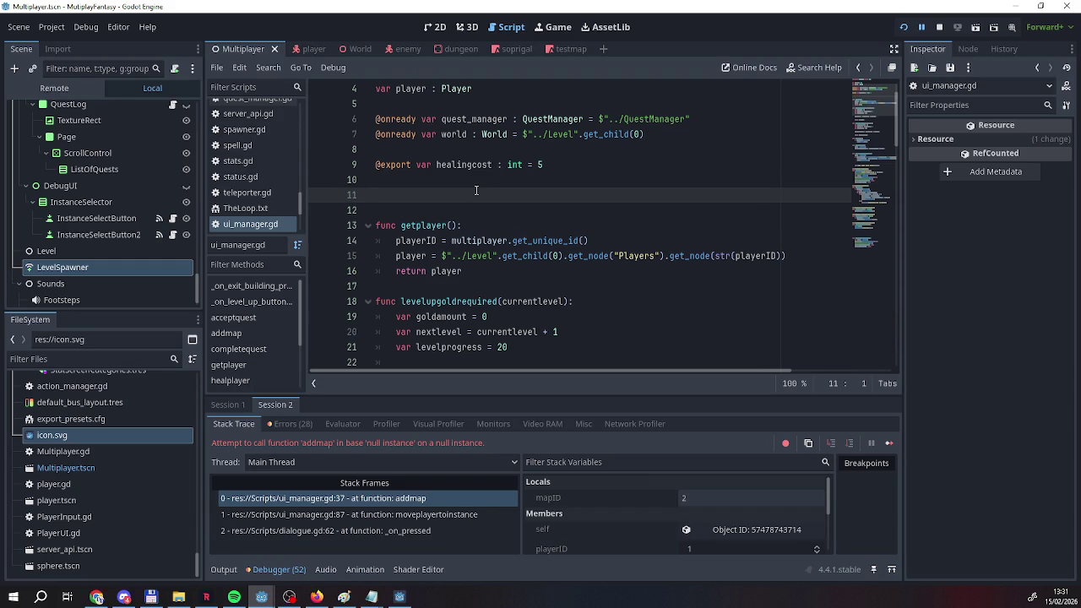
pyautogui.write('fubc')
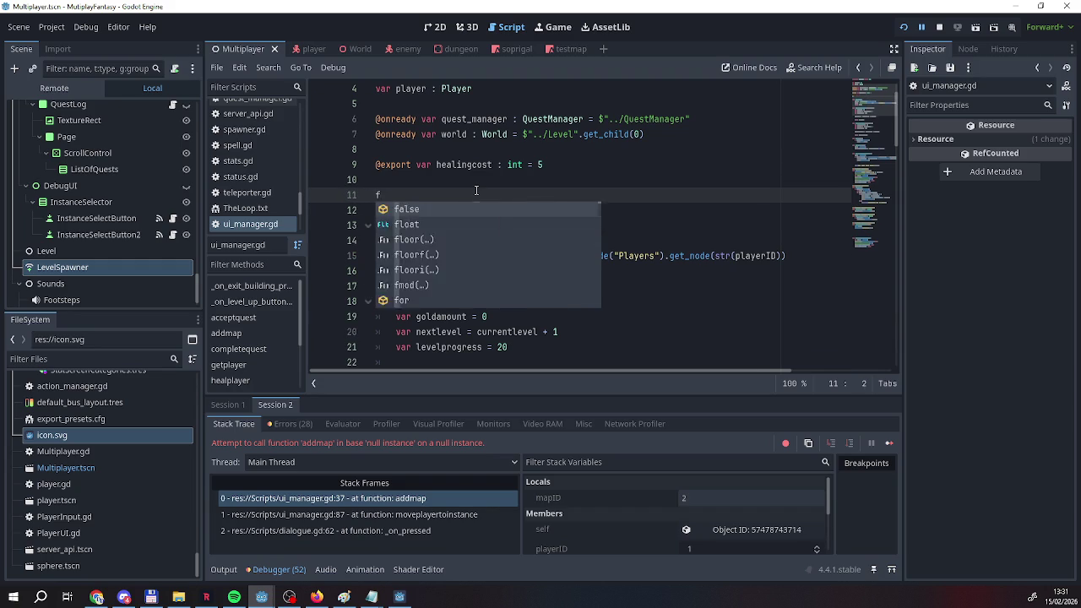
pyautogui.press('BackSpace')
pyautogui.press('BackSpace')
pyautogui.write('nc')
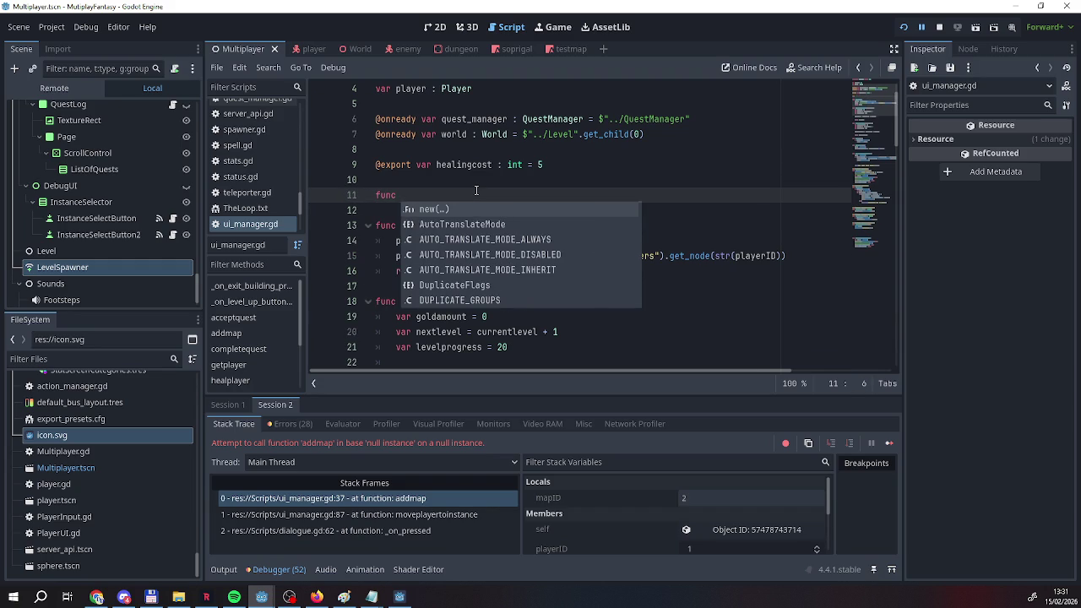
pyautogui.write(' _ready()')
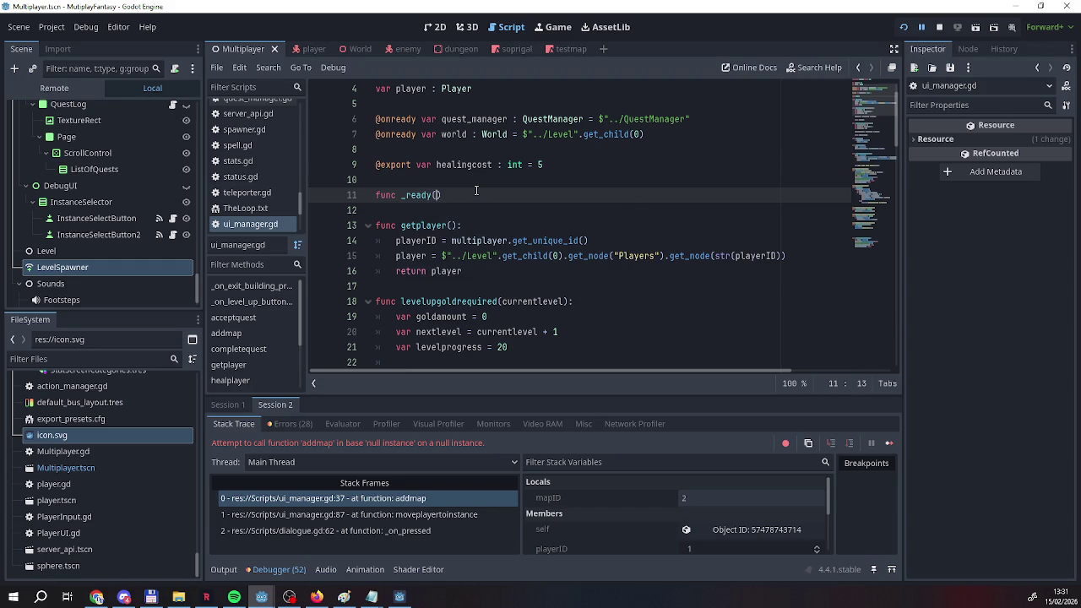
pyautogui.write(':')
pyautogui.press('Return')
pyautogui.write('world')
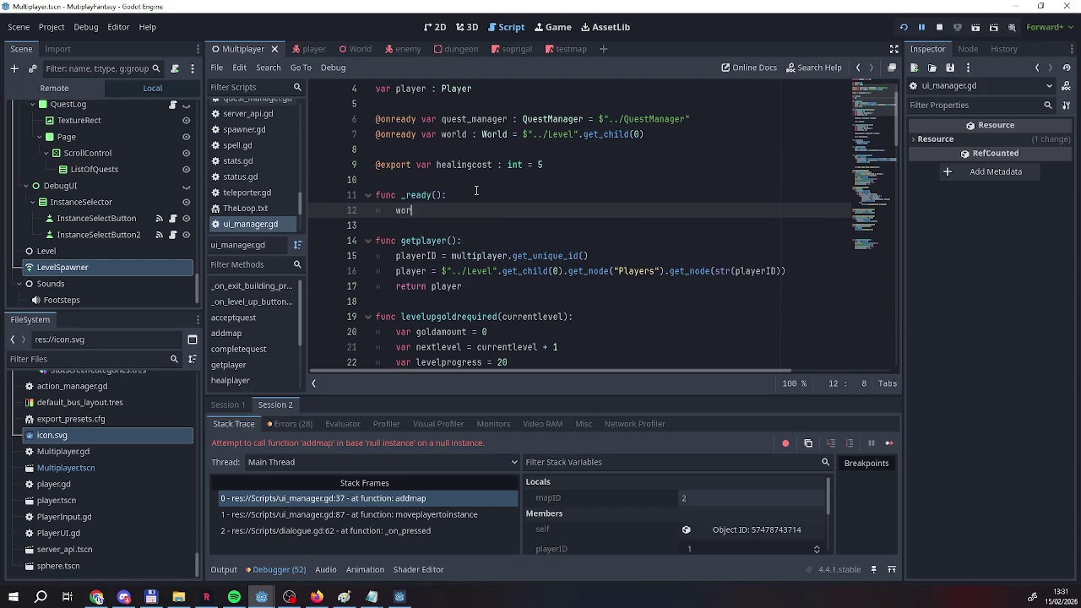
pyautogui.press('BackSpace')
pyautogui.press('BackSpace')
pyautogui.press('BackSpace')
pyautogui.write('print_debug')
pyautogui.write('(')
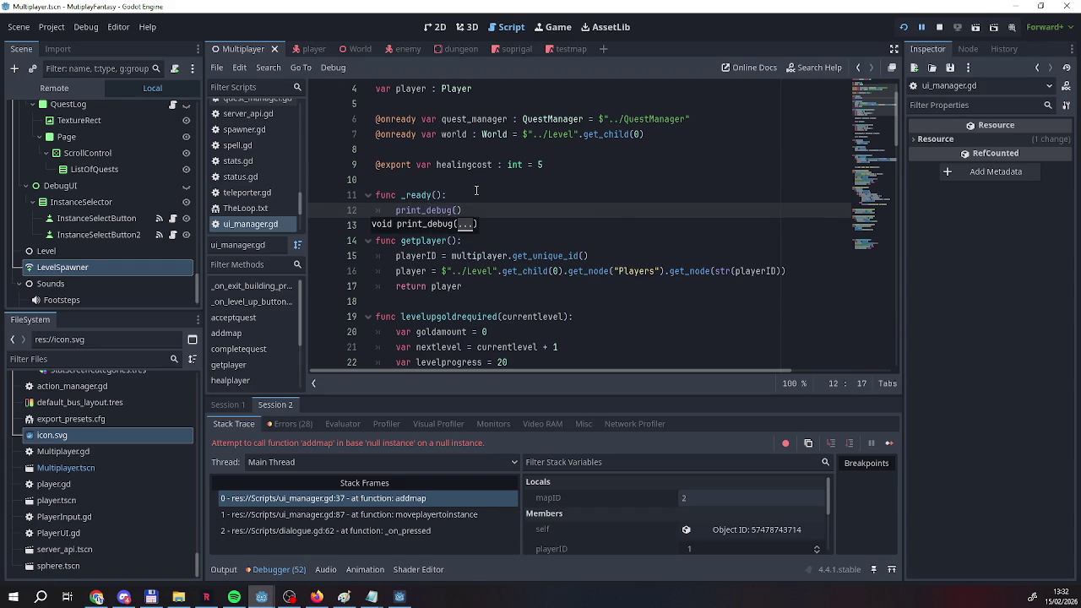
pyautogui.write('"The ')
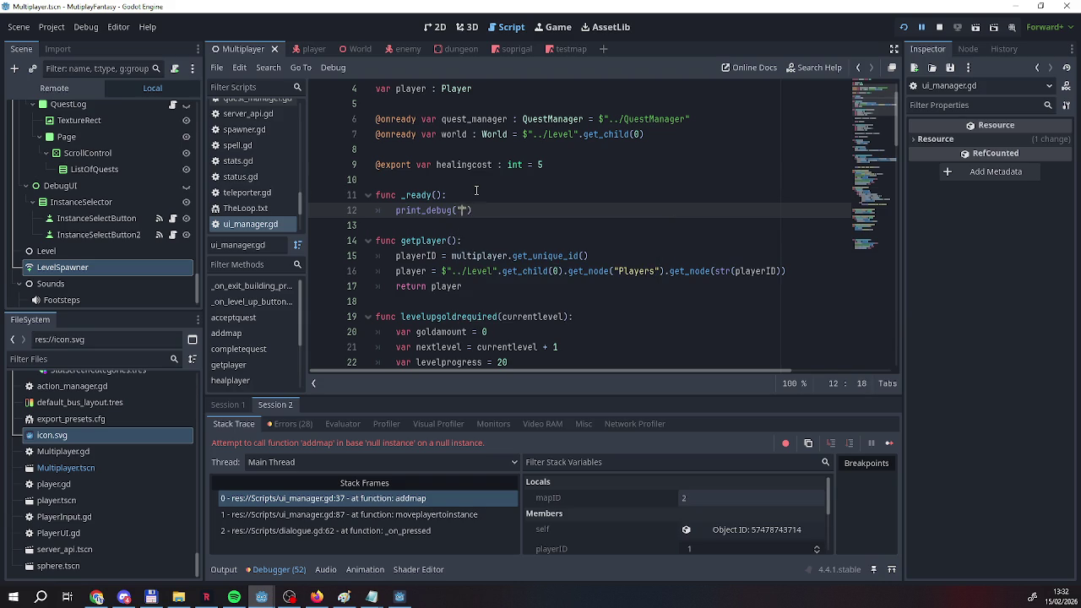
pyautogui.write('World is "')
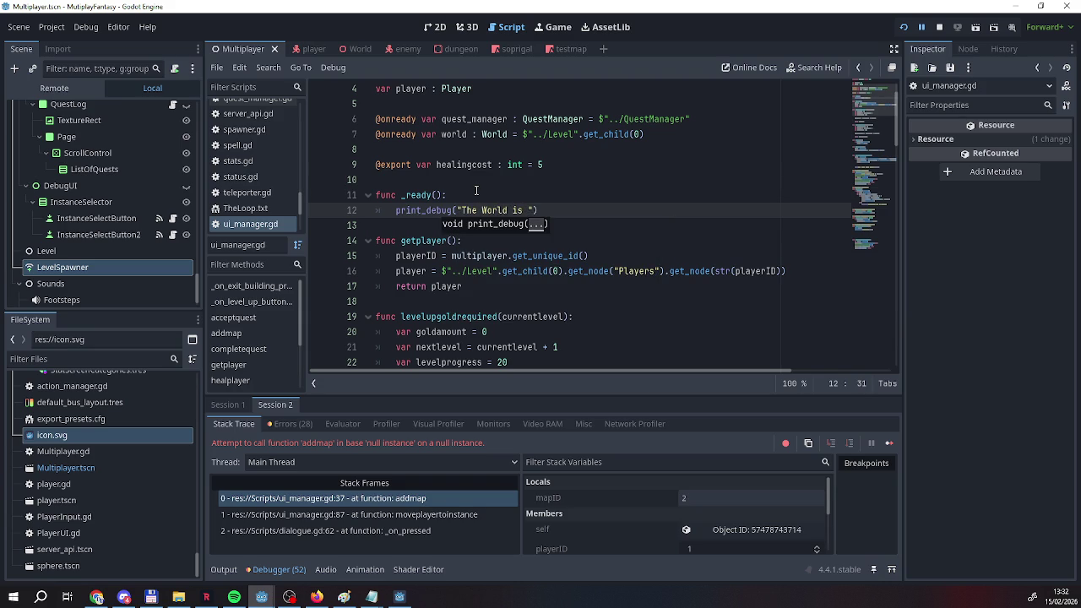
pyautogui.write(', world')
pyautogui.press('F5')
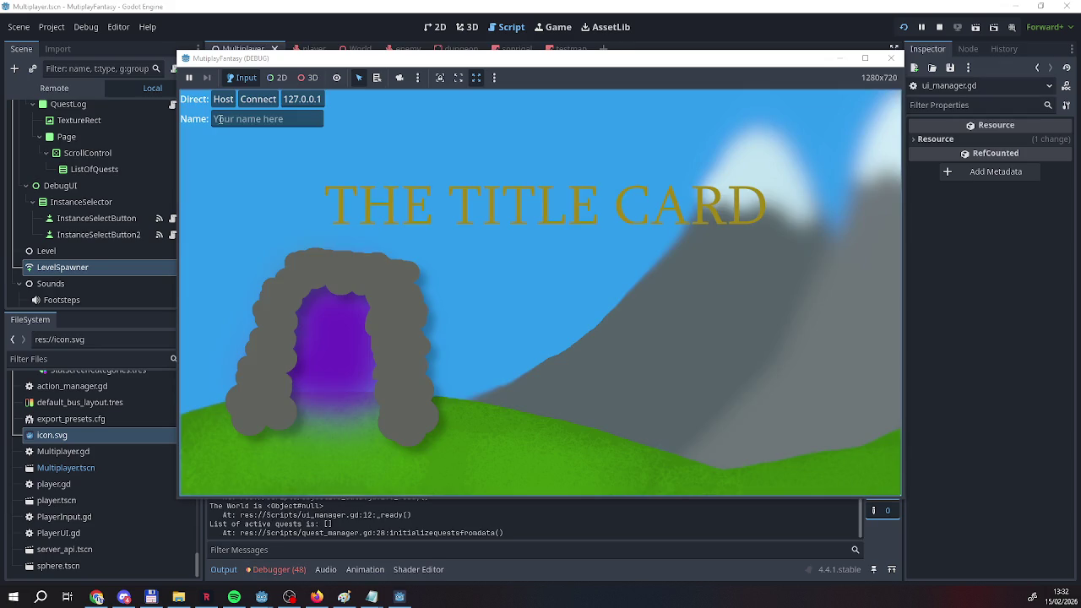
# Enter a player name, host the game, then stop it.
pyautogui.click(221, 119)
pyautogui.write('Reg')
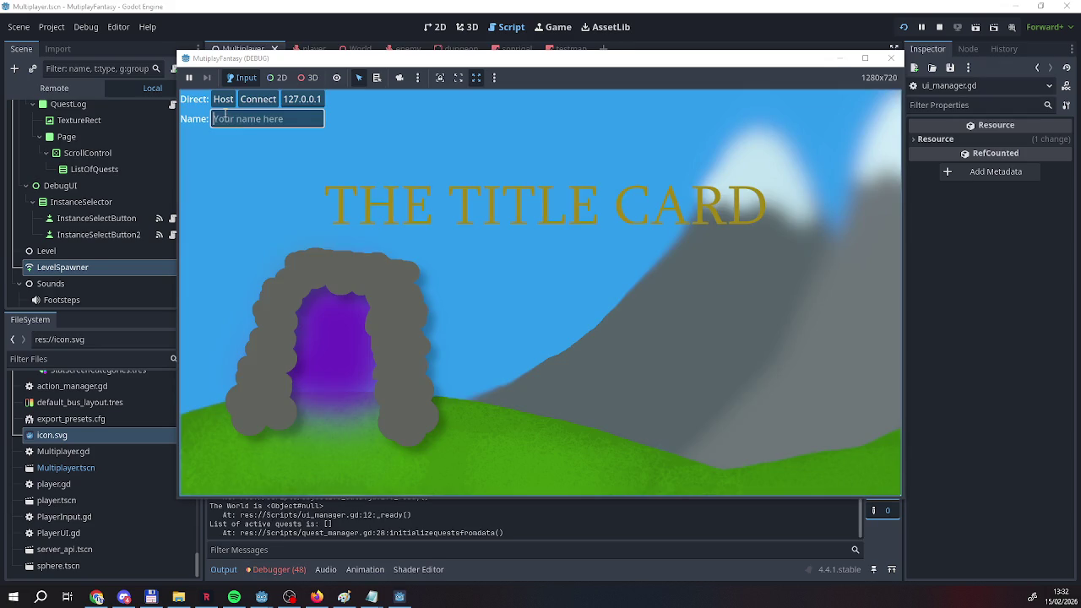
pyautogui.click(223, 101)
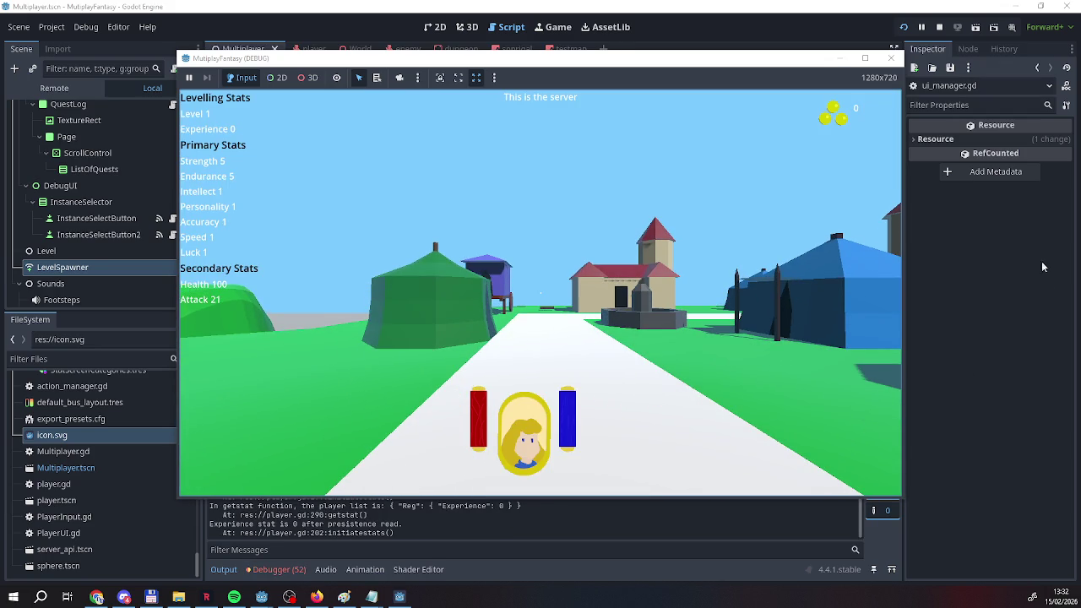
pyautogui.click(940, 27)
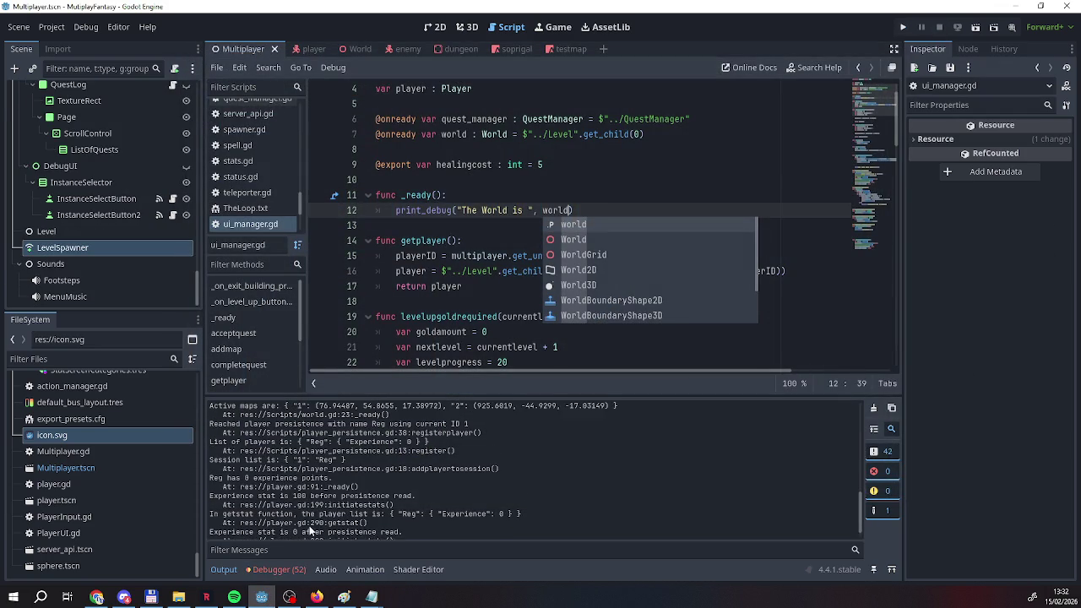
# Highlight the 'The World is <Object#null>' output line, then return to the script's top.
pyautogui.scroll(3, 312, 531)
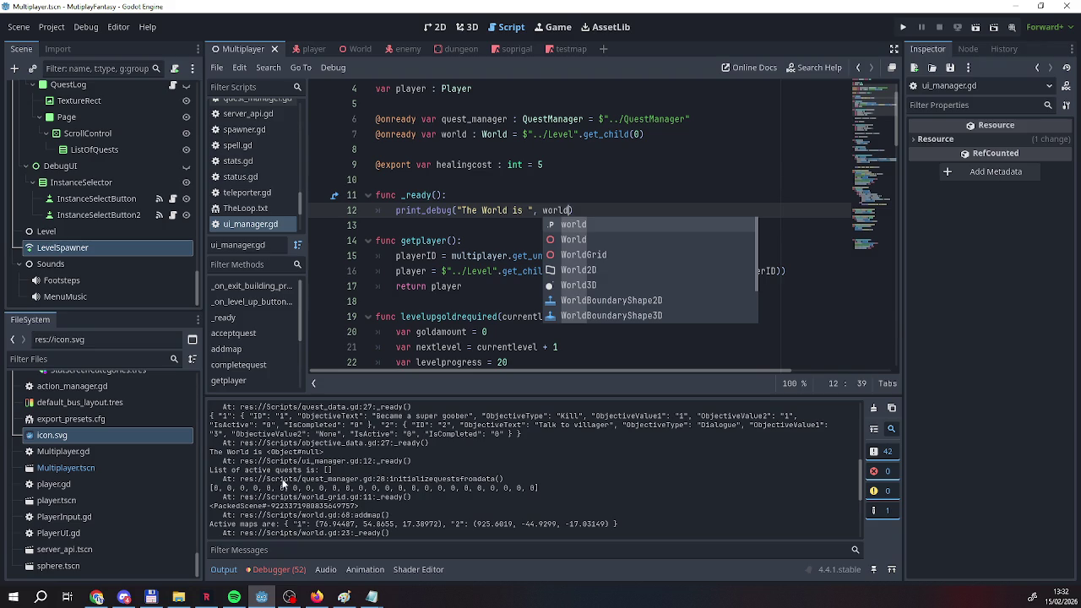
pyautogui.moveTo(254, 452); pyautogui.dragTo(333, 456)
pyautogui.click(522, 195)
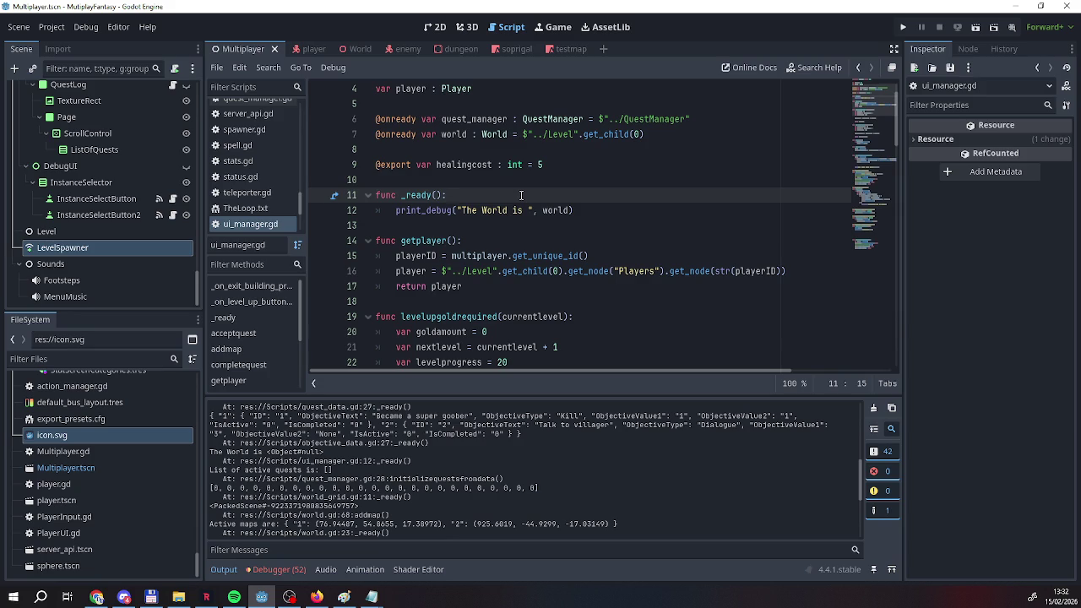
pyautogui.scroll(1, 521, 195)
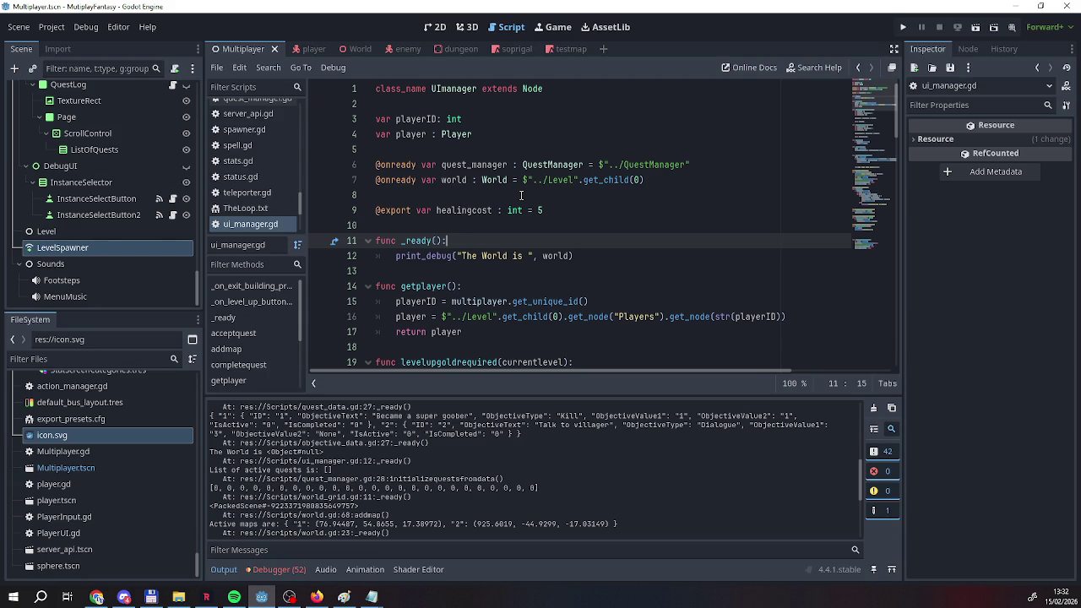
pyautogui.scroll(10, 70, 244)
pyautogui.scroll(5, 66, 237)
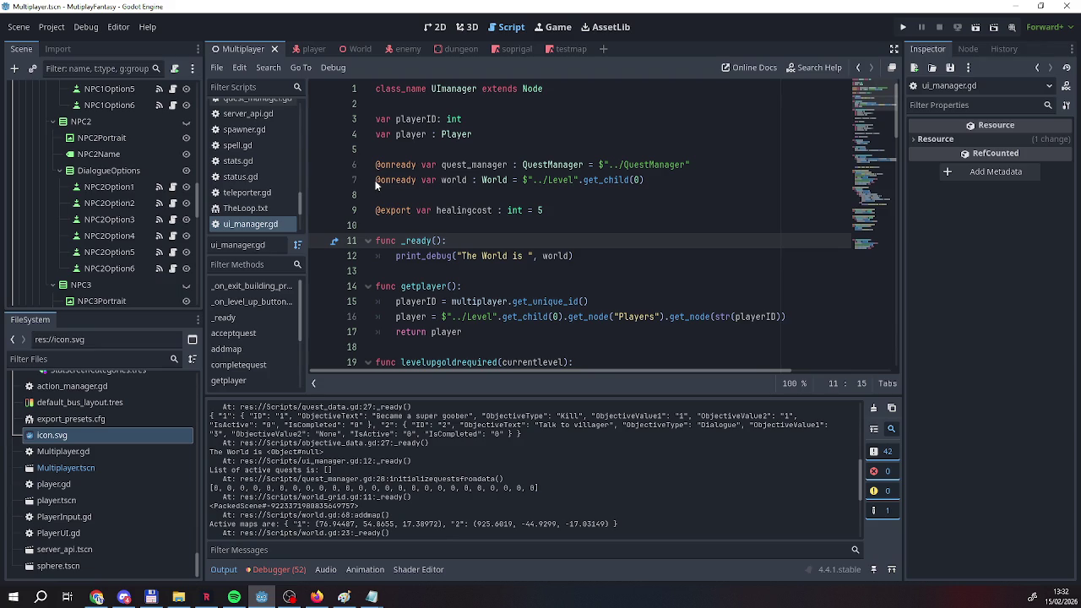
# Delete the = $"../Level".get_child(0) initializer from the world variable on line 7.
pyautogui.moveTo(376, 181)
pyautogui.mouseDown()
pyautogui.moveTo(646, 181)
pyautogui.moveTo(378, 187)
pyautogui.mouseUp()
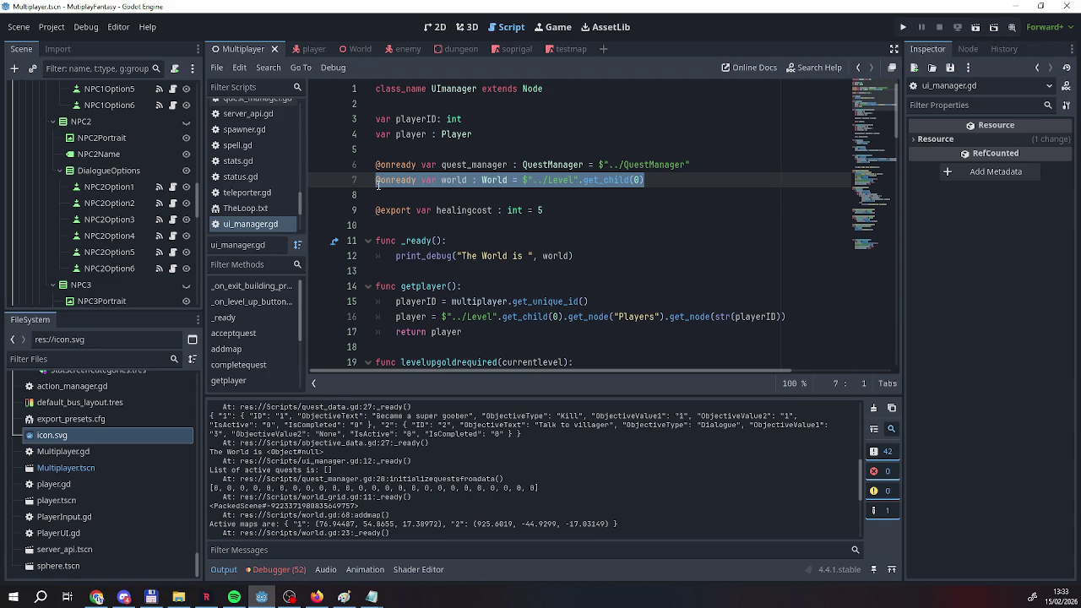
pyautogui.click(522, 184)
pyautogui.moveTo(512, 181); pyautogui.dragTo(663, 182)
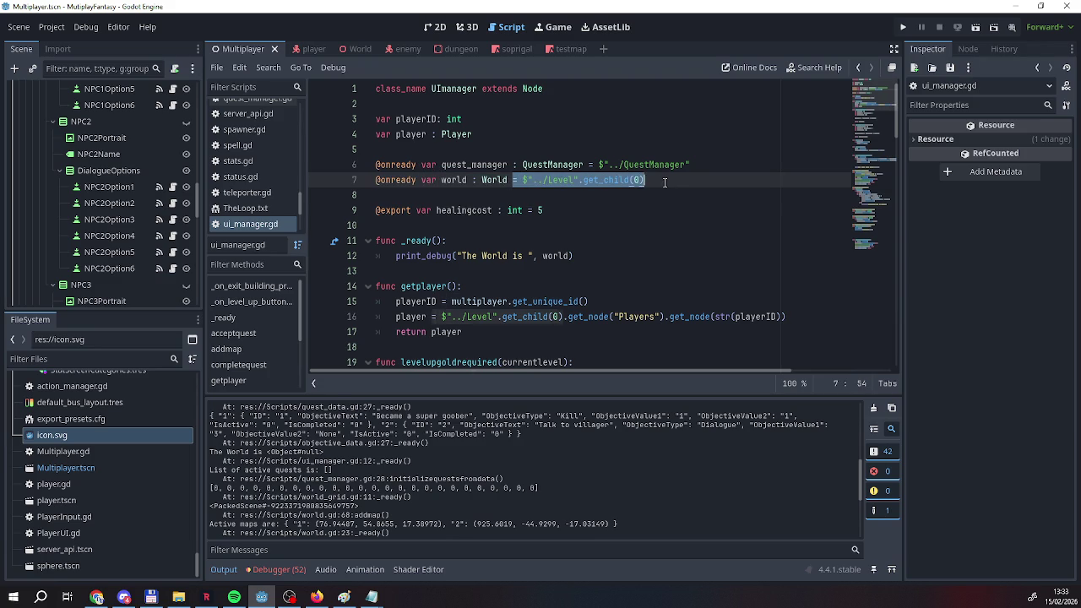
pyautogui.press('BackSpace')
pyautogui.press('BackSpace')
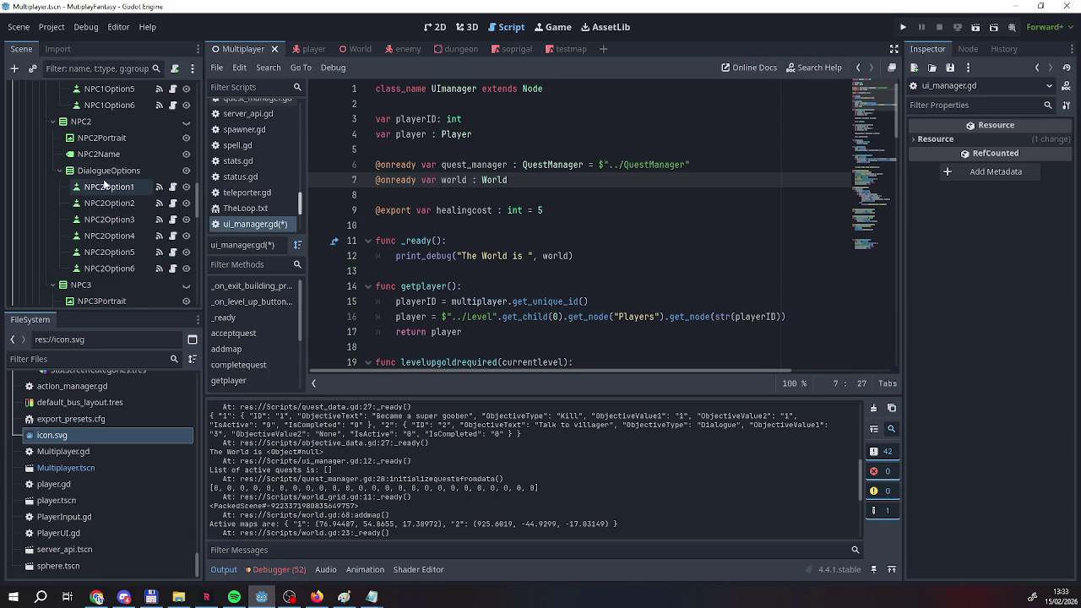
# Save ui_manager.gd from the script list's context menu.
pyautogui.scroll(-2, 105, 184)
pyautogui.scroll(4, 105, 183)
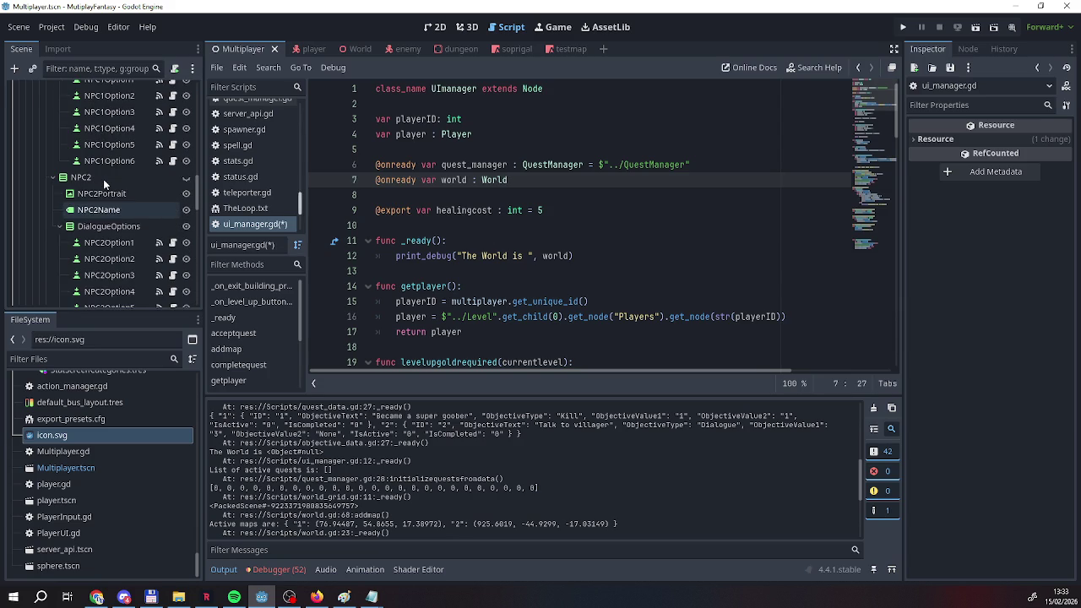
pyautogui.scroll(-1, 513, 208)
pyautogui.scroll(1, 513, 209)
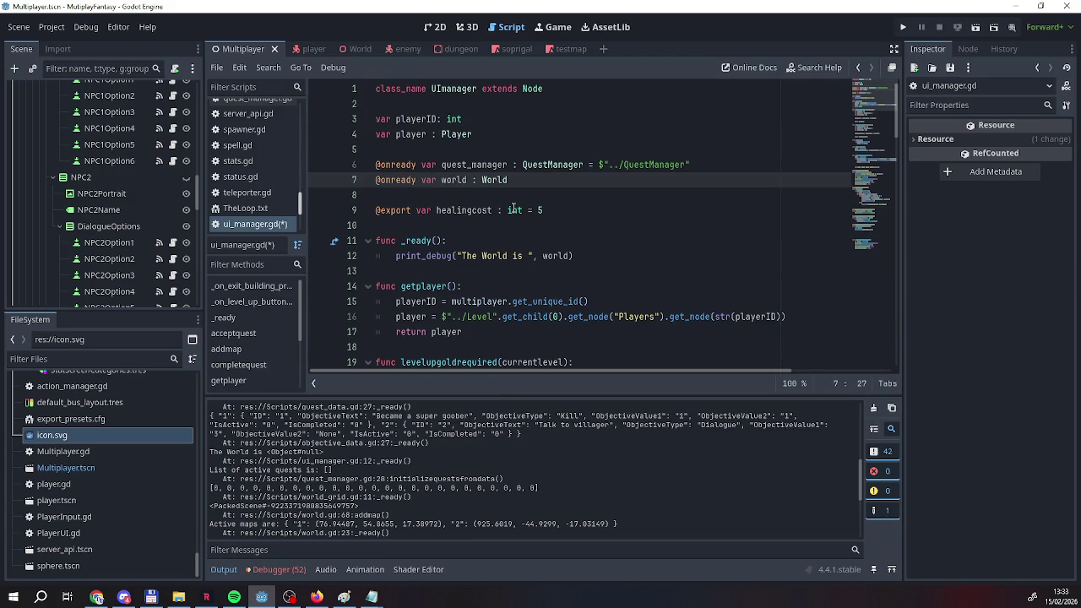
pyautogui.rightClick(259, 224)
pyautogui.click(270, 236)
pyautogui.scroll(-4, 468, 205)
pyautogui.scroll(2, 468, 206)
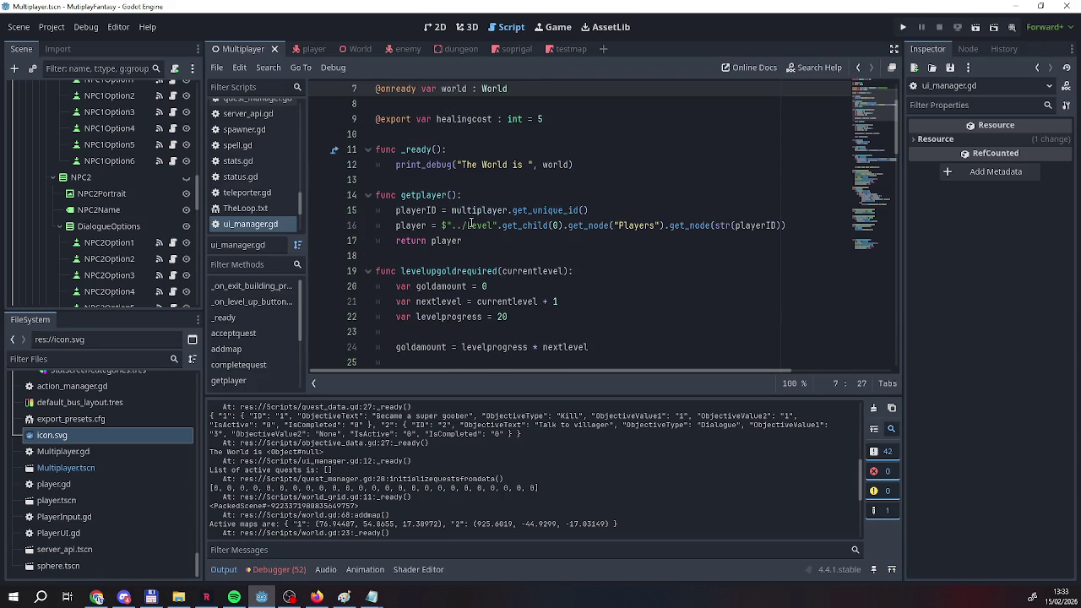
pyautogui.scroll(2, 411, 177)
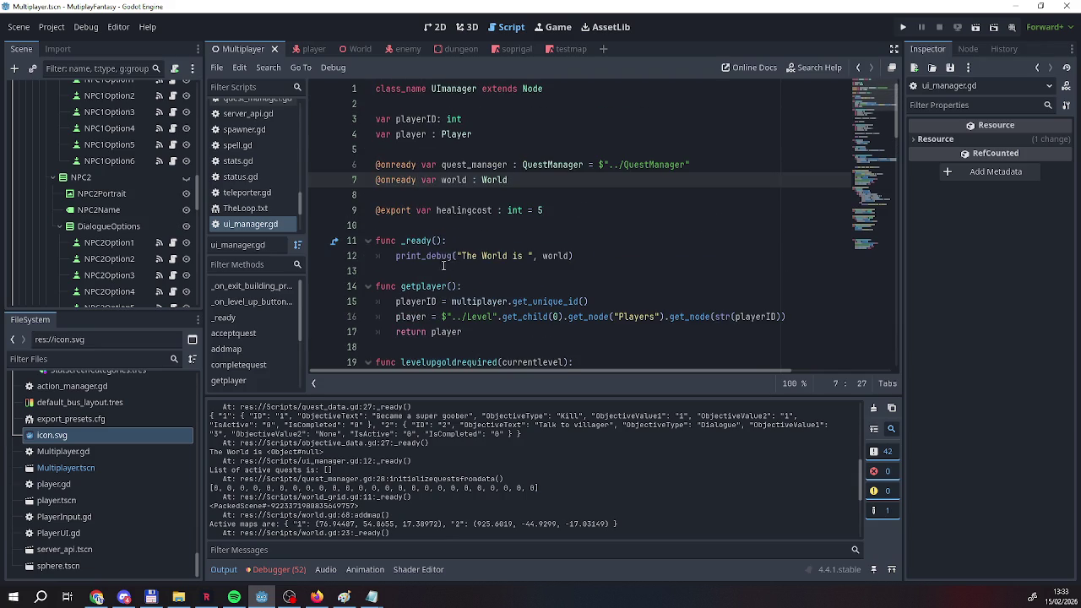